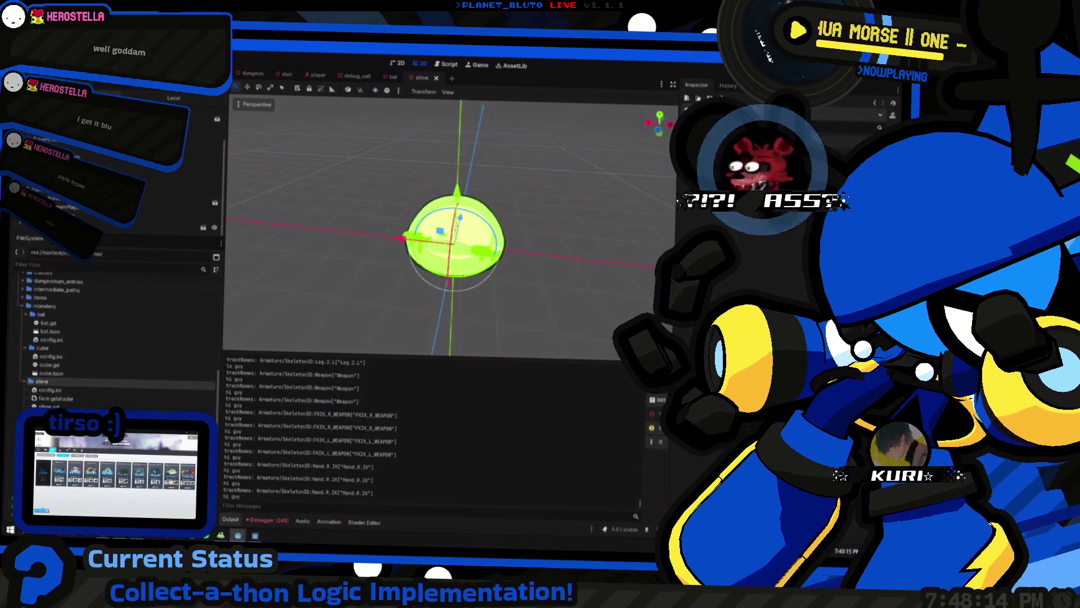
Expand the classes folder in the FileSystem dock and look at its file actions without creating anything.
scroll(113, 338, down, 5)
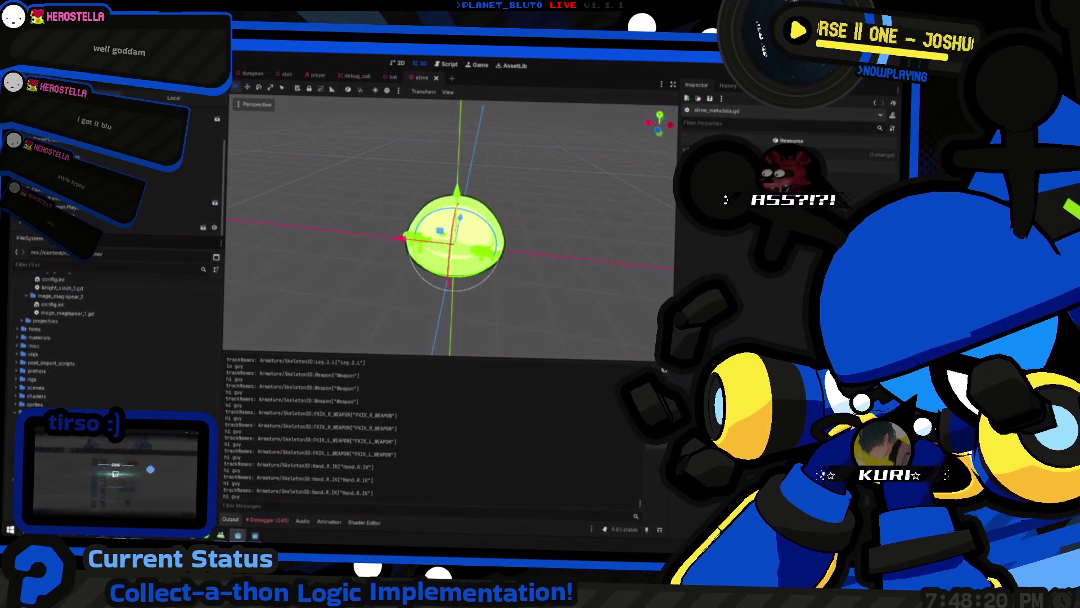
scroll(112, 338, up, 2)
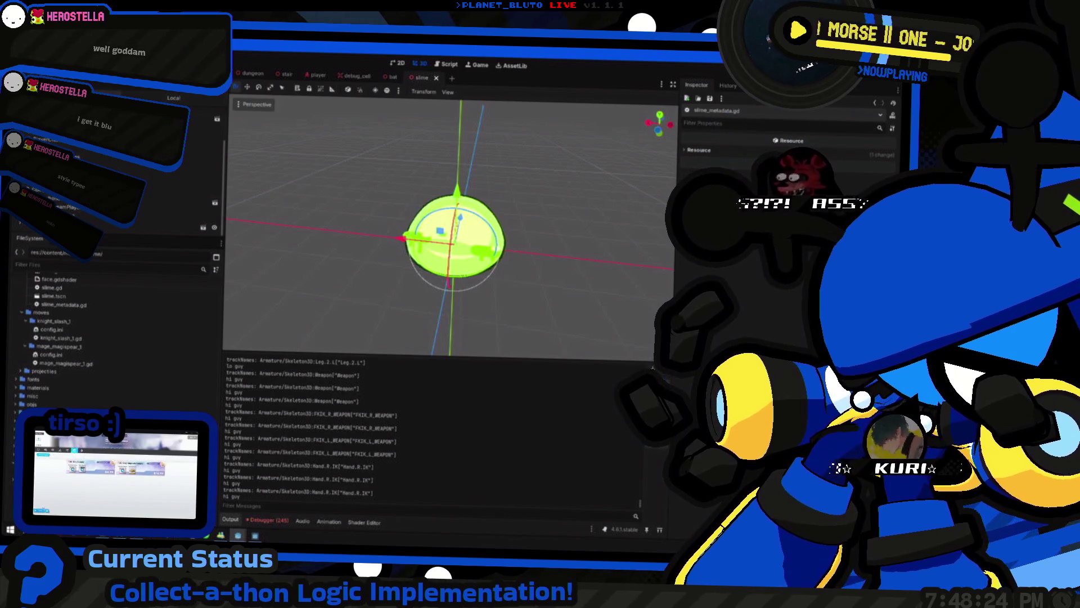
scroll(113, 338, up, 1)
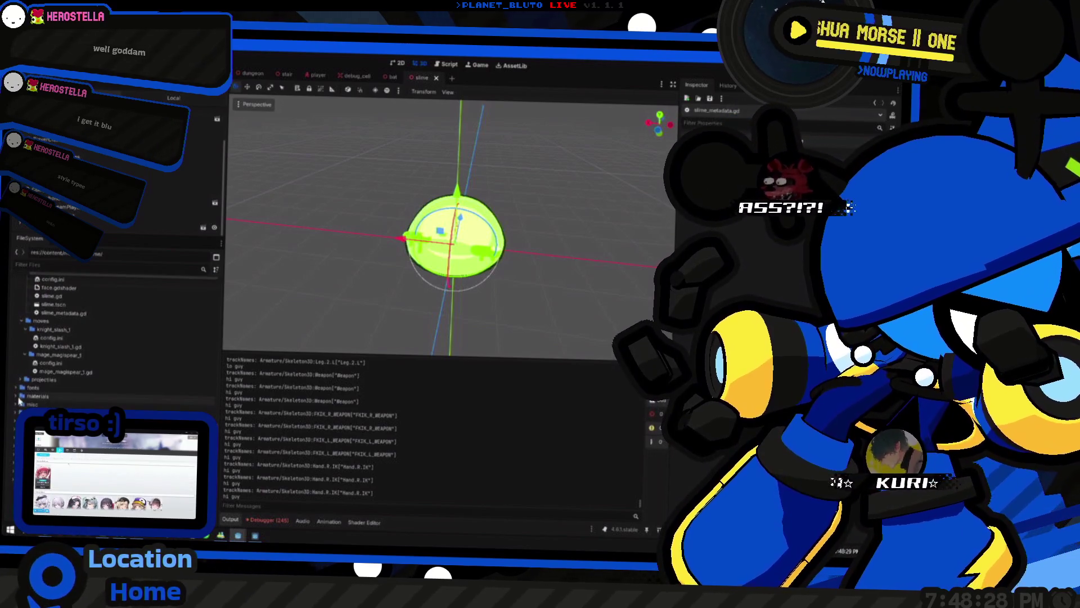
scroll(18, 394, up, 10)
click(19, 366)
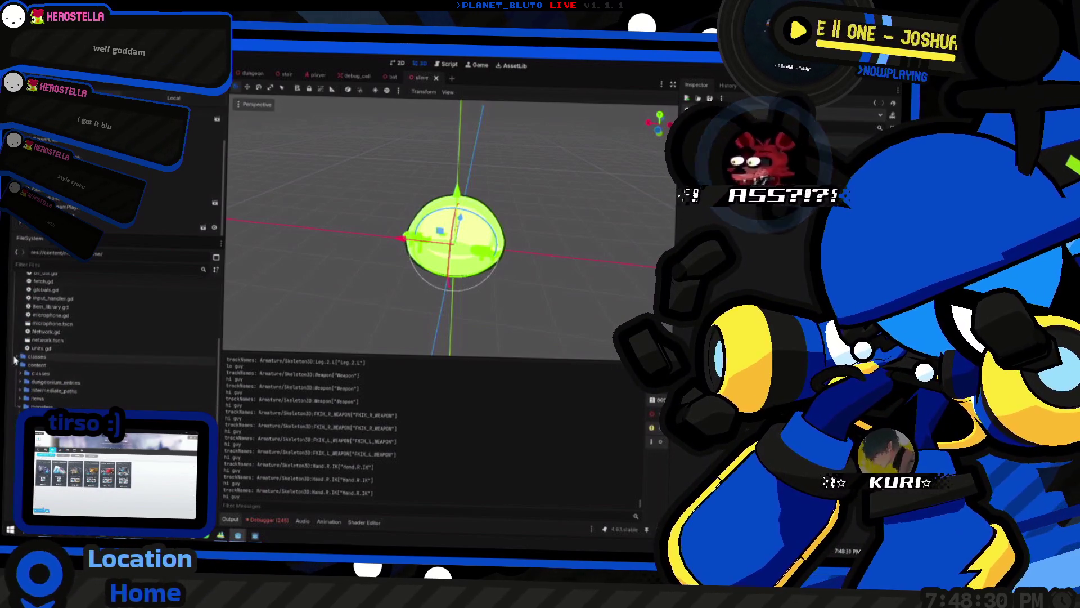
click(21, 356)
right_click(40, 365)
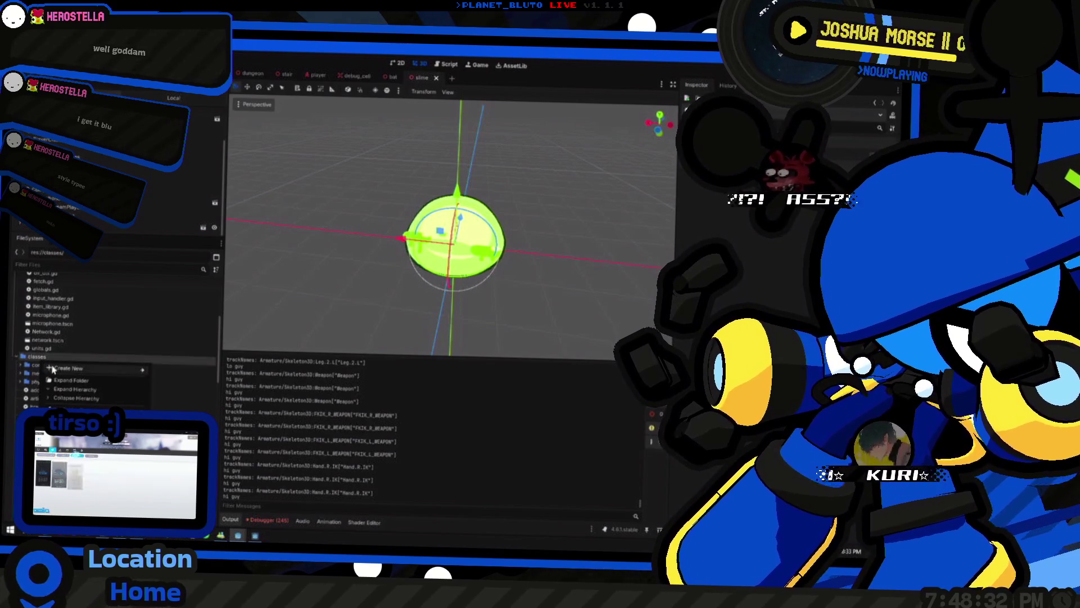
mouse_move(112, 369)
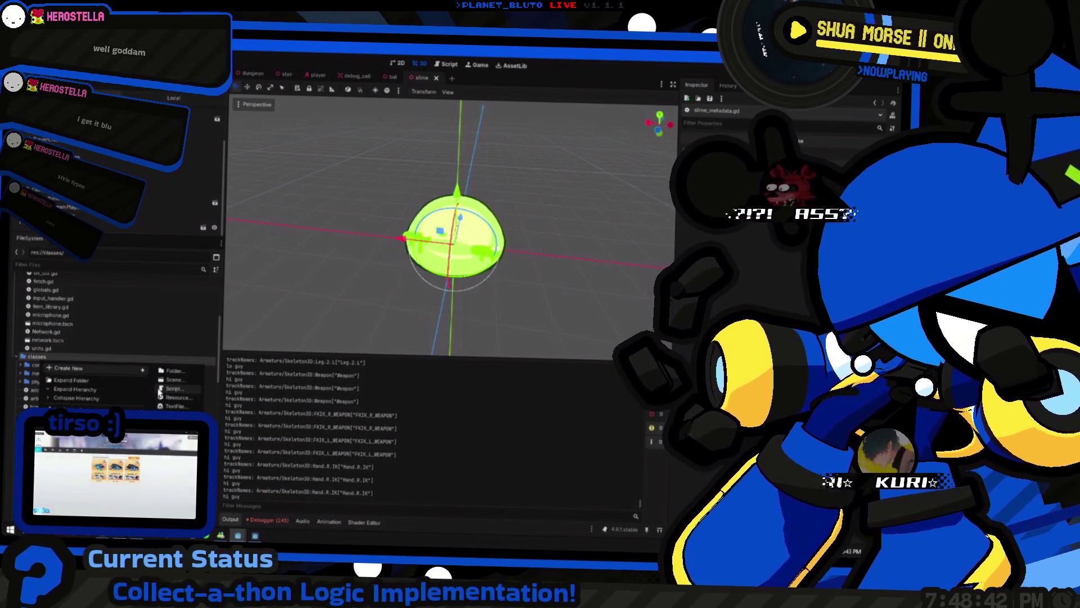
click(151, 363)
scroll(149, 364, down, 2)
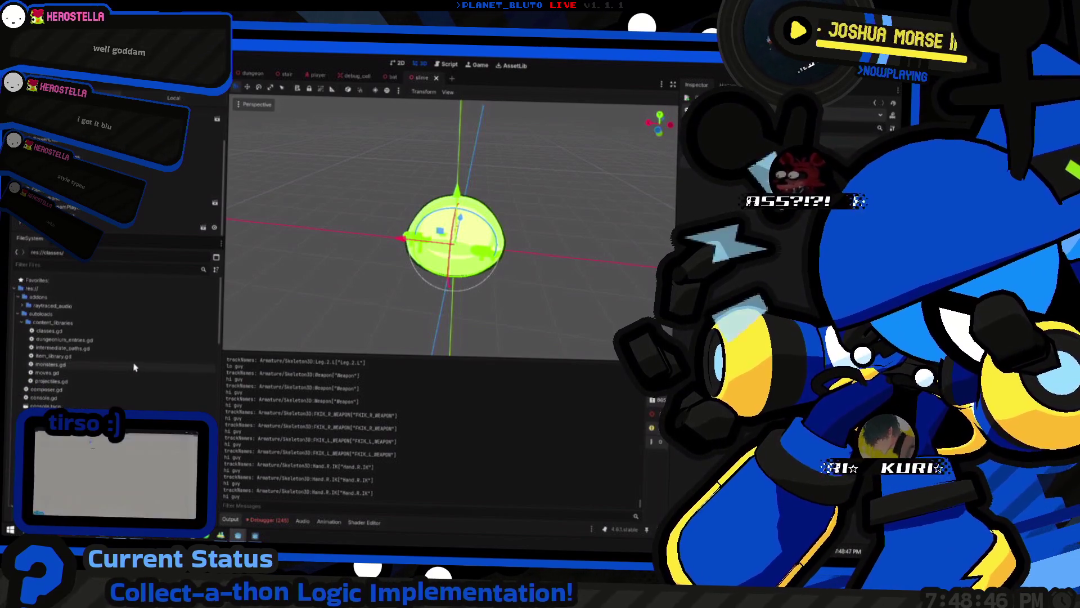
scroll(138, 374, down, 2)
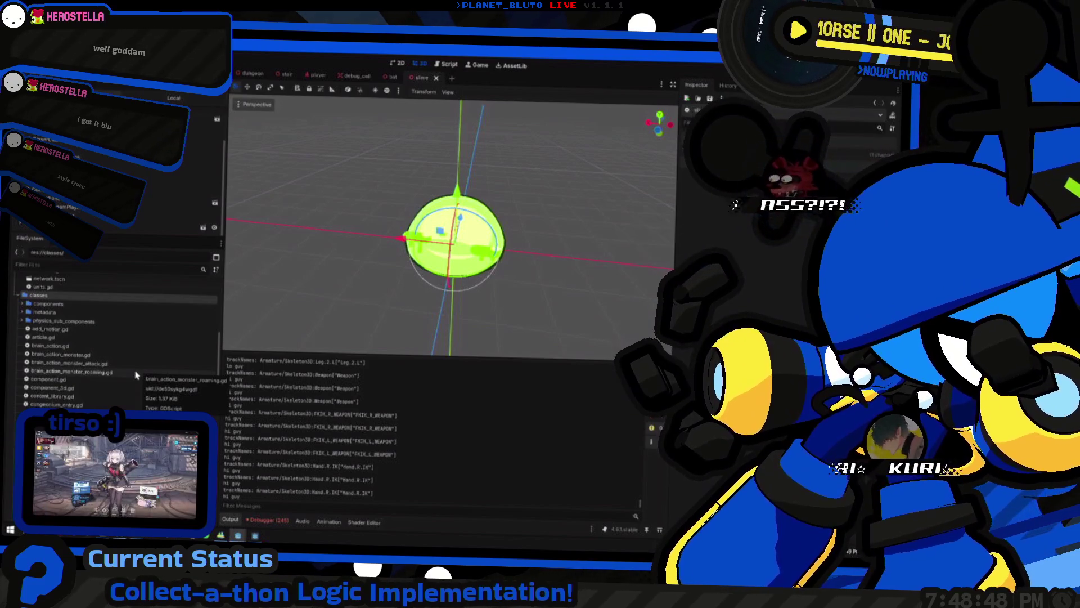
scroll(112, 385, up, 10)
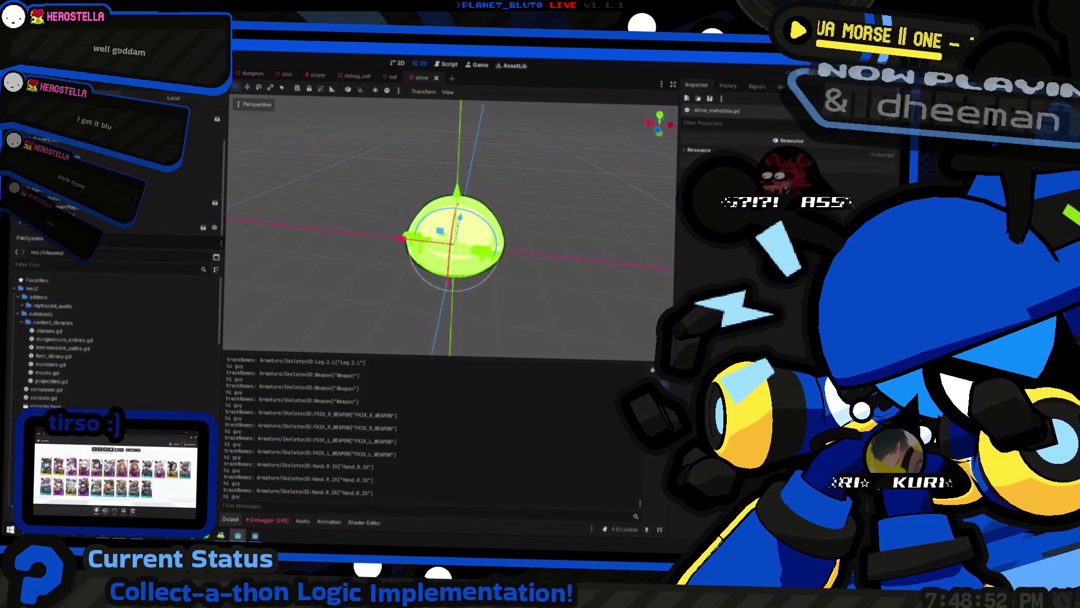
double_click(86, 365)
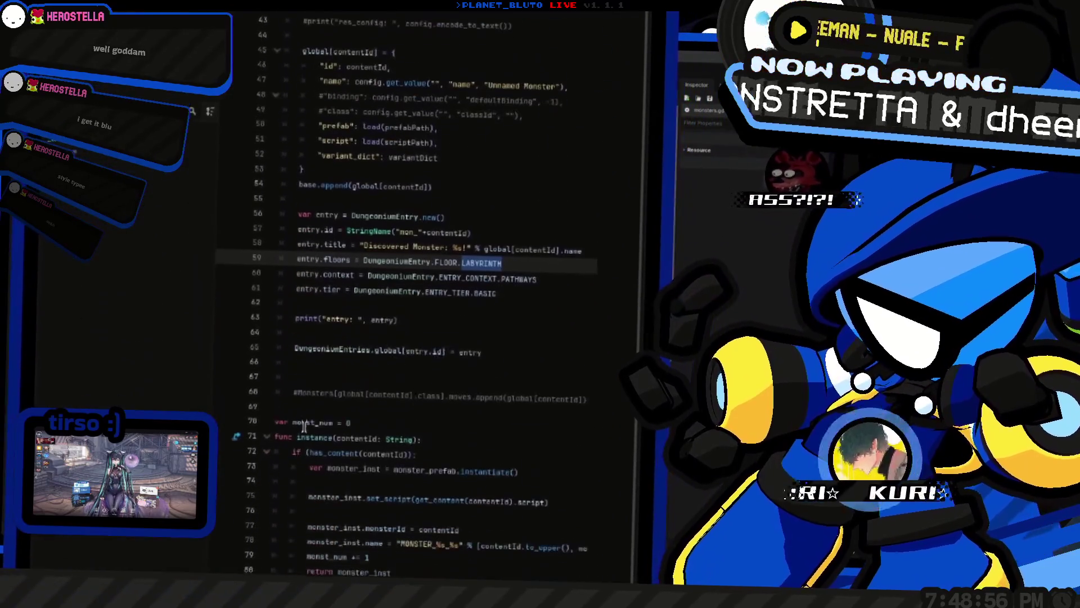
click(415, 501)
key(Return)
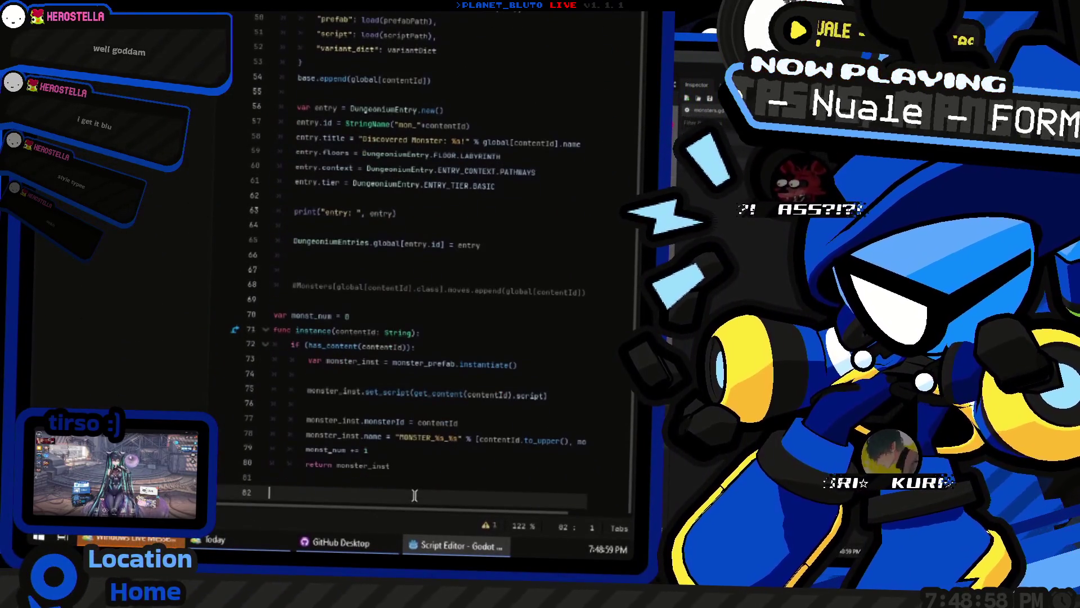
text(class Monst)
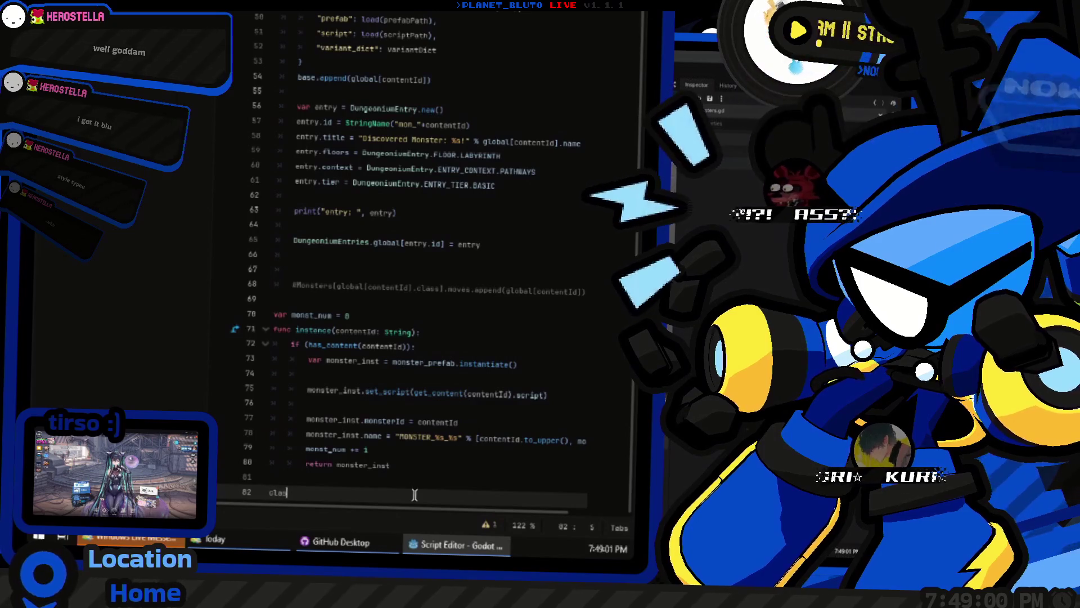
text(er)
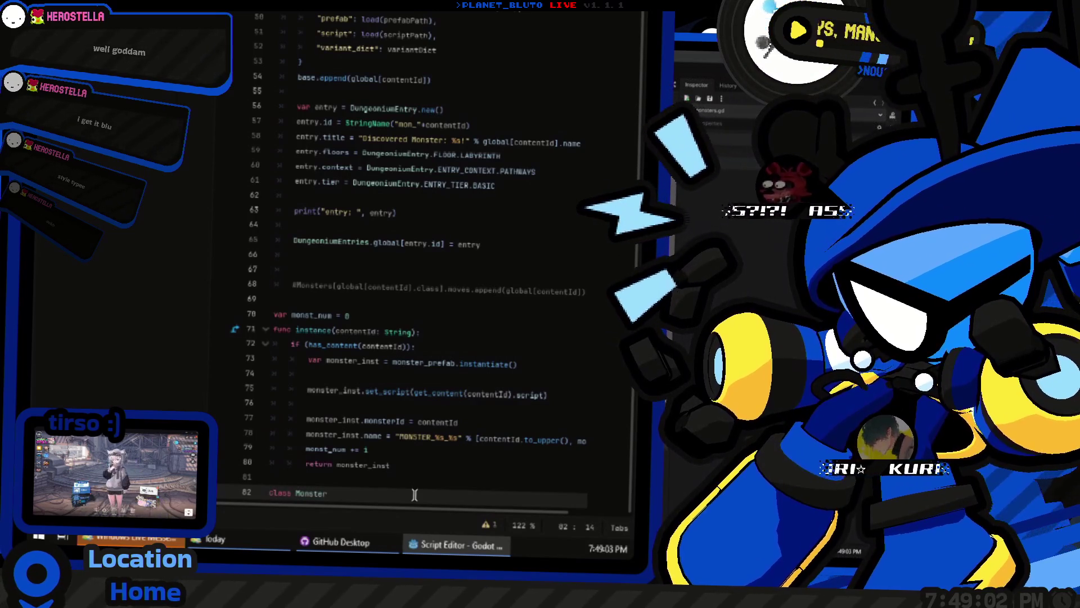
text(Metadata:)
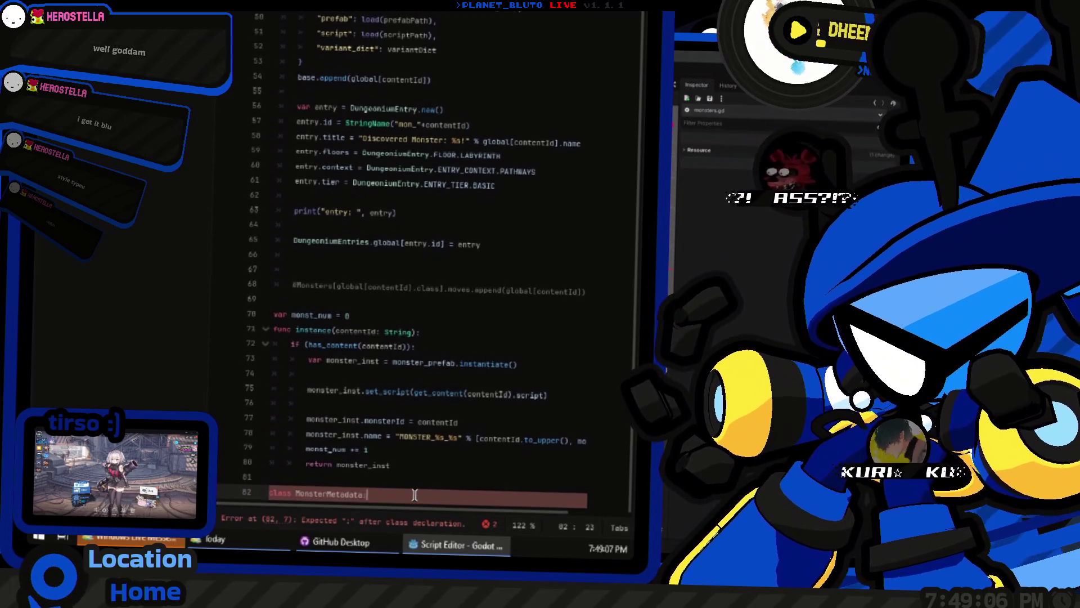
key(Return)
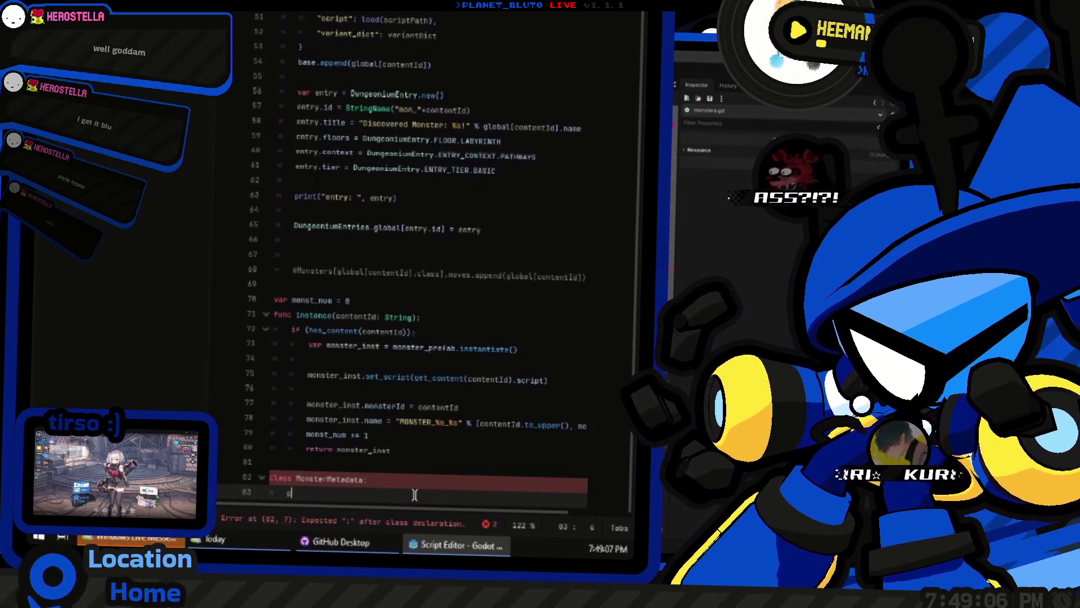
text(func _init(): pa)
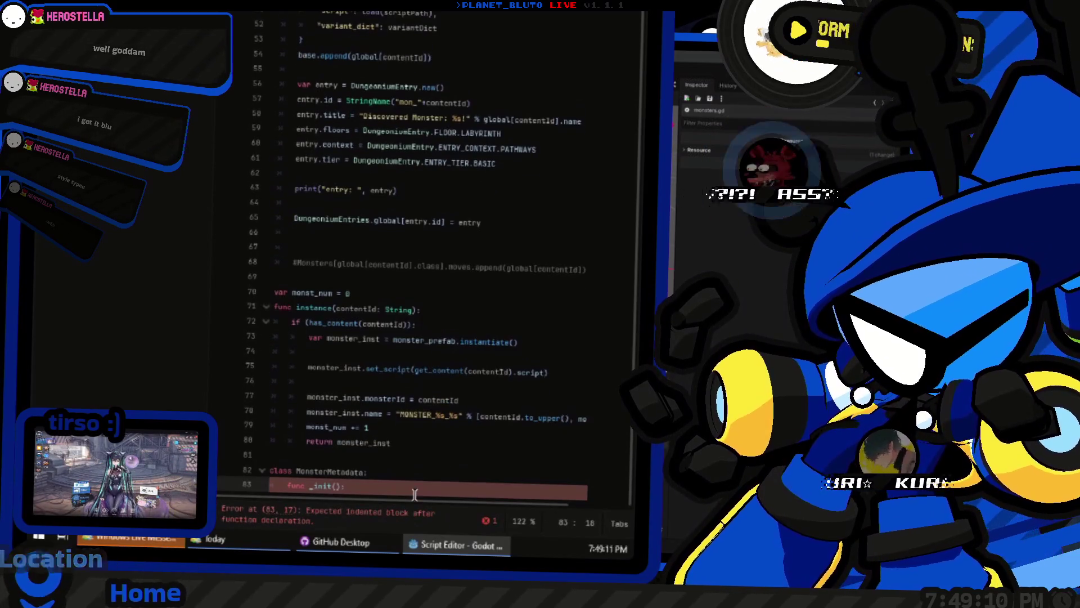
text(s)
key(ctrl+shift+Return)
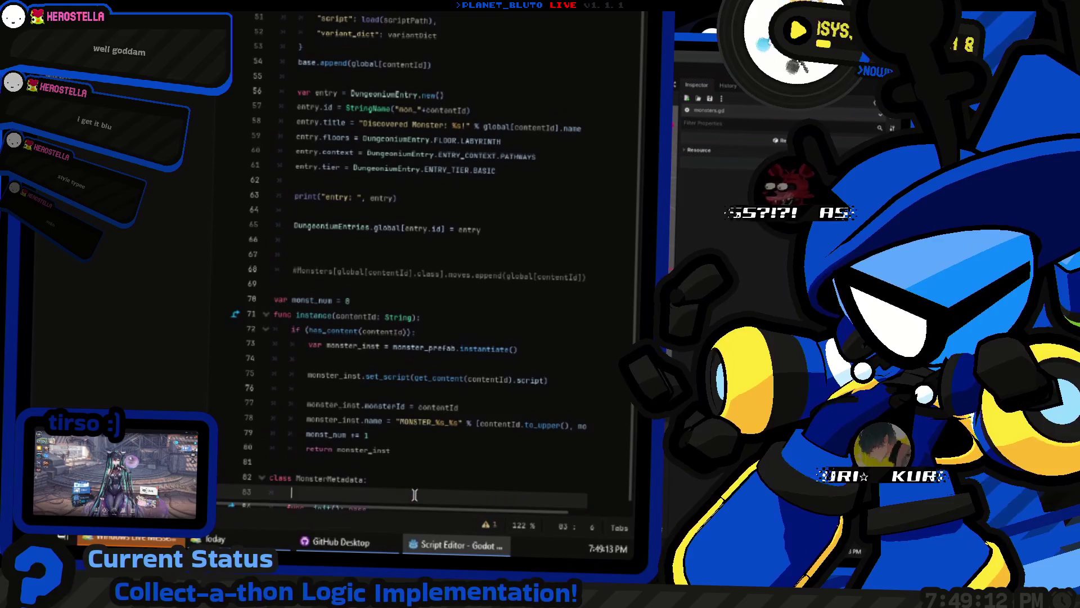
text(@export )
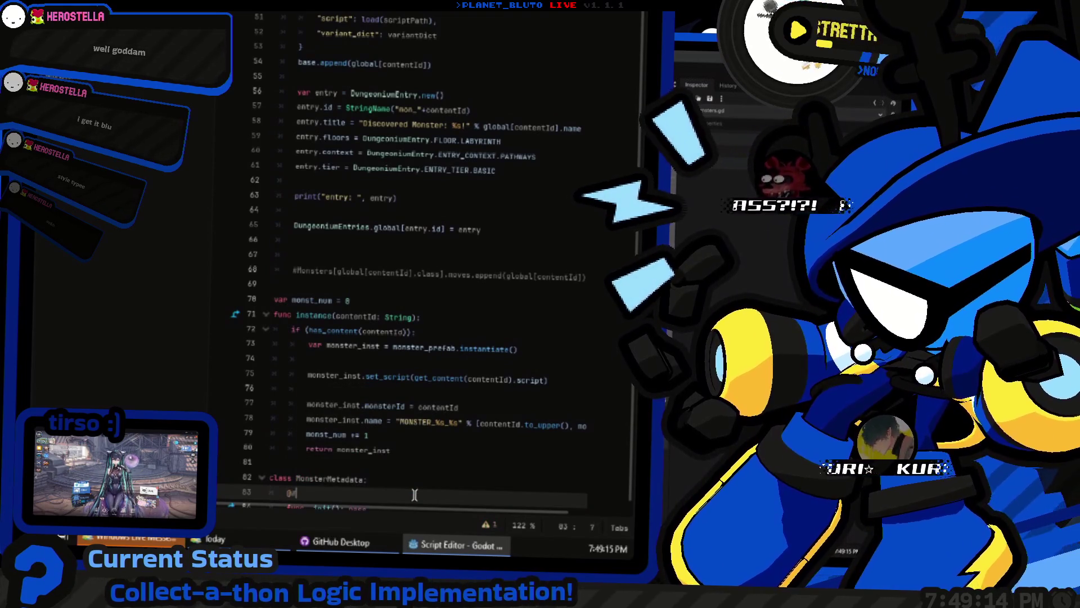
text(var t)
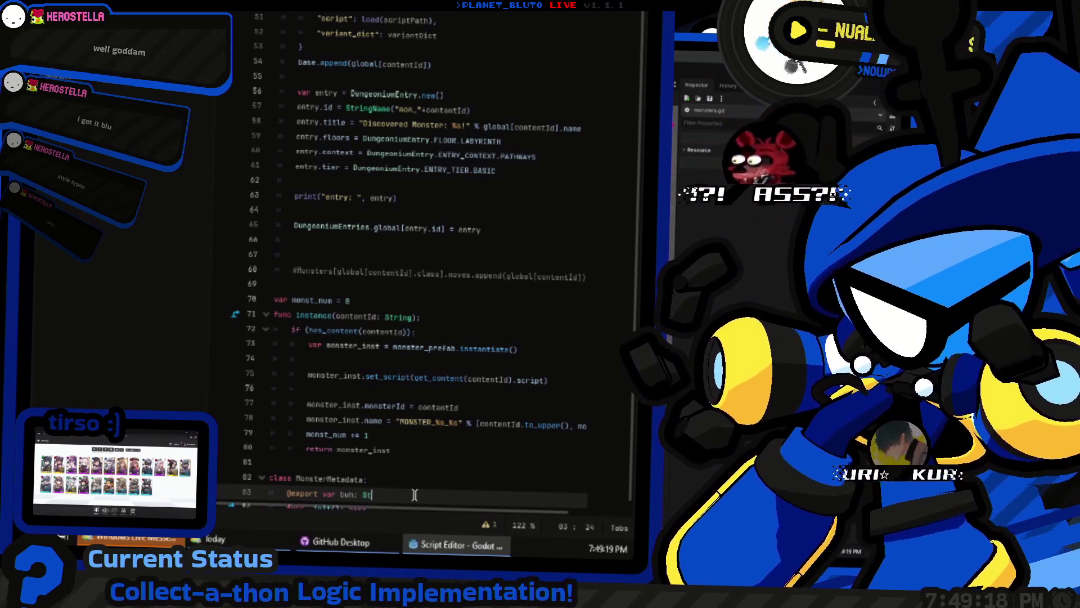
key(Return)
key(Home)
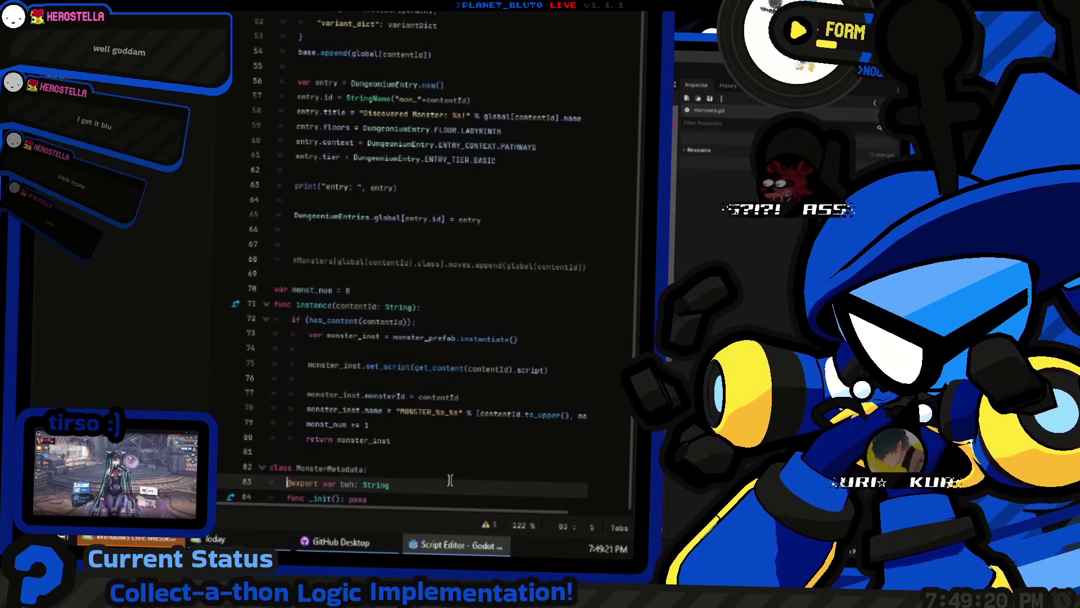
key(End)
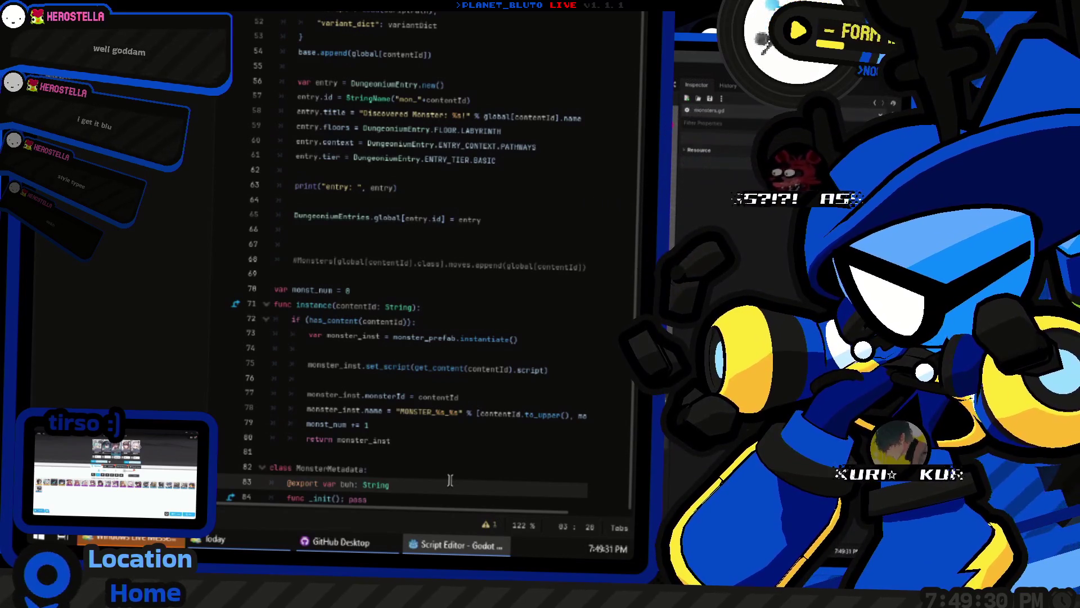
key(ctrl+z)
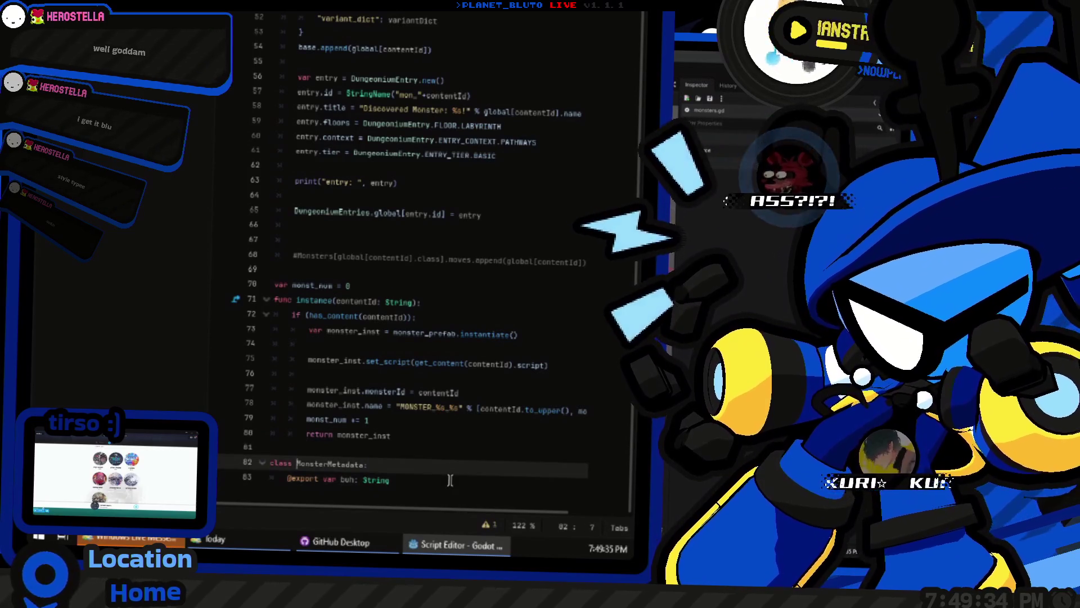
Return to the slime scene's 3D view.
scroll(450, 479, up, 4)
scroll(524, 286, up, 6)
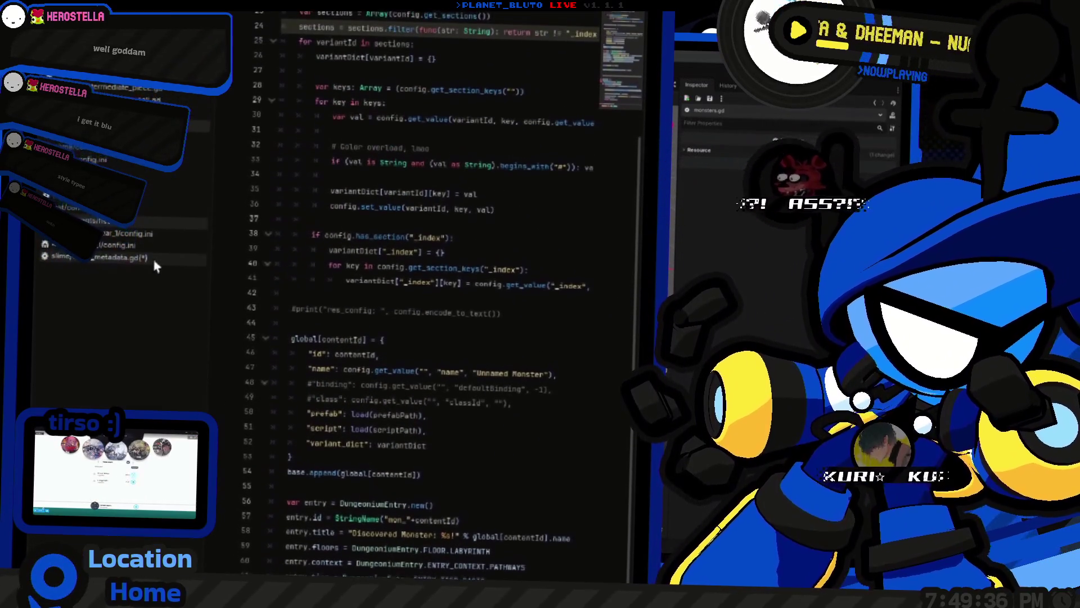
click(524, 286)
scroll(524, 286, up, 2)
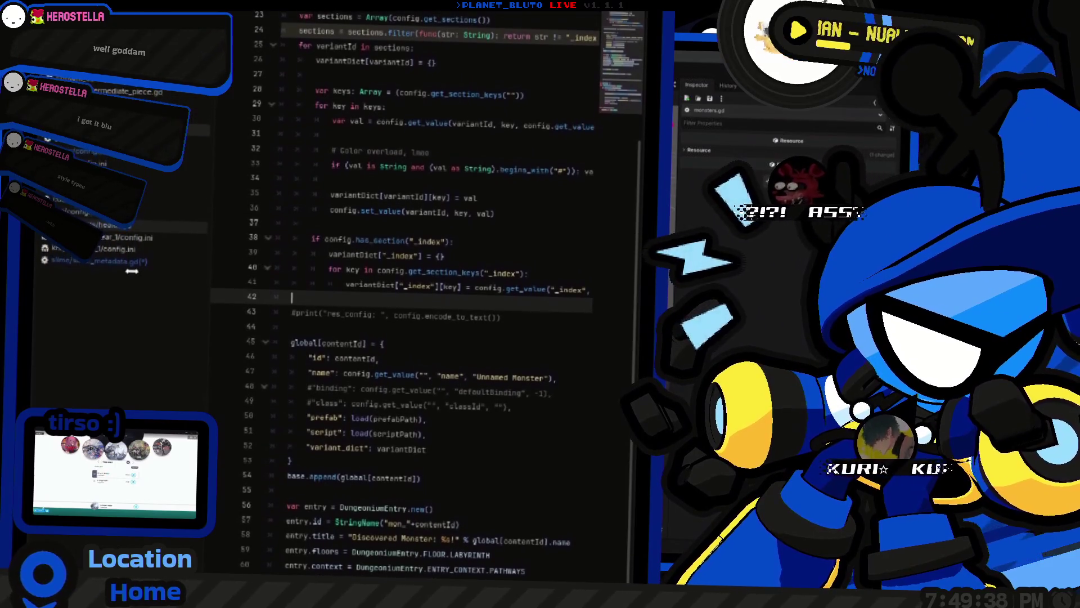
key(ctrl+F2)
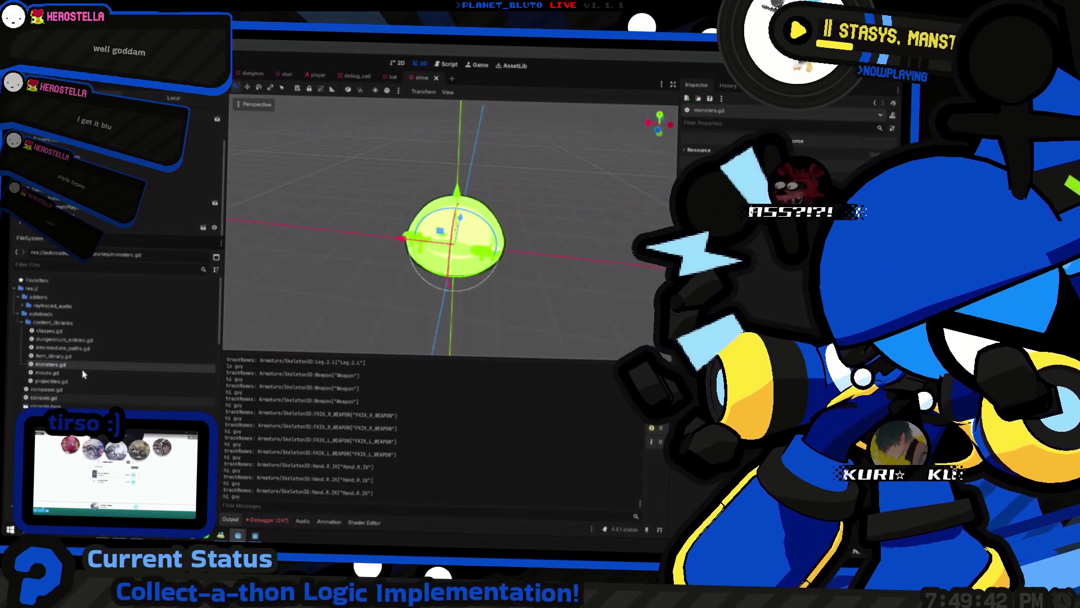
click(22, 322)
scroll(85, 338, down, 5)
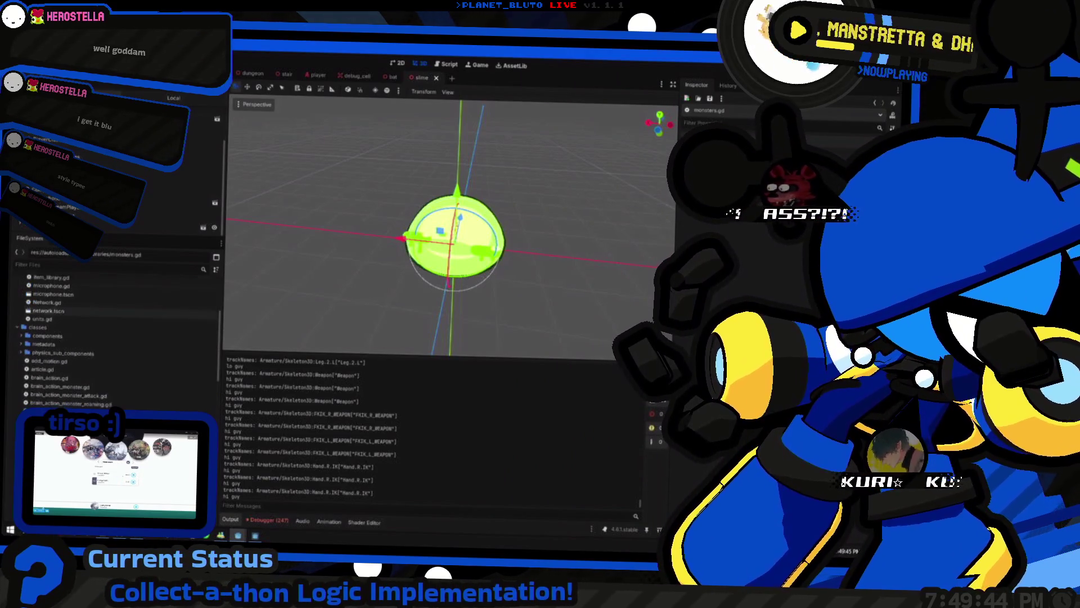
scroll(113, 338, down, 10)
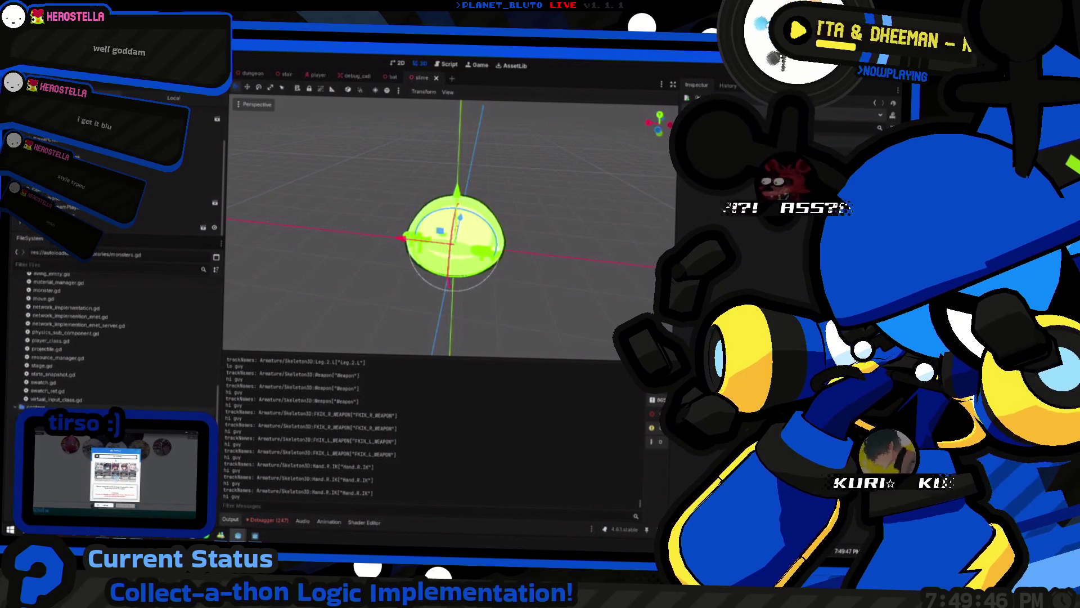
right_click(46, 383)
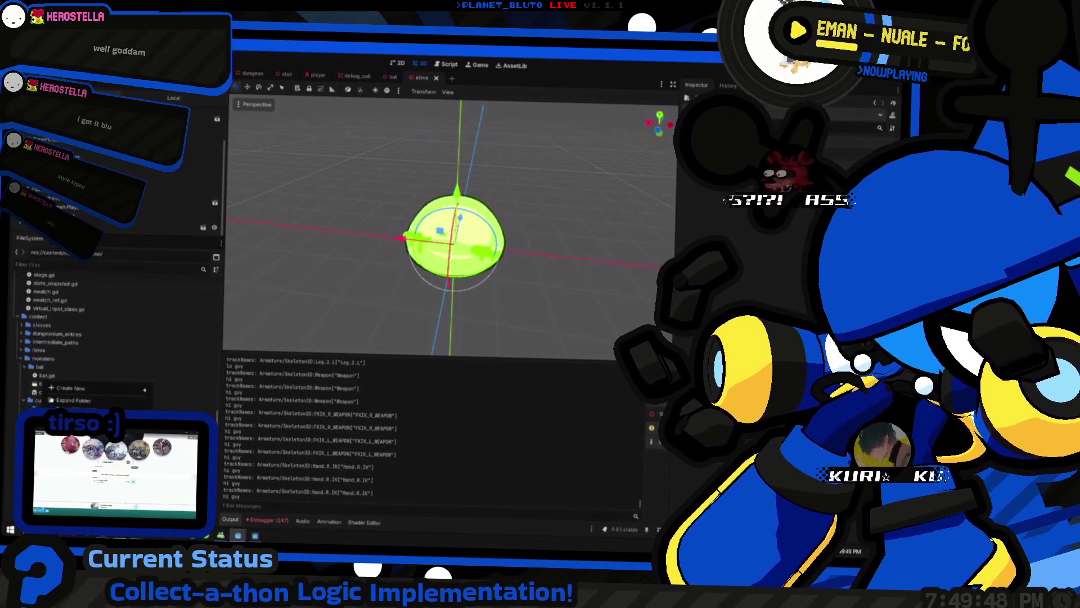
mouse_move(96, 387)
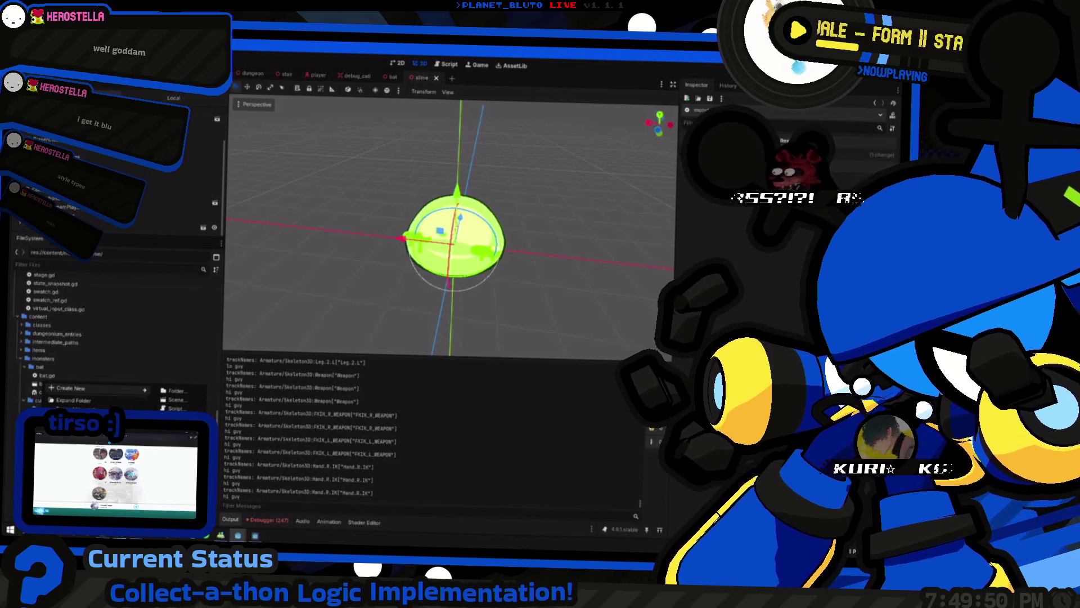
click(176, 417)
text(Monster)
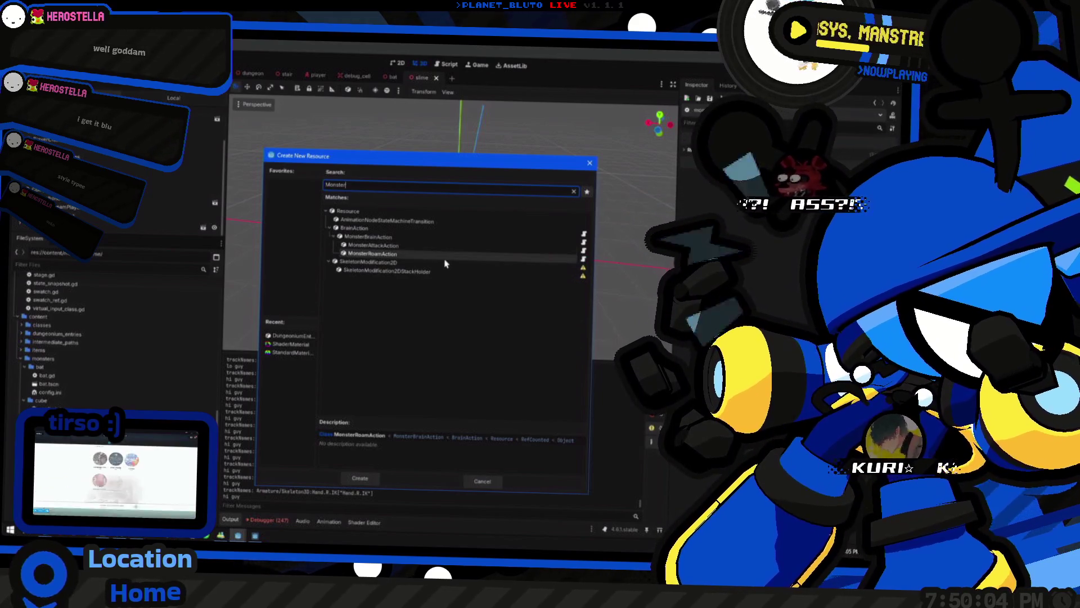
double_click(436, 257)
key(Escape)
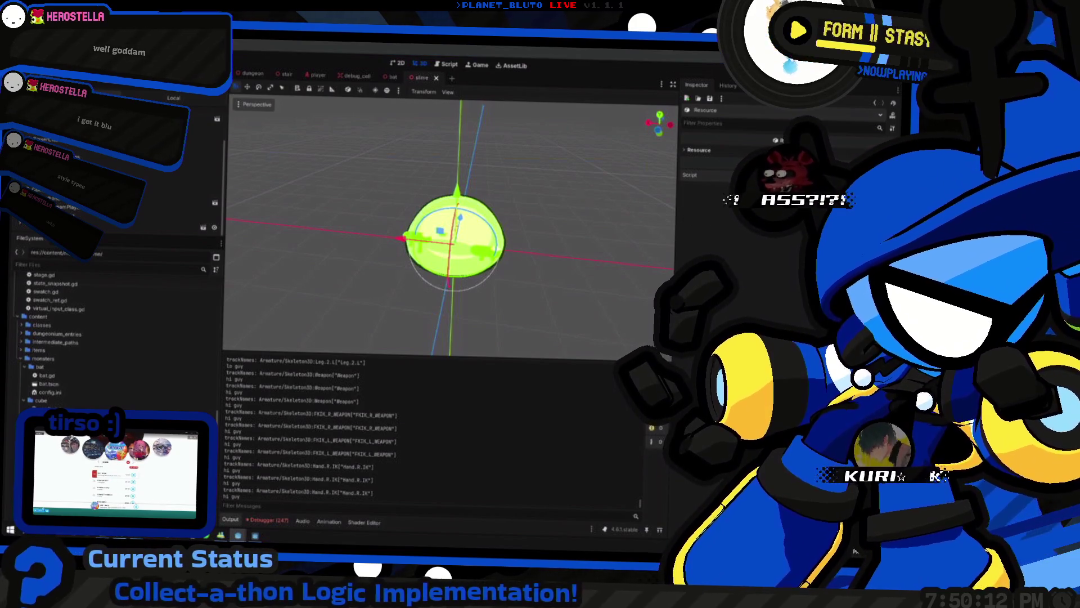
click(698, 98)
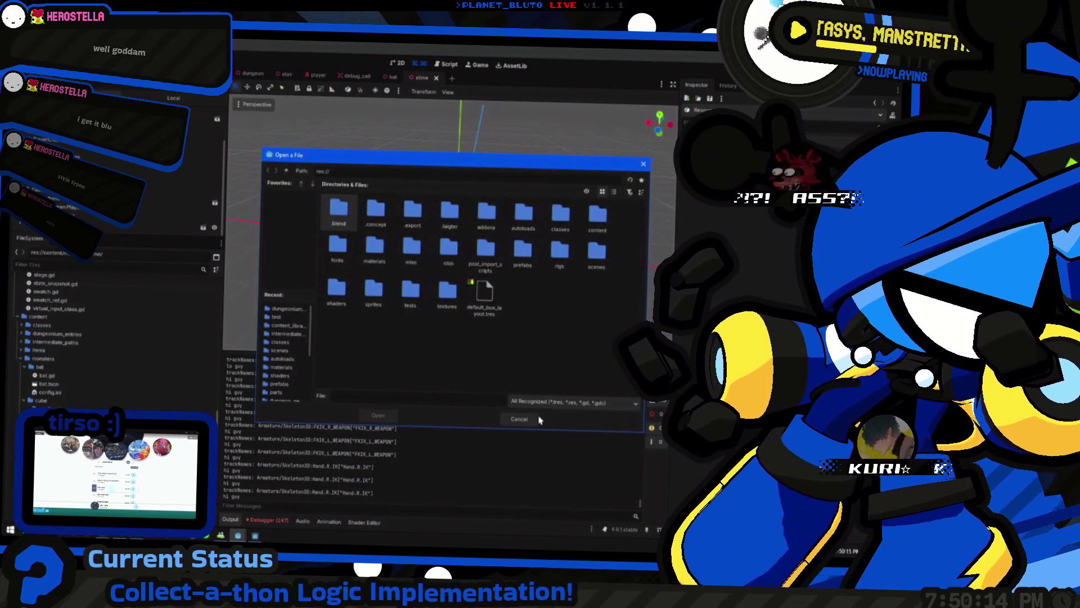
click(532, 417)
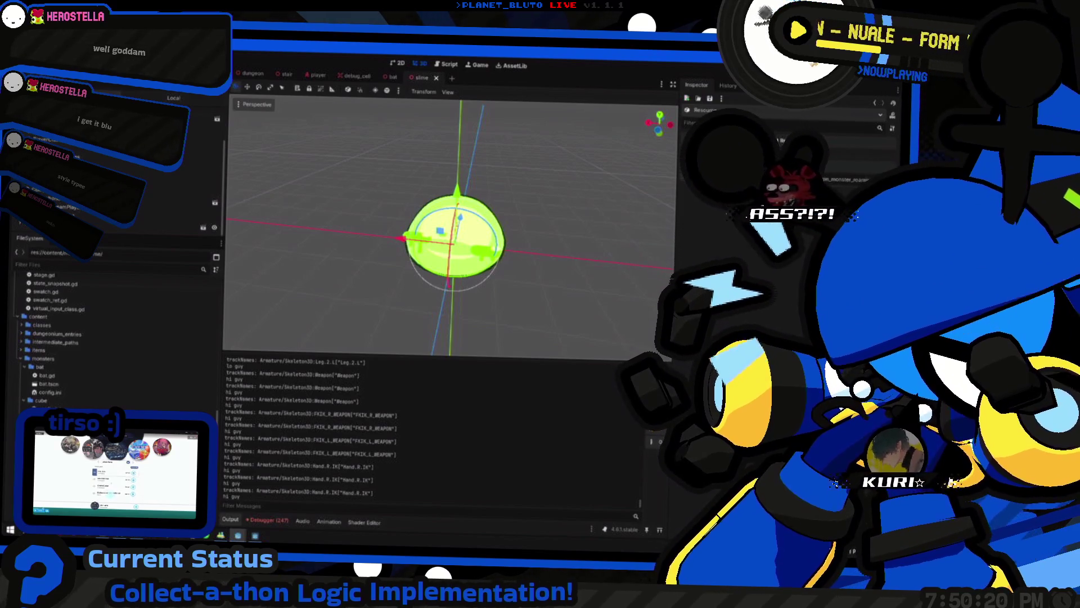
Delete the MonsterMetadata class and the leftover blank lines from monsters.gd.
key(ctrl+F3)
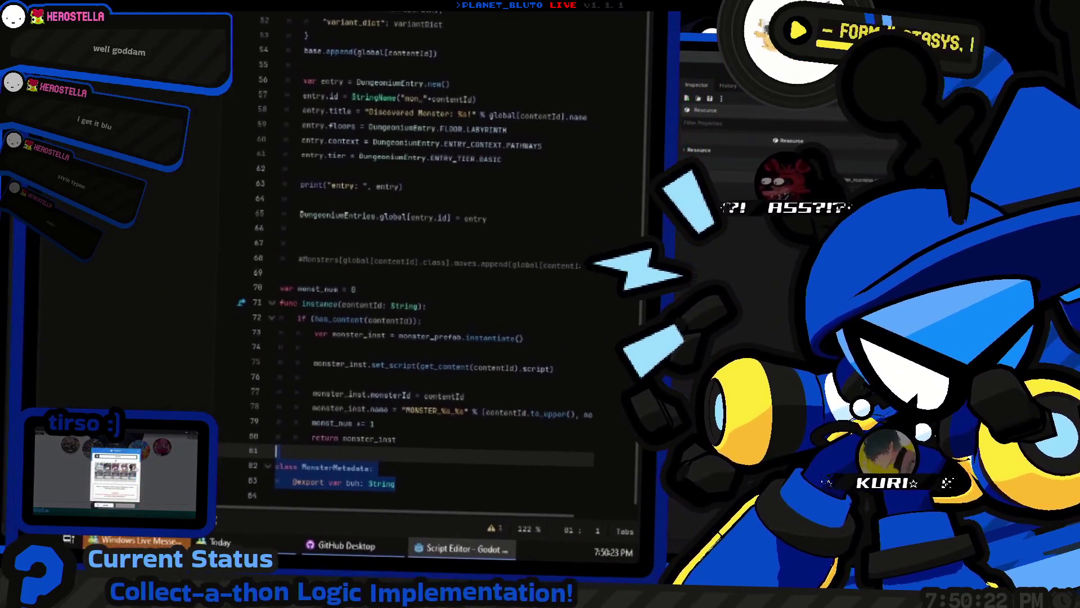
key(BackSpace)
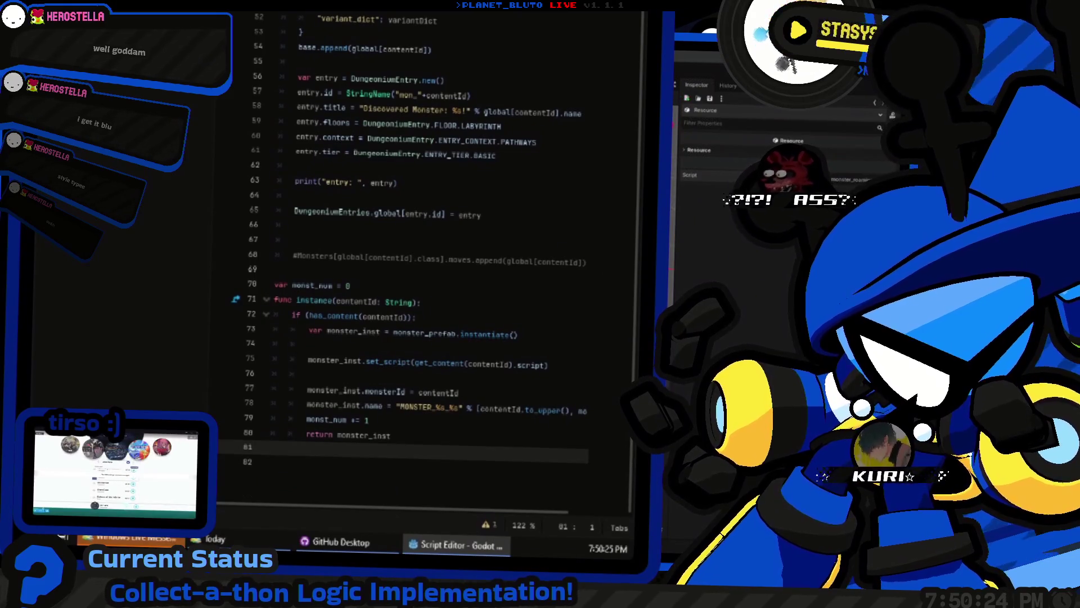
key(BackSpace)
key(Delete)
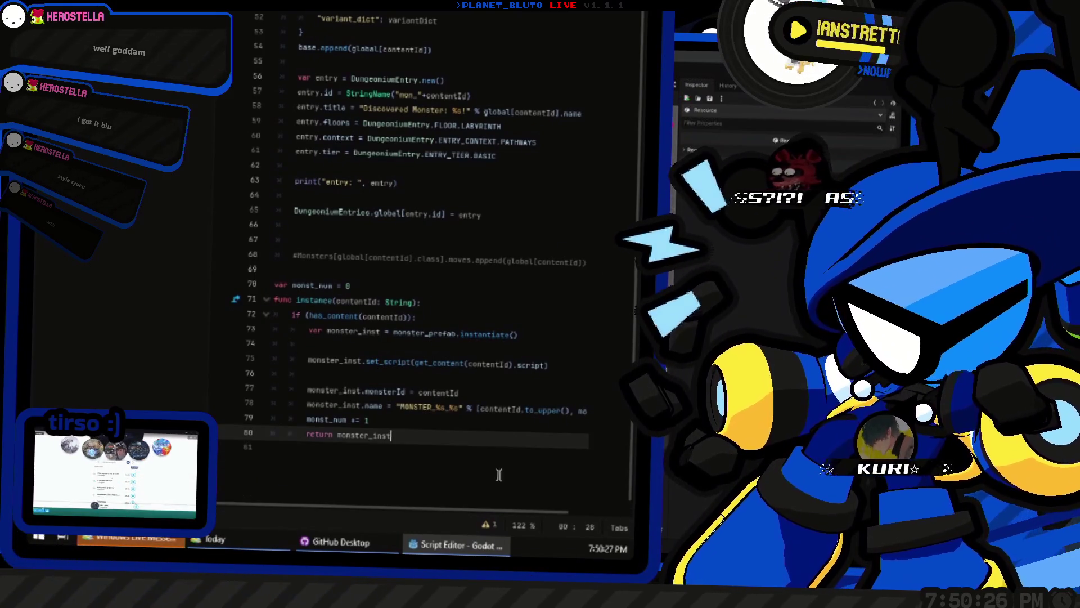
Back in the 3D view, start a new script in the classes folder.
key(ctrl+F2)
scroll(91, 368, up, 10)
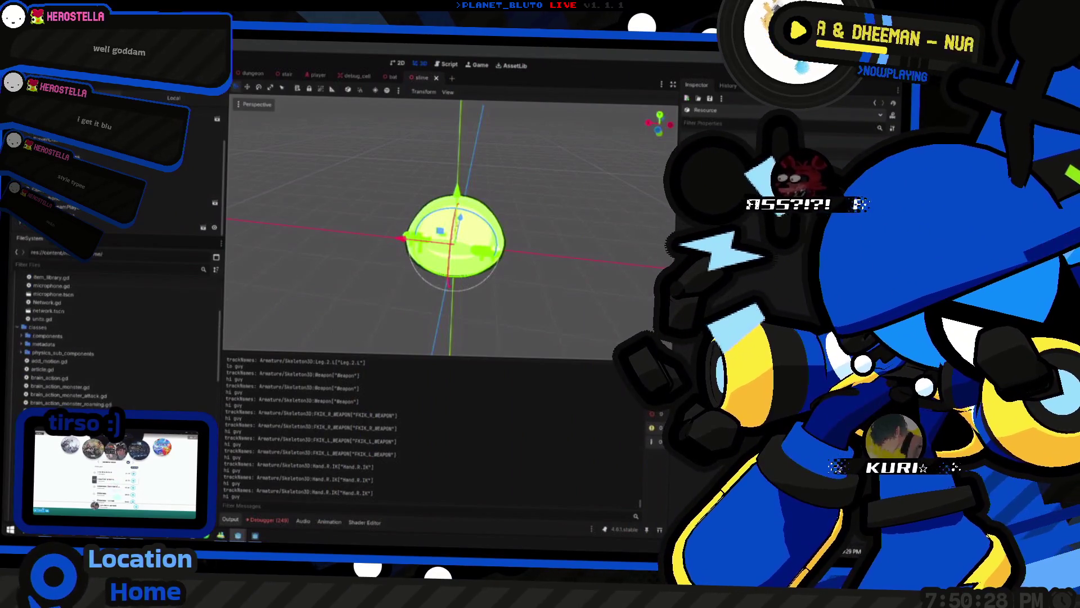
right_click(37, 391)
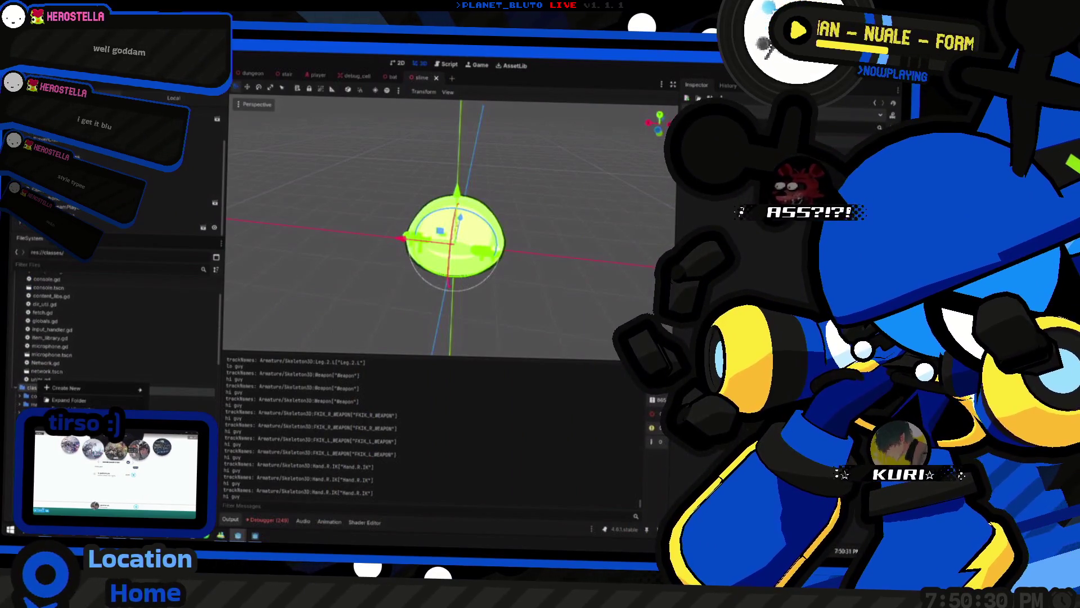
mouse_move(66, 394)
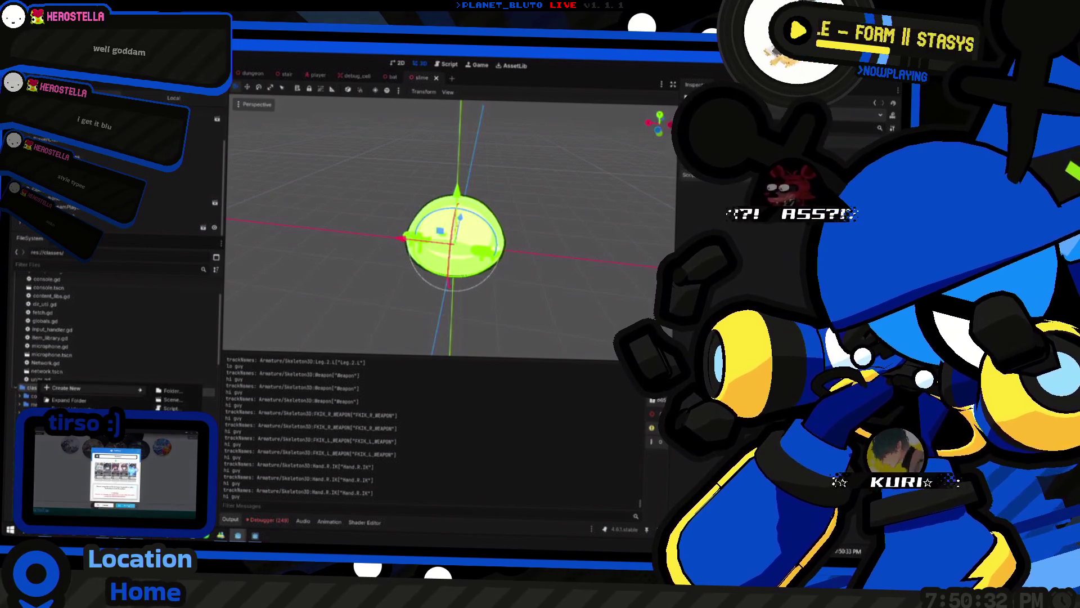
click(171, 408)
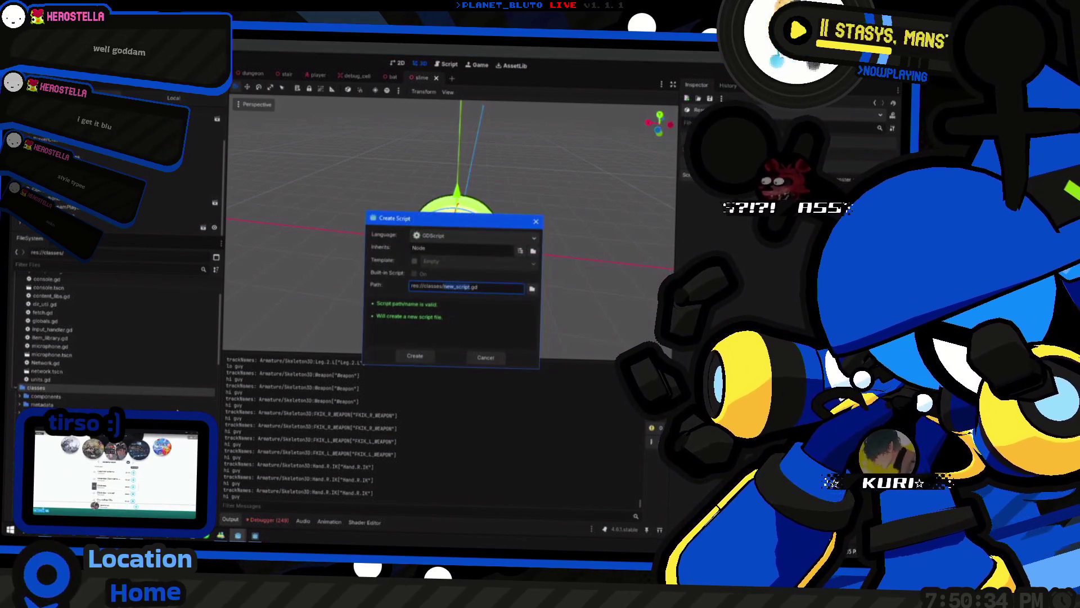
Set the script path to res://classes/monster_metadata.gd and create it.
text(monster)
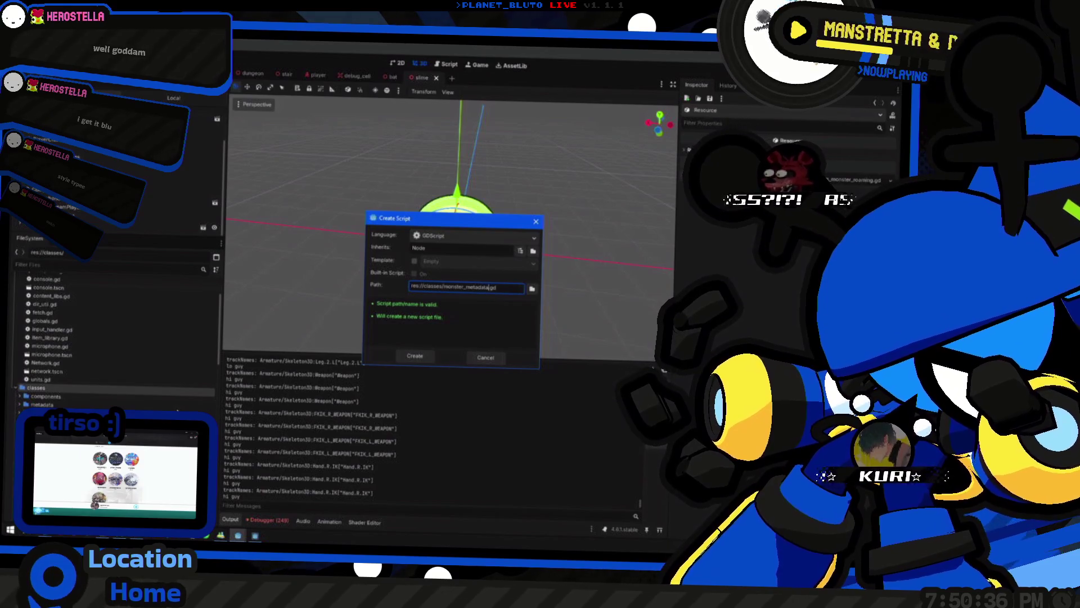
click(415, 355)
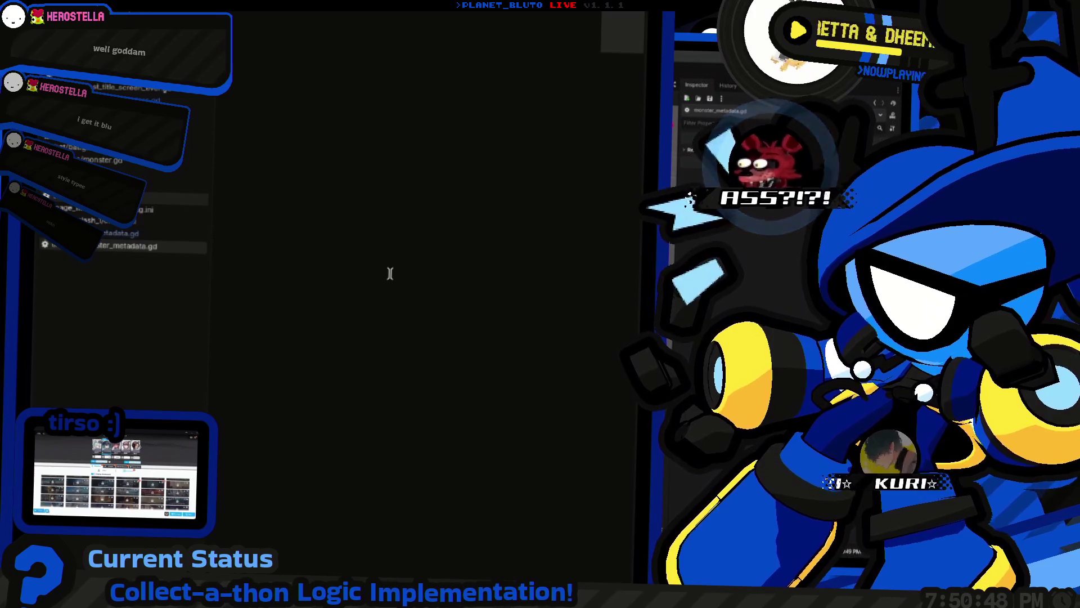
text(@export_)
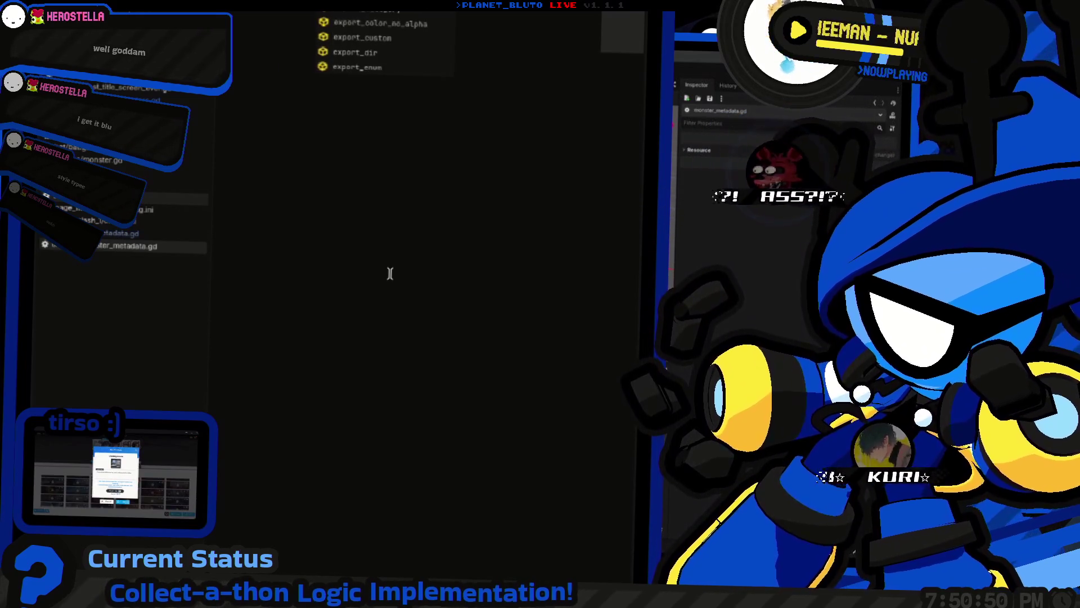
key(Escape)
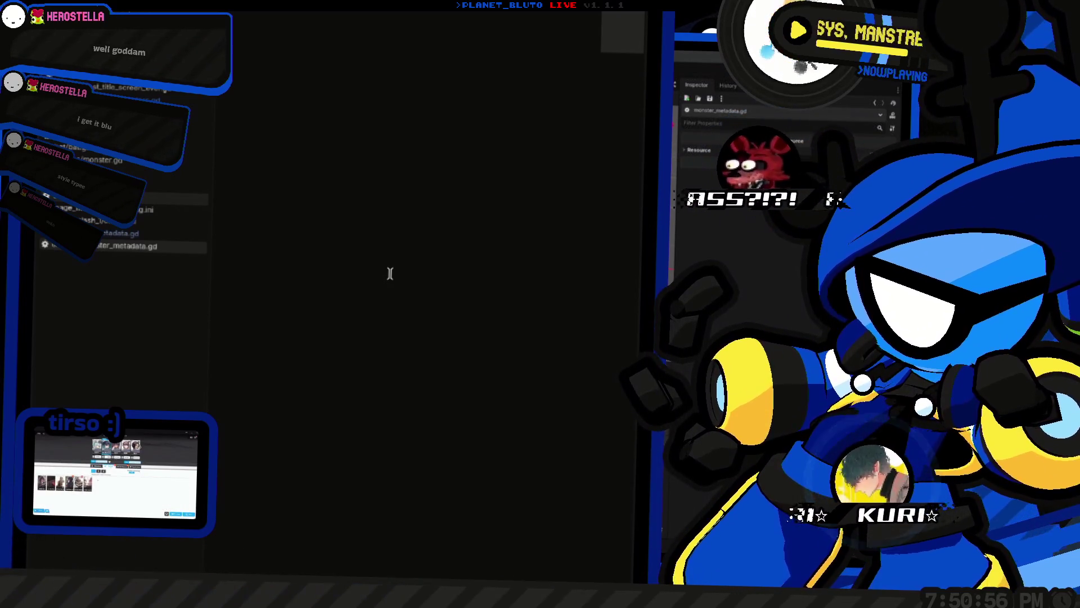
key(ctrl+space)
key(Escape)
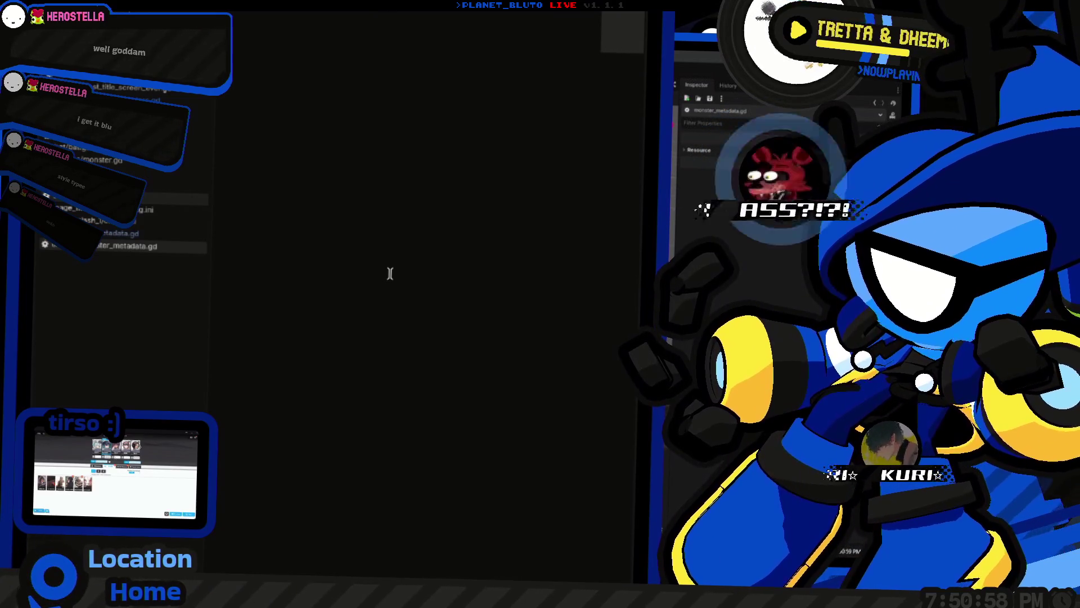
key(ctrl+space)
key(Escape)
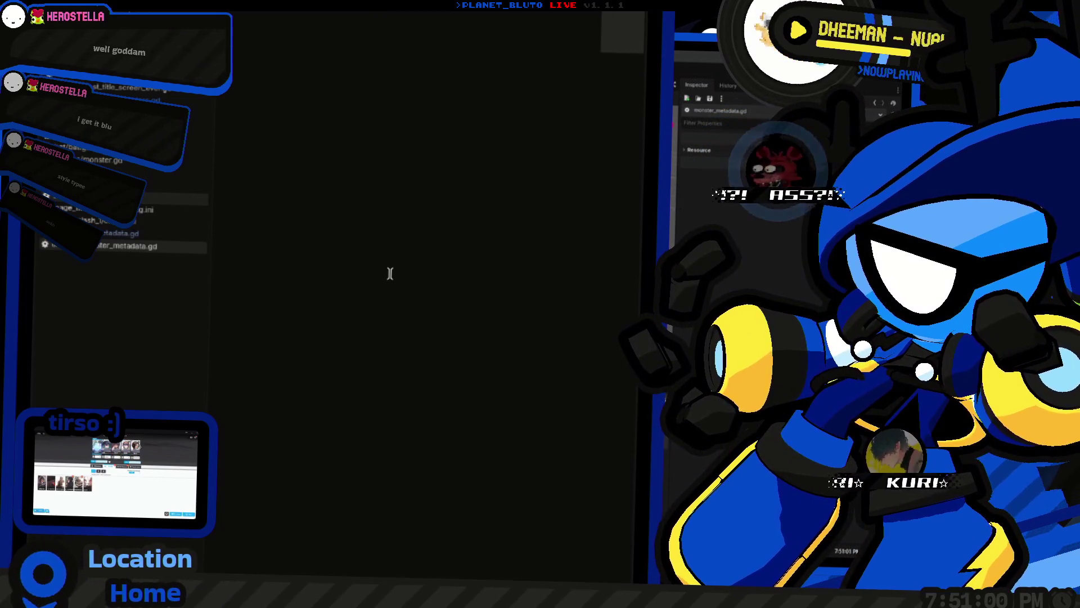
key(ctrl+space)
key(Escape)
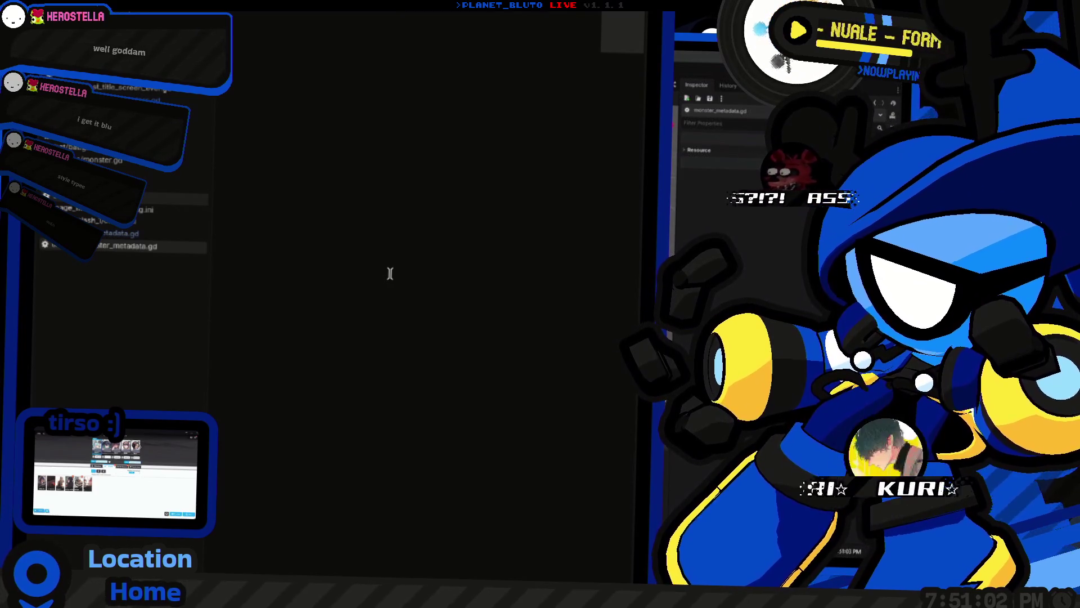
key(ctrl+space)
key(Escape)
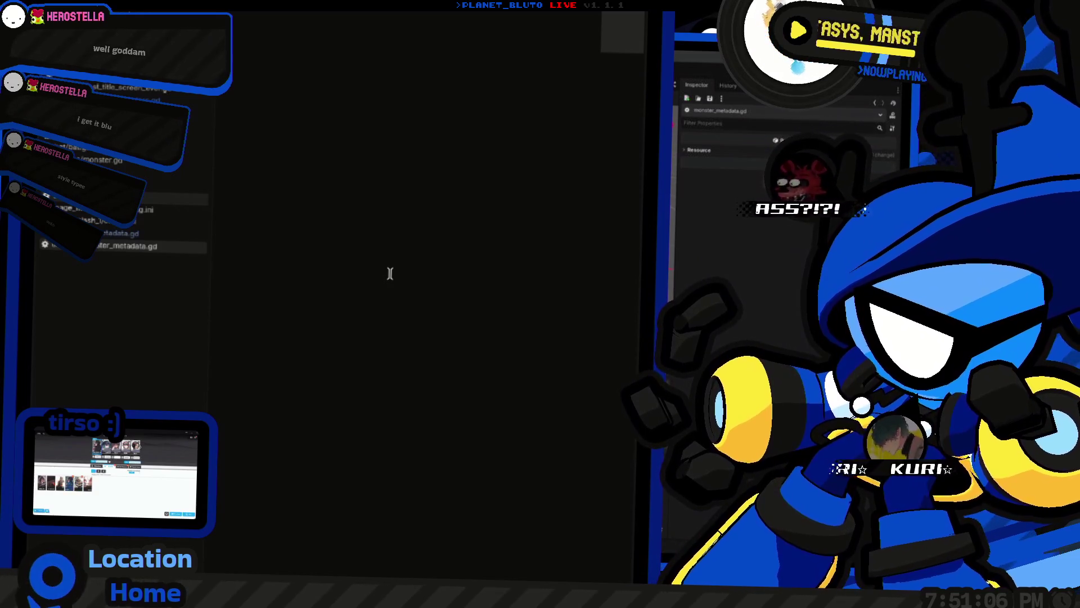
scroll(82, 371, down, 5)
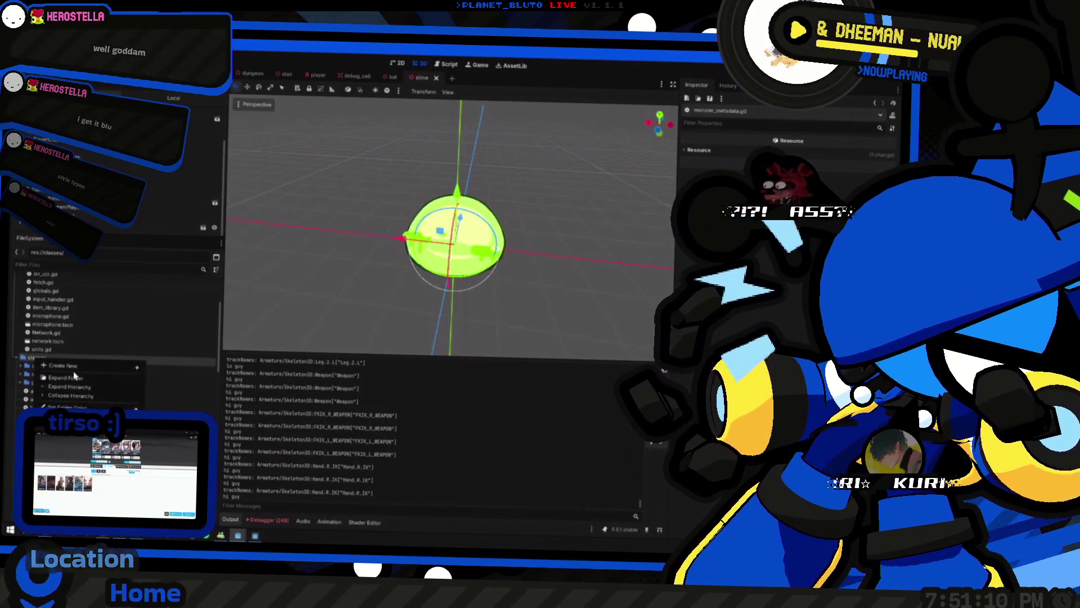
Create res://classes/monster_variant.gd in the classes folder and switch to the script editor.
right_click(35, 360)
mouse_move(68, 367)
click(173, 387)
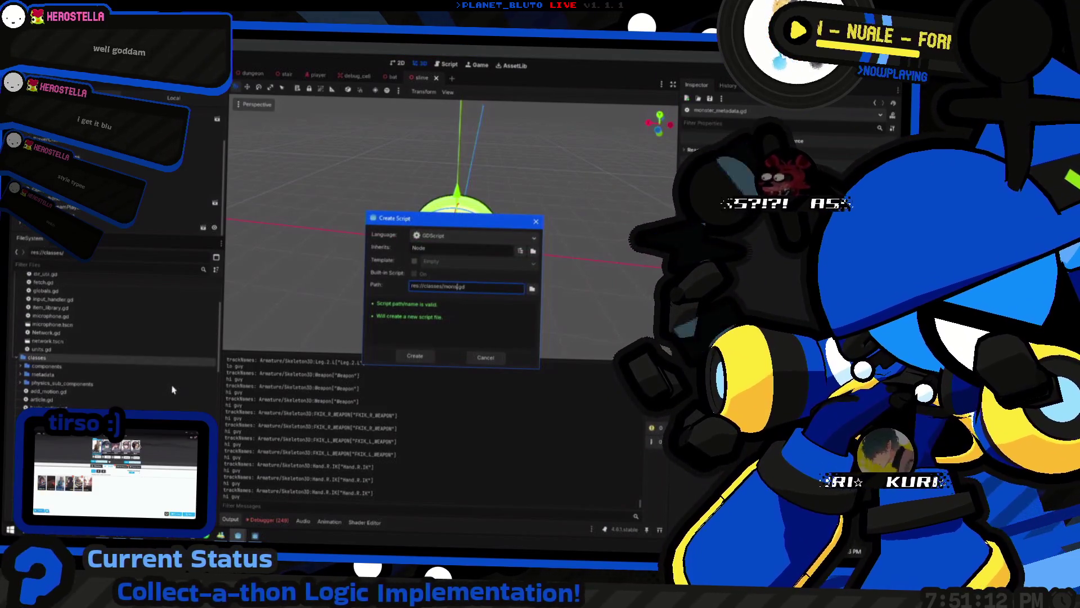
text(r_variant)
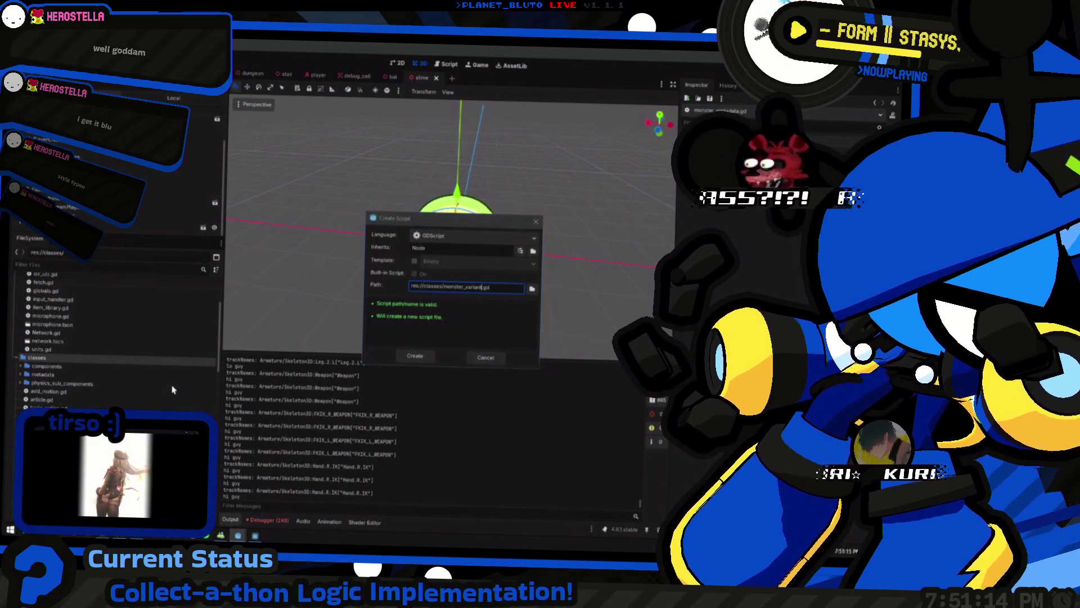
key(Escape)
scroll(115, 399, down, 5)
scroll(116, 400, down, 5)
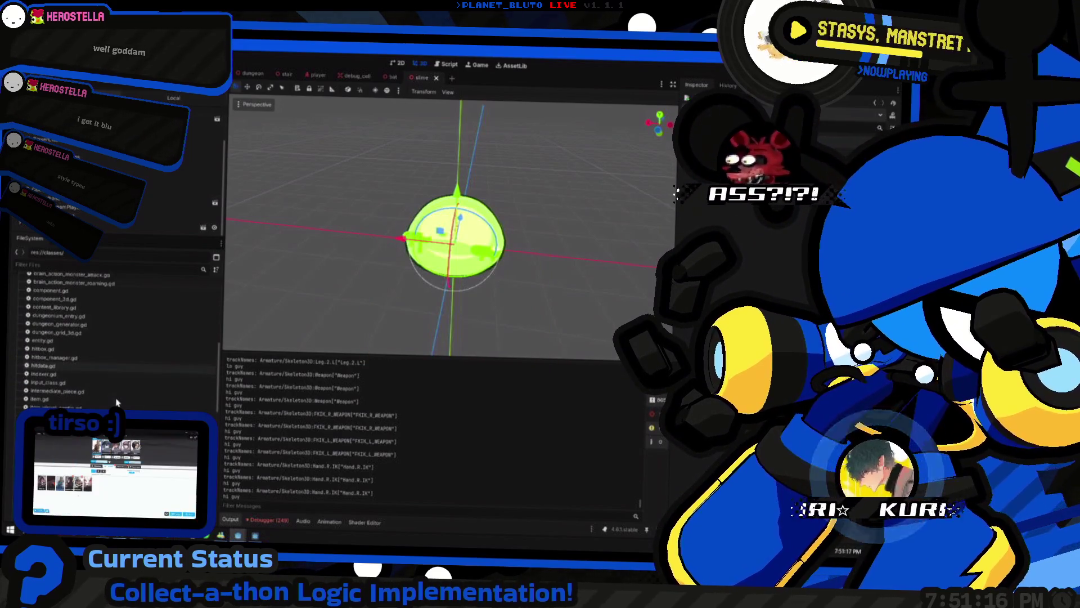
scroll(116, 402, up, 3)
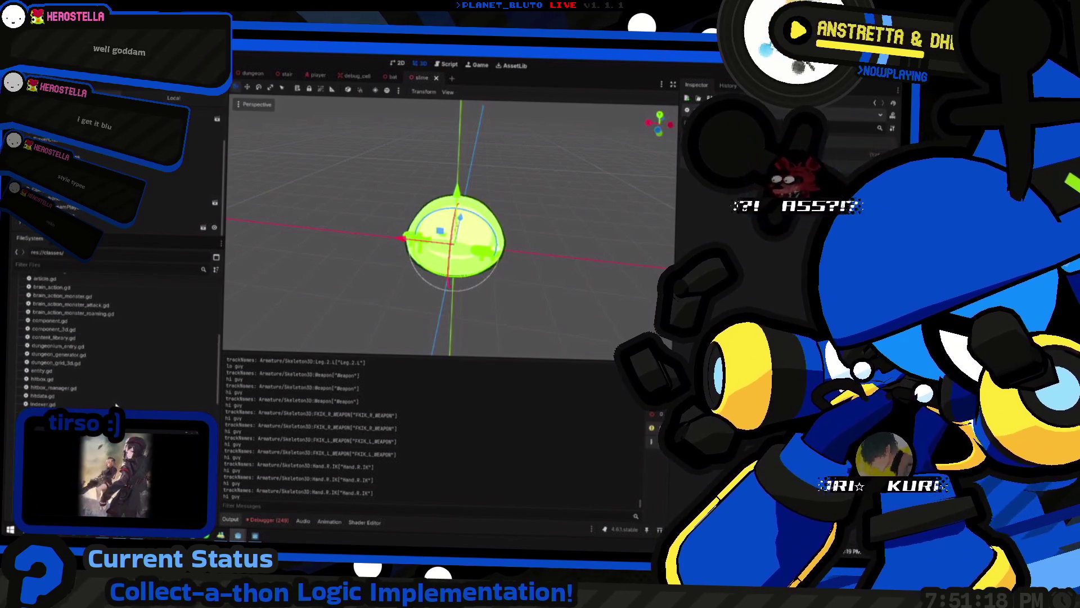
scroll(116, 404, down, 4)
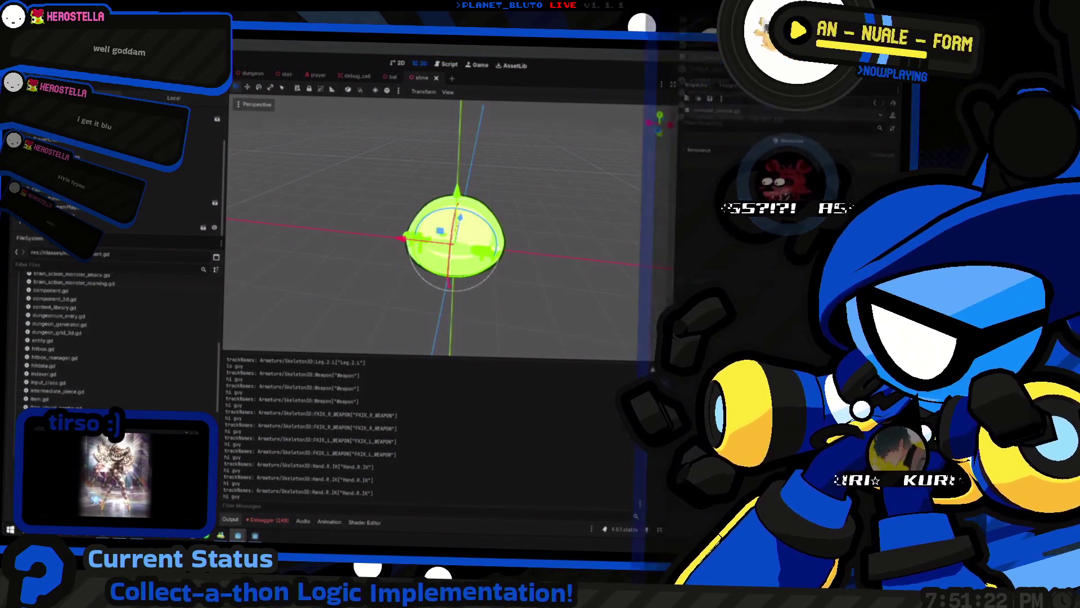
key(ctrl+F3)
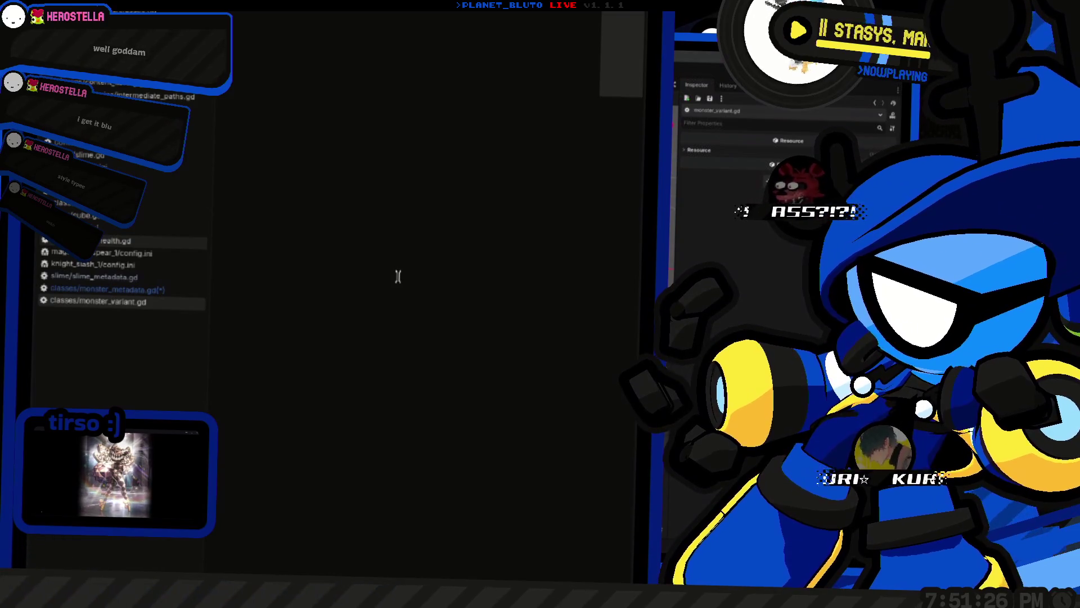
Make monster_metadata.gd extend Resource and trim the trailing space on the variants line.
click(193, 253)
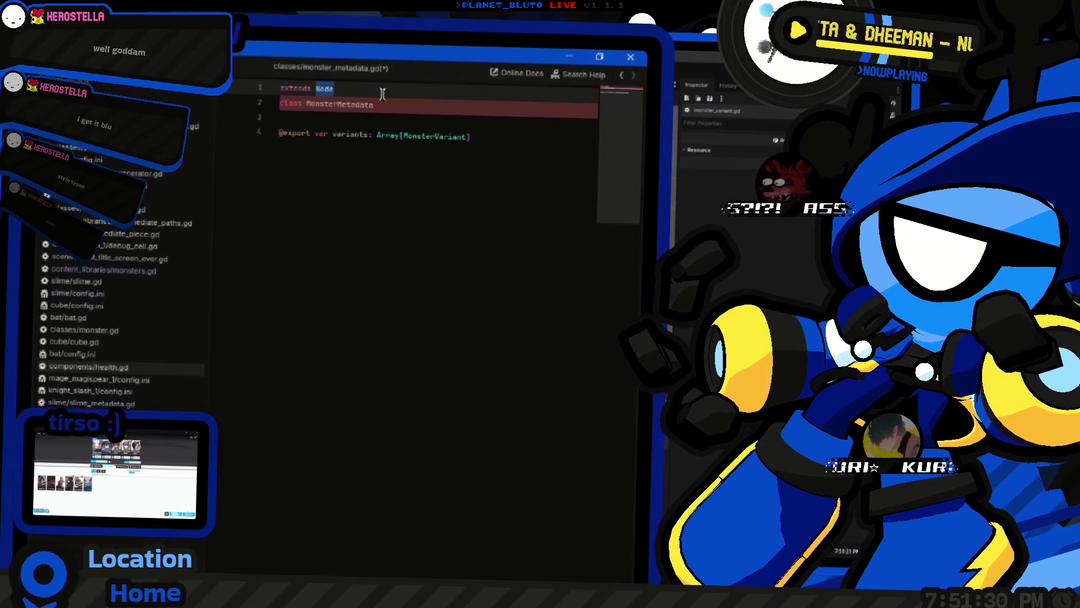
text(Resour)
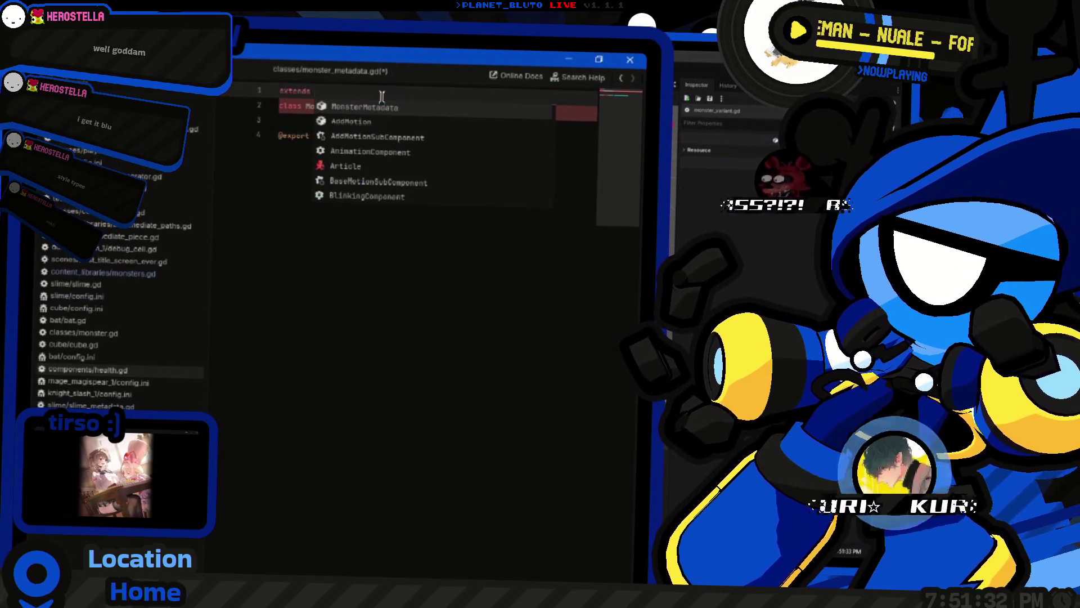
text(ce)
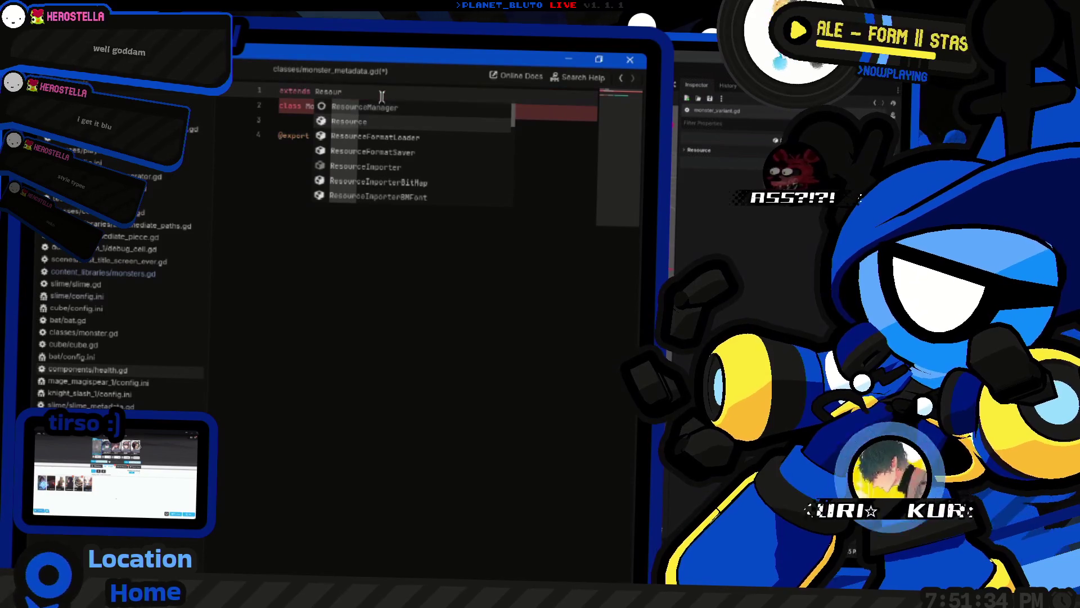
key(Return)
key(Down)
key(Down)
key(Down)
key(End)
key(BackSpace)
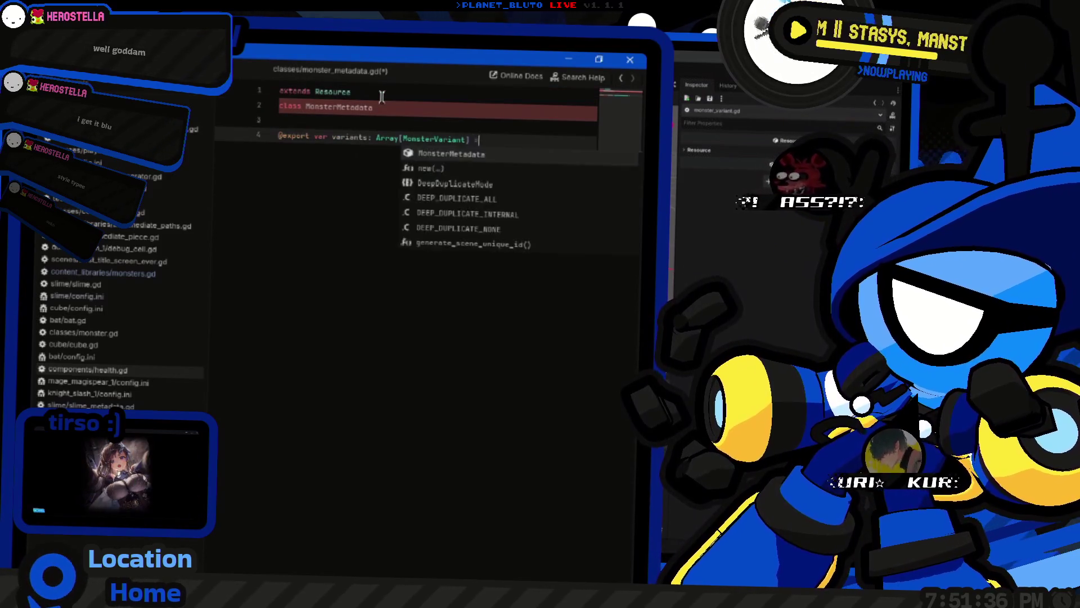
key(Escape)
Declare class_name MonsterMetadata on line 2 and open the MonsterVariant script.
key(Up)
key(Up)
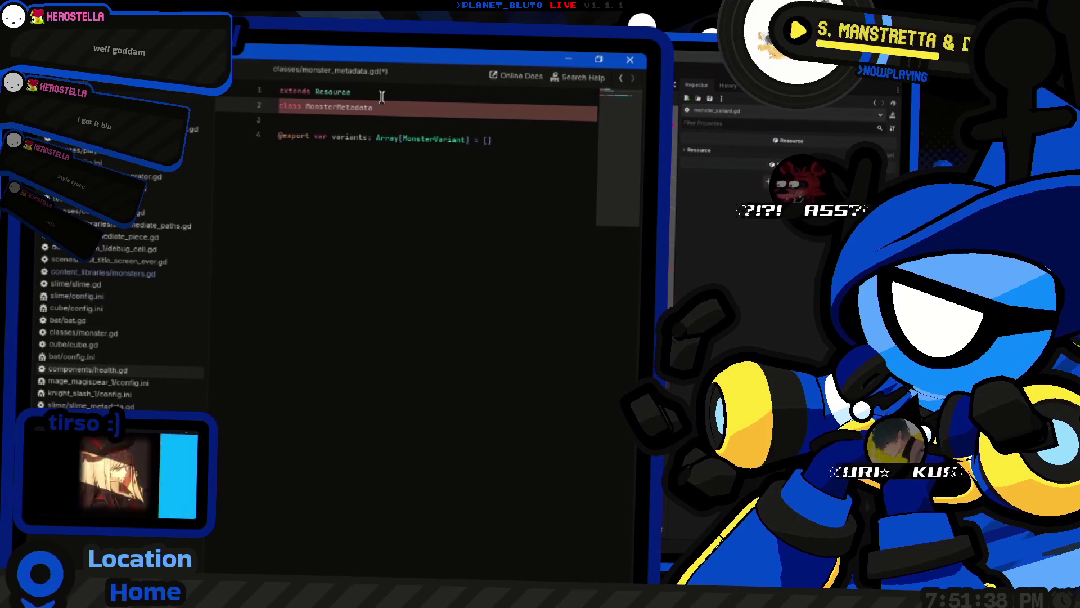
text(_n)
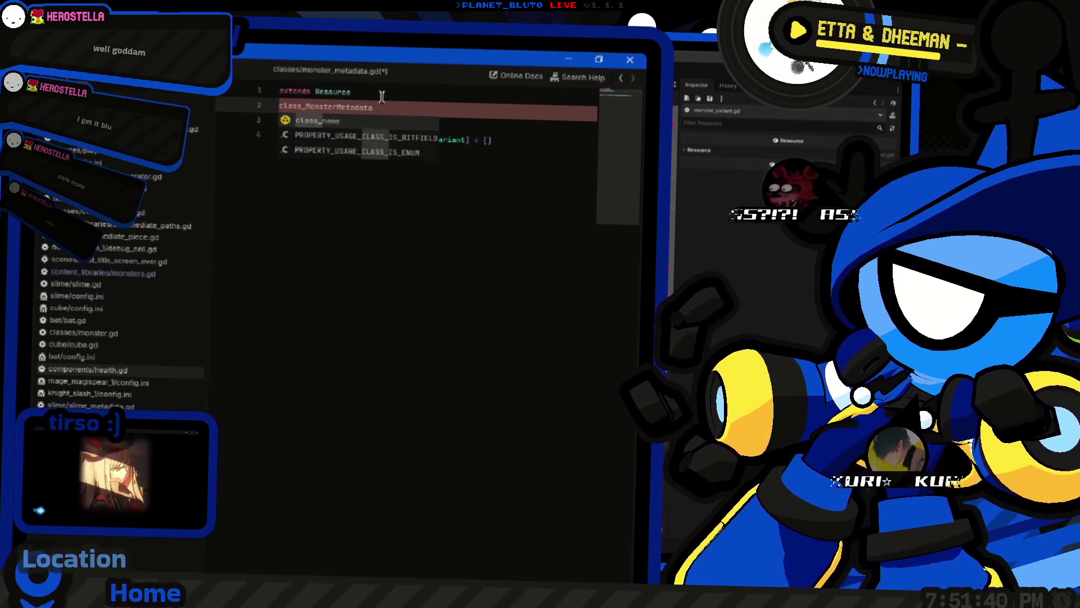
key(Tab)
key(ctrl+z)
text(name)
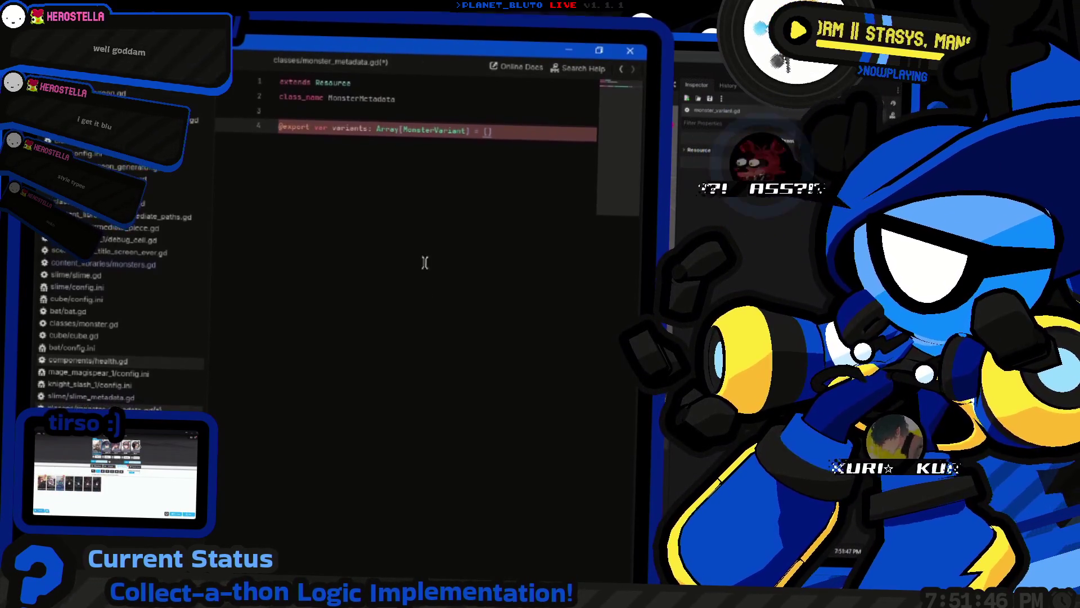
double_click(434, 140)
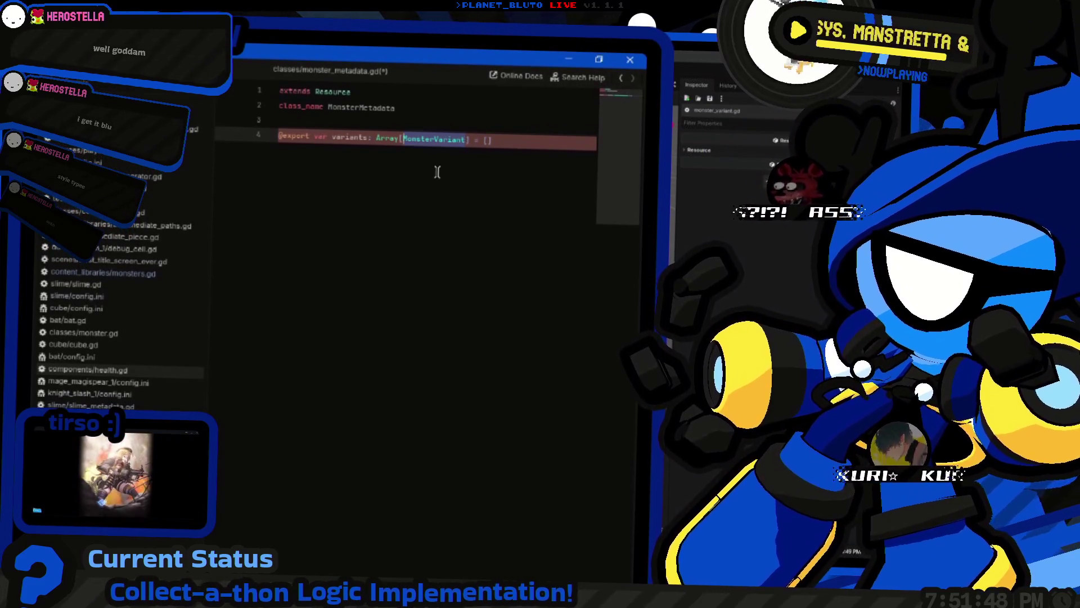
click(133, 318)
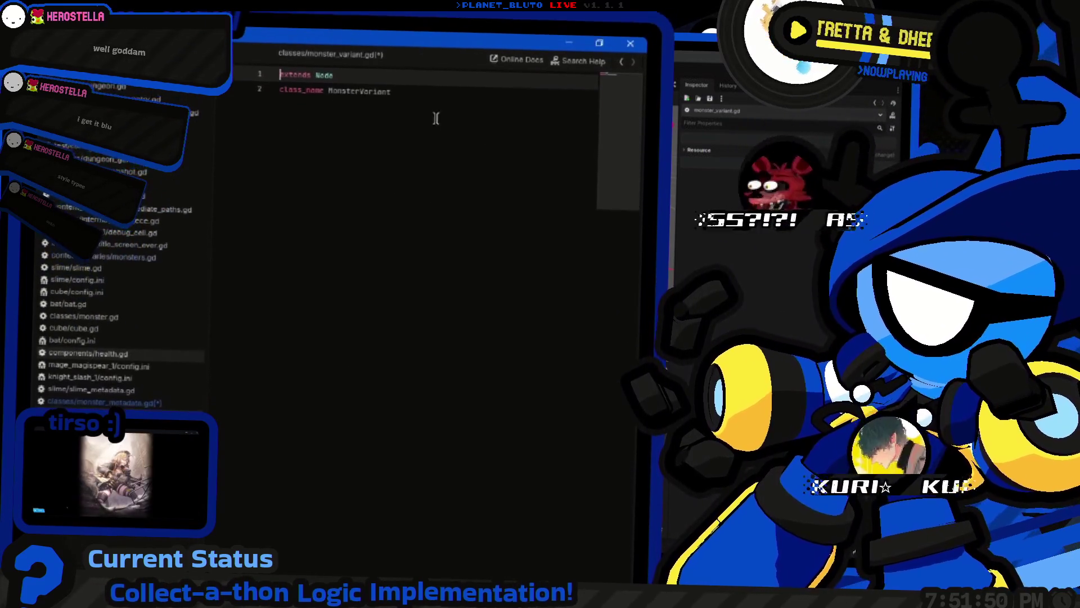
click(436, 118)
key(Return)
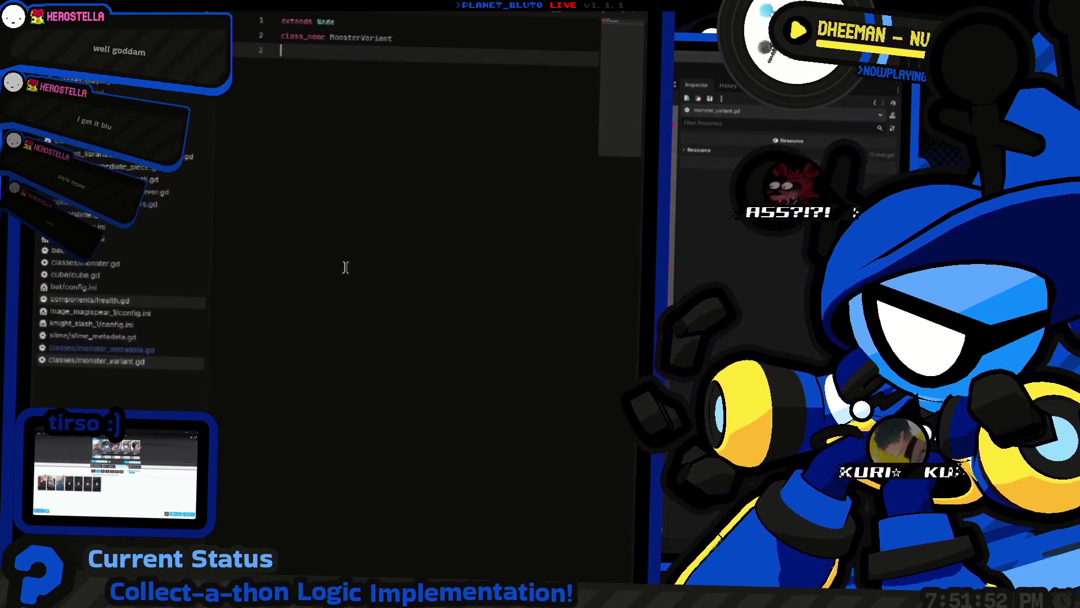
key(Return)
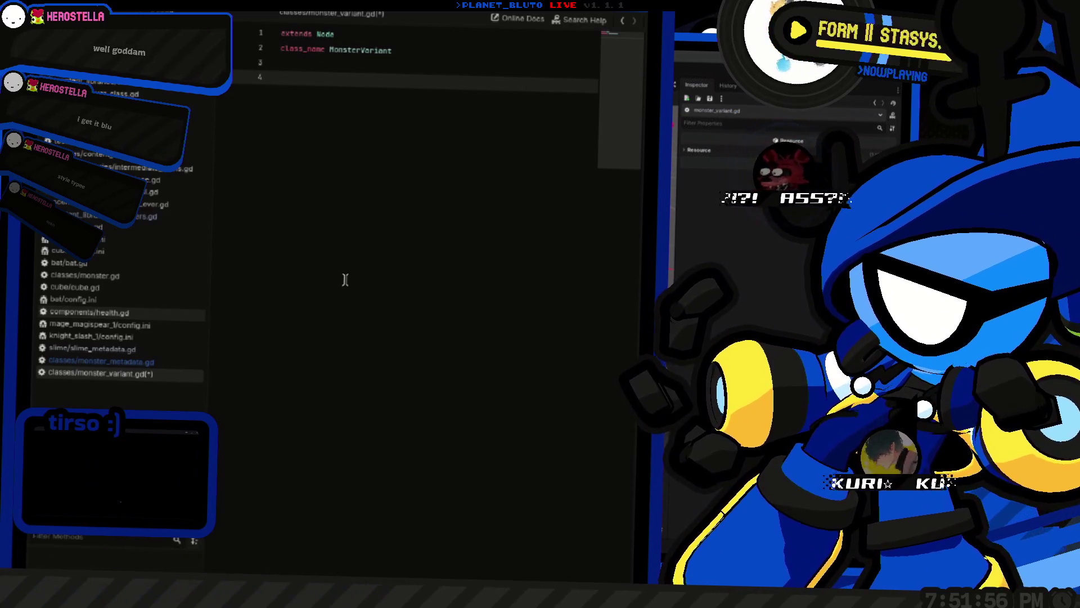
text(@export n)
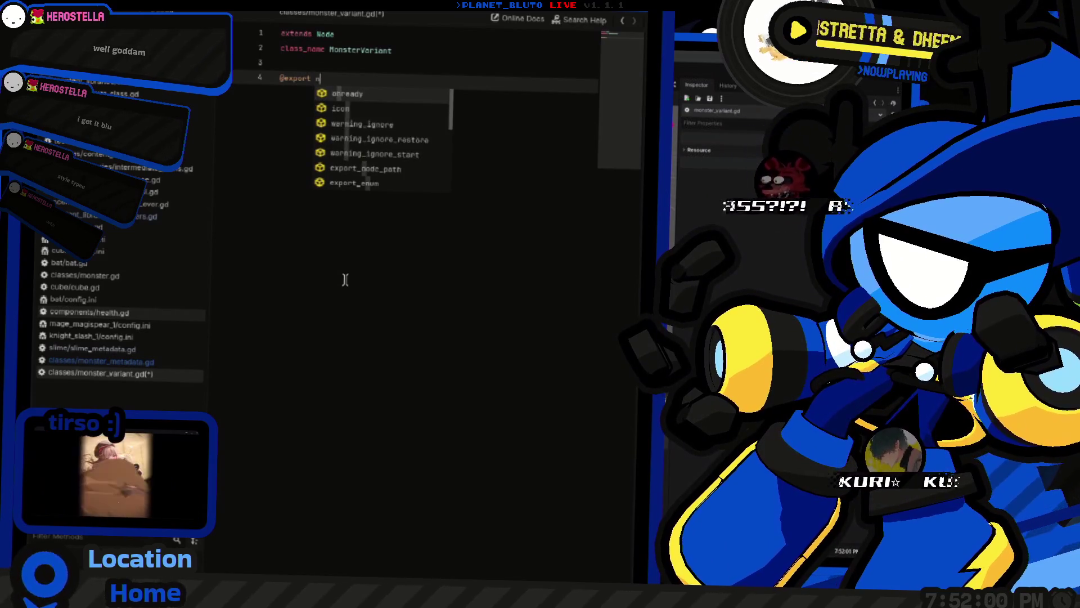
text(var name = buh)
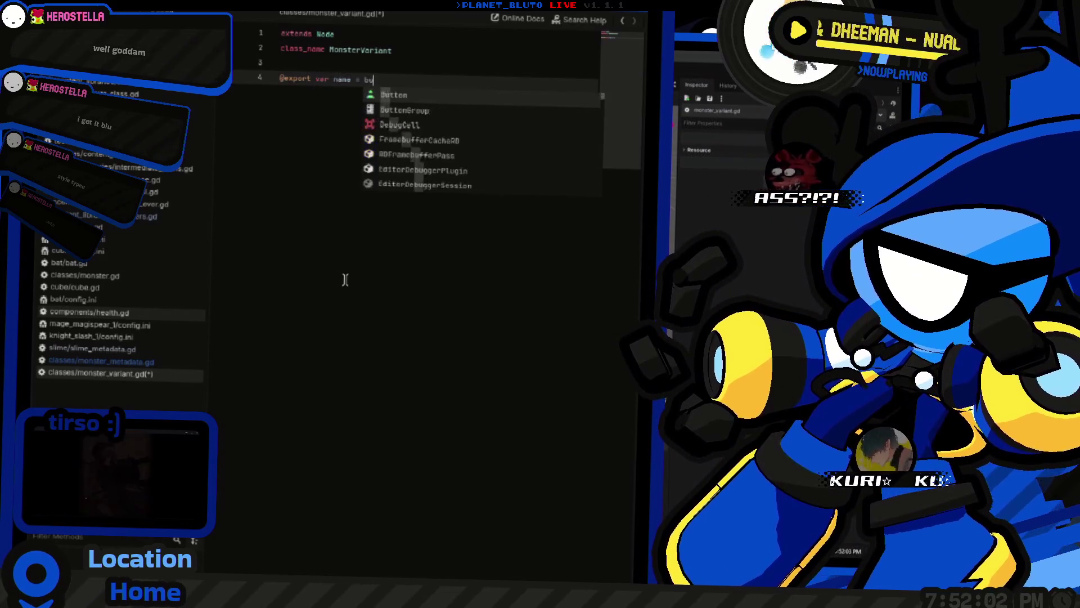
key(BackSpace)
key(BackSpace)
key(BackSpace)
text("buh")
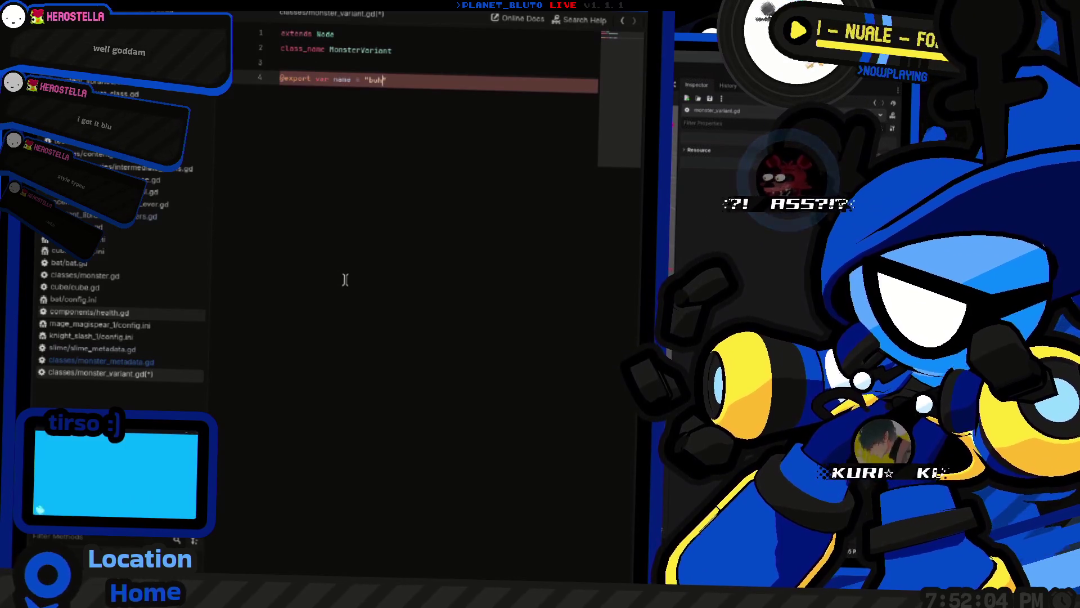
key(Return)
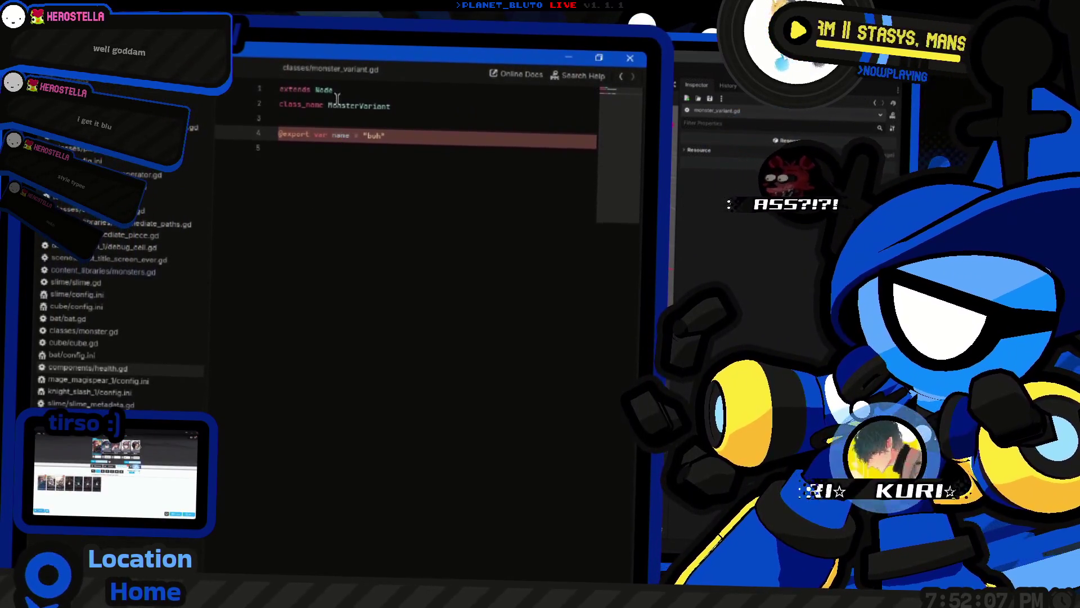
Change the base type from Node to Resource, save, and reopen monster_metadata.gd.
double_click(337, 98)
text(Resource)
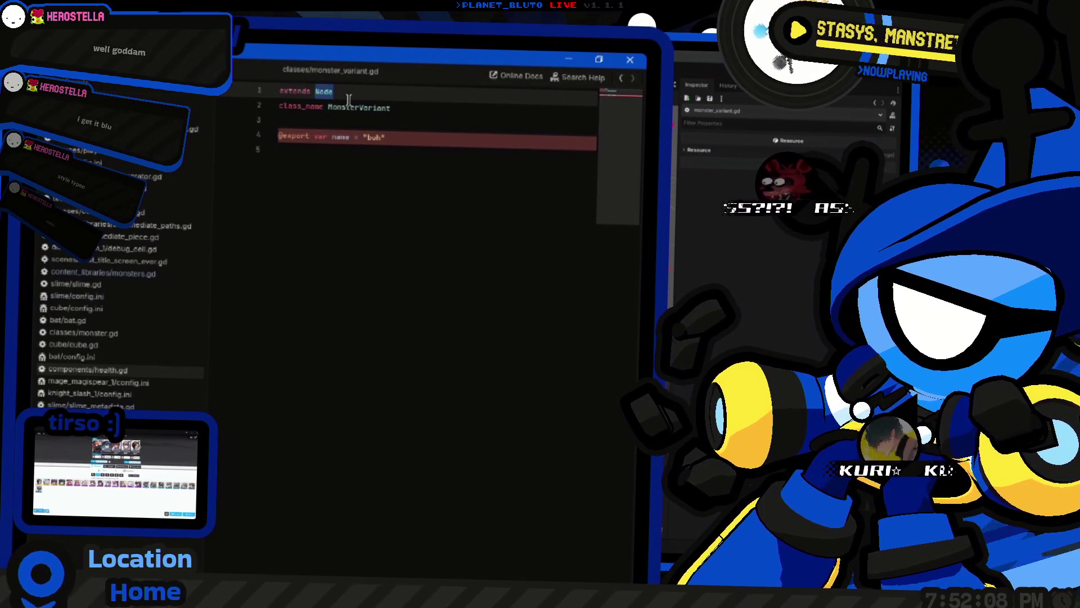
key(BackSpace)
key(BackSpace)
key(BackSpace)
text(ce)
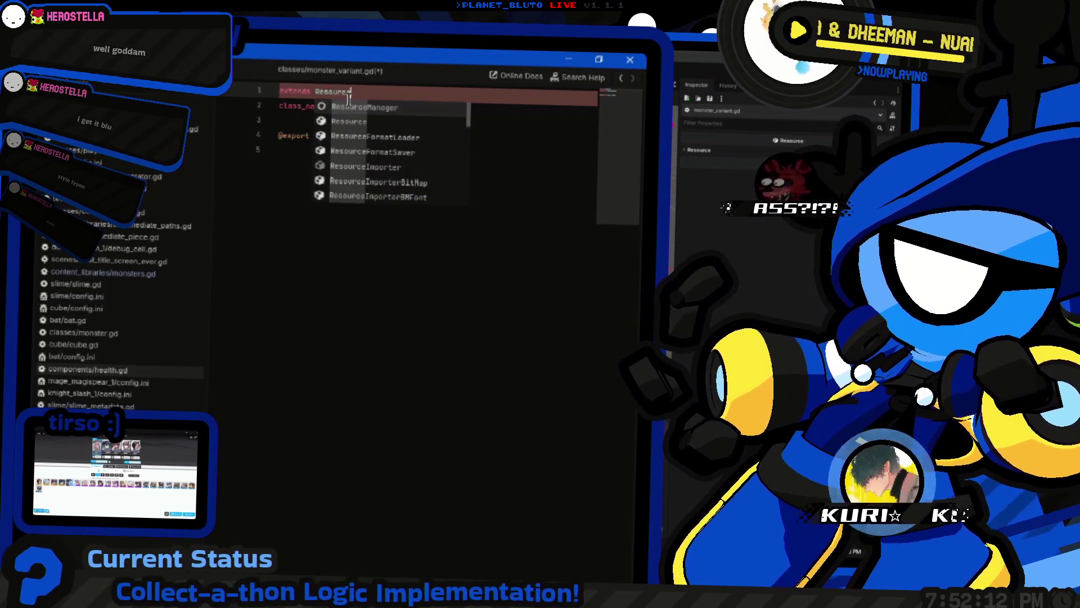
click(356, 130)
double_click(341, 135)
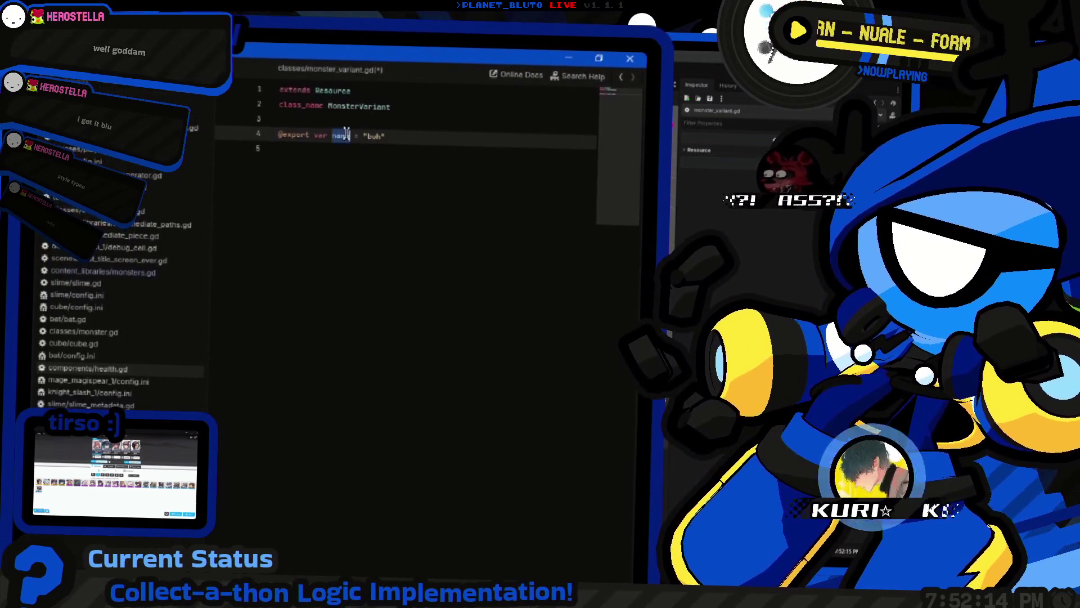
key(ctrl+s)
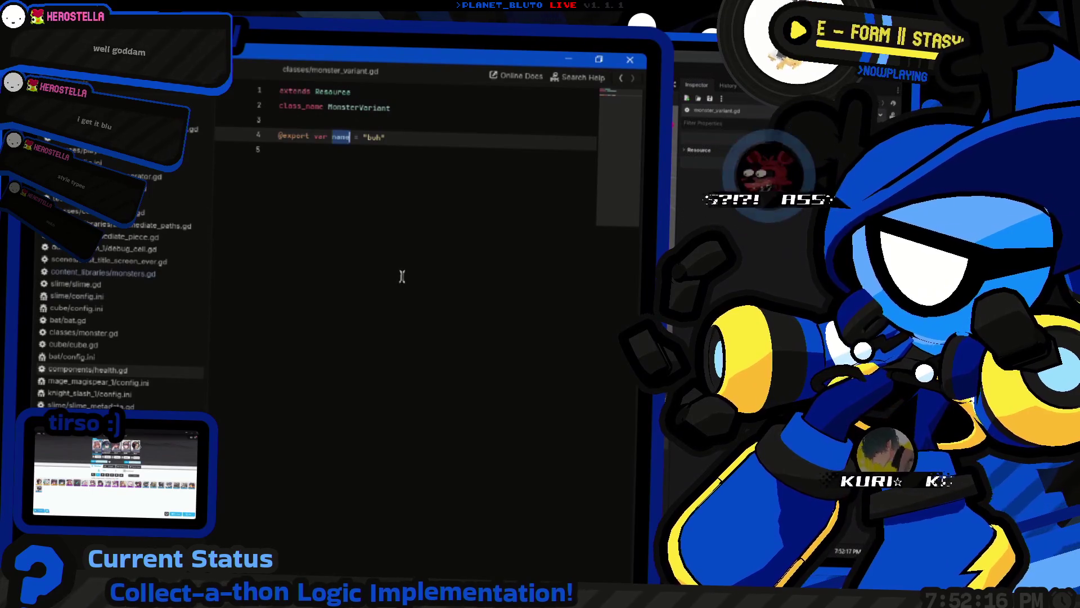
click(122, 274)
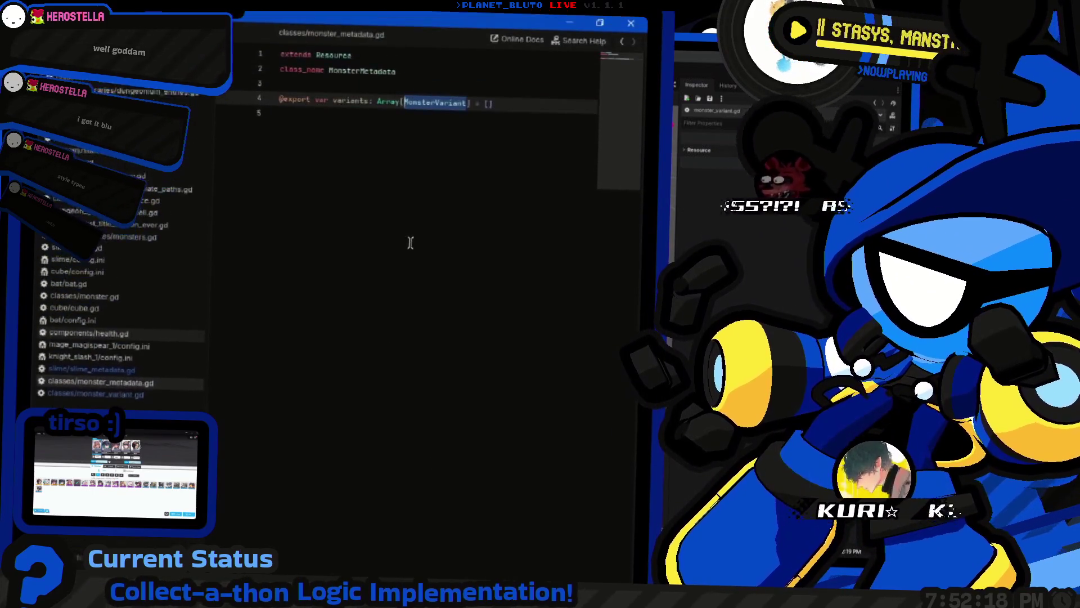
Remove the trailing blank line, run the project, and stop it after the MonsterVariant parse error.
click(409, 197)
key(BackSpace)
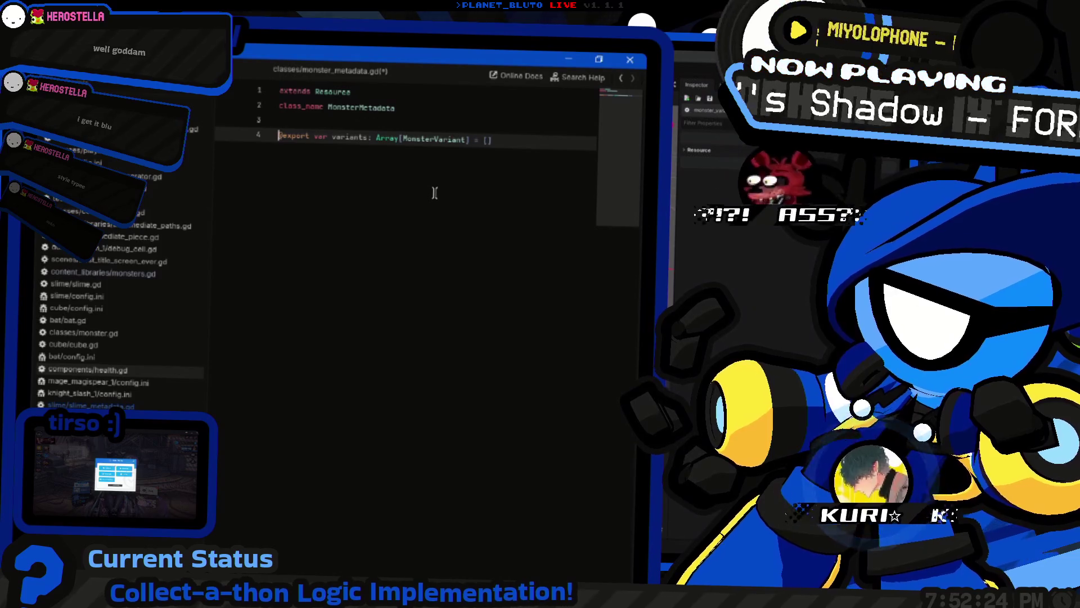
key(F5)
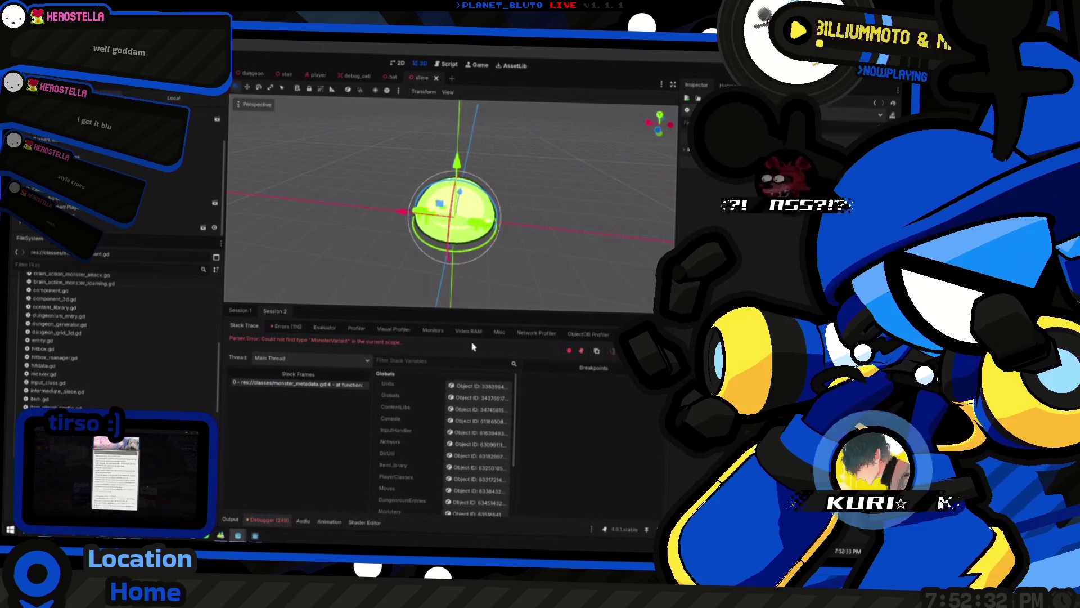
key(F8)
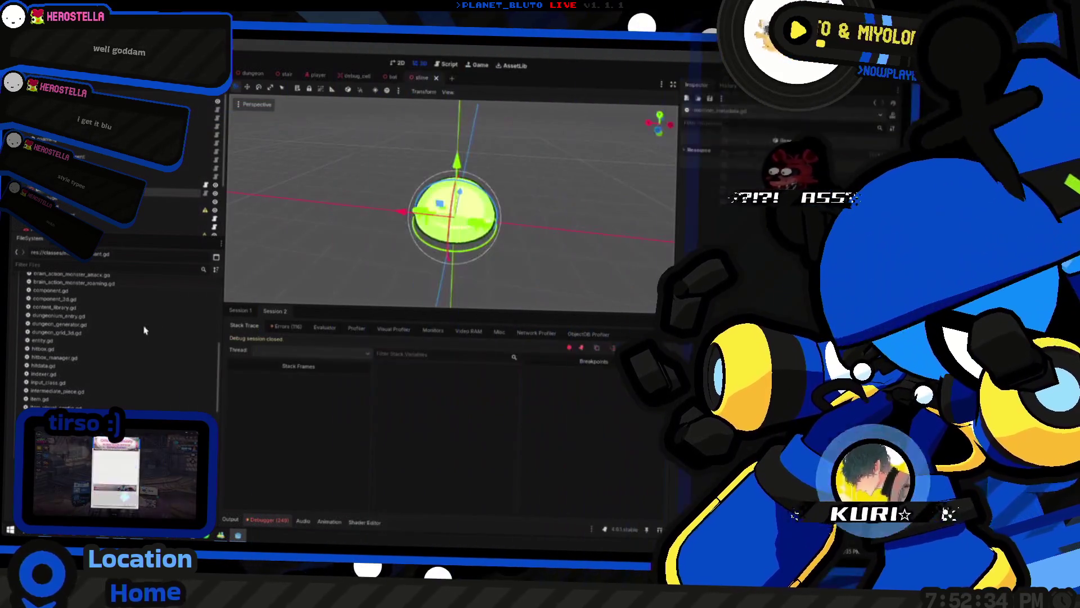
scroll(113, 337, down, 10)
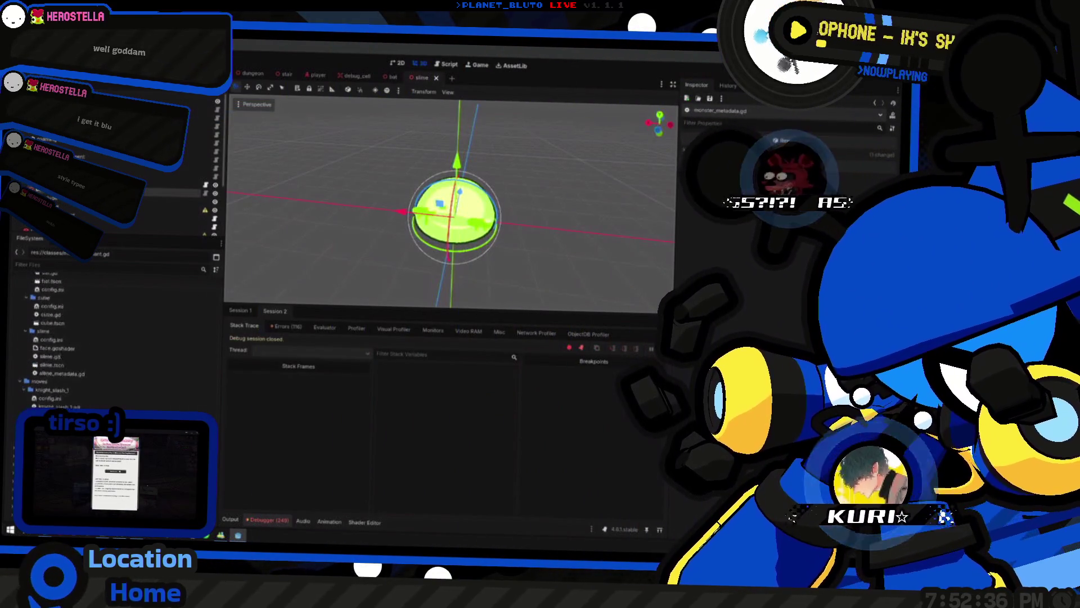
scroll(113, 337, down, 5)
Create a new MonsterMetadata resource in the slime monster folder.
click(41, 390)
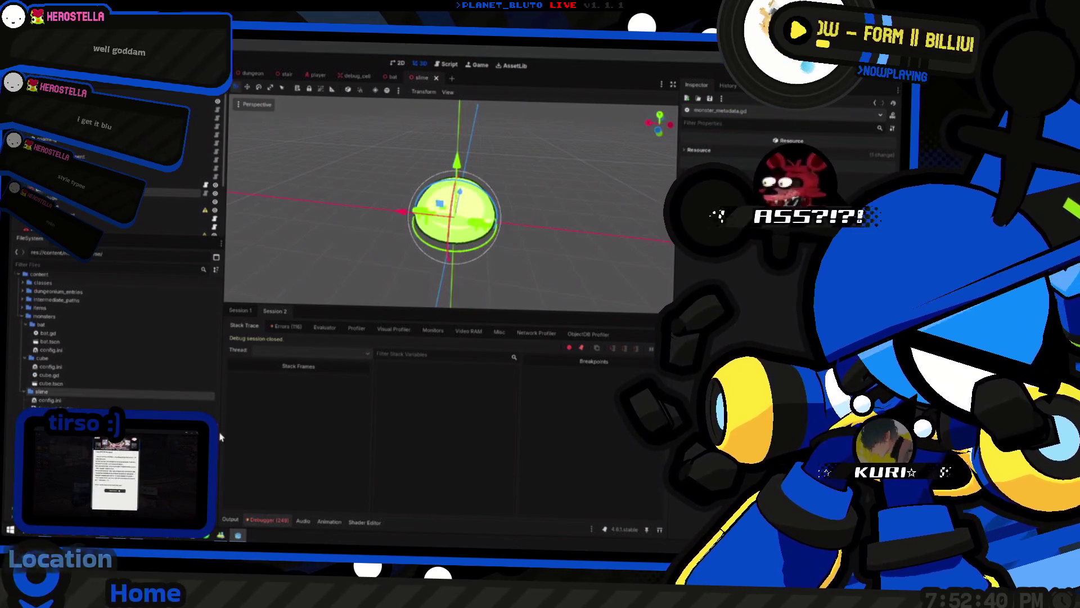
click(220, 437)
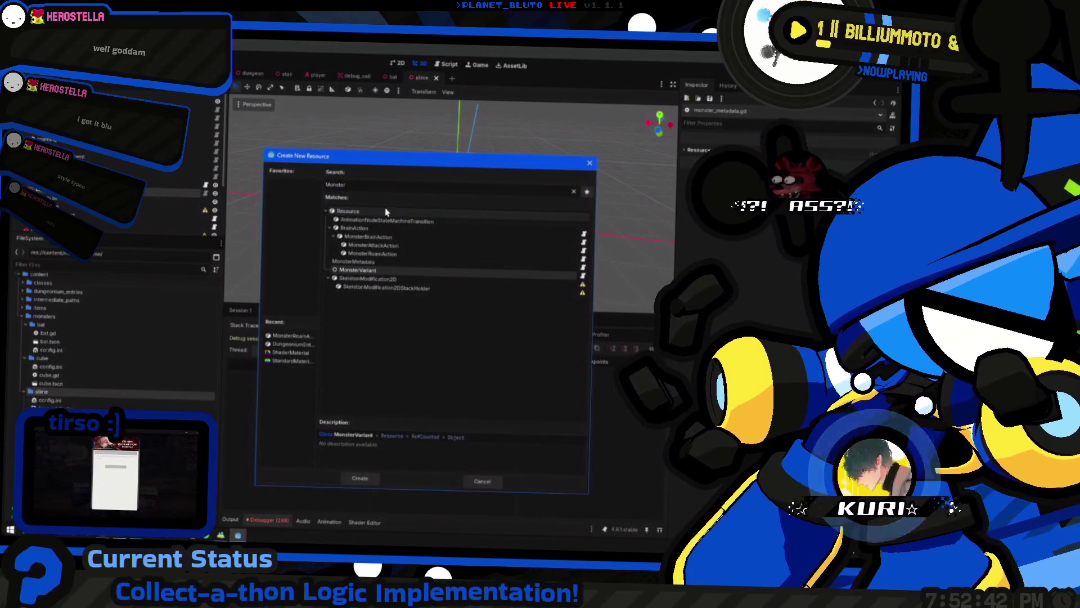
text(boun)
key(BackSpace)
key(BackSpace)
key(BackSpace)
text(Monster)
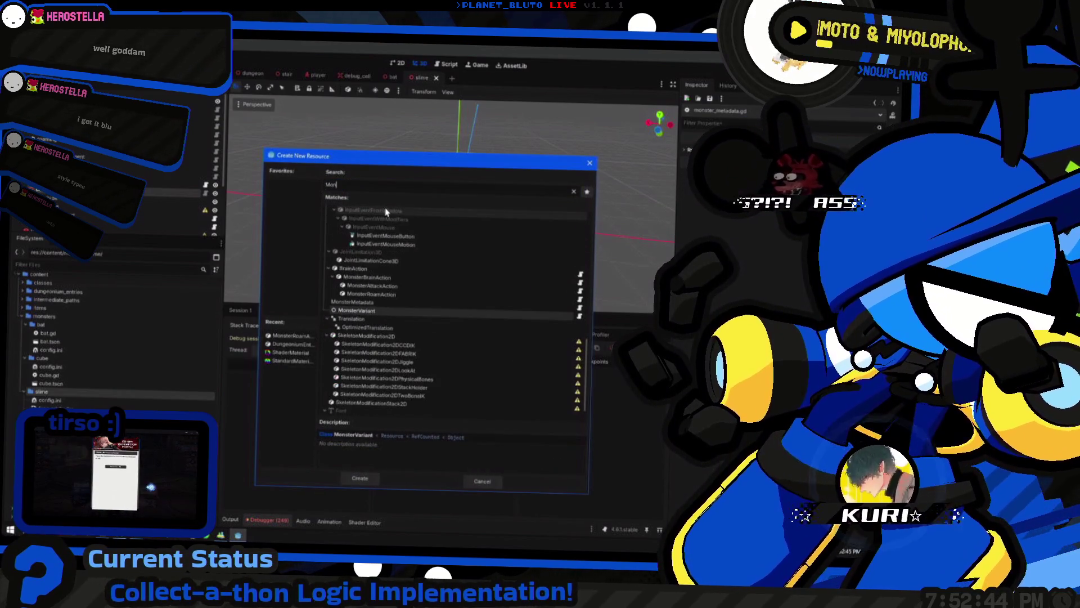
key(Up)
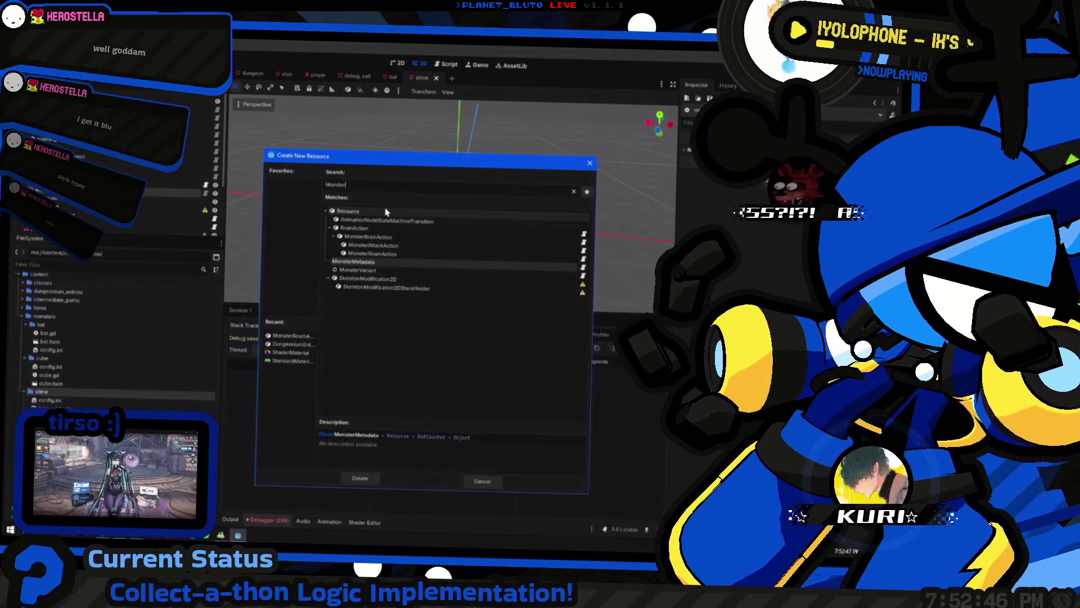
key(Return)
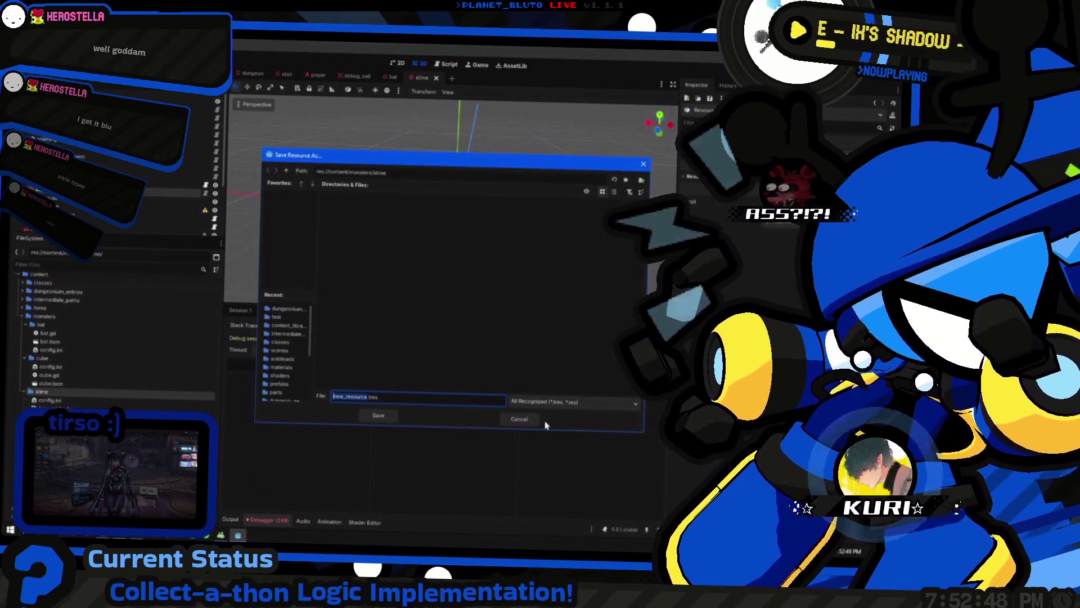
Save the new resource as meta.tres.
click(514, 421)
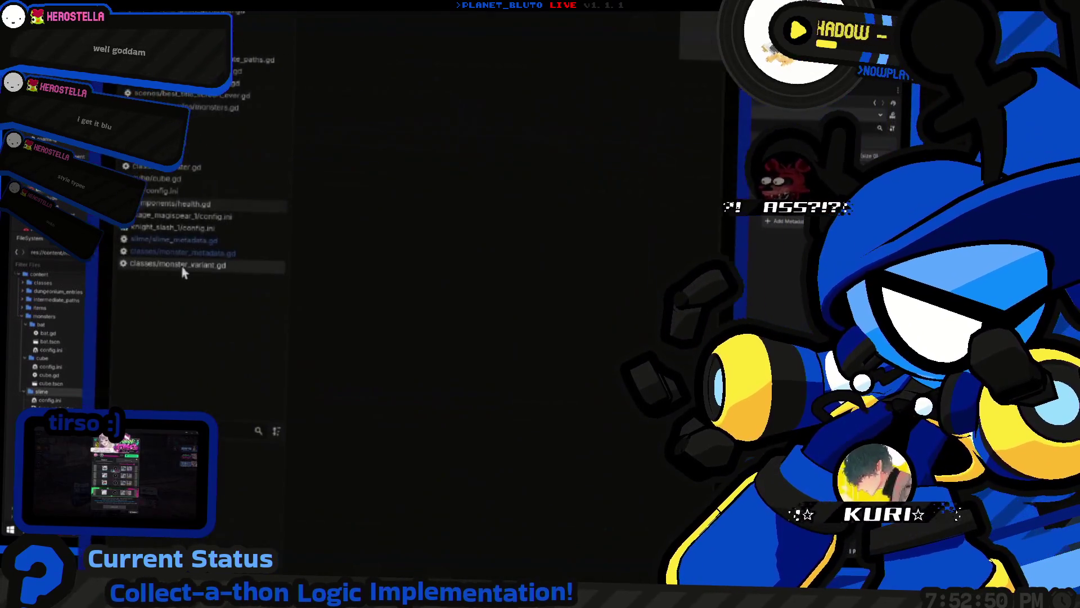
key(ctrl+s)
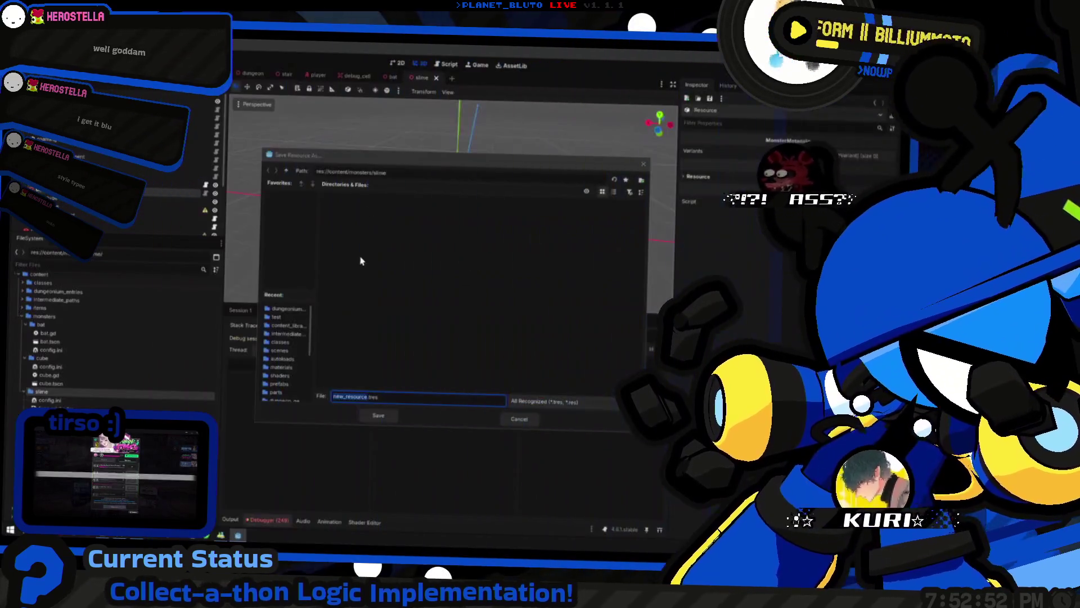
click(363, 396)
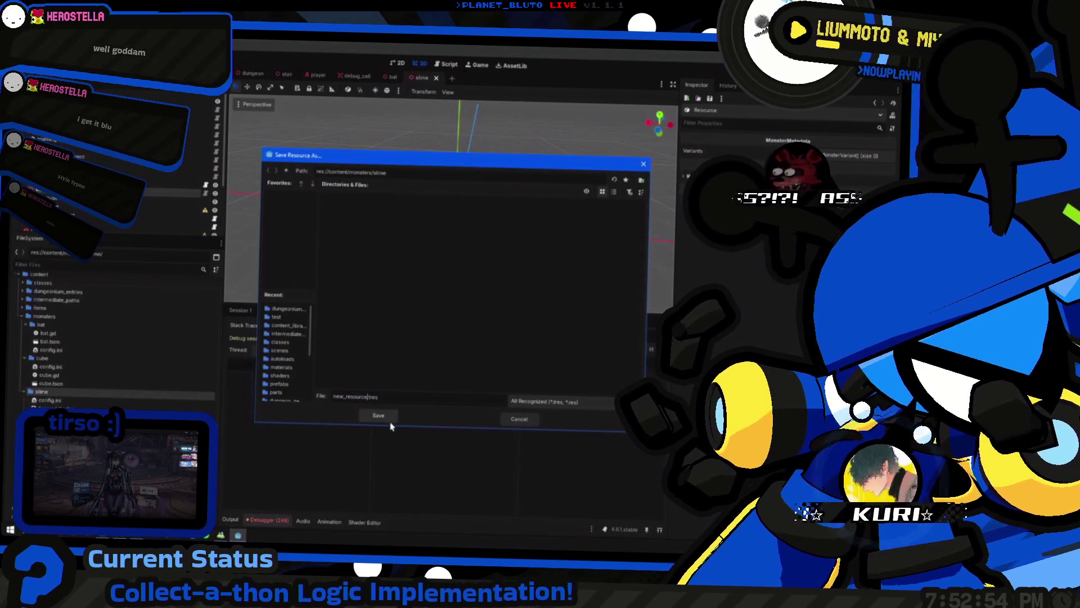
key(shift+Home)
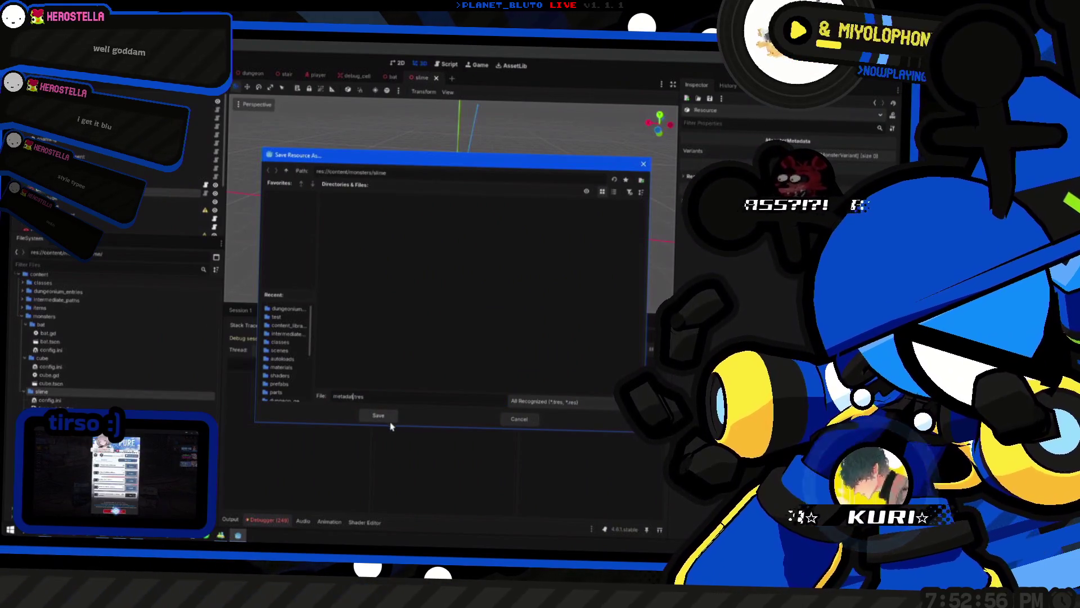
click(363, 416)
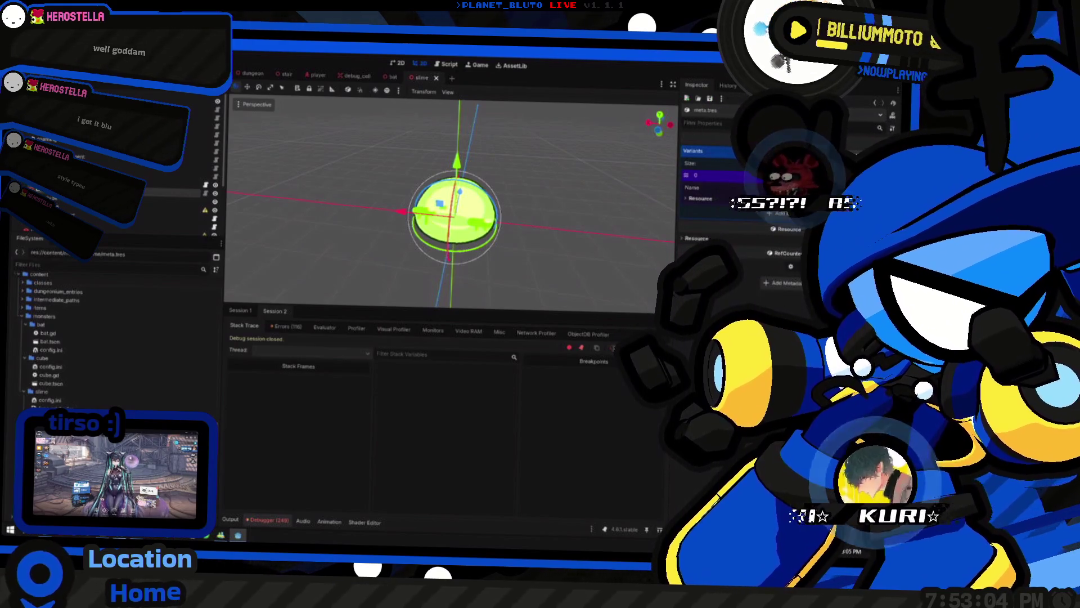
Create res://content/monsters/slime/variant_class.gd in the slime folder.
click(41, 391)
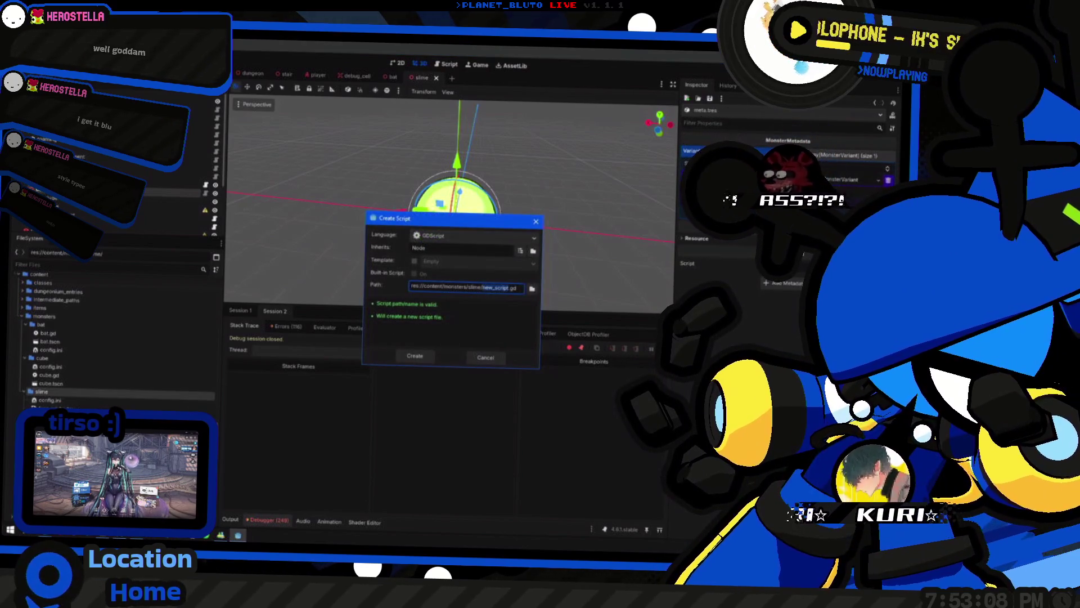
key(BackSpace)
text(variant_class)
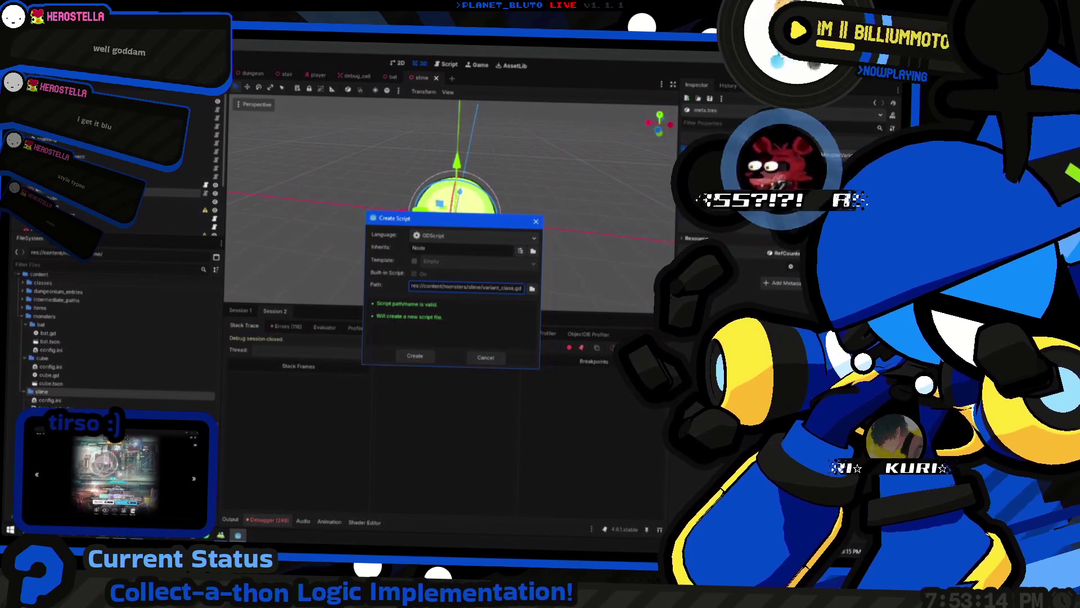
key(Return)
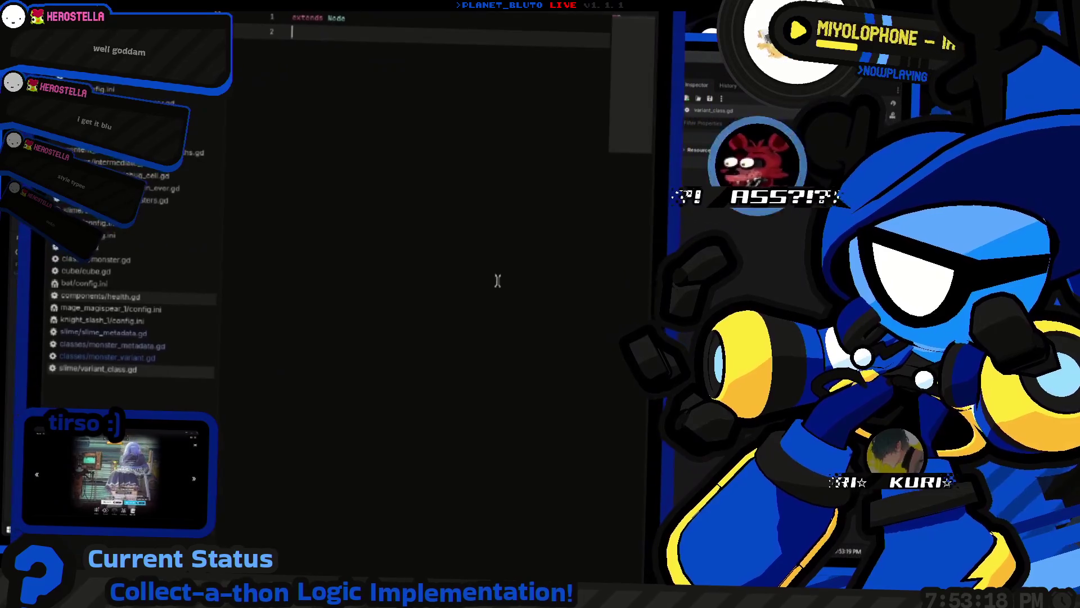
Make variant_class.gd extend MonsterVariant and declare class_name MonsterVariantSlime.
key(BackSpace)
key(BackSpace)
key(BackSpace)
text(MonsterVa)
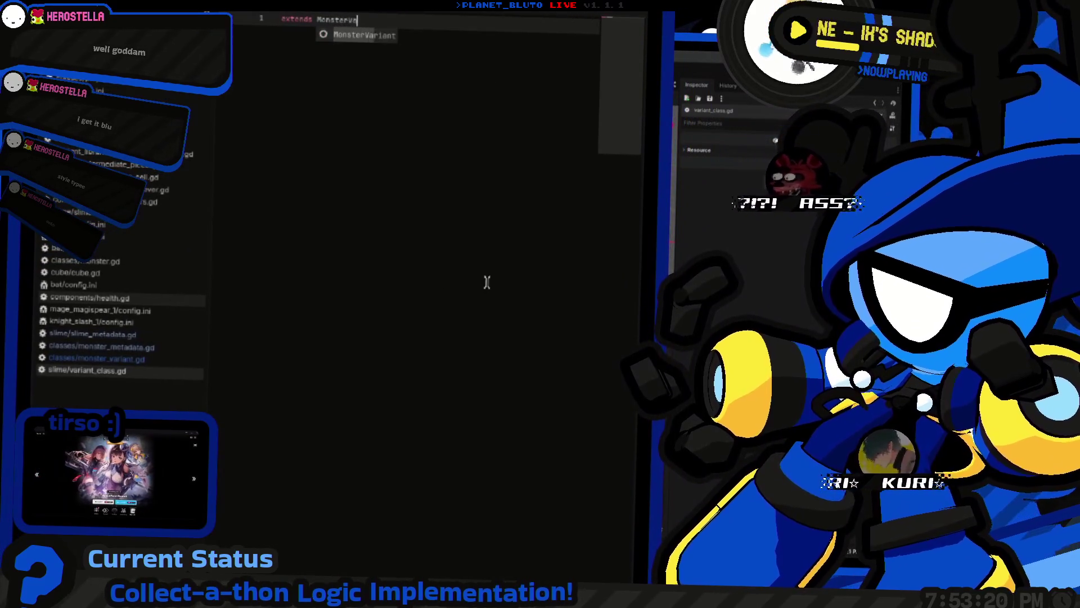
key(Return)
key(Return)
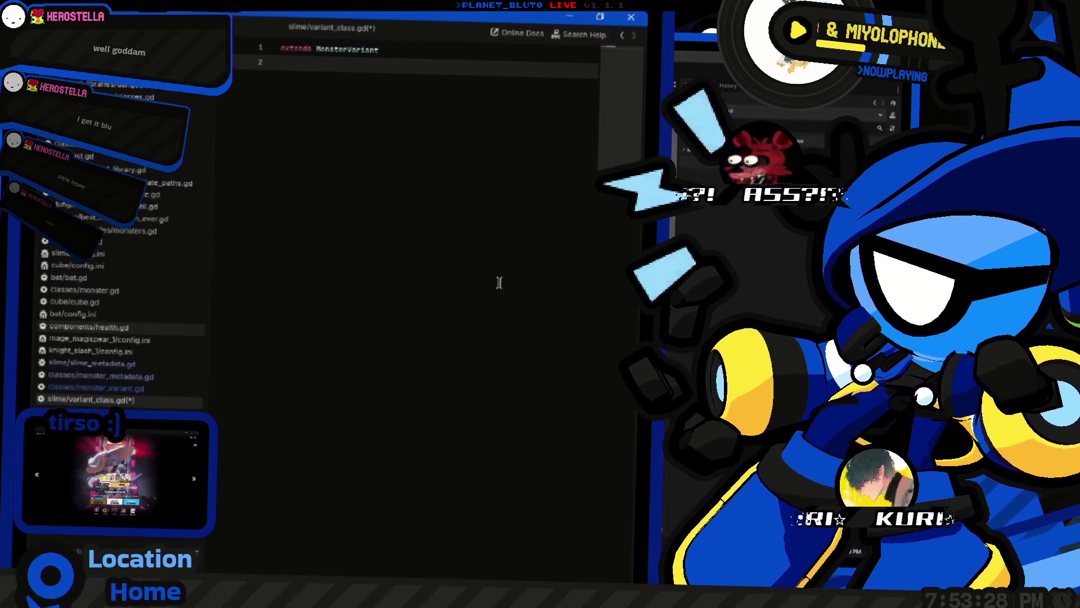
text(@)
key(BackSpace)
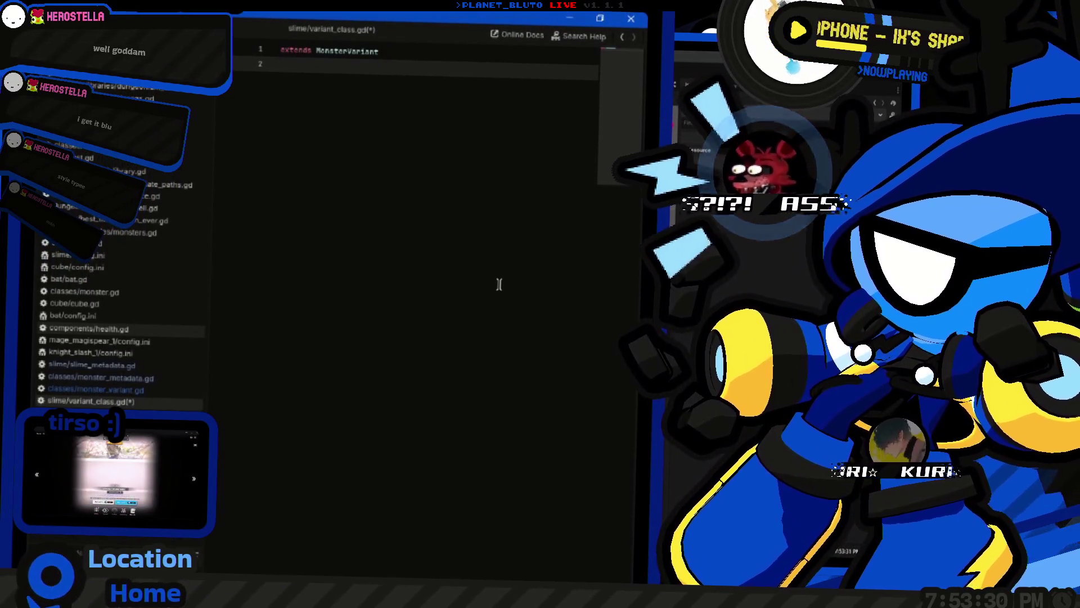
text(class_name Slim)
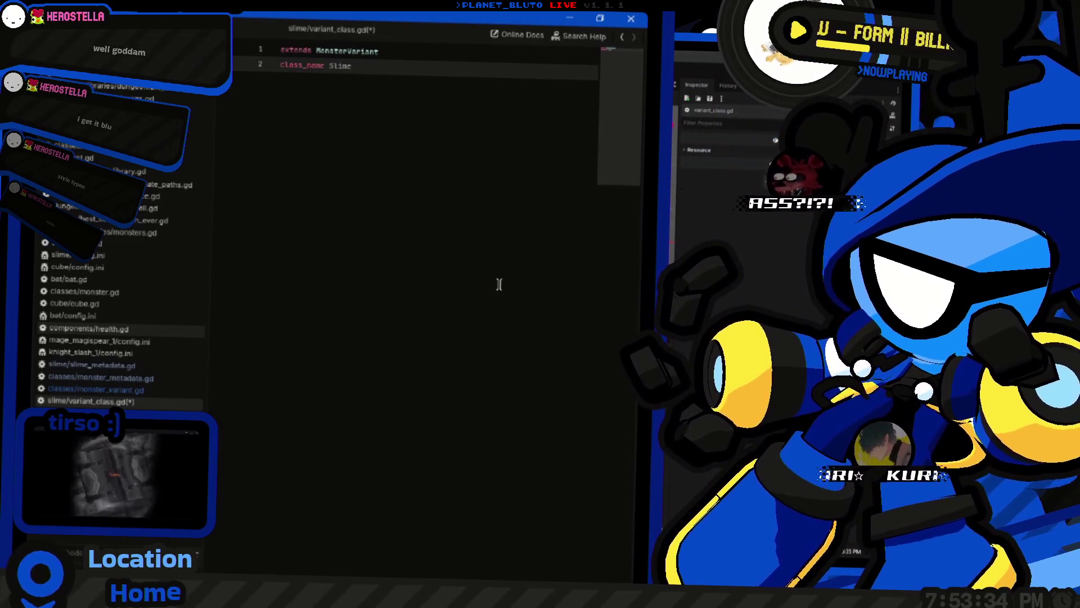
key(ctrl+z)
key(ctrl+y)
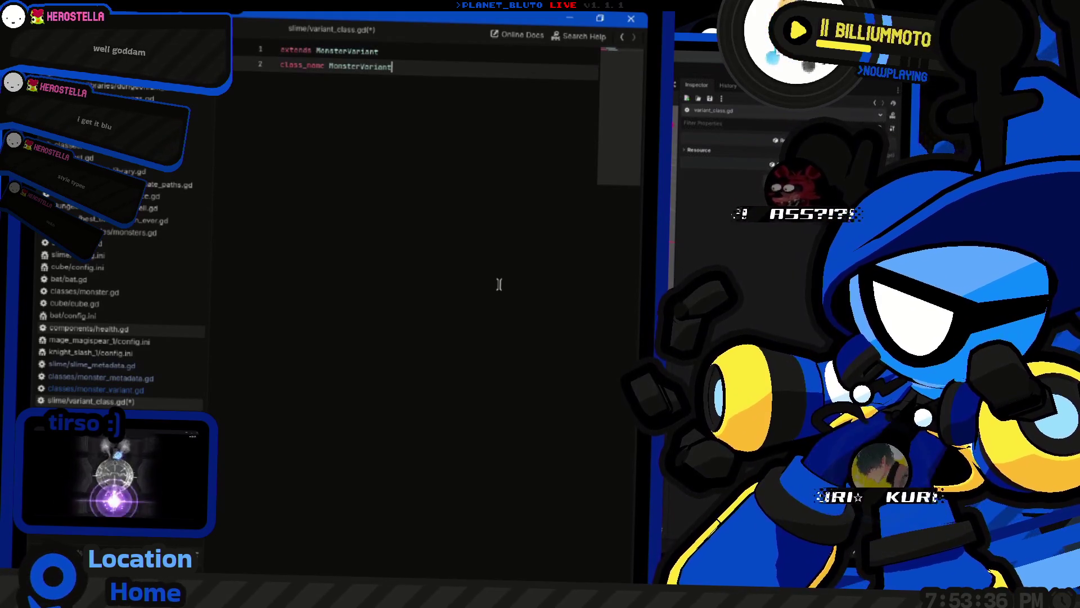
key(Return)
key(Return)
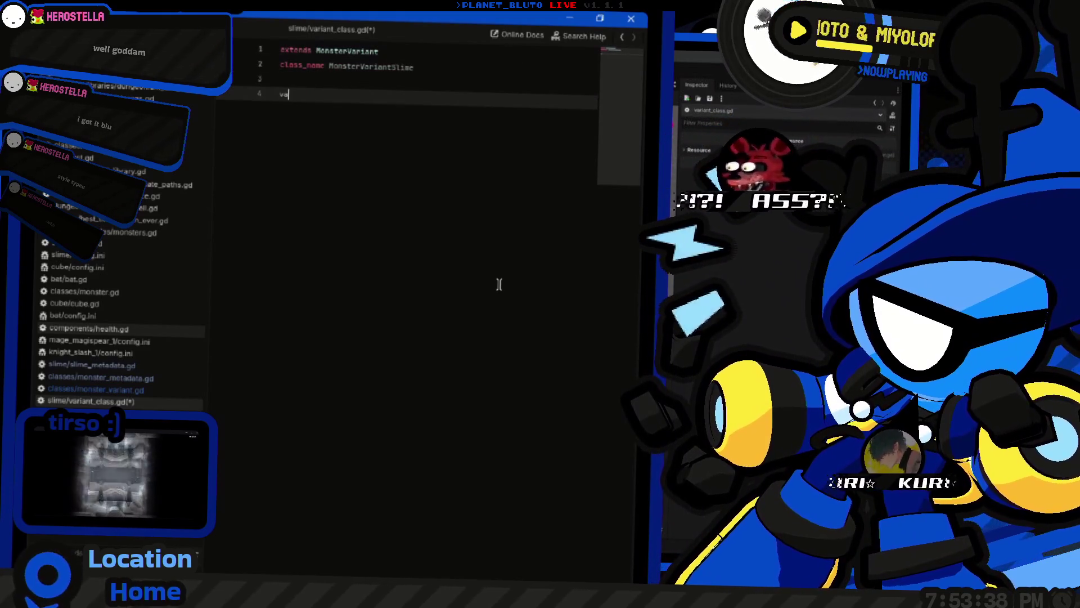
Export color_light as a Color, duplicate it twice, and rename the first copy to color_medium.
text(@export va)
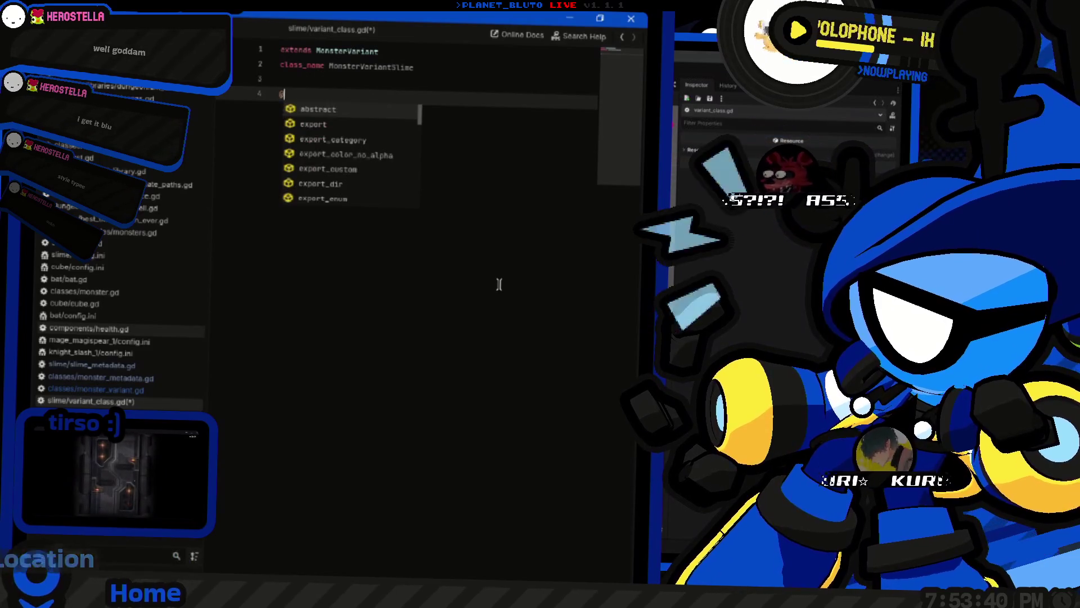
text(r)
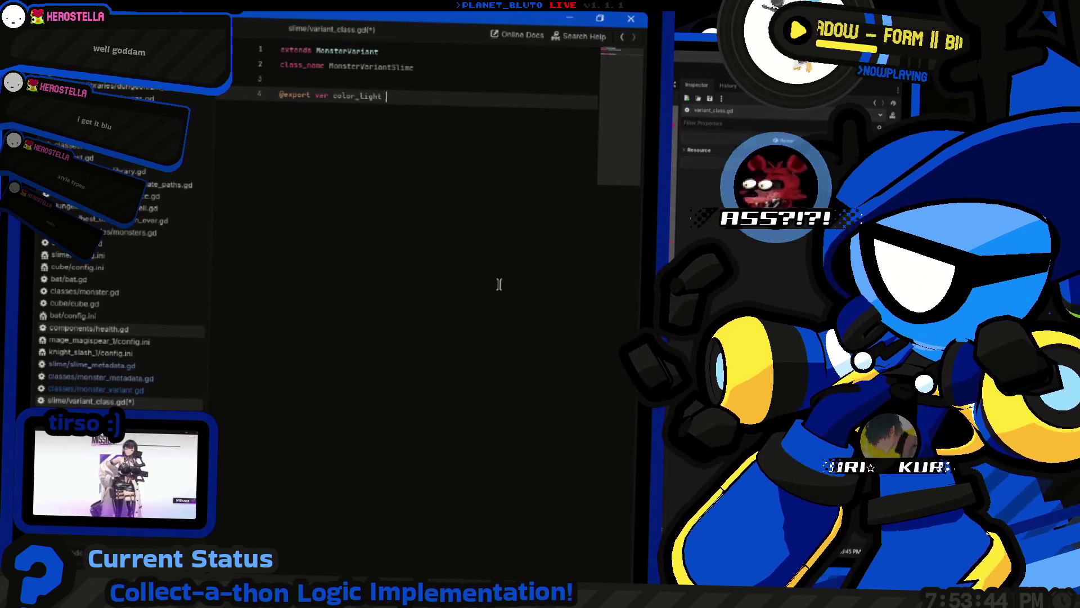
key(BackSpace)
key(ctrl+shift+d)
key(ctrl+shift+d)
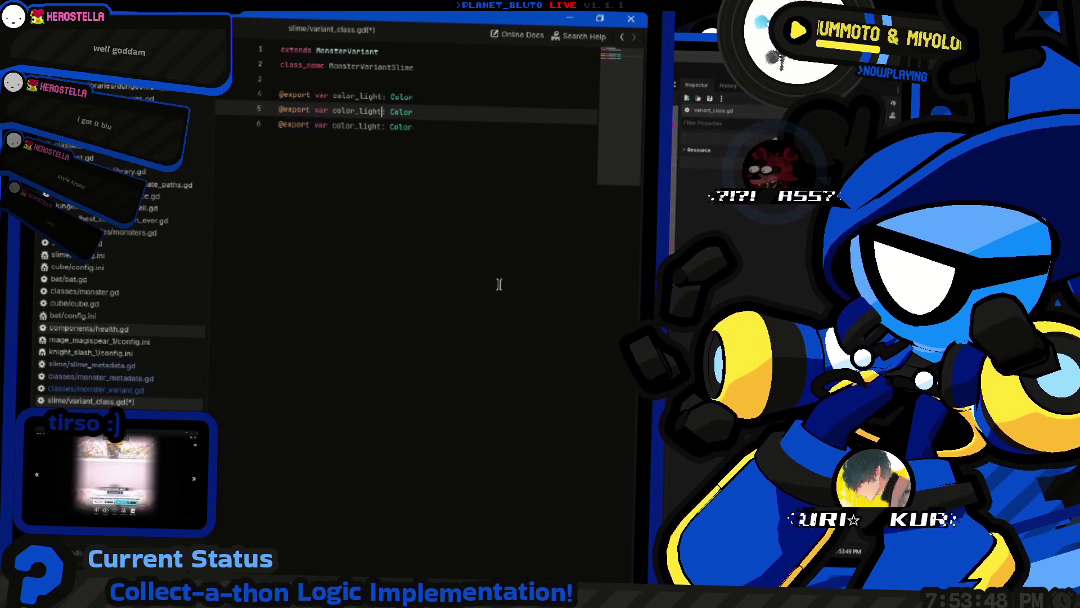
key(shift+Left)
key(shift+Left)
key(shift+Left)
text(ium)
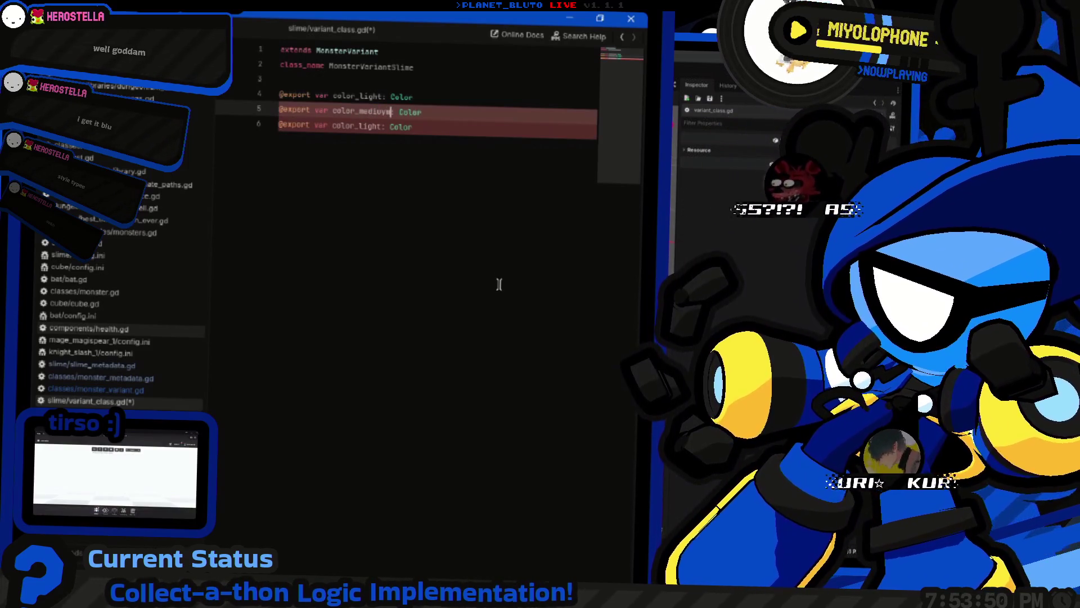
key(ctrl+Left)
key(Down)
key(Right)
key(Right)
key(ctrl+Delete)
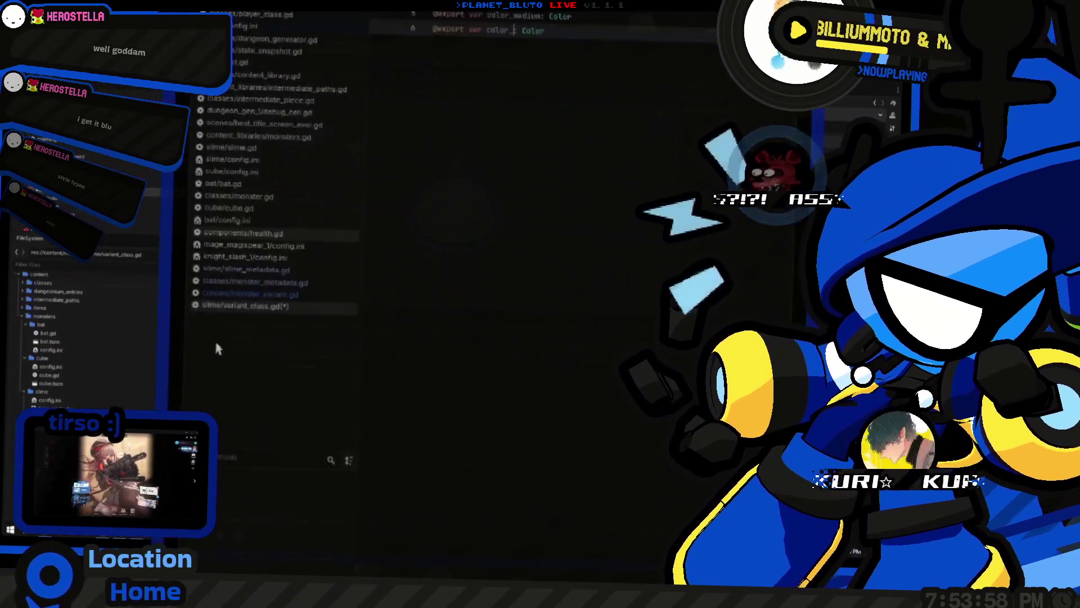
Check the bat and slime config.ini files for reference, then go back to the variant script.
click(104, 260)
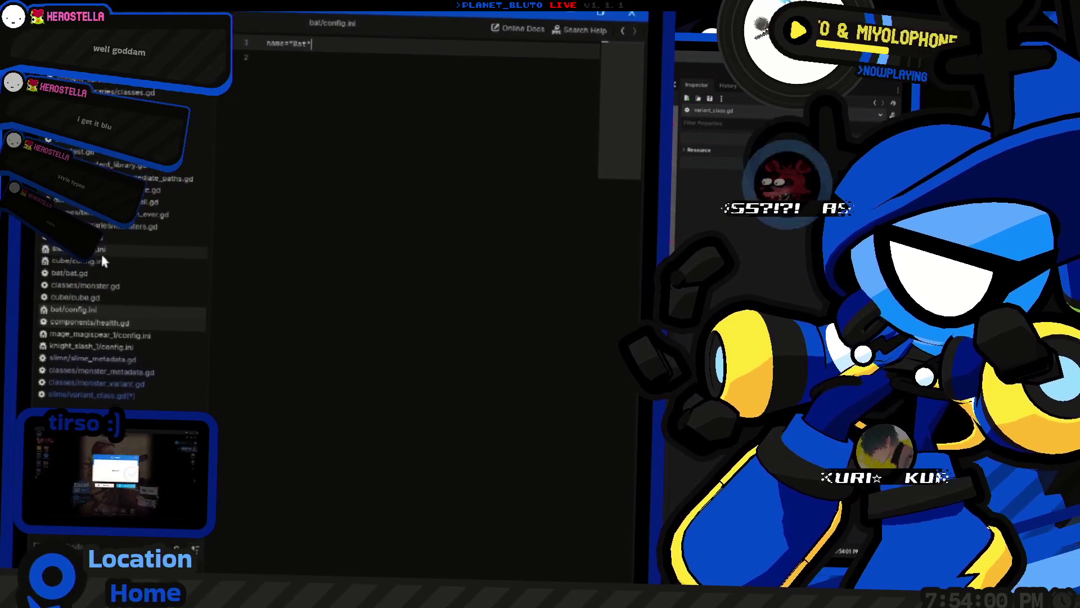
click(109, 277)
scroll(411, 386, down, 10)
scroll(315, 281, down, 10)
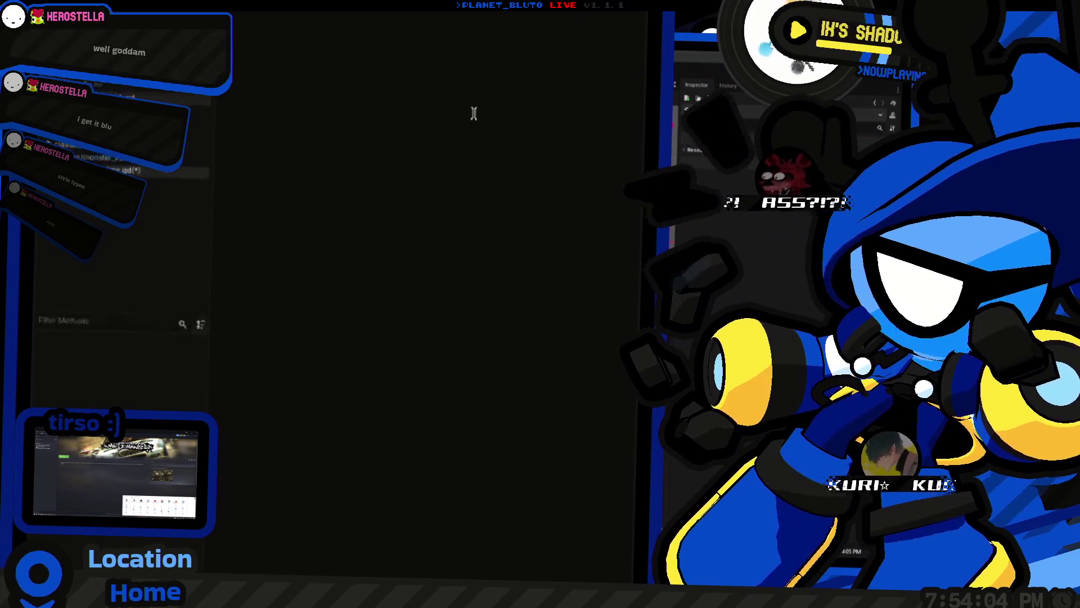
key(alt+Left)
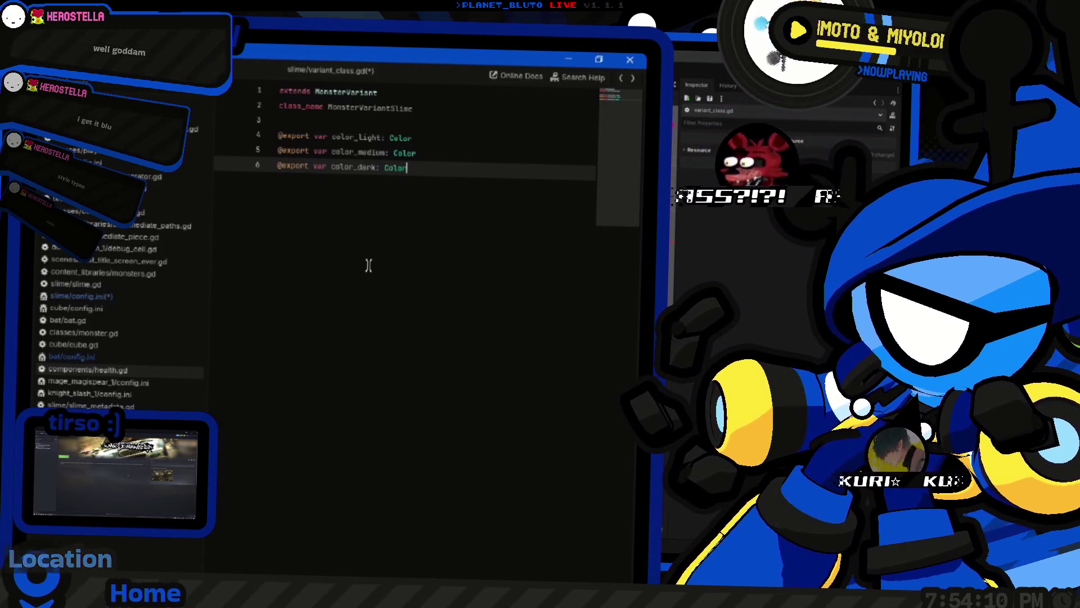
key(Up)
key(Up)
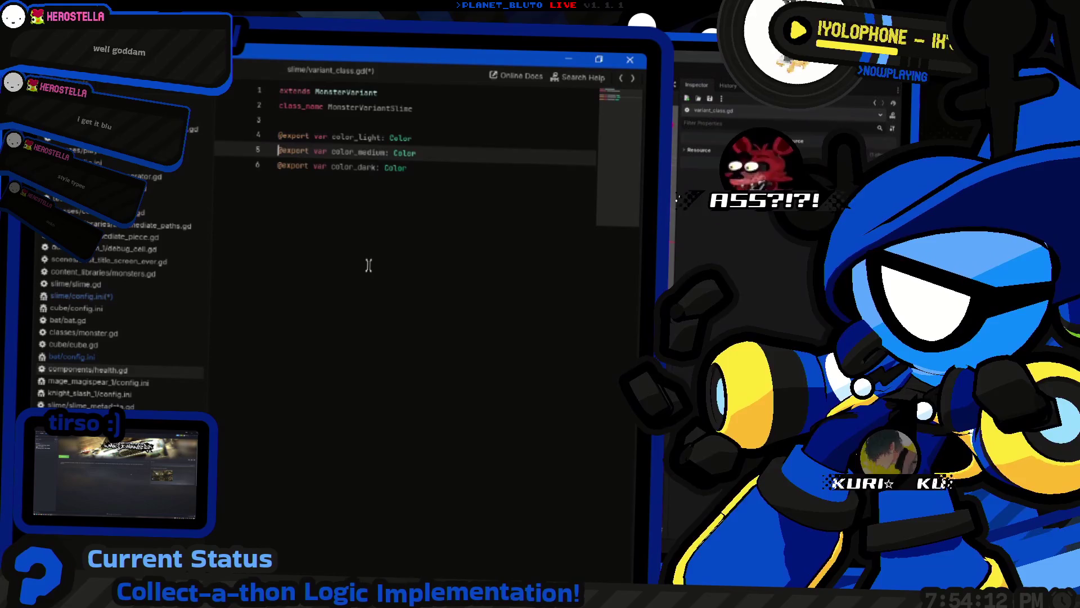
key(Home)
key(ctrl+Right)
text(()
text(co)
key(Return)
key(Down)
key(Home)
key(Up)
key(ctrl+shift+Right)
key(ctrl+c)
key(Down)
key(ctrl+shift+Right)
key(ctrl+v)
key(Home)
key(Down)
key(ctrl+shift+Right)
key(ctrl+v)
key(End)
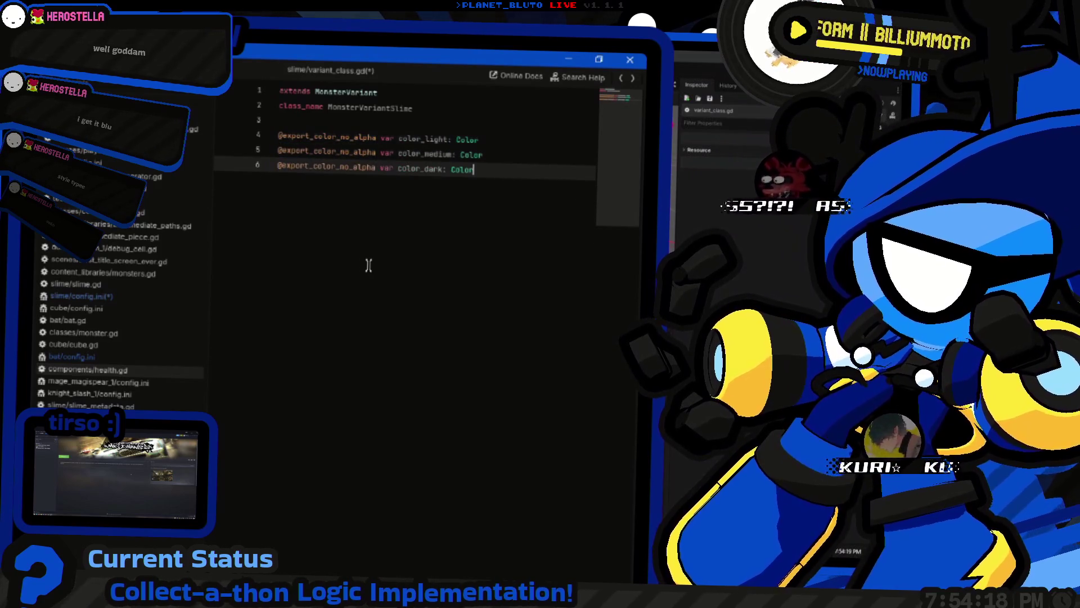
key(ctrl+s)
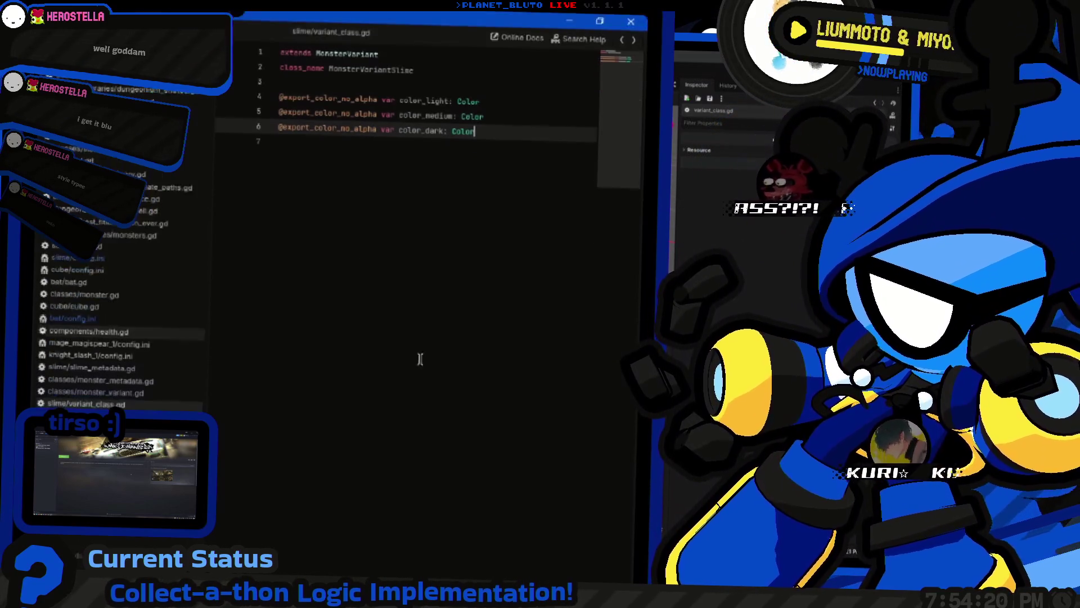
key(alt+Tab)
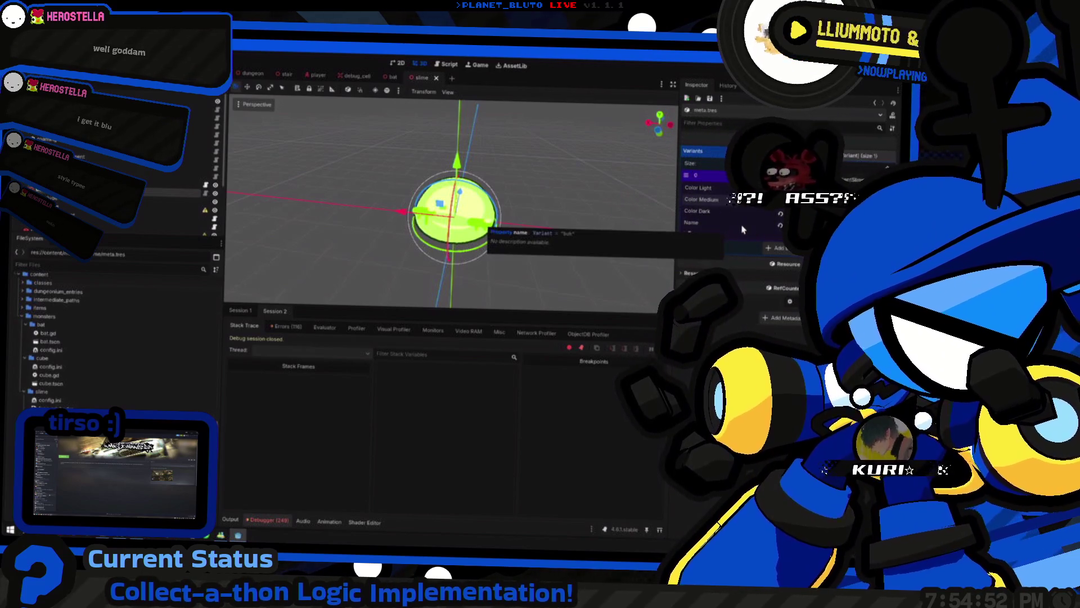
Add an element to the Variants array and select slime/config.ini in the FileSystem dock.
click(771, 249)
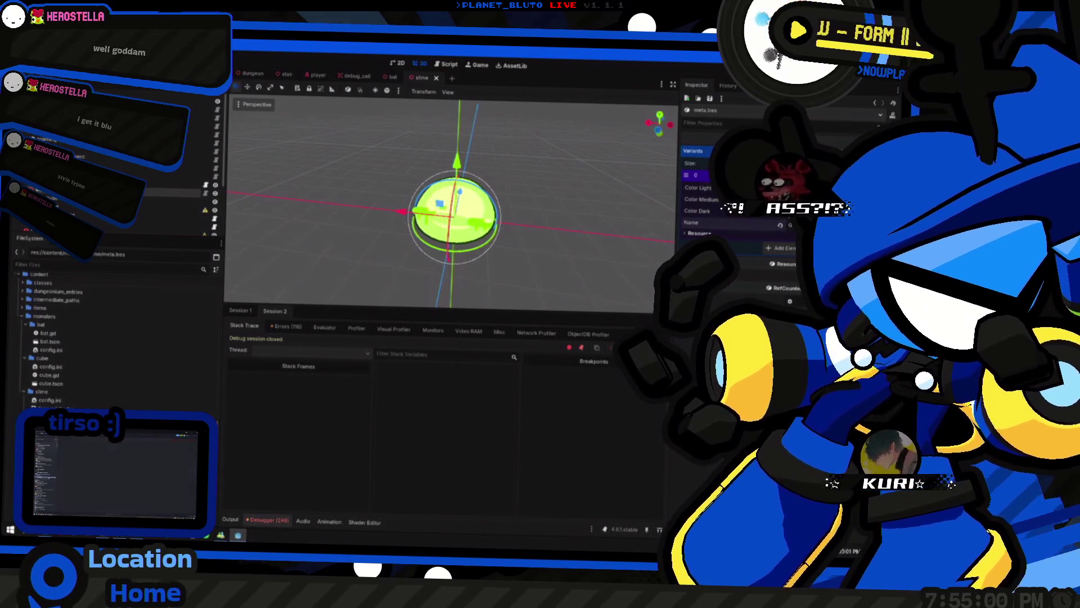
click(117, 401)
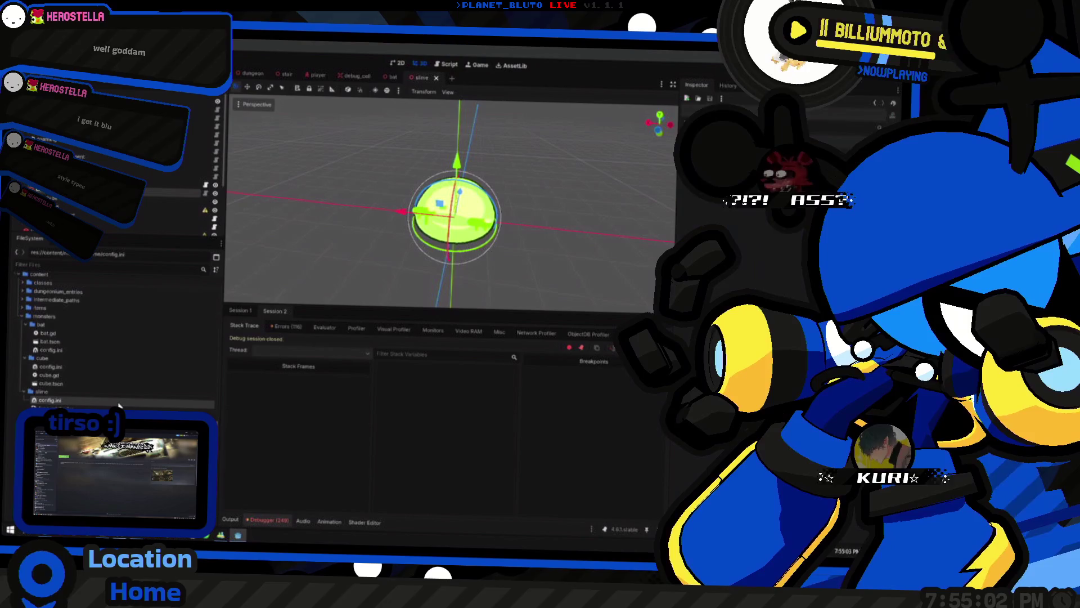
Open the slime config.ini as text and scroll through its colour entries.
double_click(133, 402)
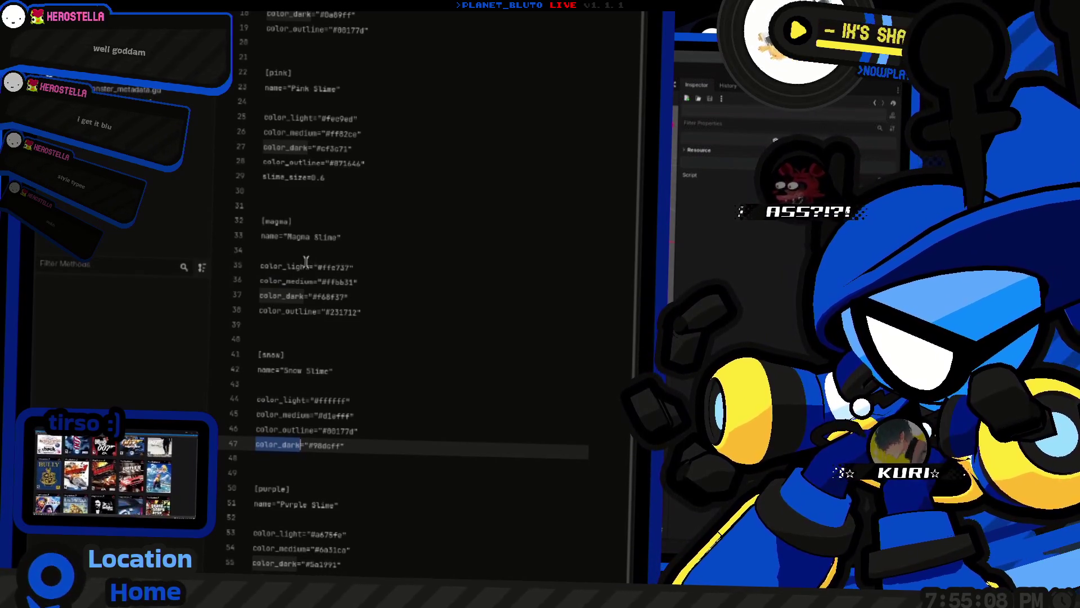
scroll(270, 281, down, 3)
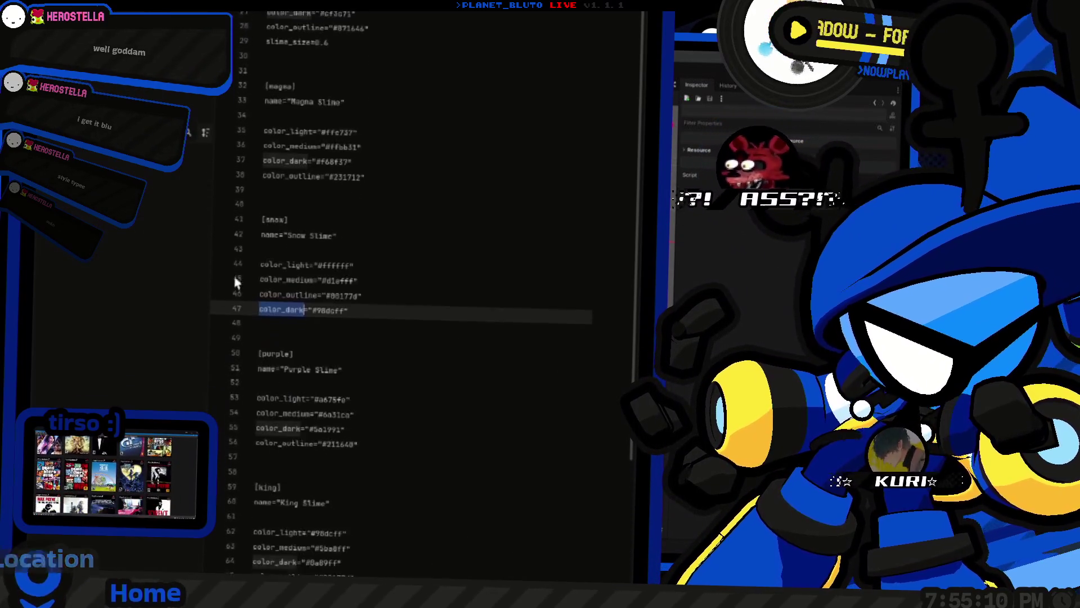
scroll(282, 293, up, 2)
scroll(303, 305, down, 2)
key(ctrl+F2)
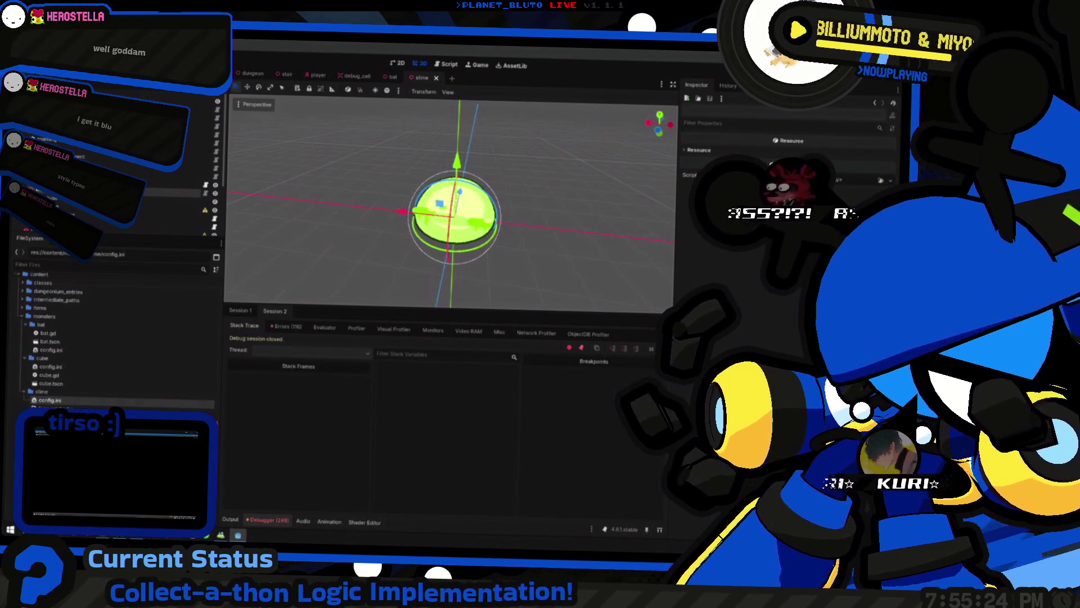
Select the slime's meta.tres, then open the variant_class.gd and slime_metadata.gd scripts.
click(53, 408)
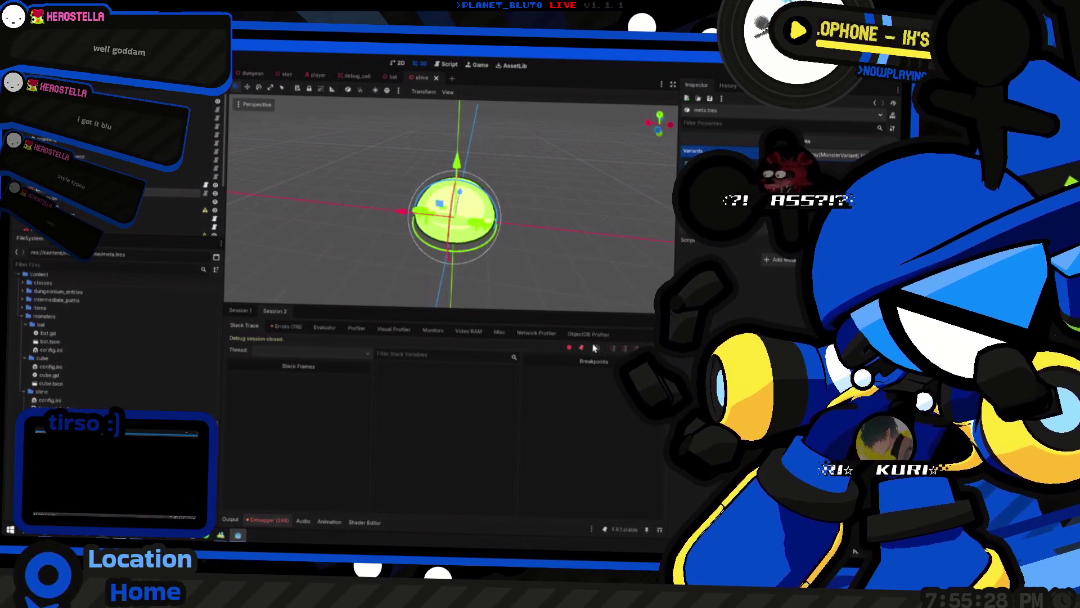
key(alt+Tab)
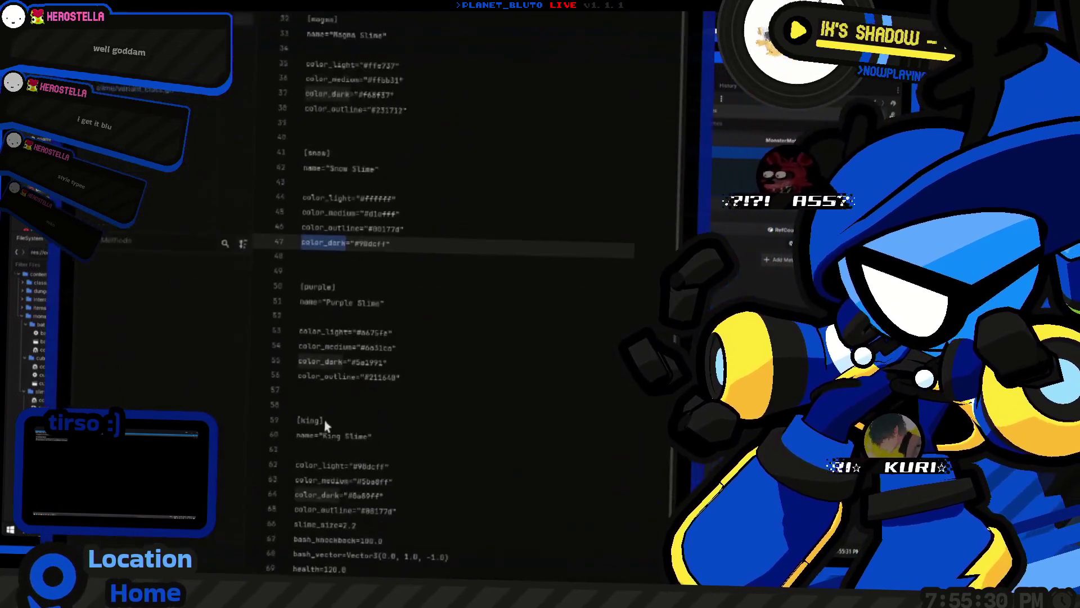
scroll(439, 103, up, 12)
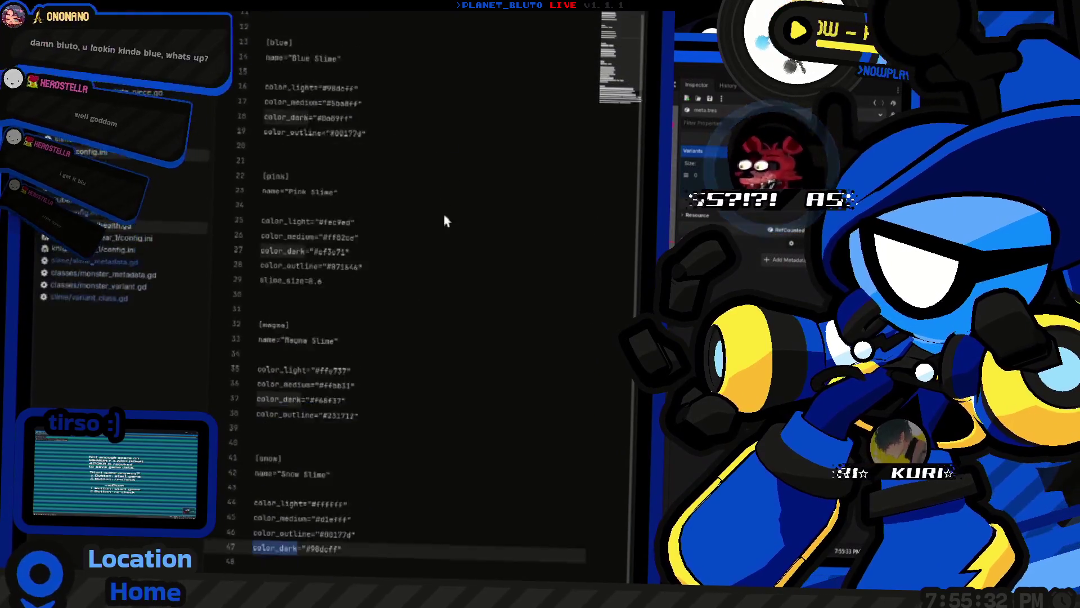
click(110, 308)
click(120, 267)
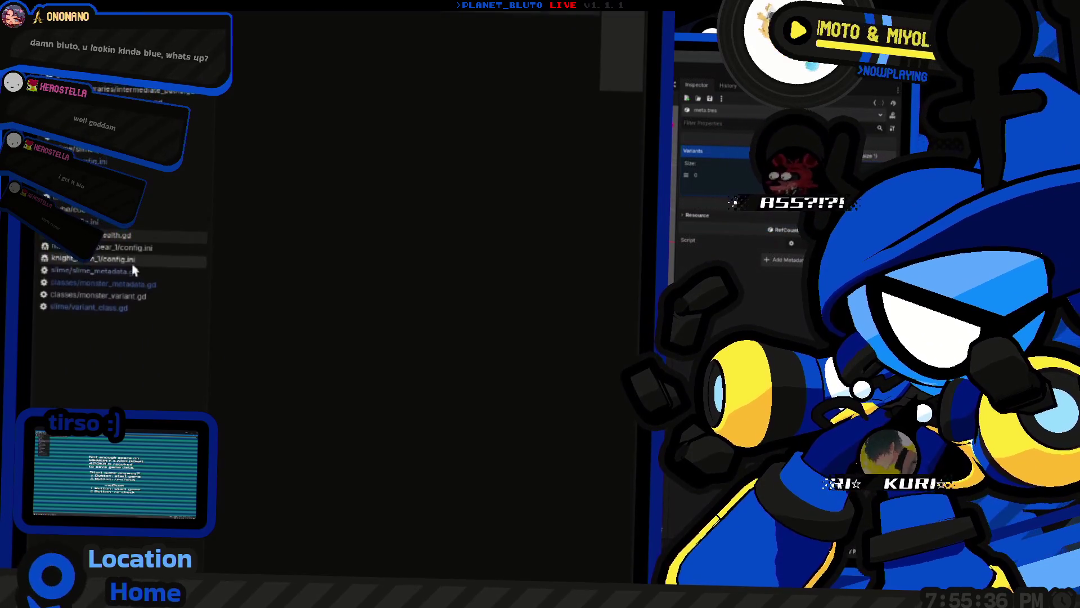
key(ctrl+F2)
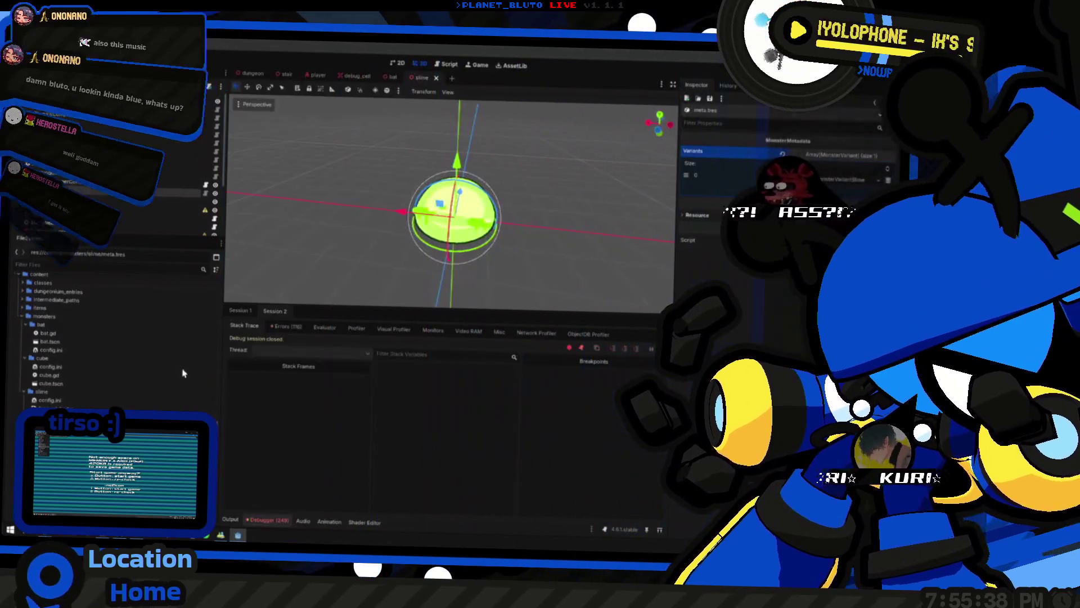
Browse the bat monster's bat.tscn and bat.gd files in the FileSystem dock.
click(189, 341)
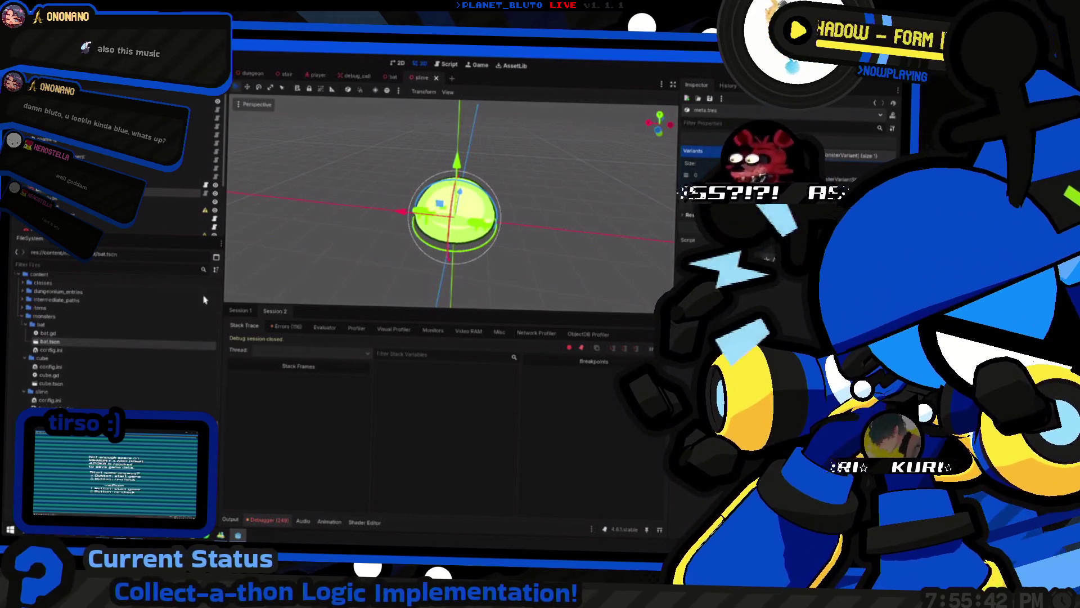
click(172, 232)
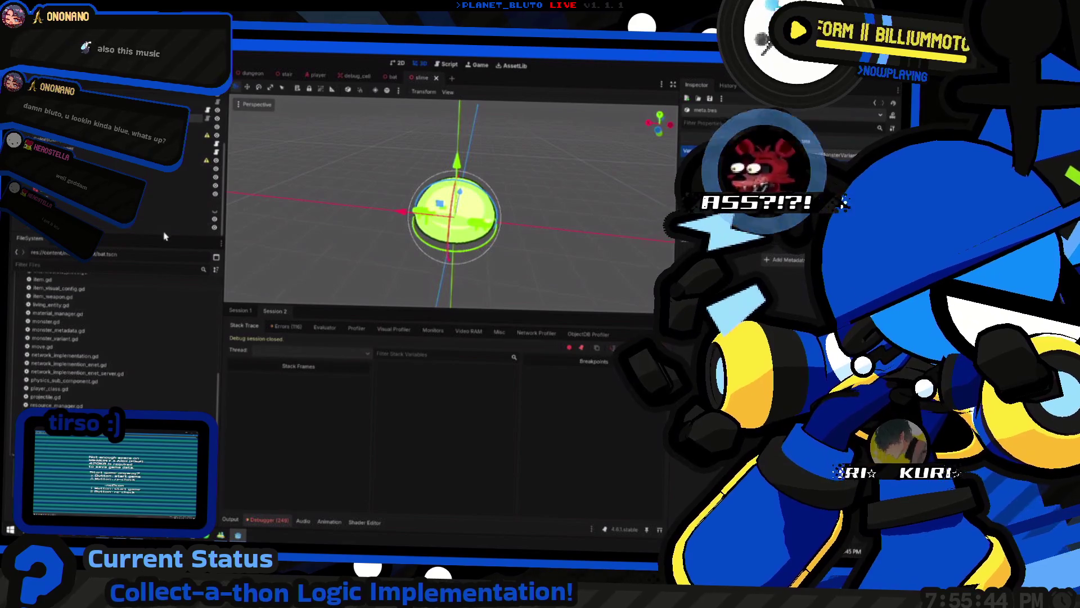
scroll(108, 381, down, 5)
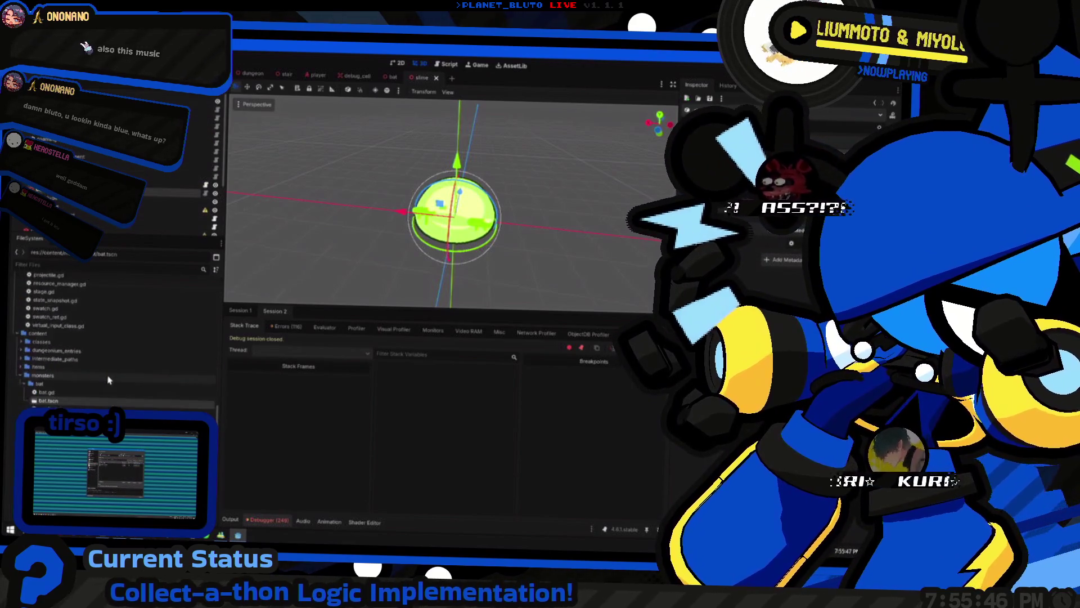
scroll(108, 380, down, 2)
click(62, 365)
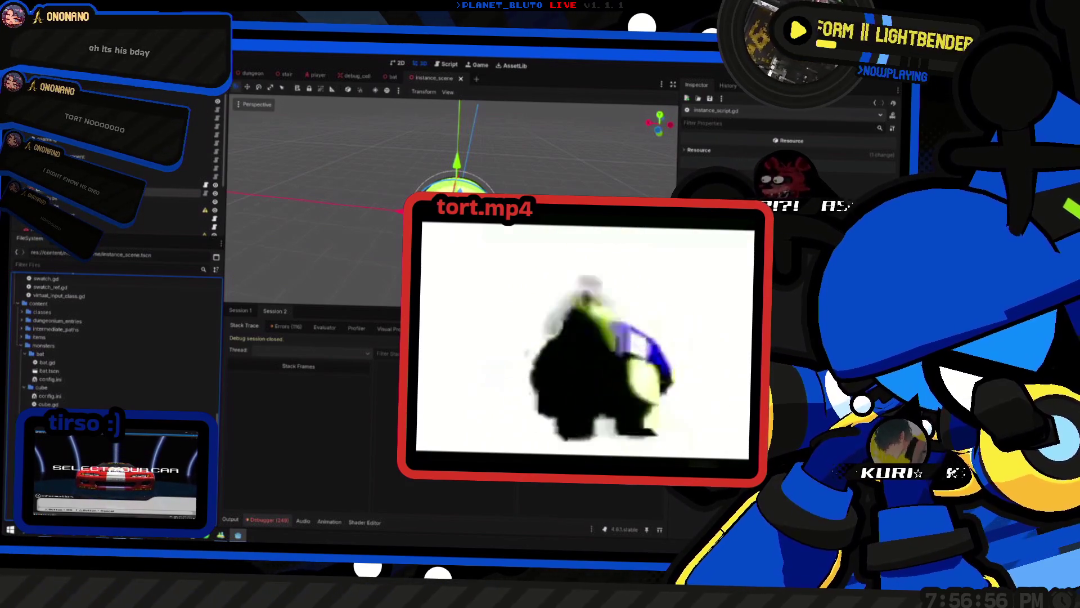
right_click(82, 387)
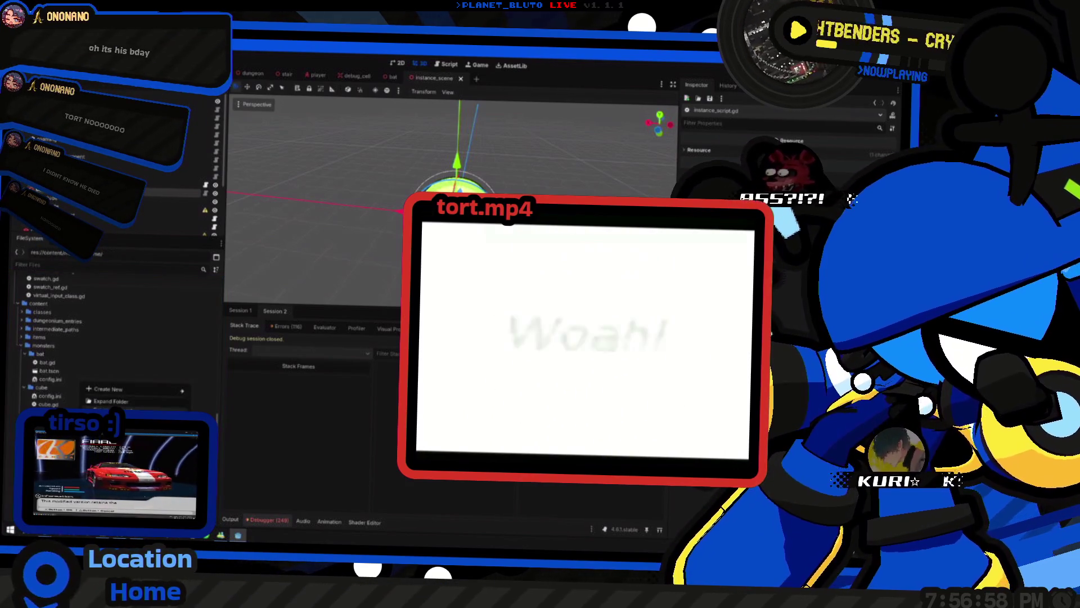
Create a new folder named assets and cancel the prompt to move a file into it.
mouse_move(174, 389)
click(212, 407)
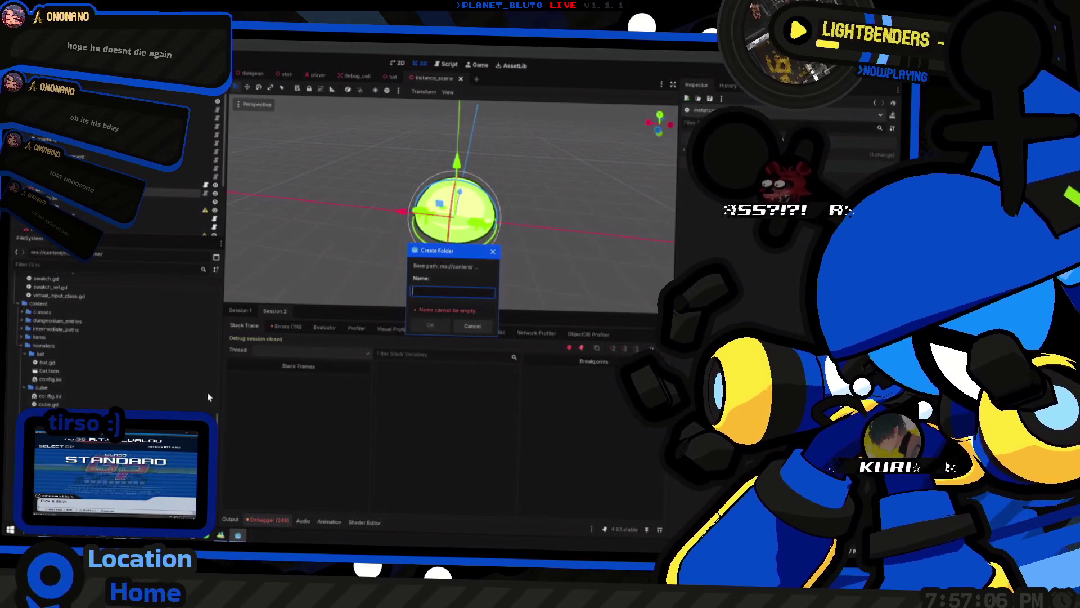
key(Return)
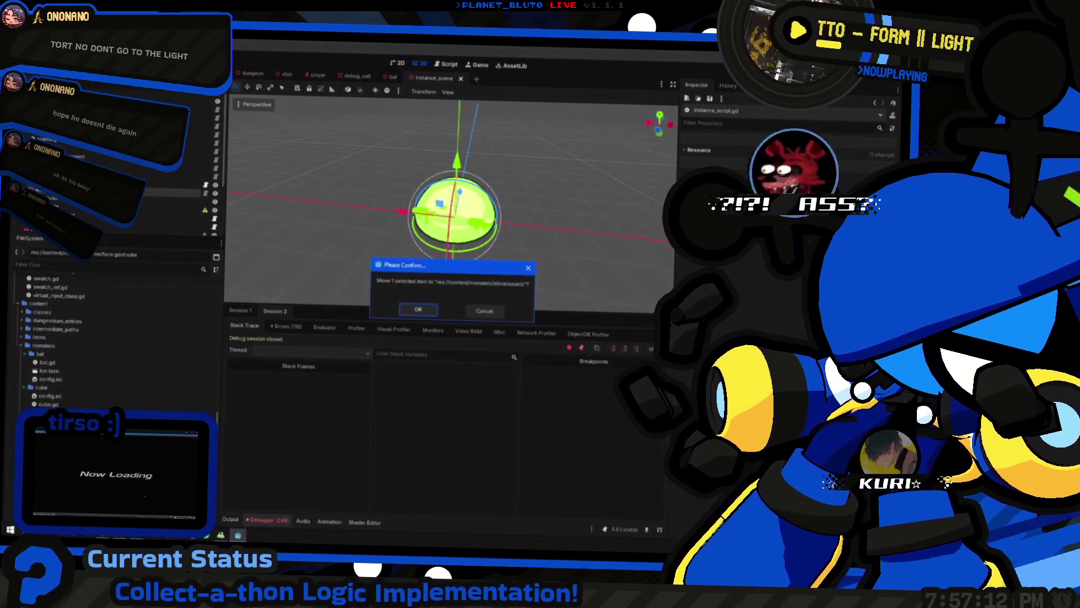
click(482, 312)
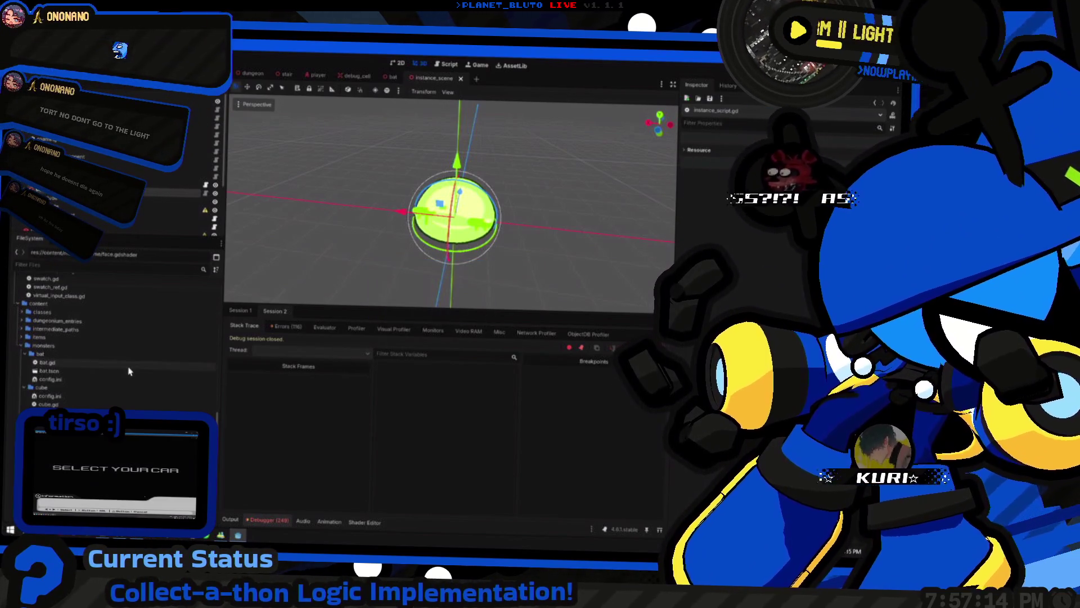
Show the slime folder's meta.tres resource in the Inspector.
scroll(139, 348, down, 2)
scroll(135, 352, down, 2)
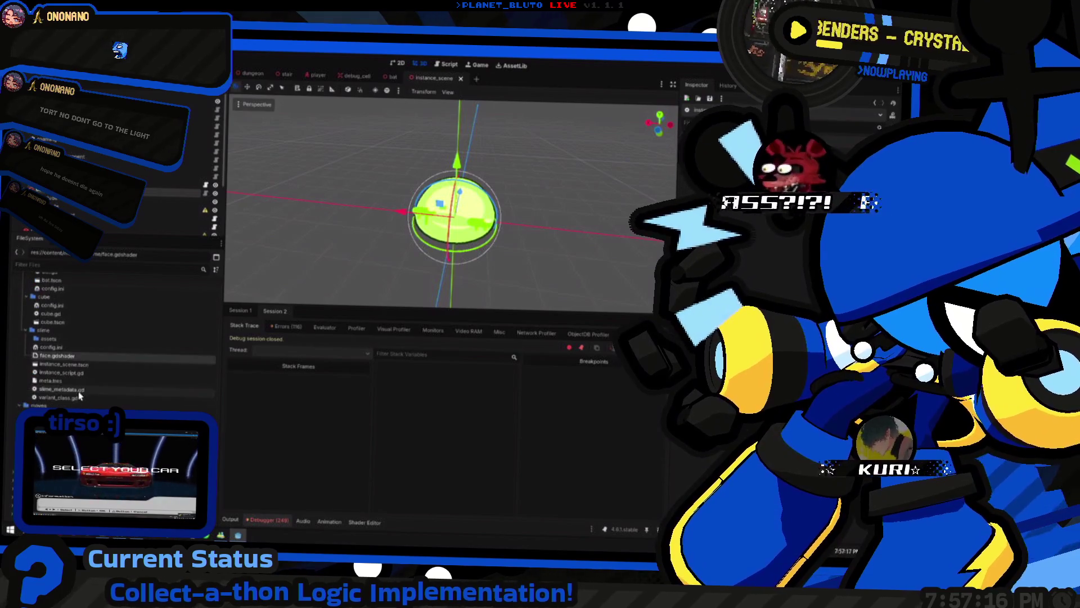
click(62, 373)
click(63, 382)
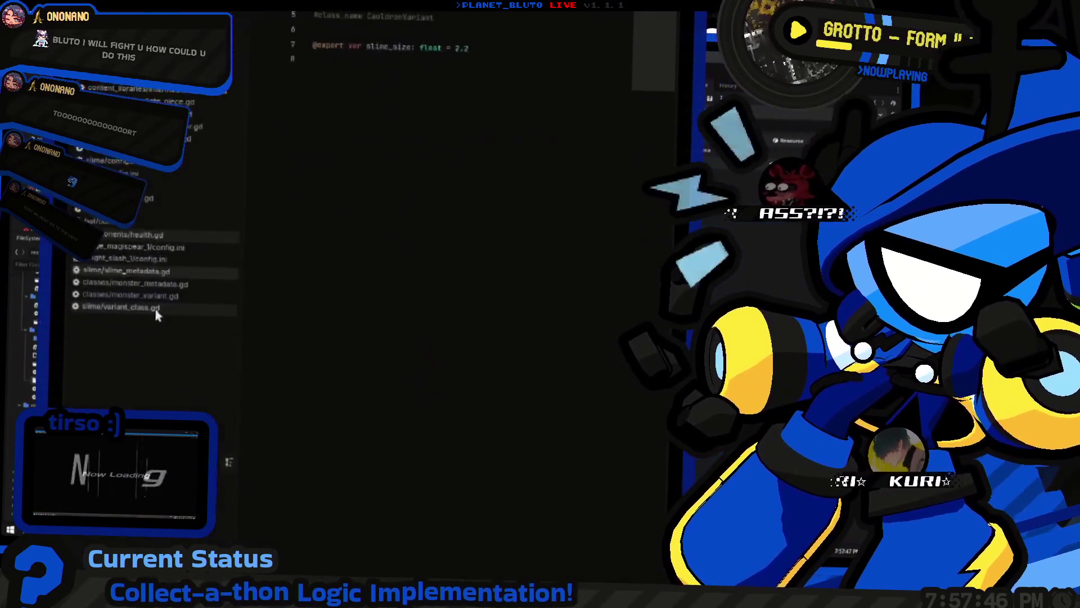
Retype variants in monster_metadata.gd as Dictionary[StringName, MonsterVariant] = {}, save, and reselect meta.tres.
click(113, 294)
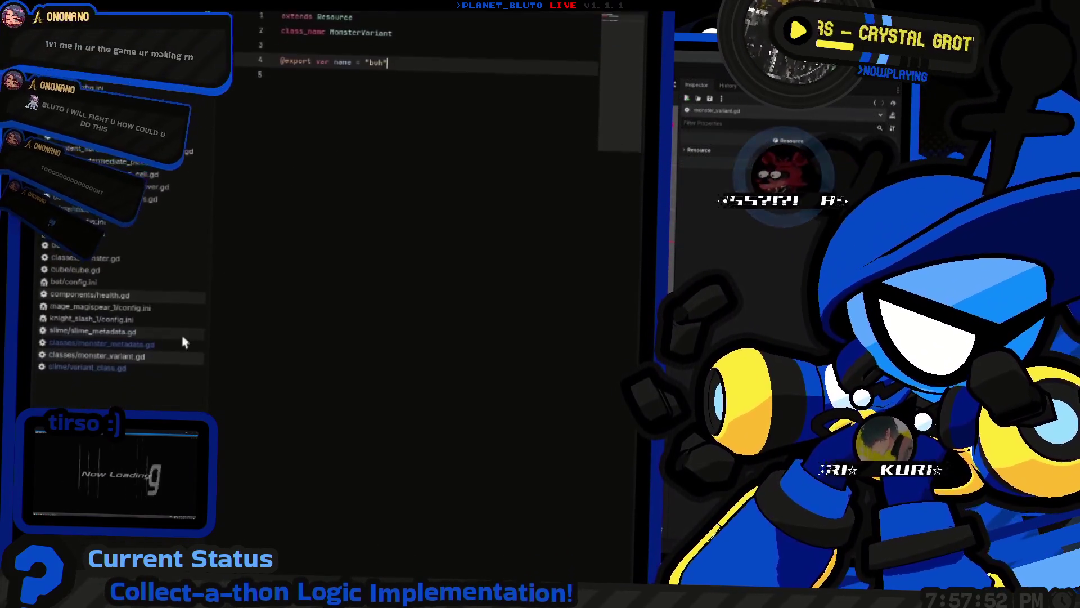
click(163, 275)
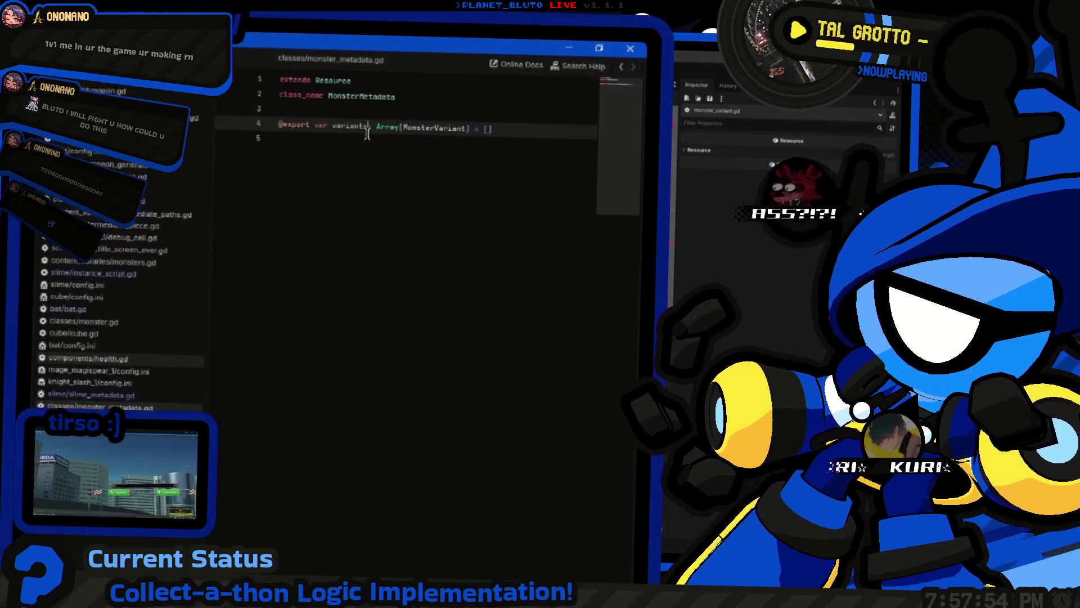
text(Dictionary)
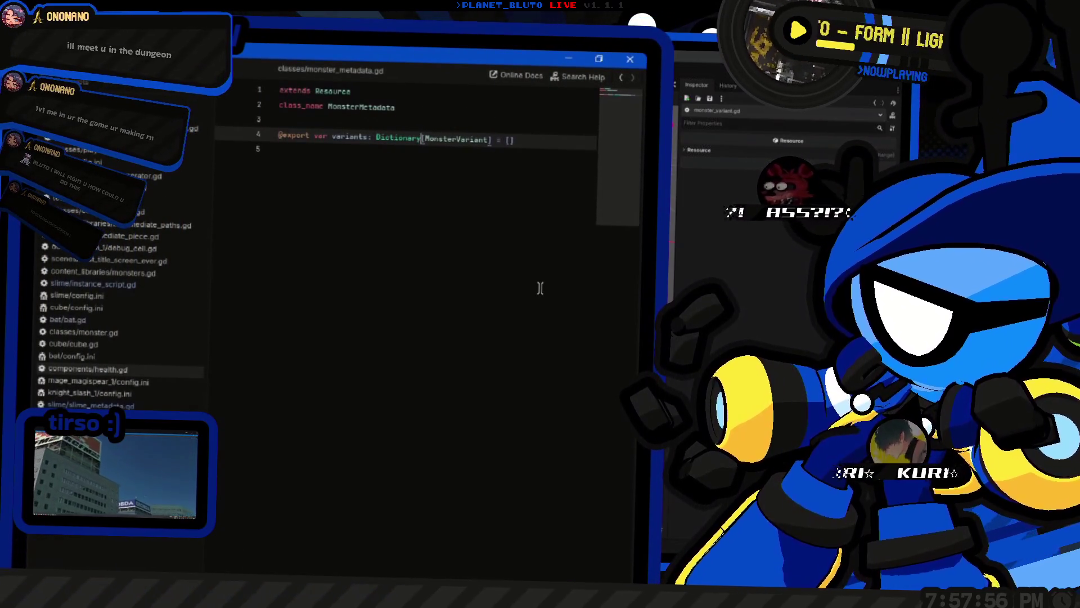
key(ctrl+Left)
key(End)
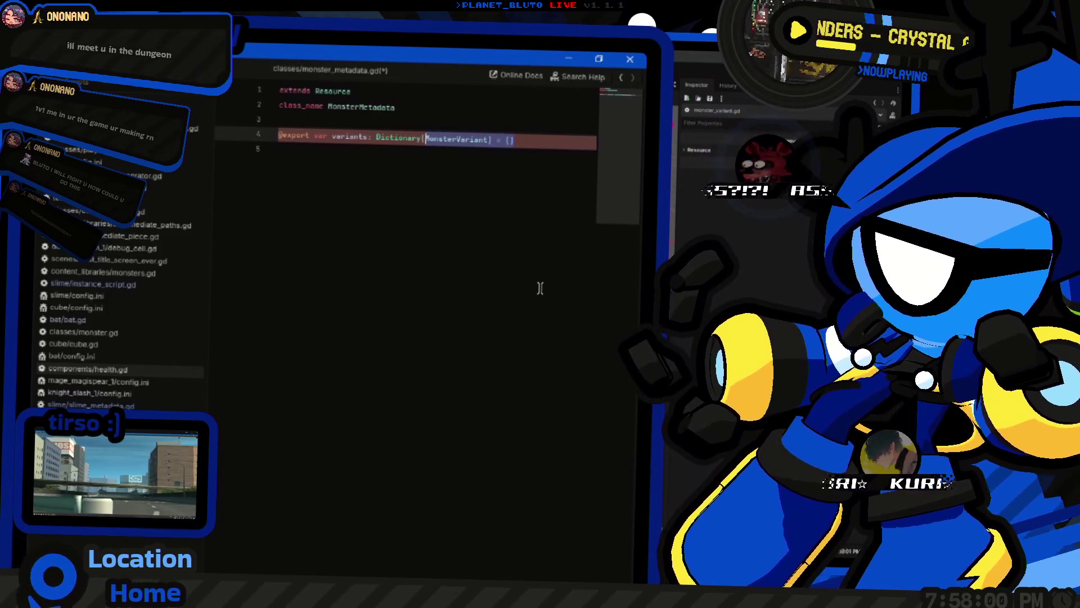
text({})
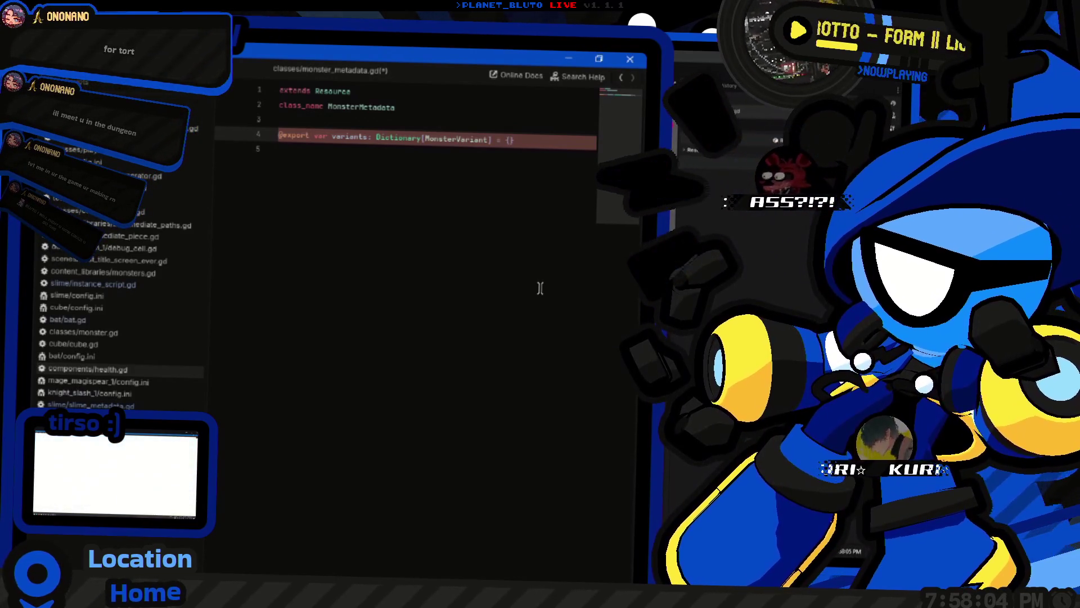
key(Home)
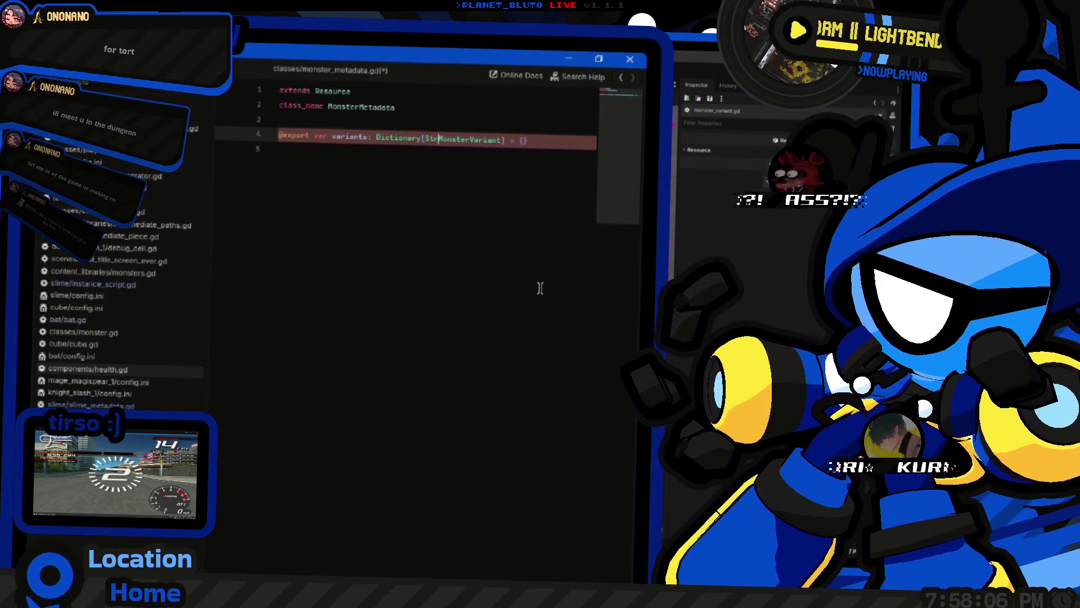
text(ing,)
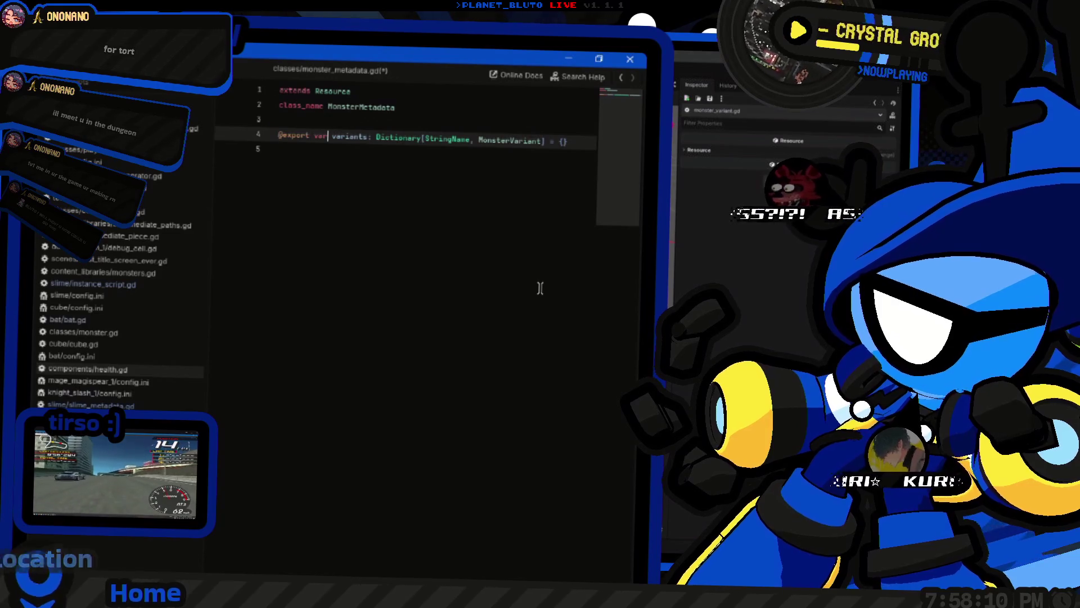
key(ctrl+s)
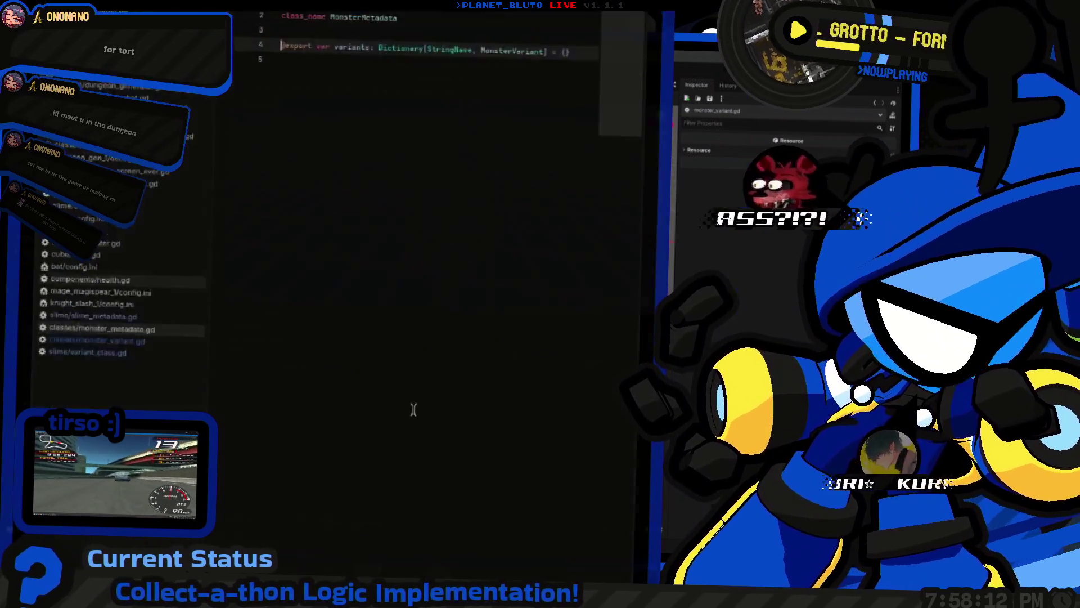
key(alt+Tab)
click(109, 386)
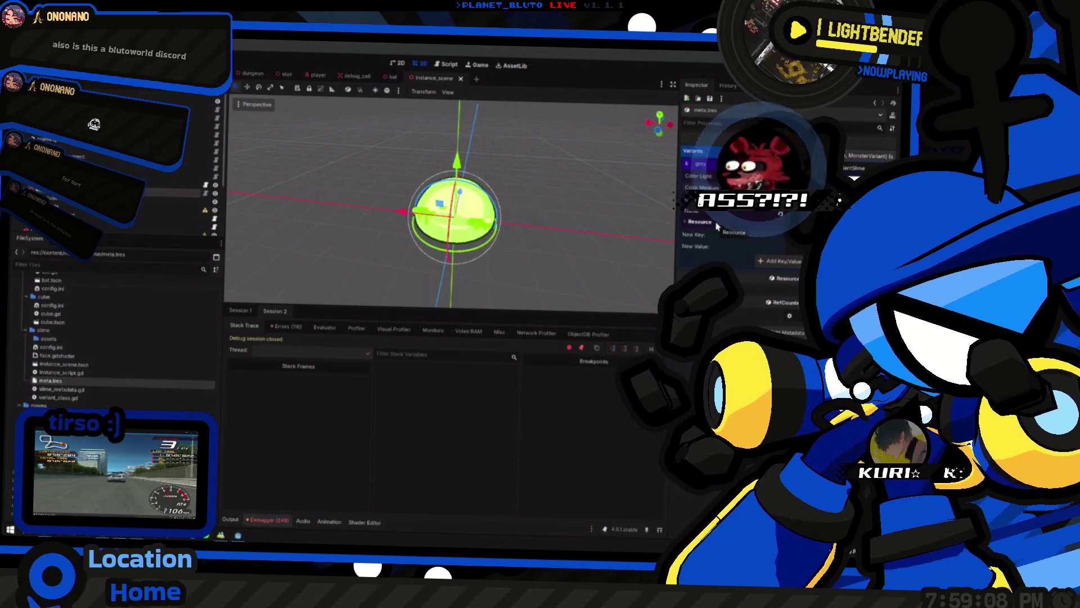
Expand the Variants entry's Resource details for meta.tres in the Inspector.
click(716, 225)
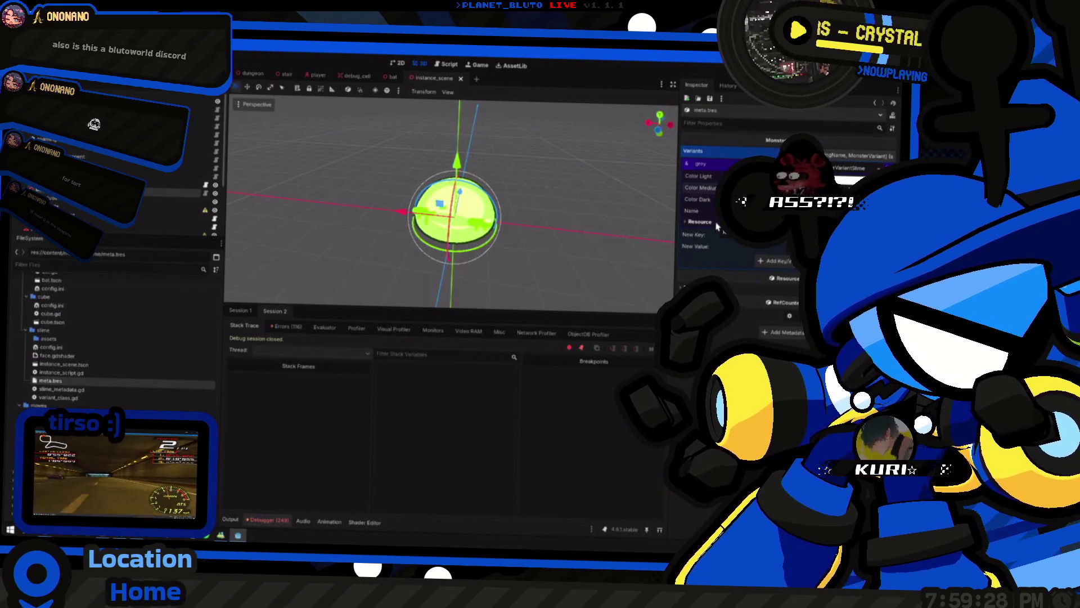
key(shift+alt+o)
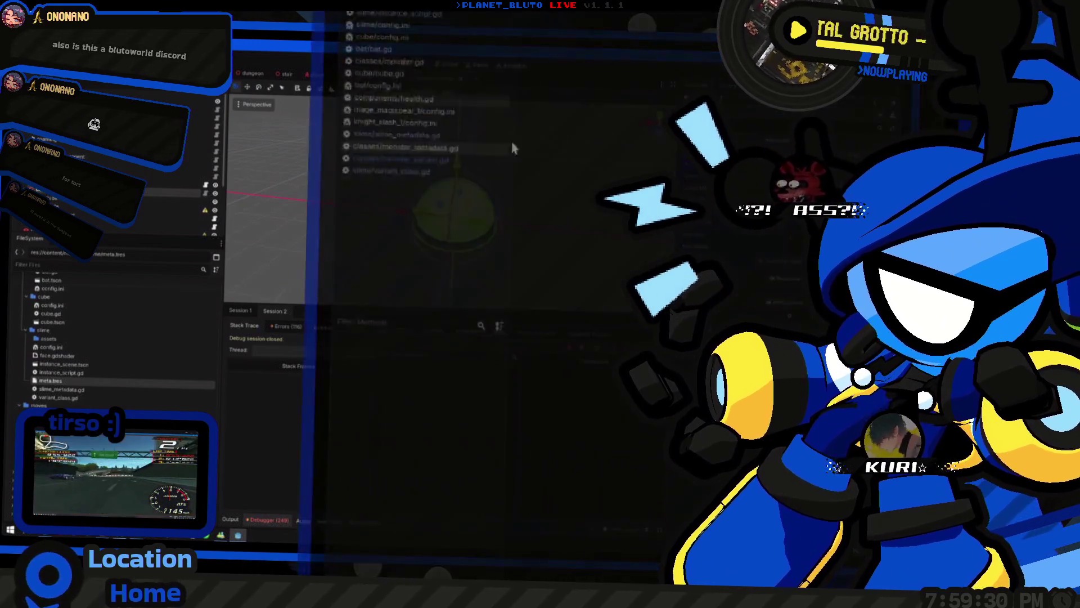
Review the [_index] entries on lines 72–79 of slime config.ini, then reopen monster_metadata.gd.
click(134, 251)
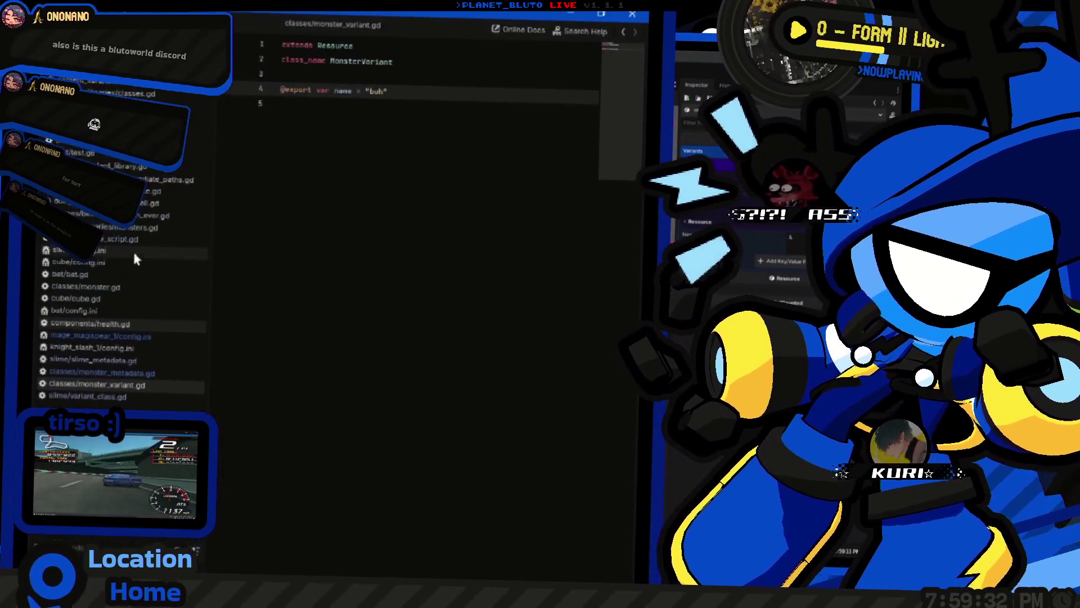
scroll(403, 319, down, 5)
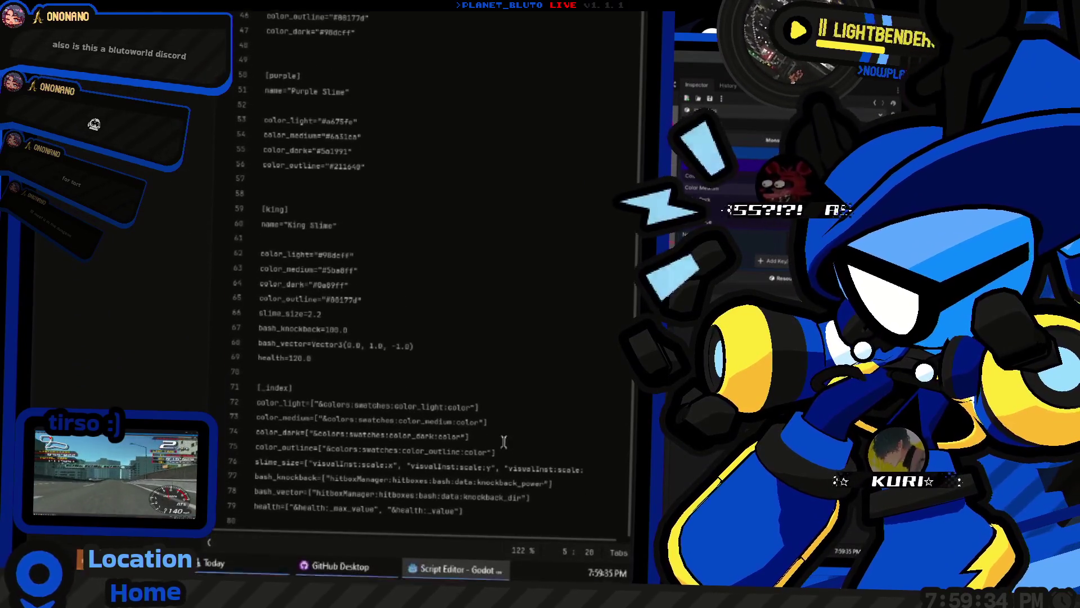
drag(227, 421, 230, 388)
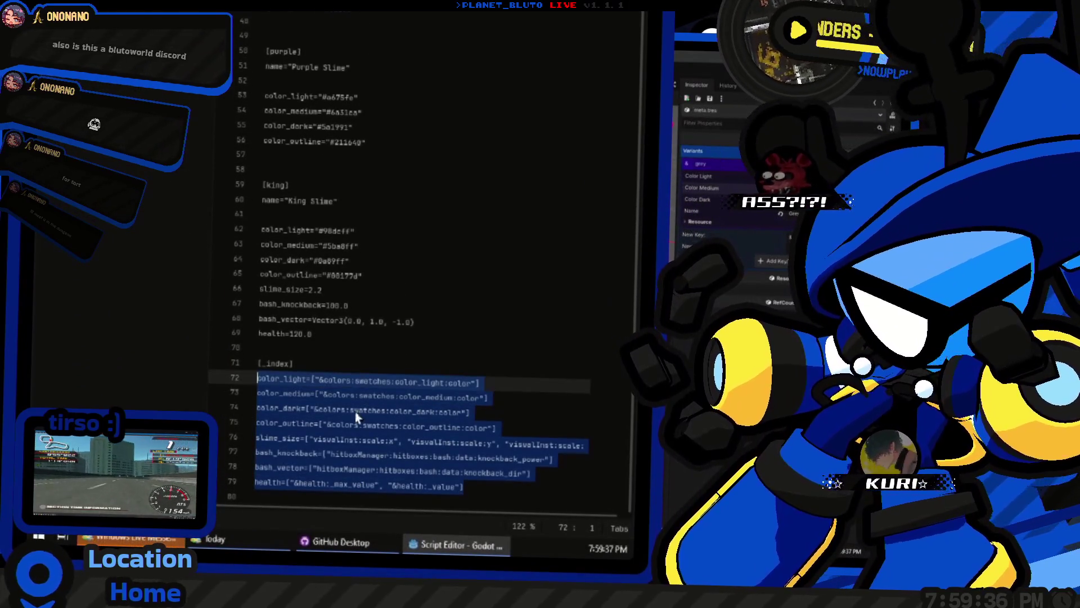
click(507, 400)
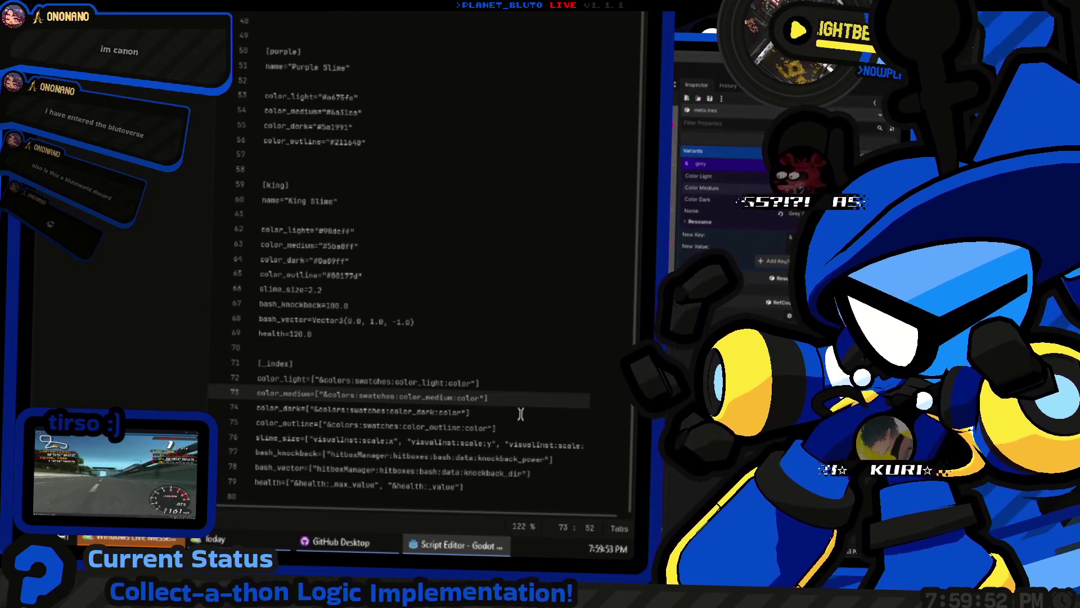
scroll(521, 414, up, 3)
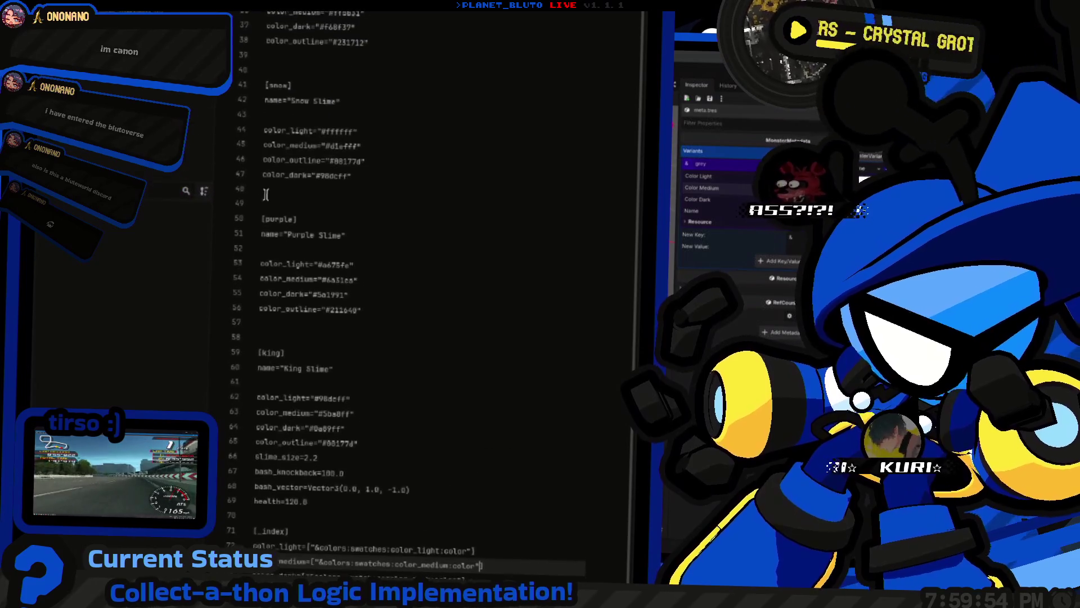
key(alt+Tab)
key(alt+Tab)
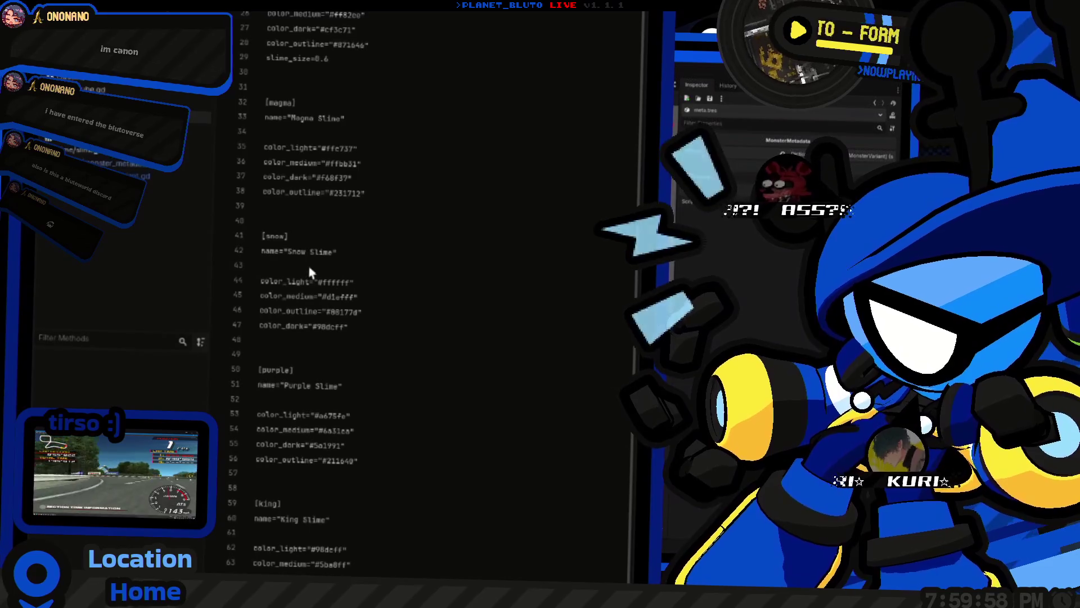
click(164, 262)
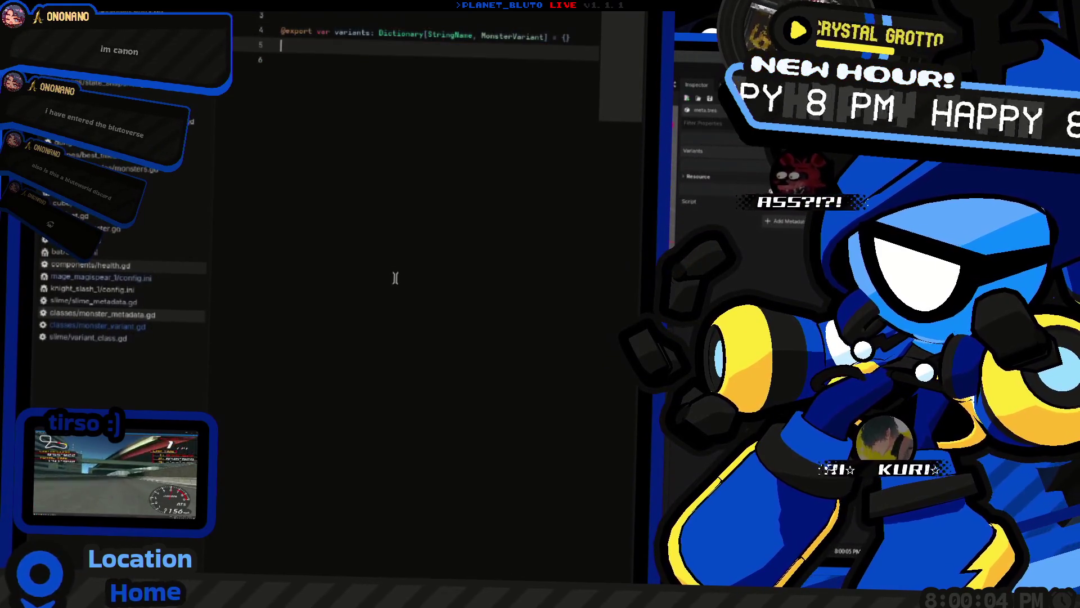
Add a second exported dictionary line typed Dictionary[String, NodePath].
text(@export var variants: Dictionary[StringName, MonsterVariant] = {})
key(BackSpace)
key(ctrl+shift+Left)
text(String)
key(ctrl+shift+Right)
key(ctrl+shift+Right)
text(, No)
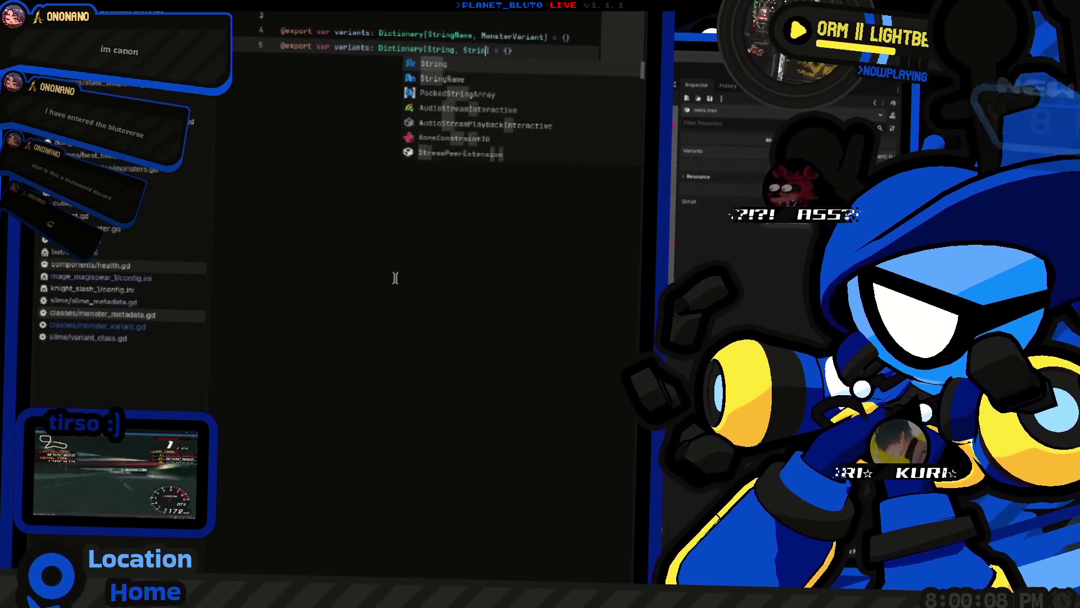
text(dePa)
key(Return)
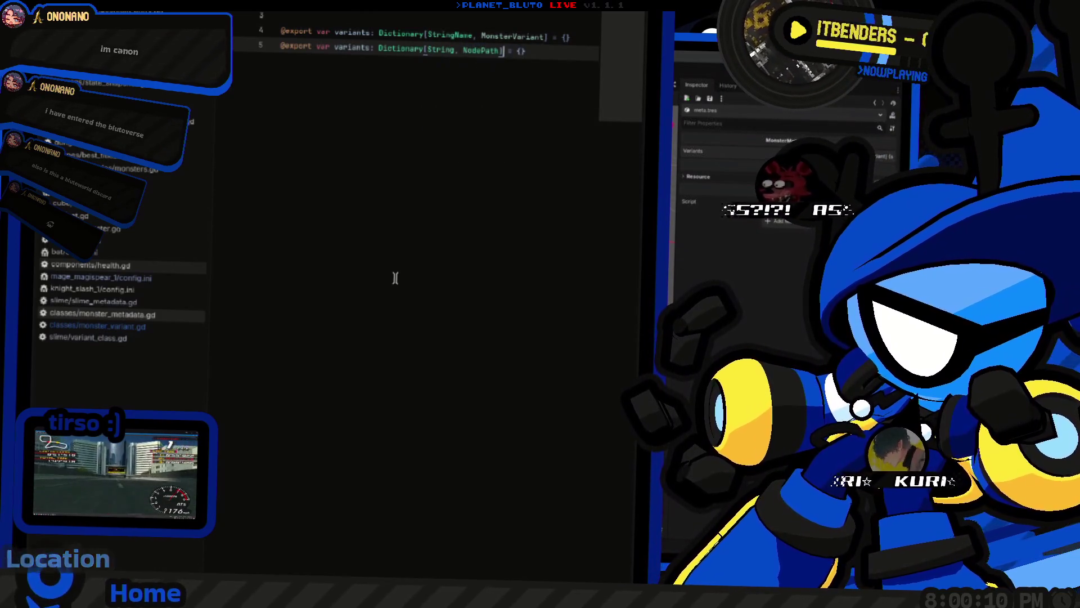
Rename the new dictionary to indexing, save, and pick a node for an Indexing value.
key(Home)
key(ctrl+Right)
key(ctrl+Right)
key(ctrl+shift+Right)
key(ctrl+shift+Right)
key(BackSpace)
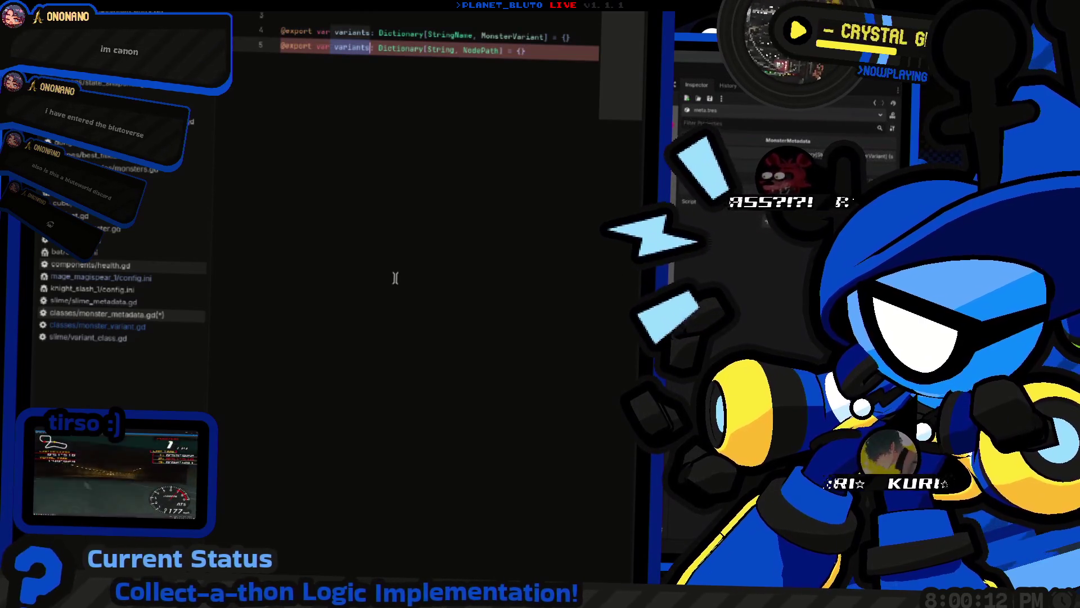
text(indexing)
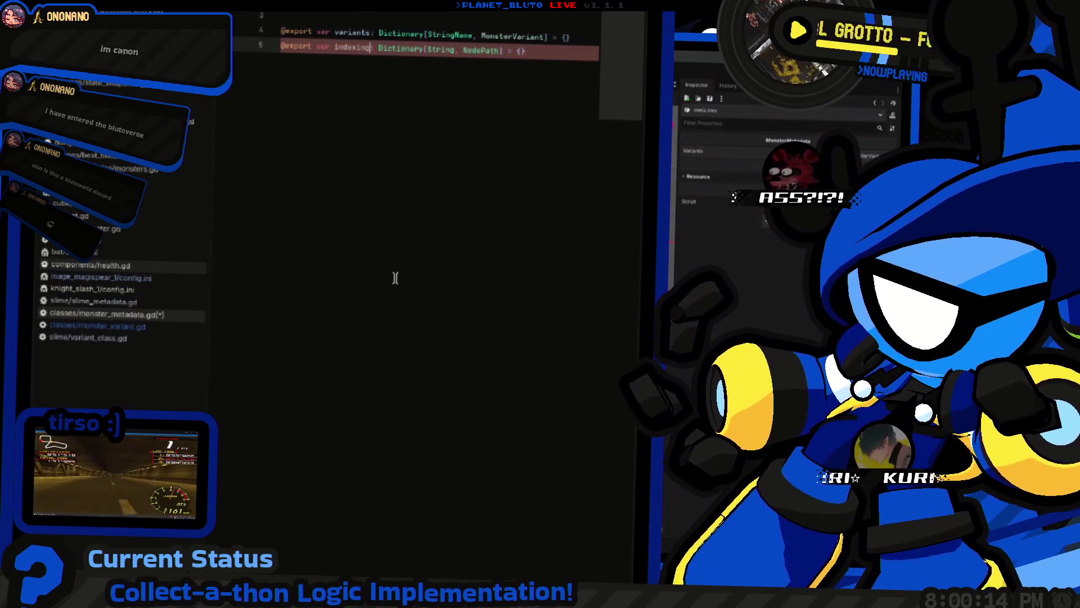
key(ctrl+s)
key(ctrl+F2)
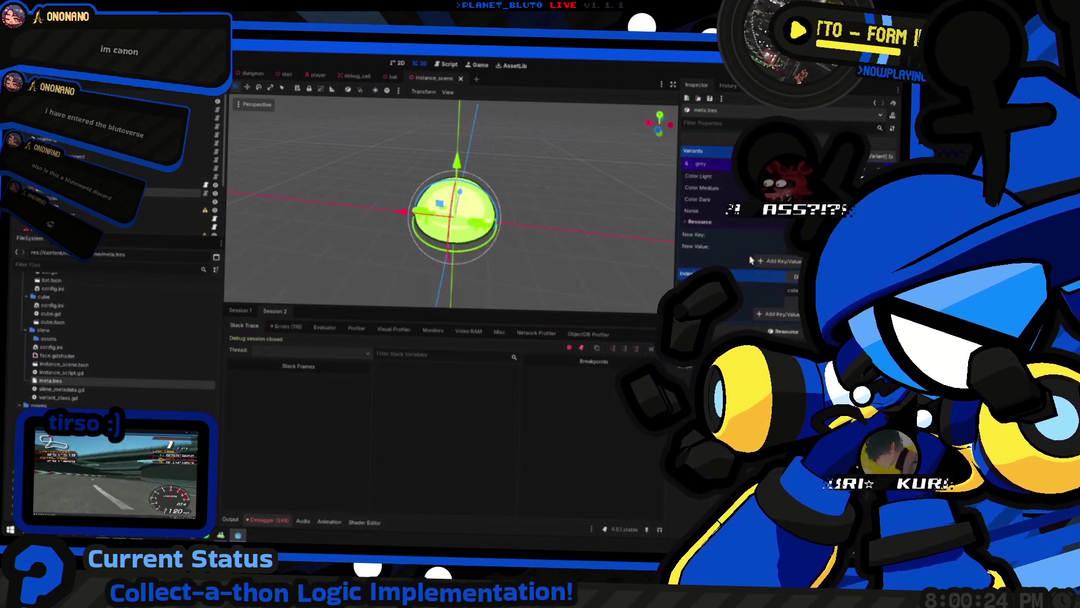
click(731, 298)
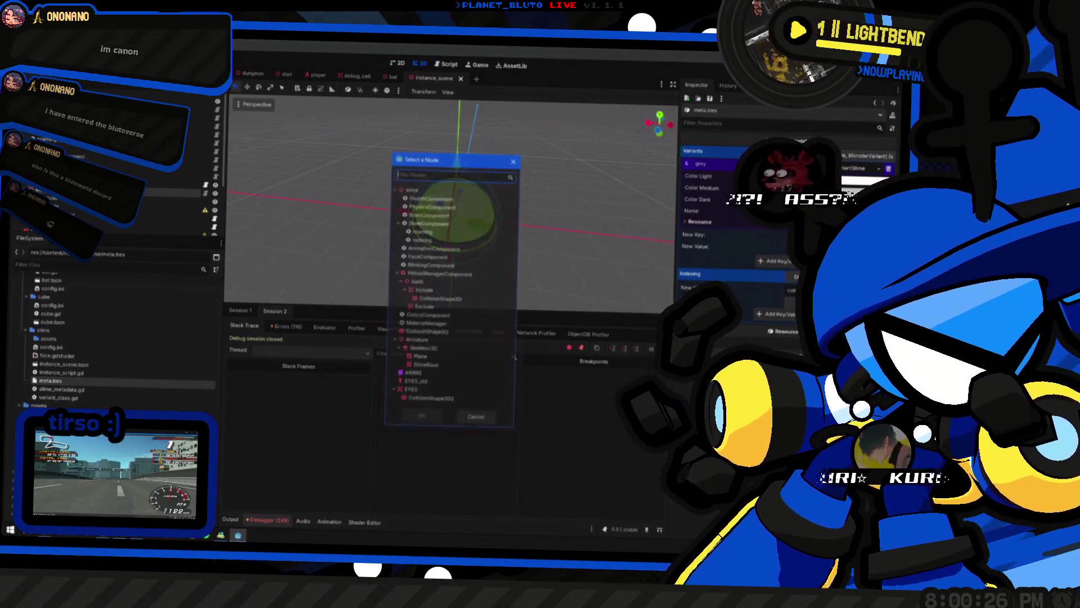
Change the indexing dictionary's value type on line 5 from NodePath to String and save monster_metadata.gd.
click(476, 418)
click(450, 63)
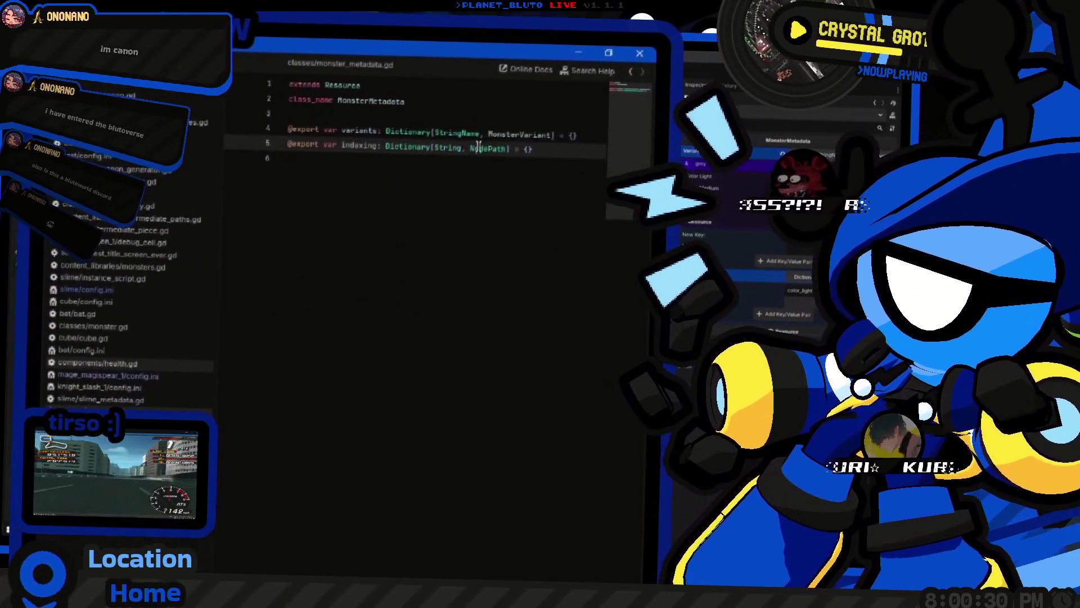
double_click(471, 157)
key(Right)
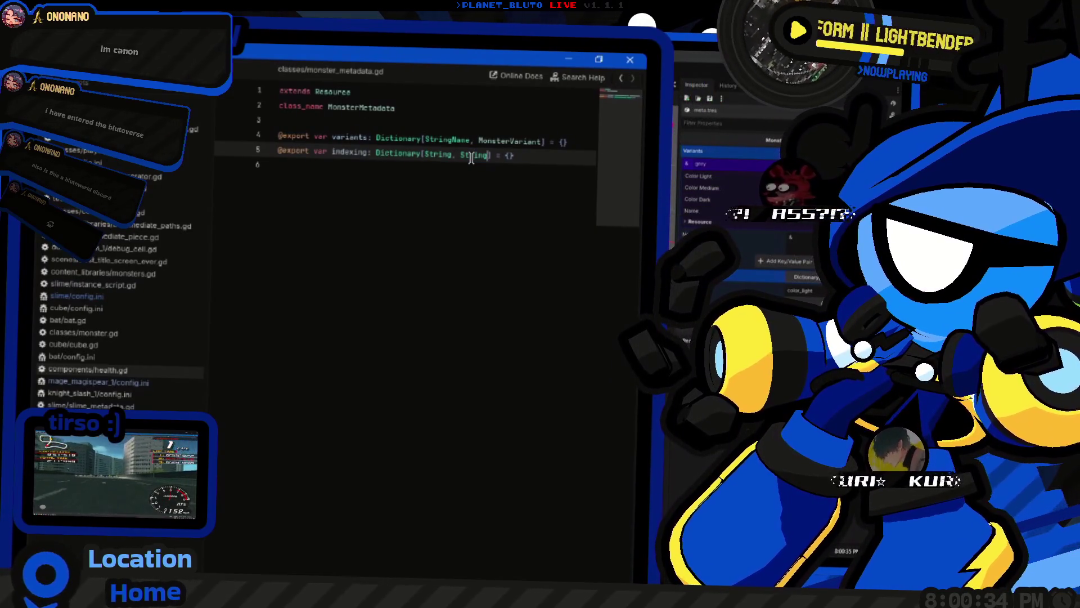
key(ctrl+s)
Switch to the 3D view and back to the scripts, then open the slime variant_class script.
key(ctrl+F2)
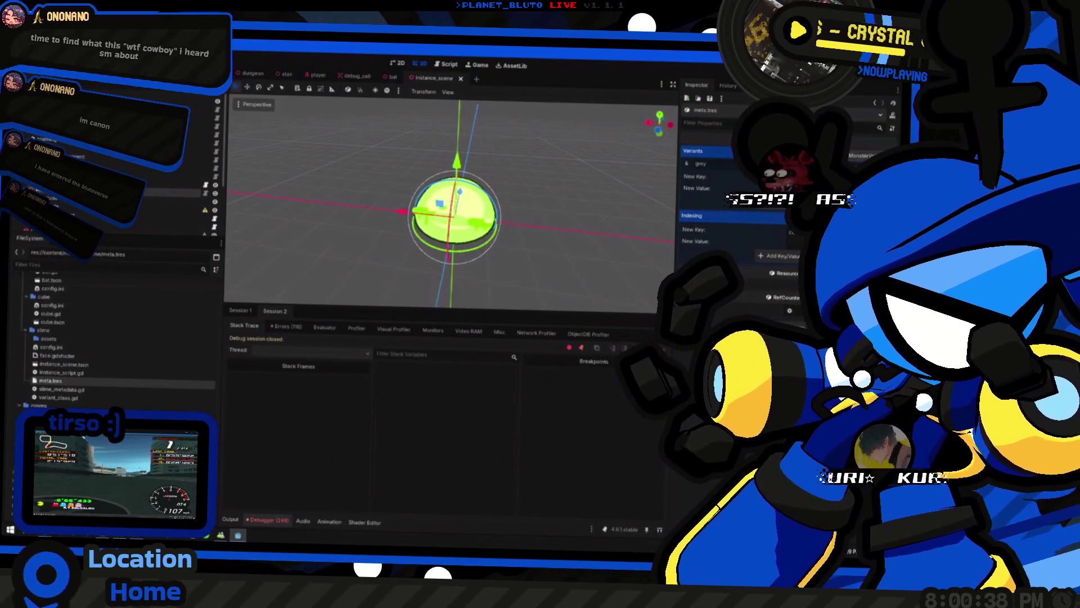
key(ctrl+F3)
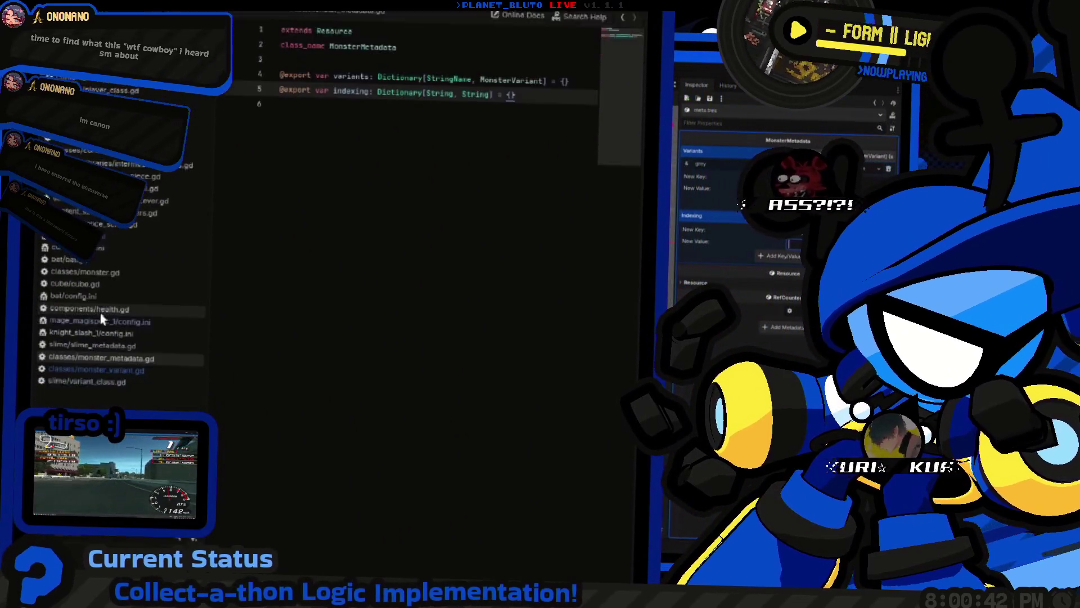
scroll(103, 303, down, 3)
scroll(107, 285, down, 2)
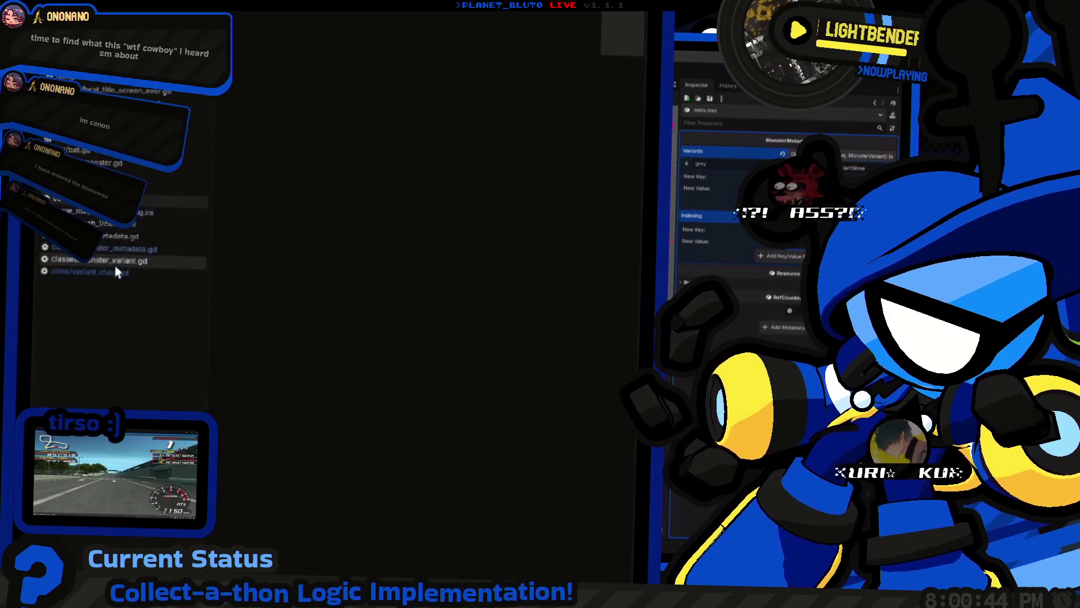
click(125, 271)
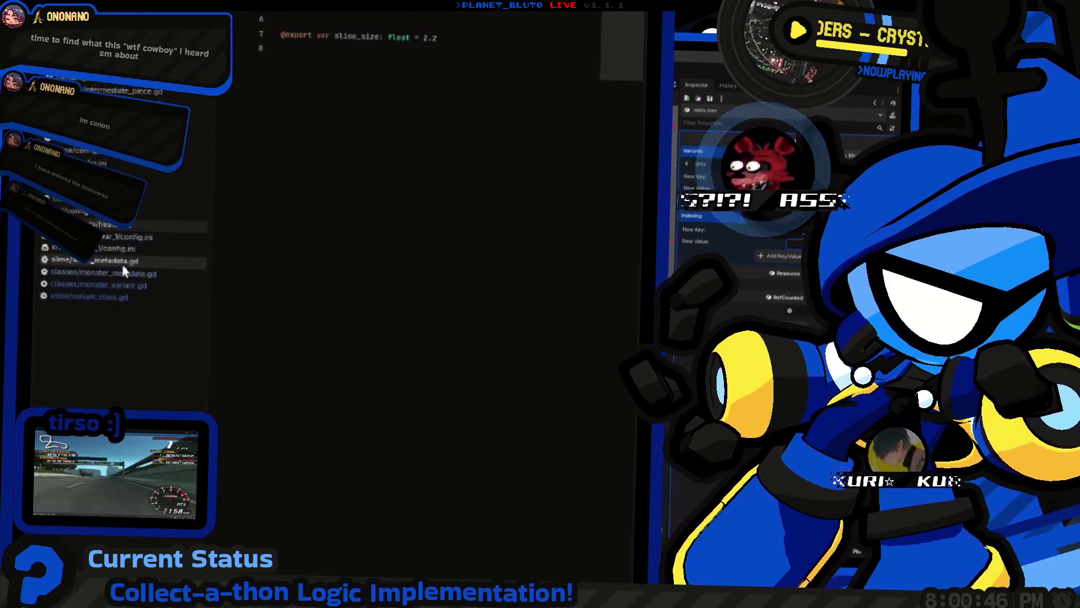
Look through the health component and monster scripts, then return to the 3D view.
scroll(127, 269, up, 2)
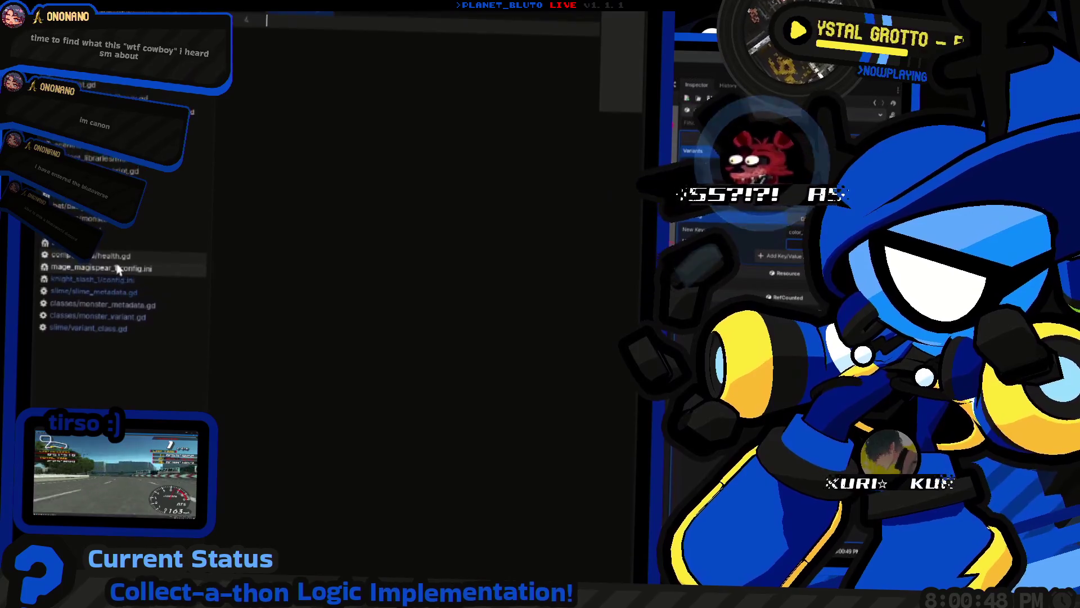
click(114, 258)
scroll(120, 265, down, 1)
click(137, 267)
click(147, 265)
scroll(125, 316, down, 1)
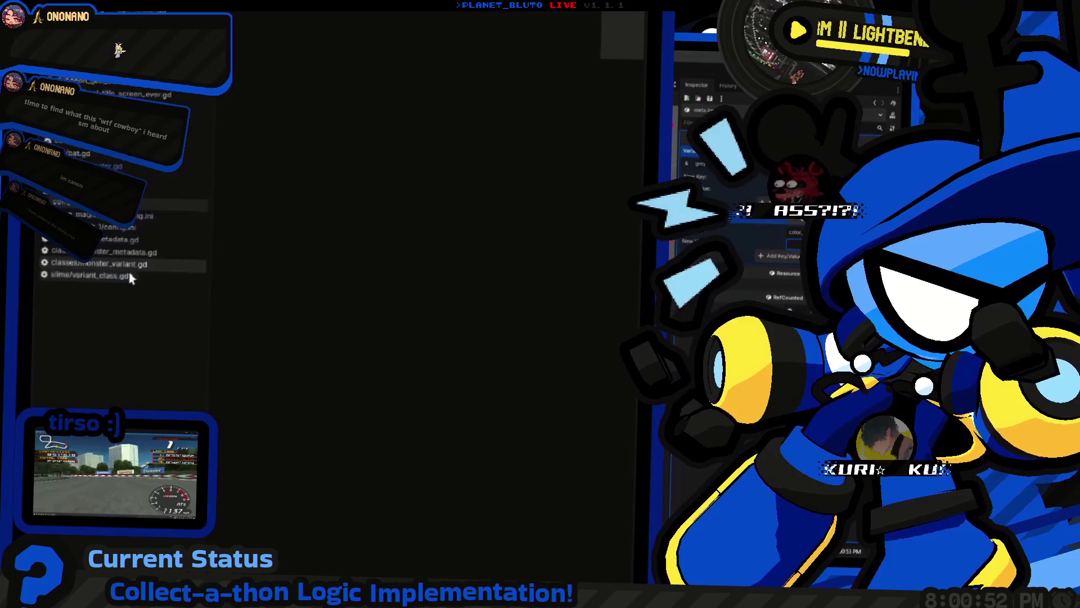
key(ctrl+F2)
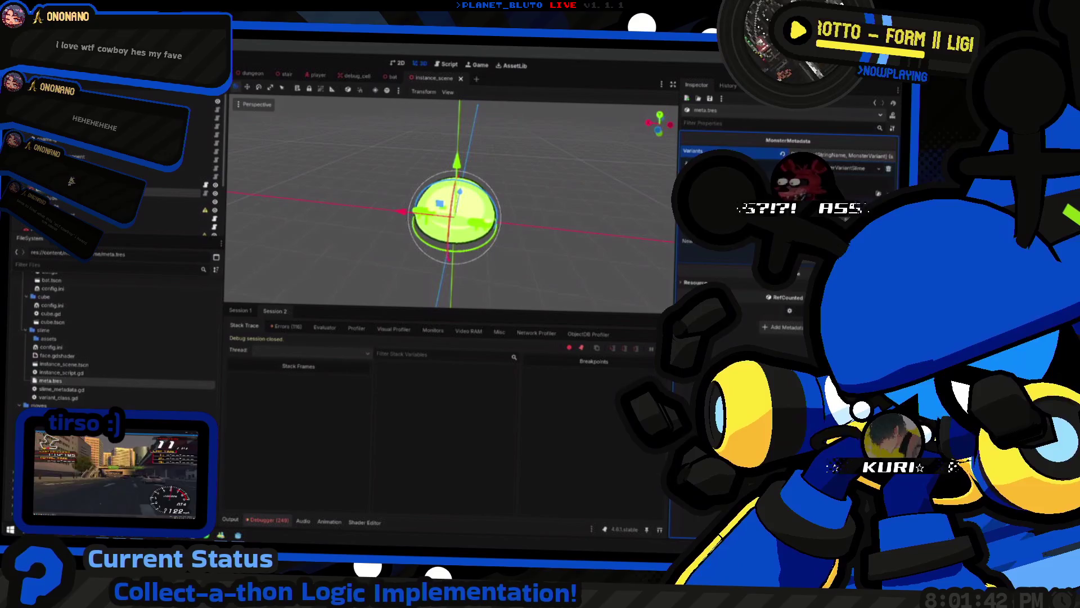
key(ctrl+F3)
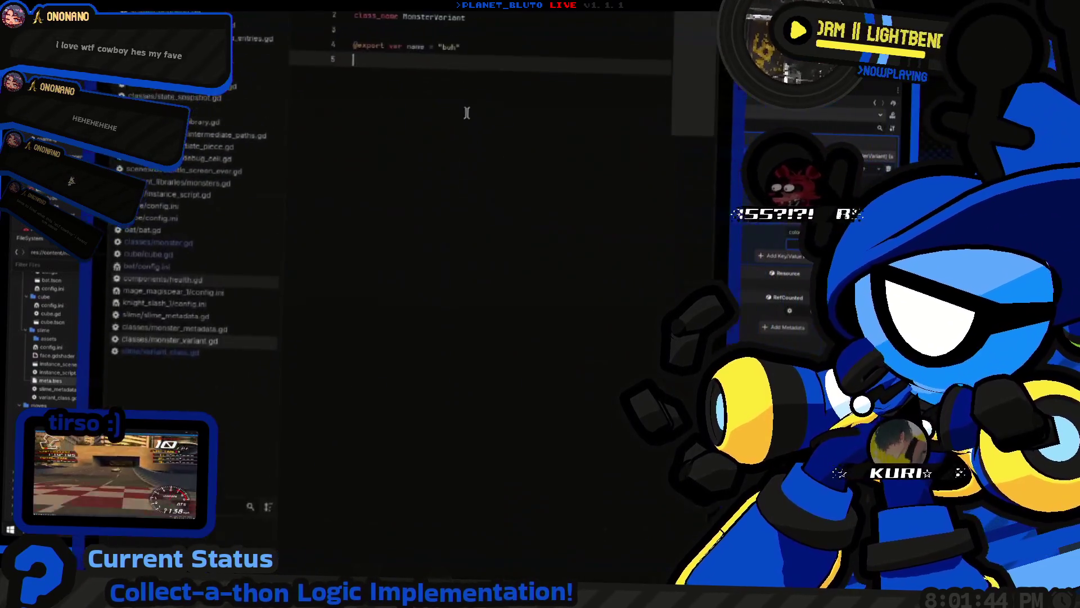
key(ctrl+alt+o)
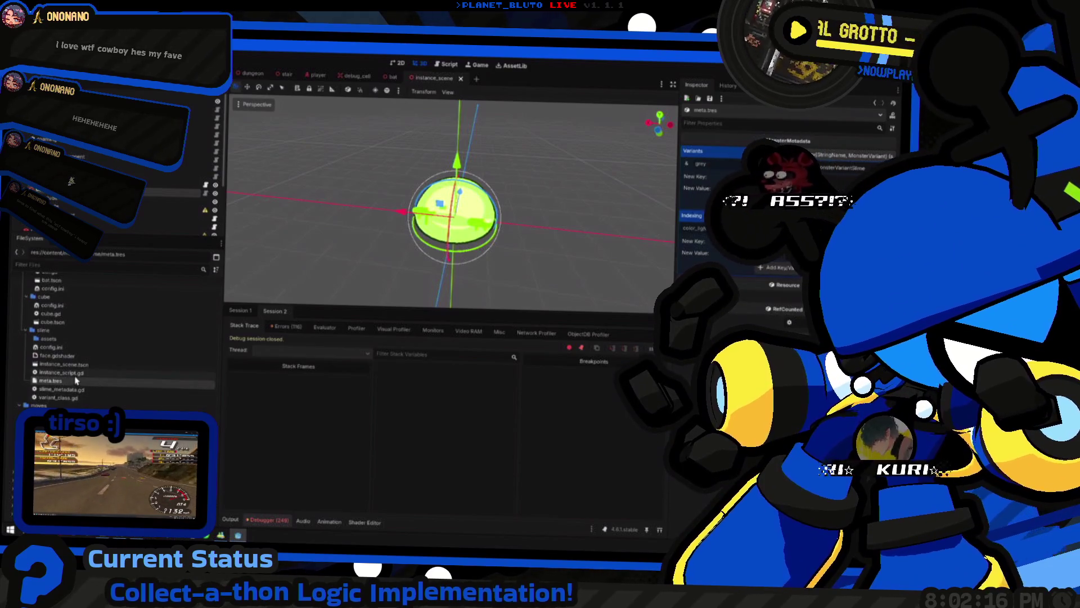
Open the slime instance script and jump to its Monster base class definition.
click(73, 373)
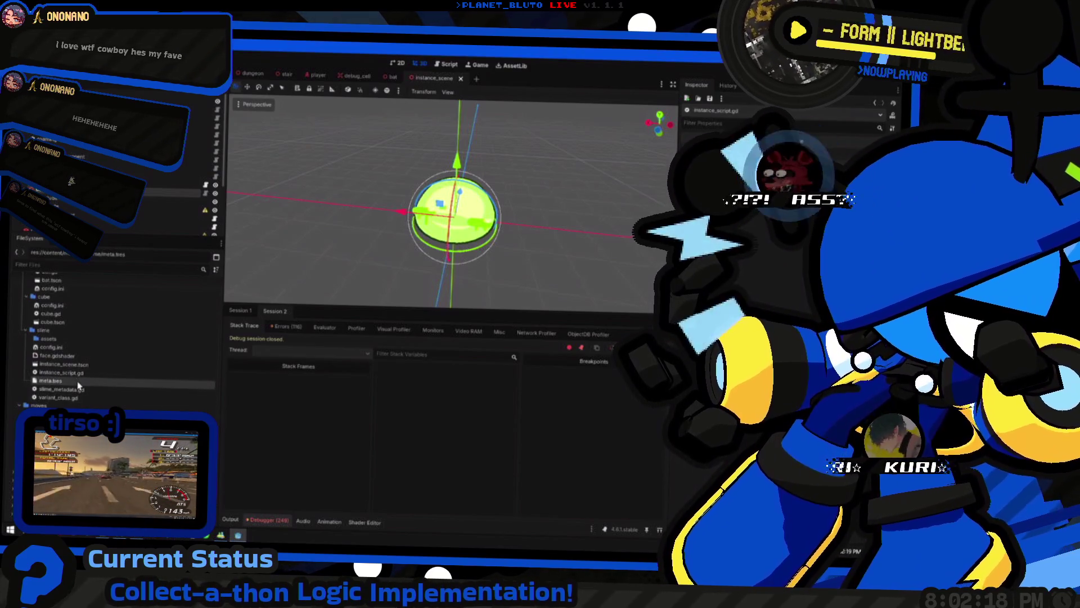
click(85, 365)
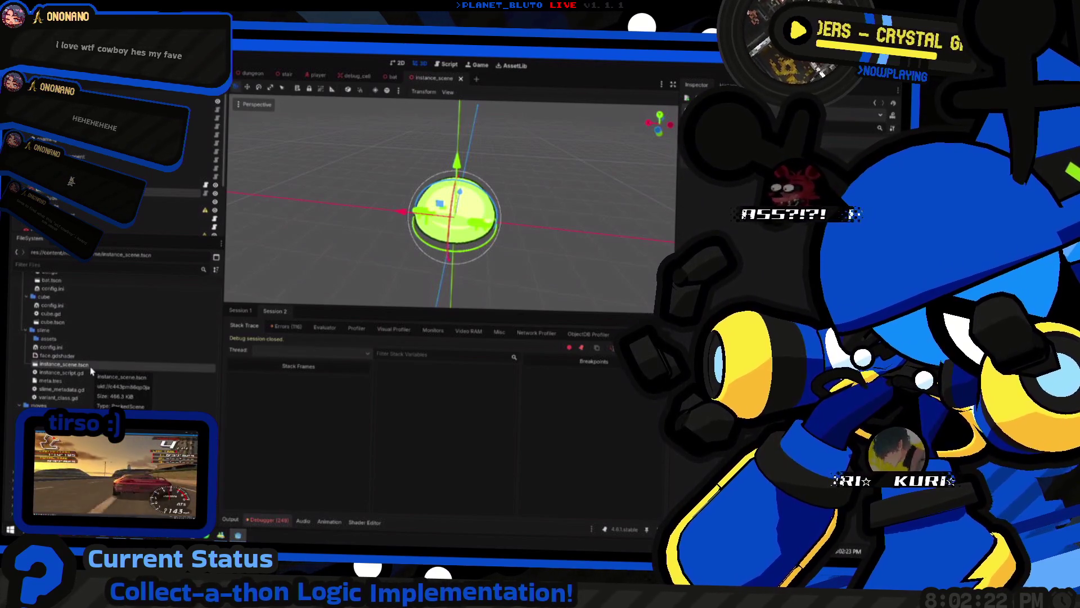
double_click(92, 372)
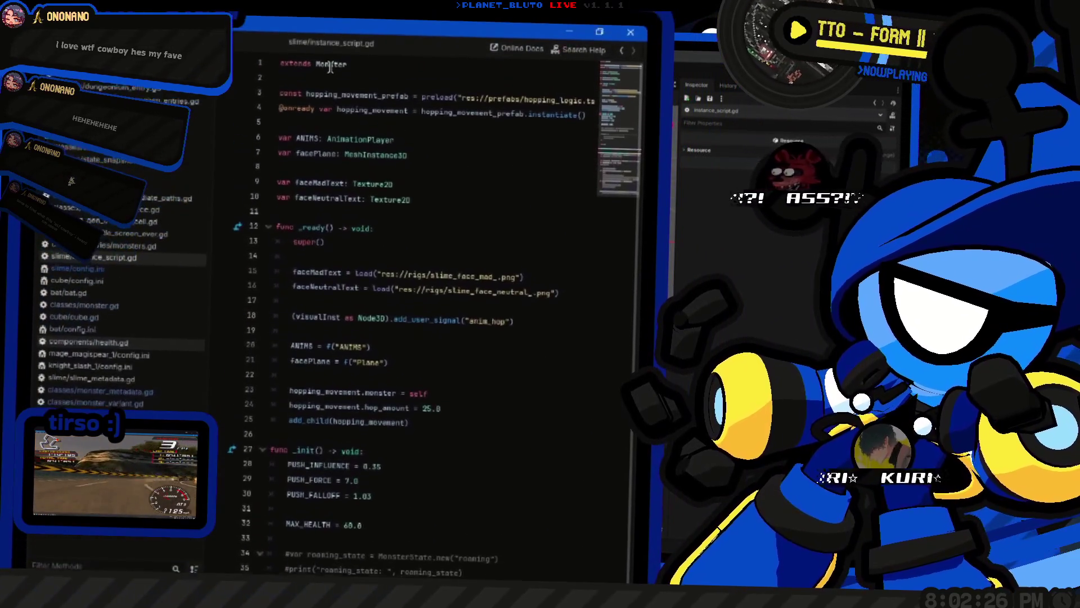
ctrl+click(329, 87)
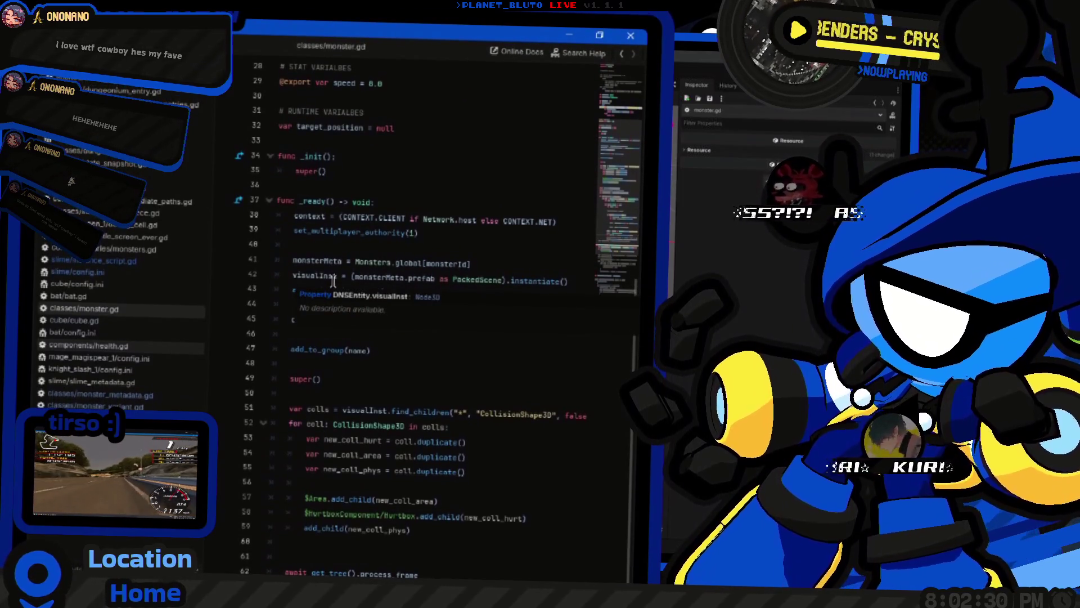
scroll(335, 291, down, 6)
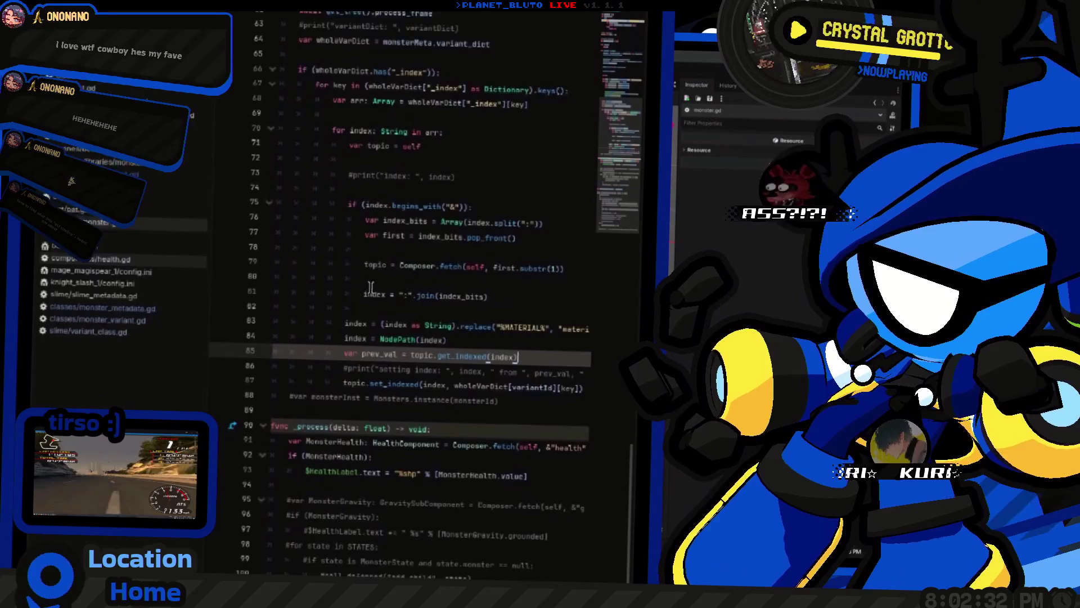
scroll(372, 280, up, 13)
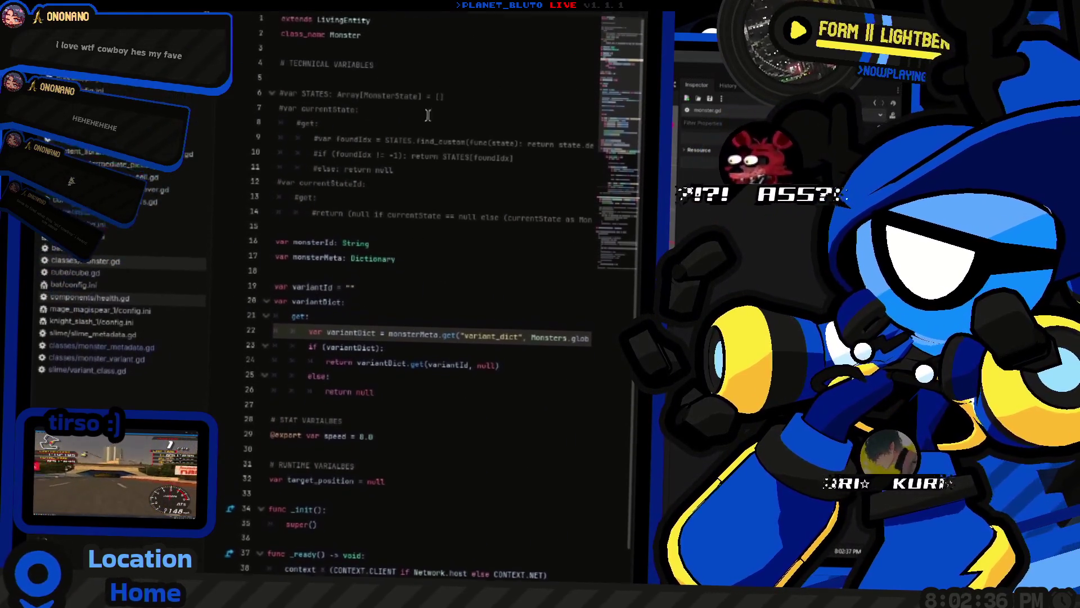
Follow the inheritance chain to the LivingEntity and DNSEntity base scripts and read through them.
ctrl+click(342, 69)
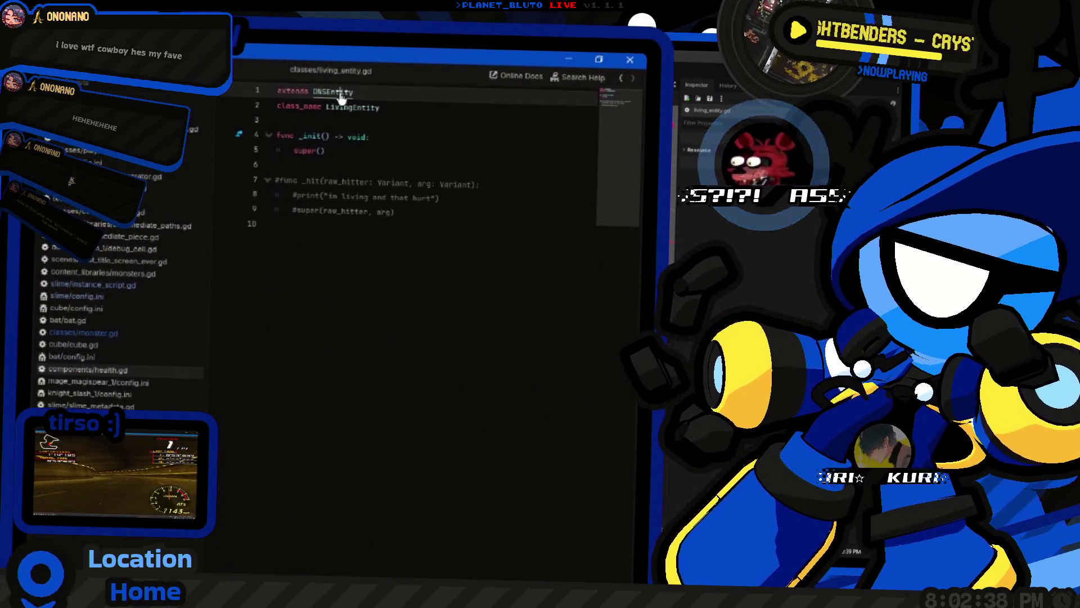
ctrl+click(349, 69)
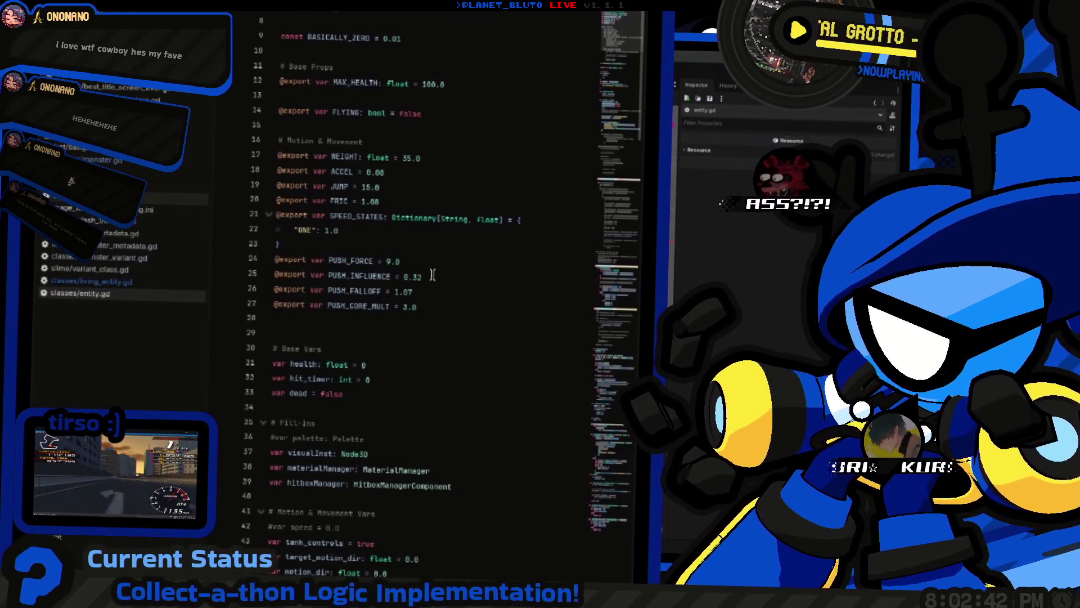
scroll(432, 274, down, 10)
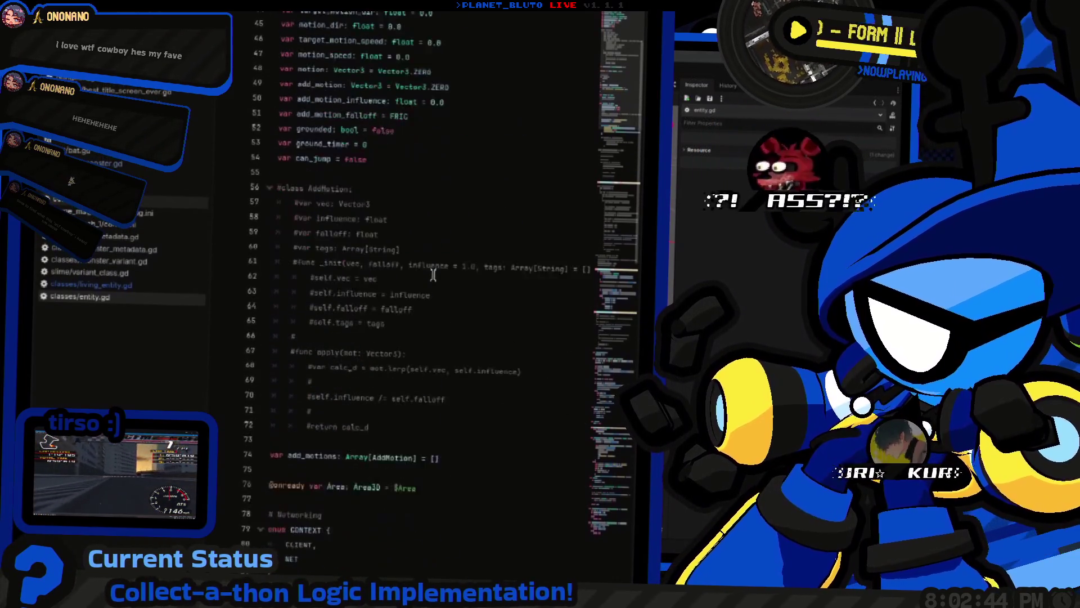
scroll(432, 274, down, 8)
scroll(432, 274, up, 10)
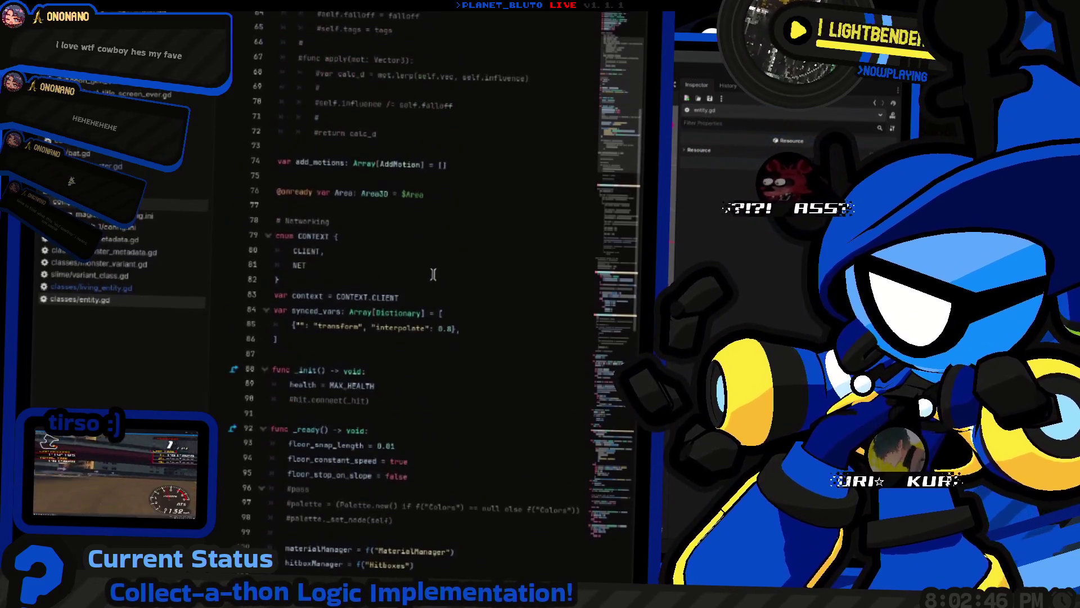
scroll(431, 274, up, 13)
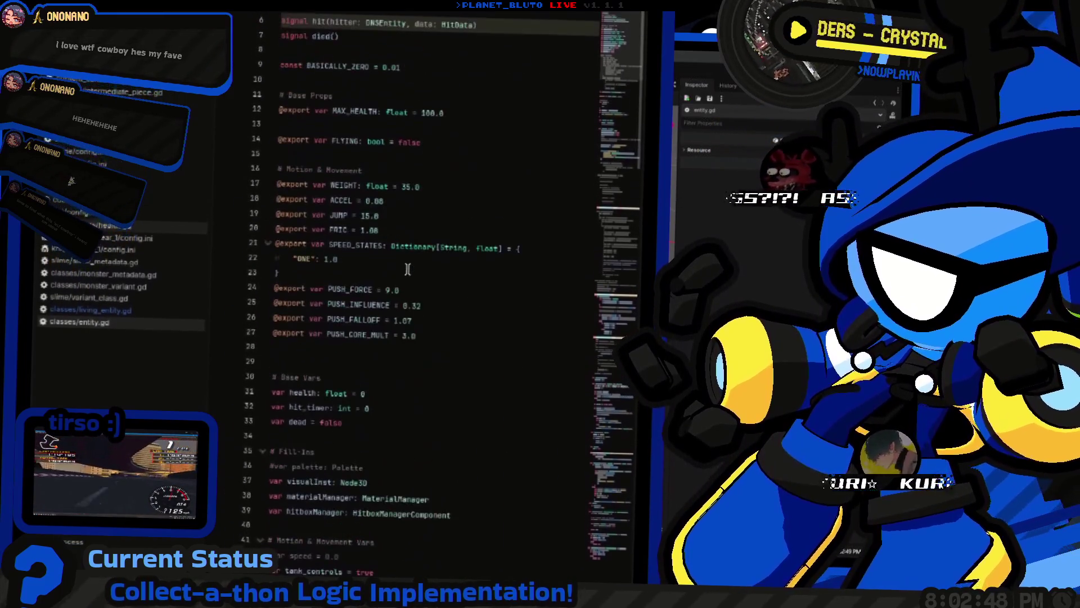
scroll(570, 410, down, 20)
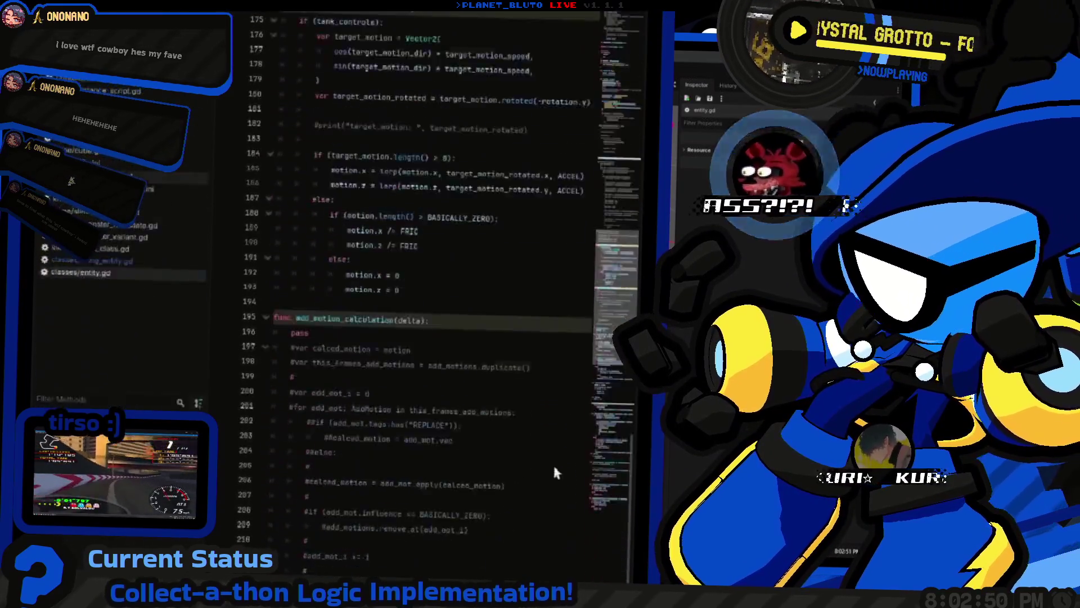
scroll(343, 414, up, 20)
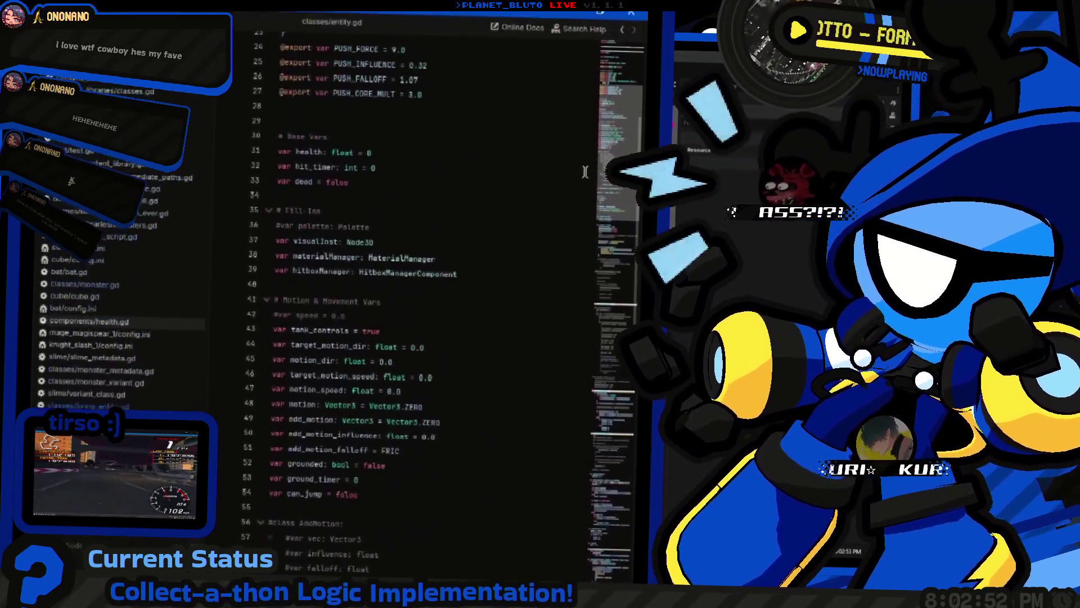
scroll(342, 414, down, 4)
Flip between the slime variants config and entity script, then open instance_scene in 3D.
click(73, 79)
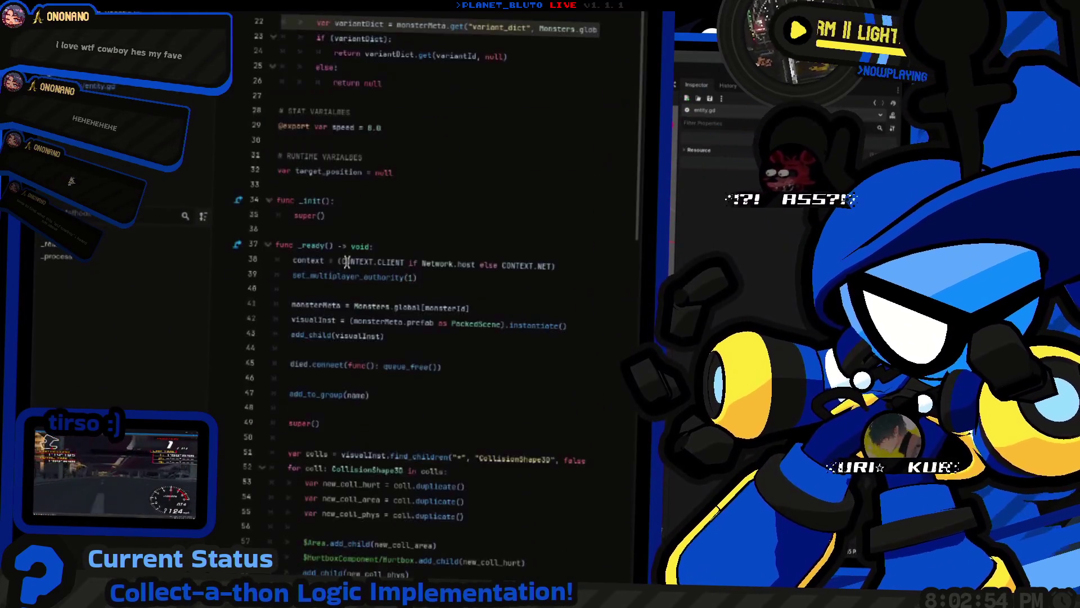
key(alt+Left)
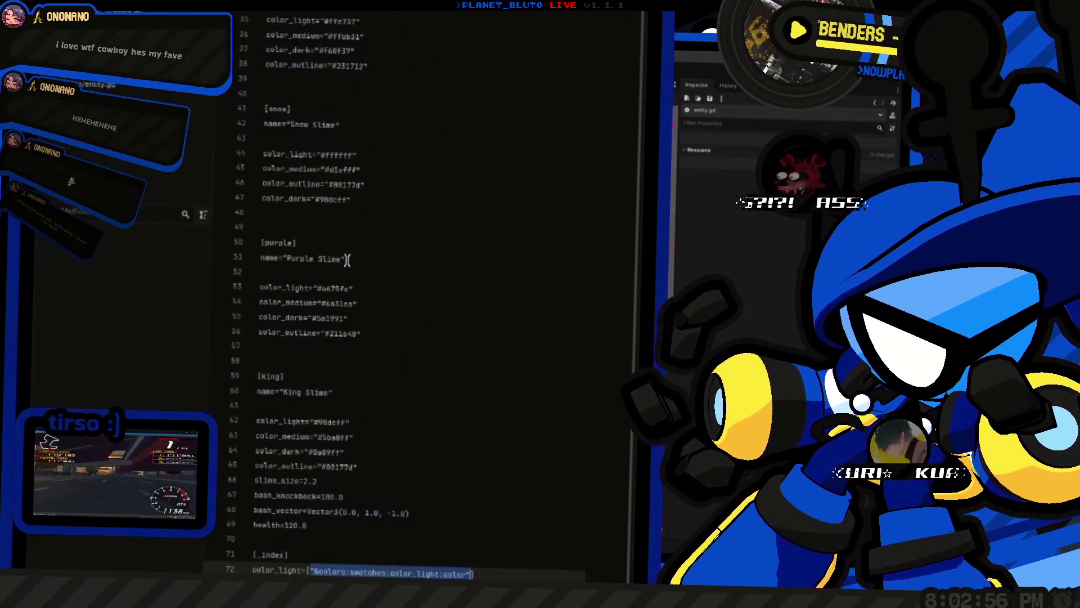
key(alt+Right)
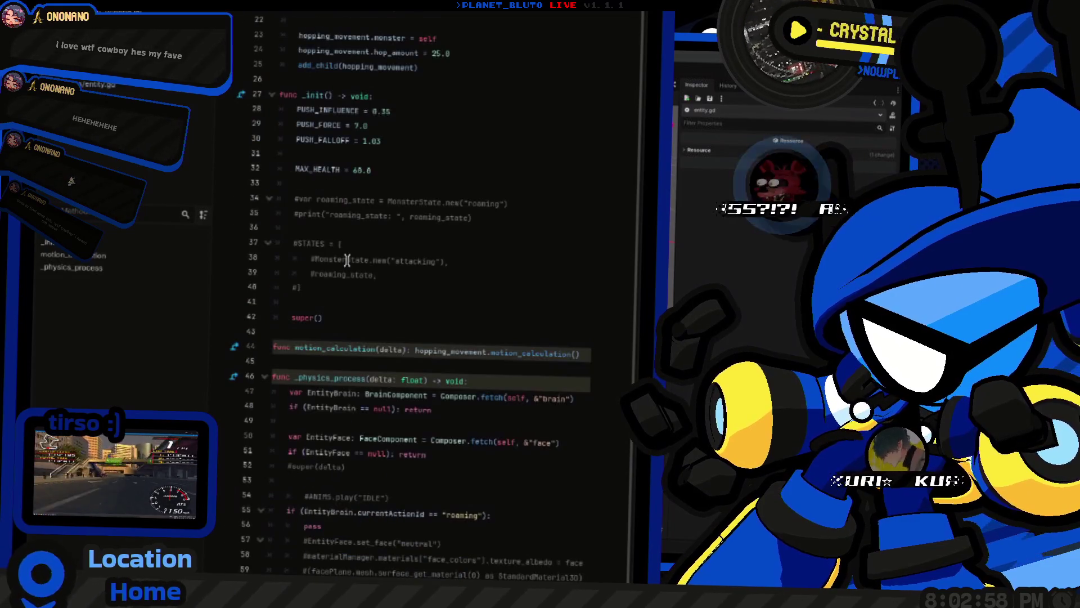
double_click(50, 366)
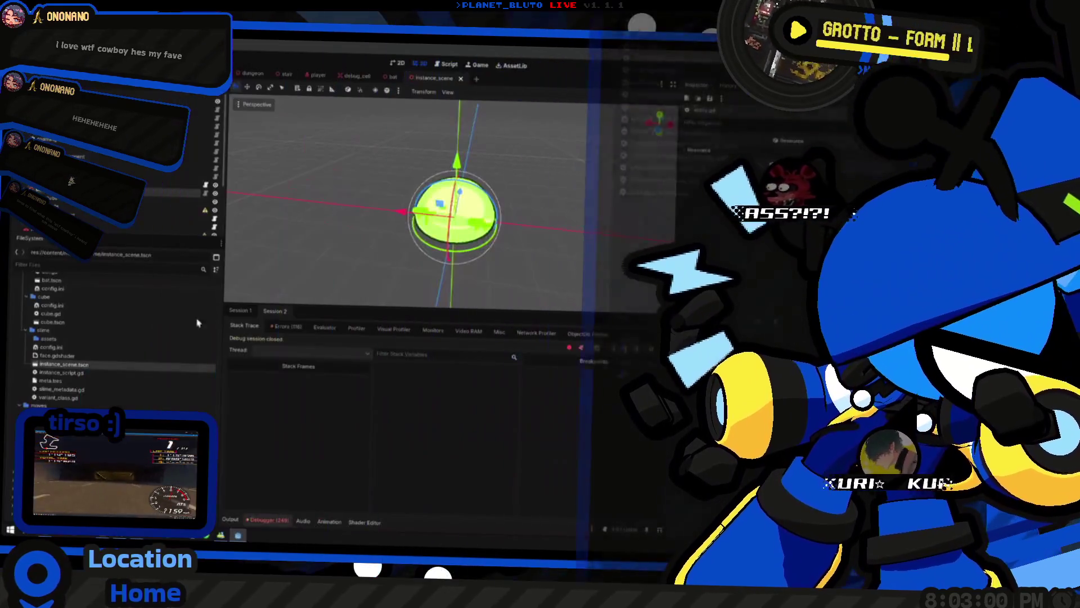
click(76, 391)
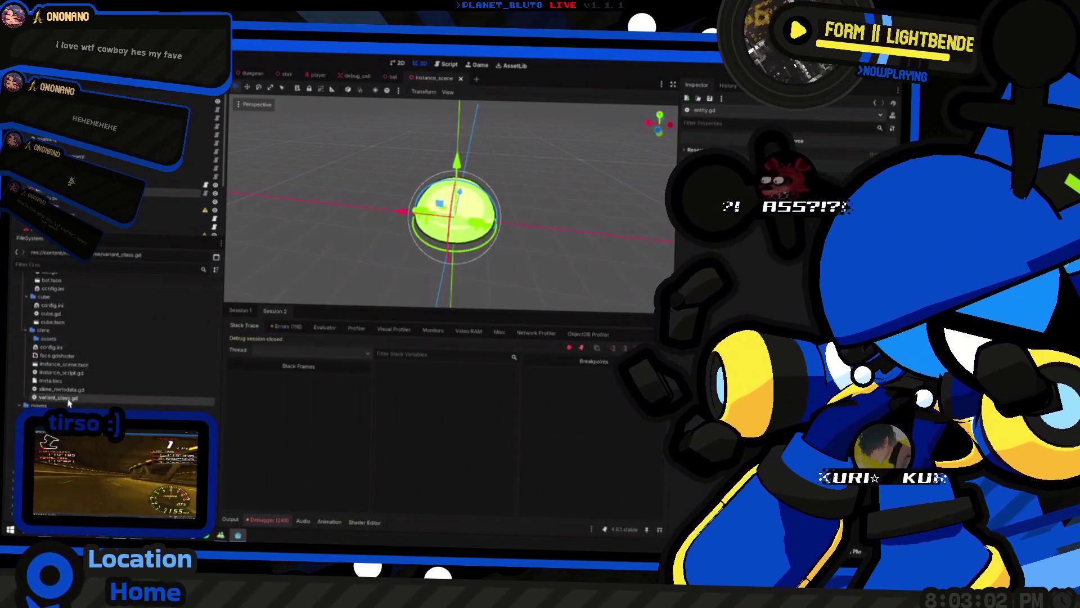
click(96, 374)
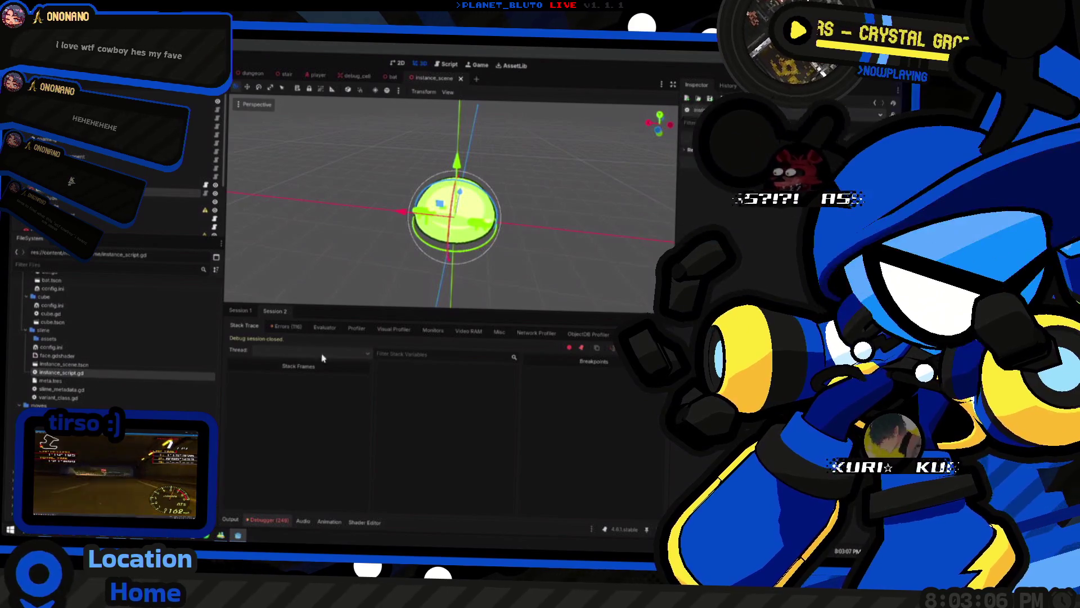
click(450, 63)
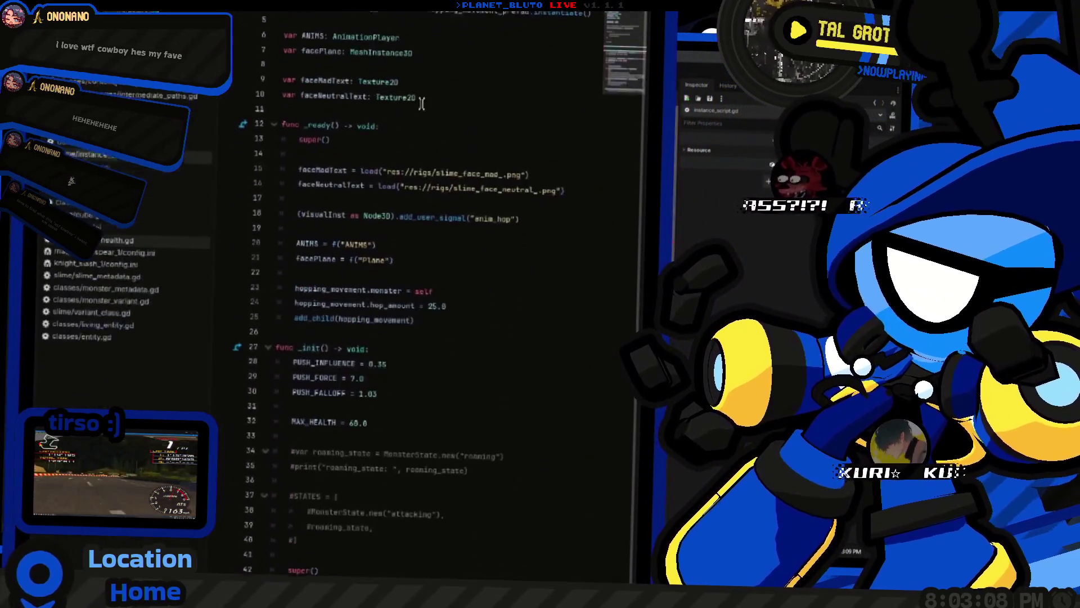
scroll(389, 299, down, 5)
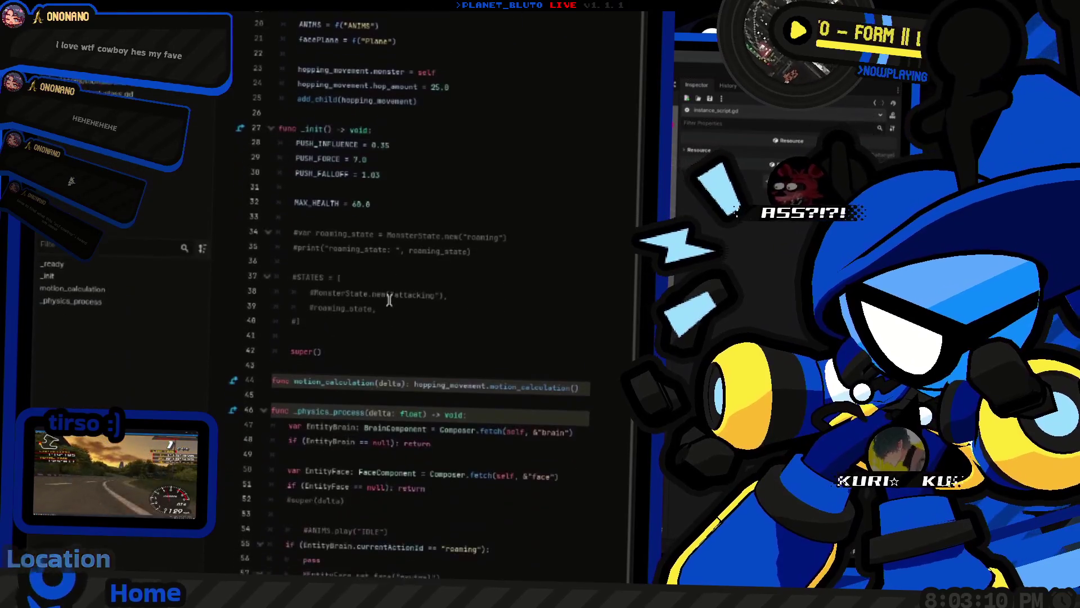
scroll(388, 293, up, 7)
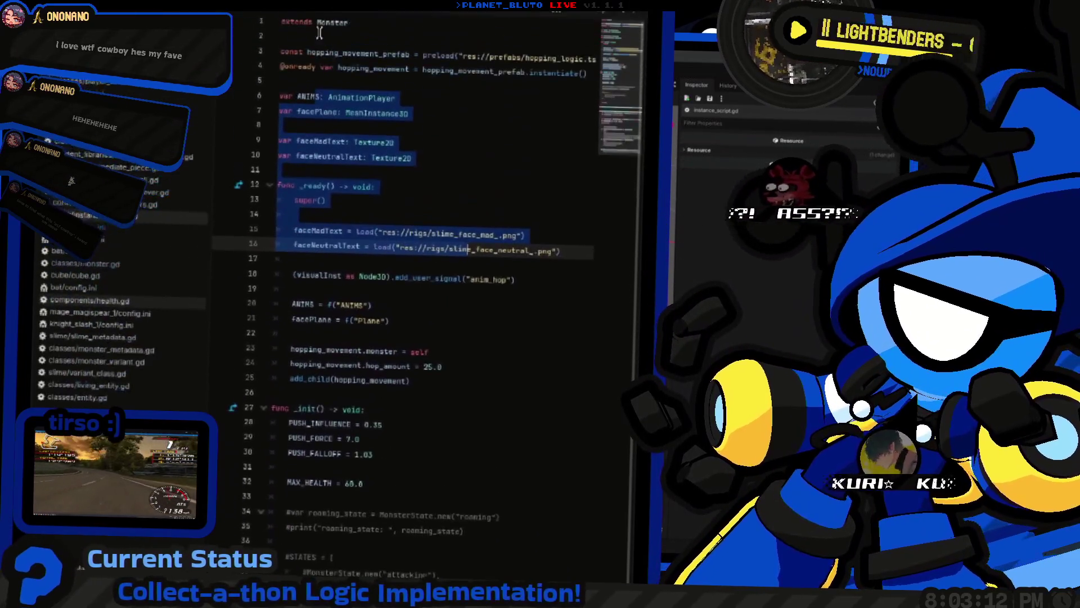
ctrl+click(319, 33)
scroll(477, 273, down, 3)
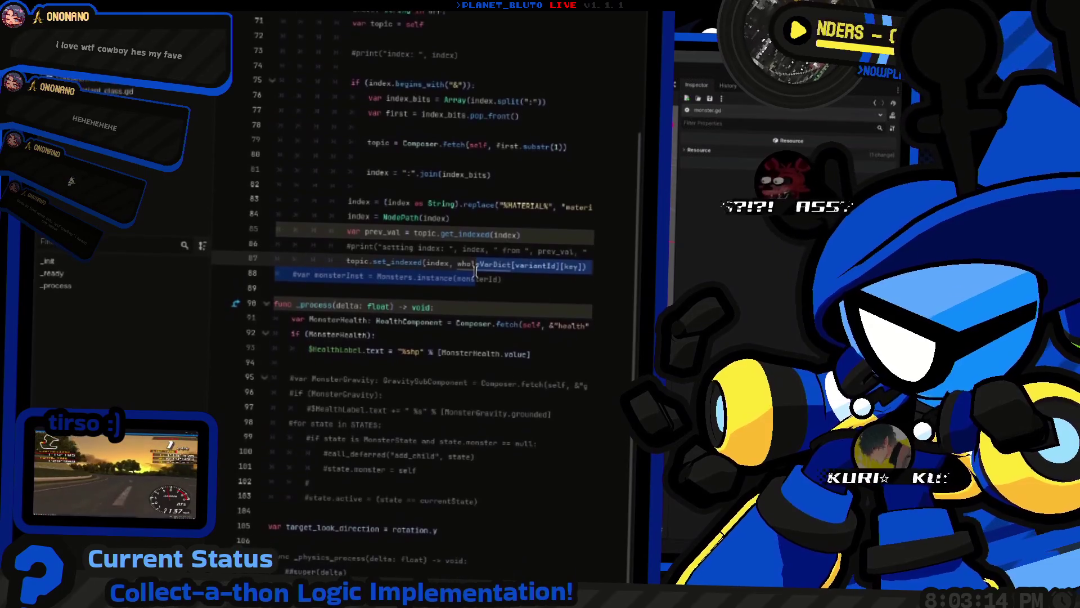
key(ctrl+shift+f)
key(Escape)
key(ctrl+F2)
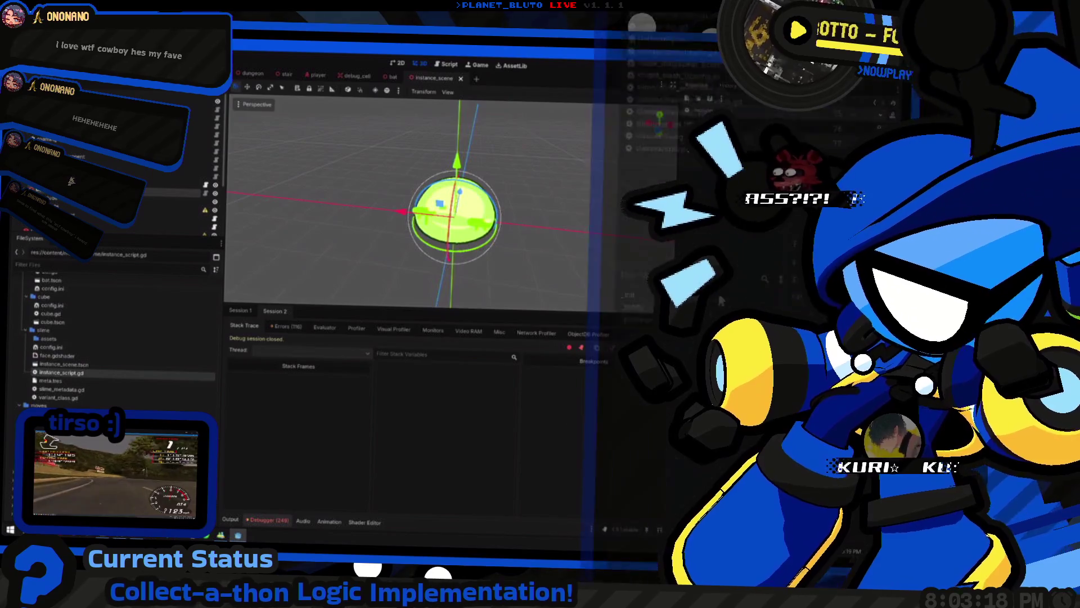
key(ctrl+F3)
key(ctrl+shift+f)
click(582, 283)
key(ctrl+F2)
key(ctrl+F3)
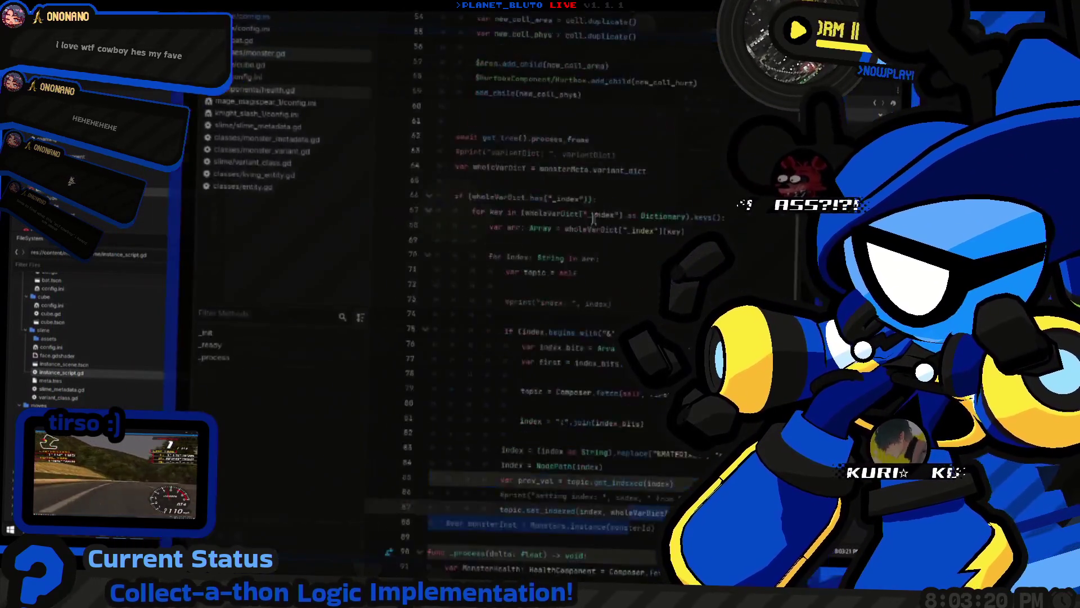
scroll(465, 259, up, 5)
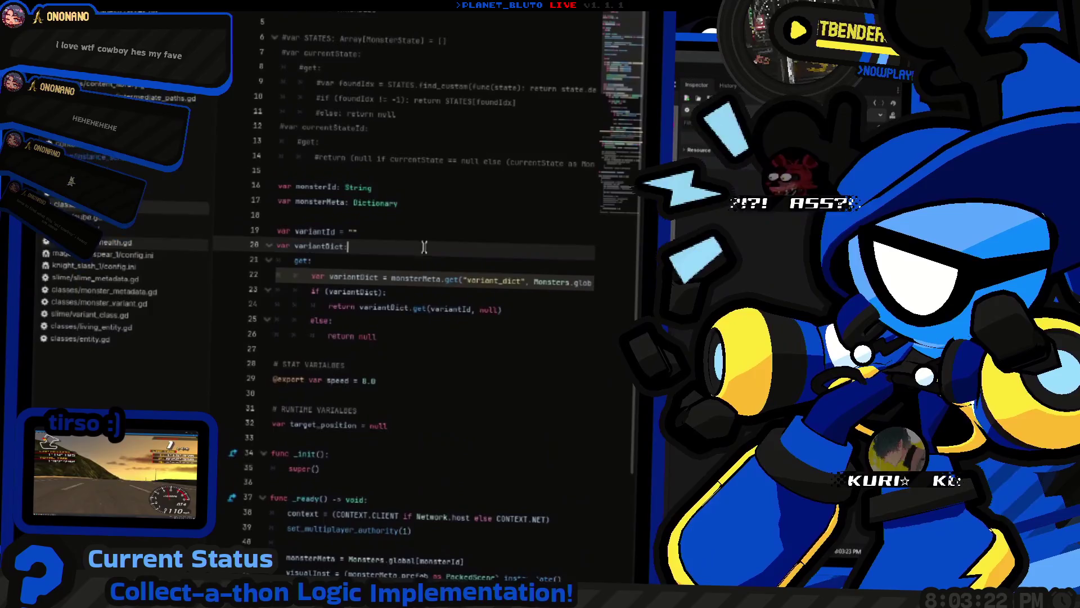
key(ctrl+F2)
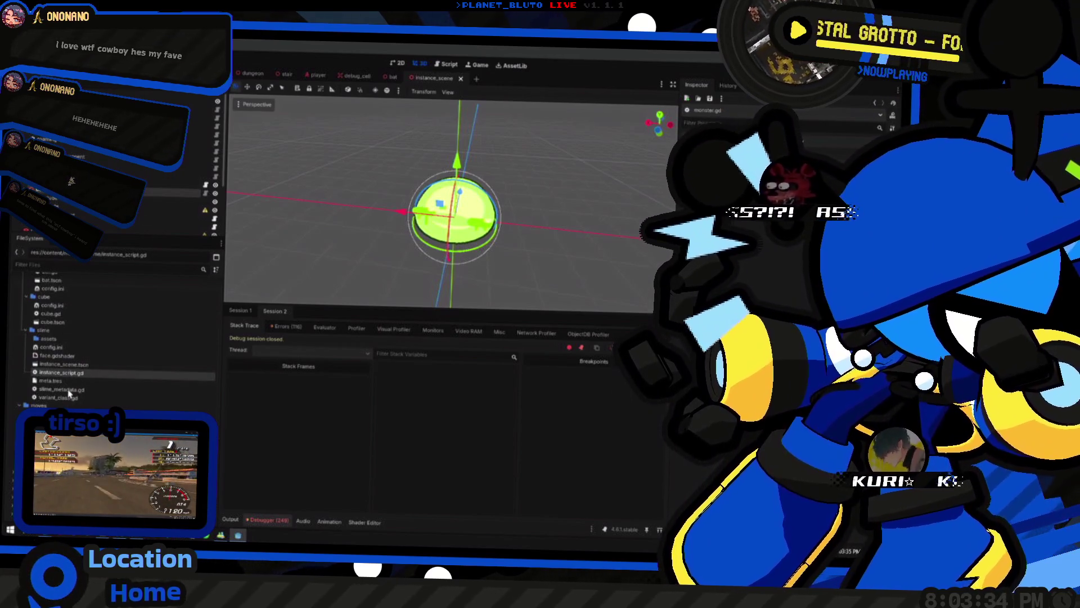
Show meta.tres in the Inspector and search the project for &colors without case-sensitive matching.
click(70, 381)
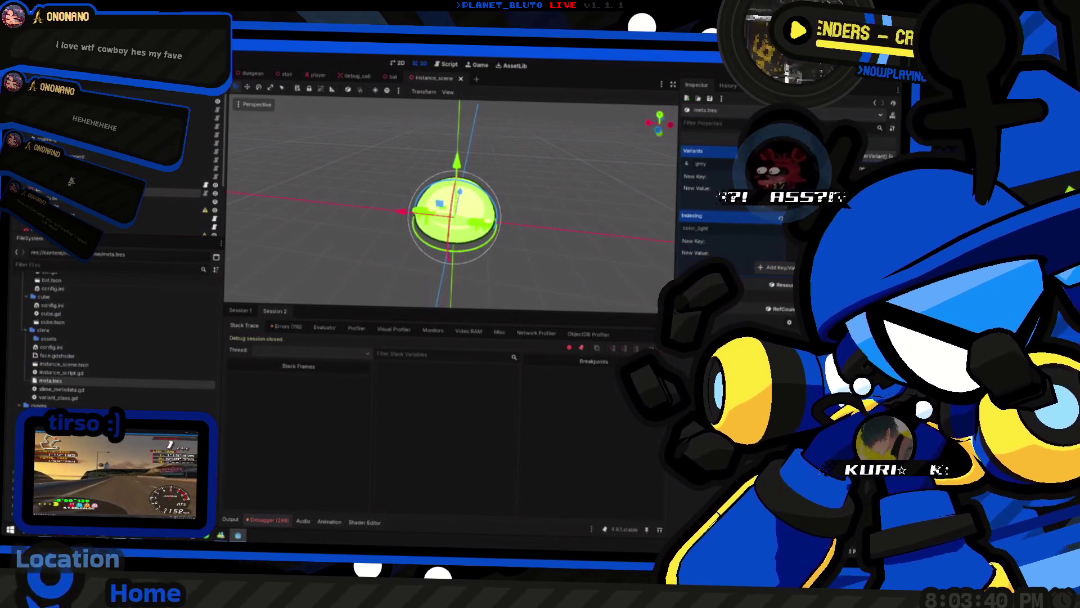
key(Return)
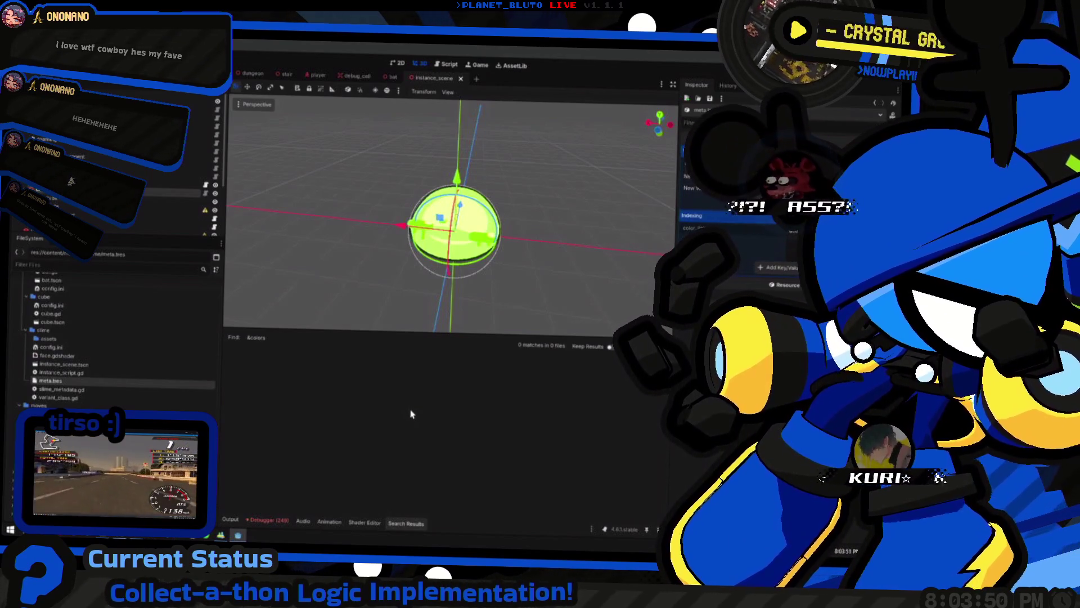
key(ctrl+shift+f)
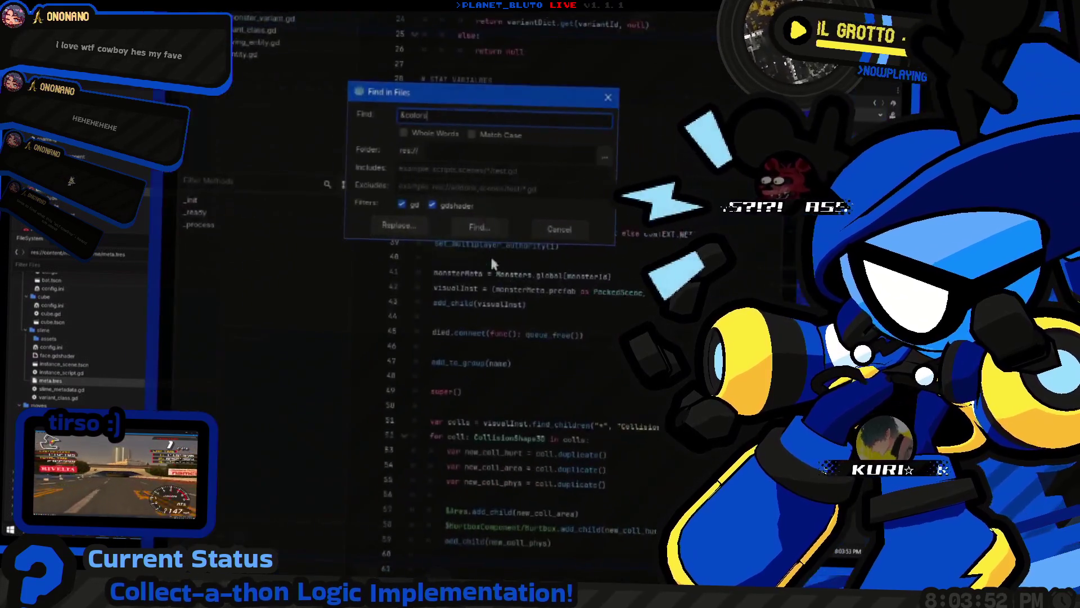
click(337, 245)
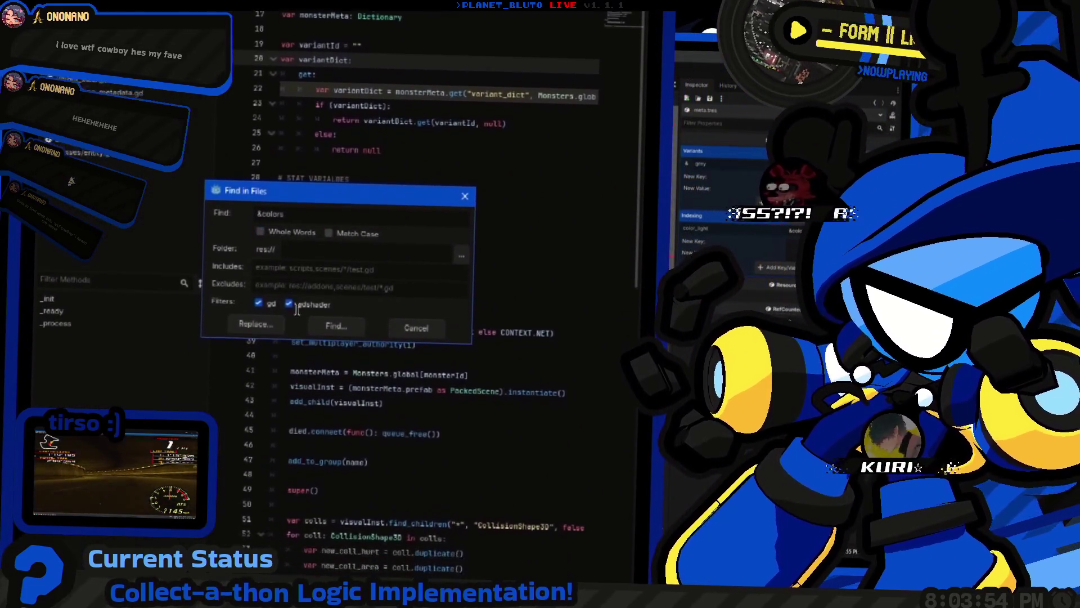
click(335, 267)
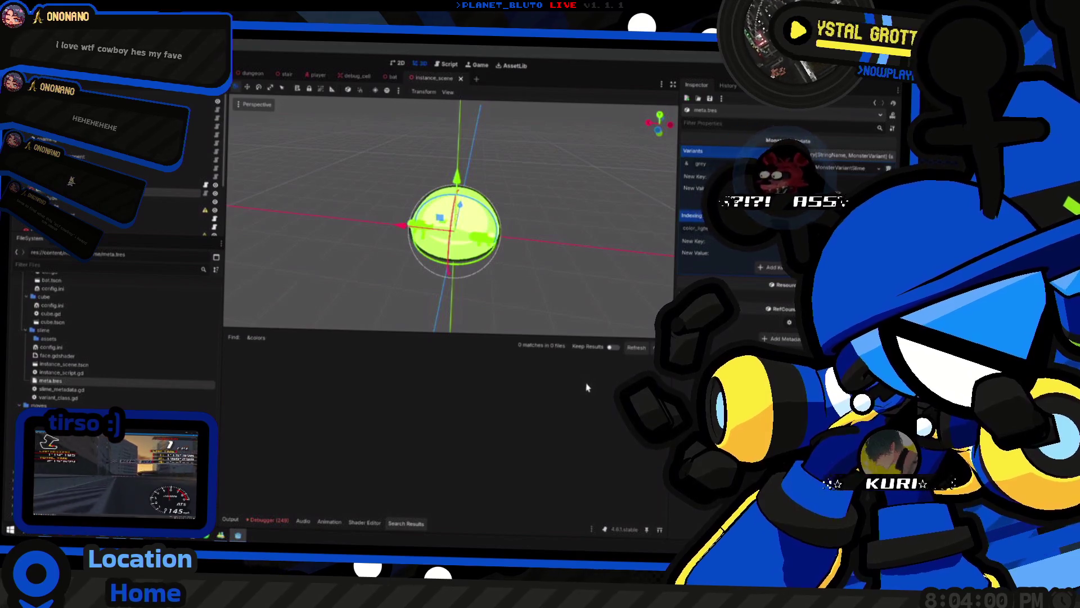
Search the project for colors without the ampersand and scroll through the matches.
key(ctrl+F3)
key(ctrl+F2)
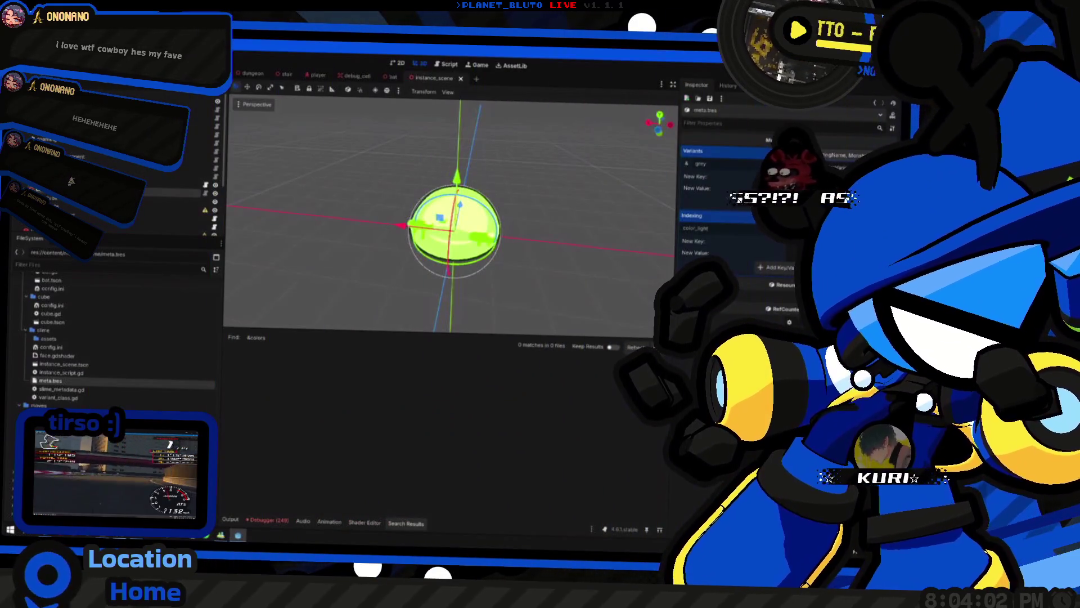
key(Return)
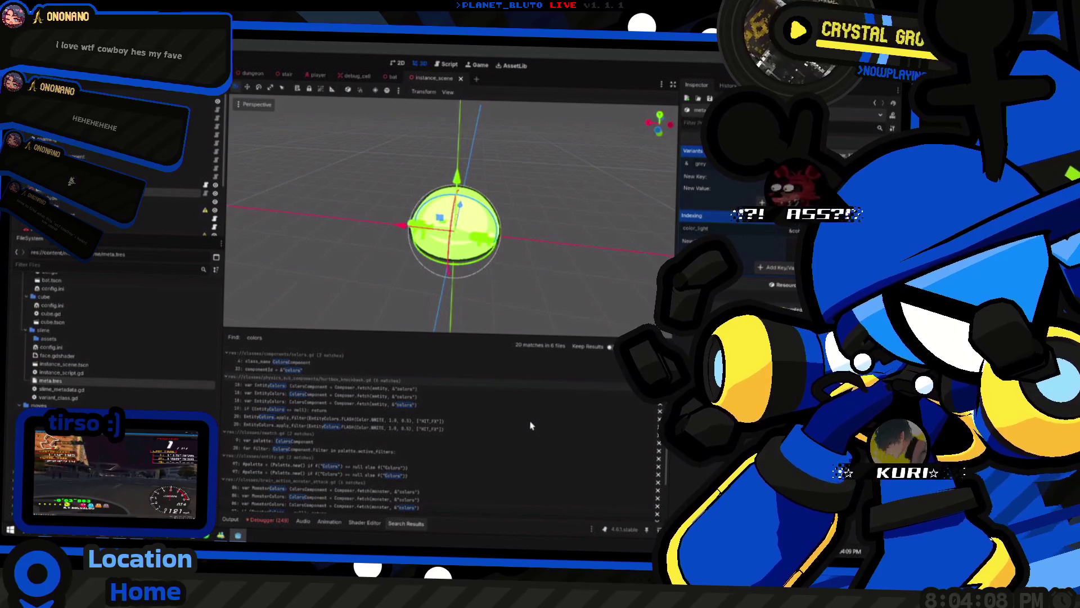
scroll(534, 426, down, 3)
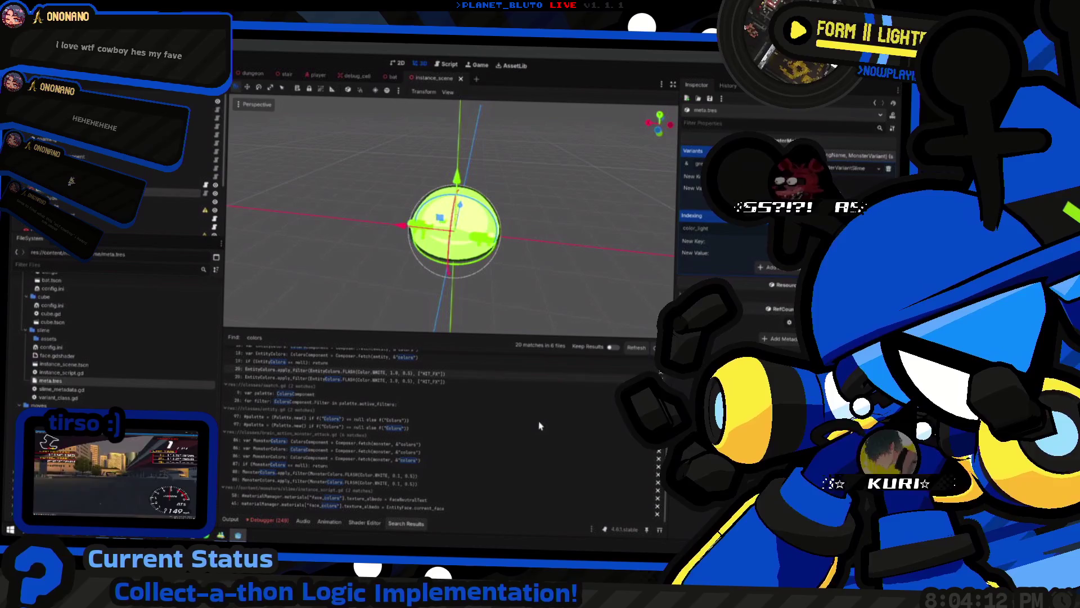
scroll(539, 426, up, 3)
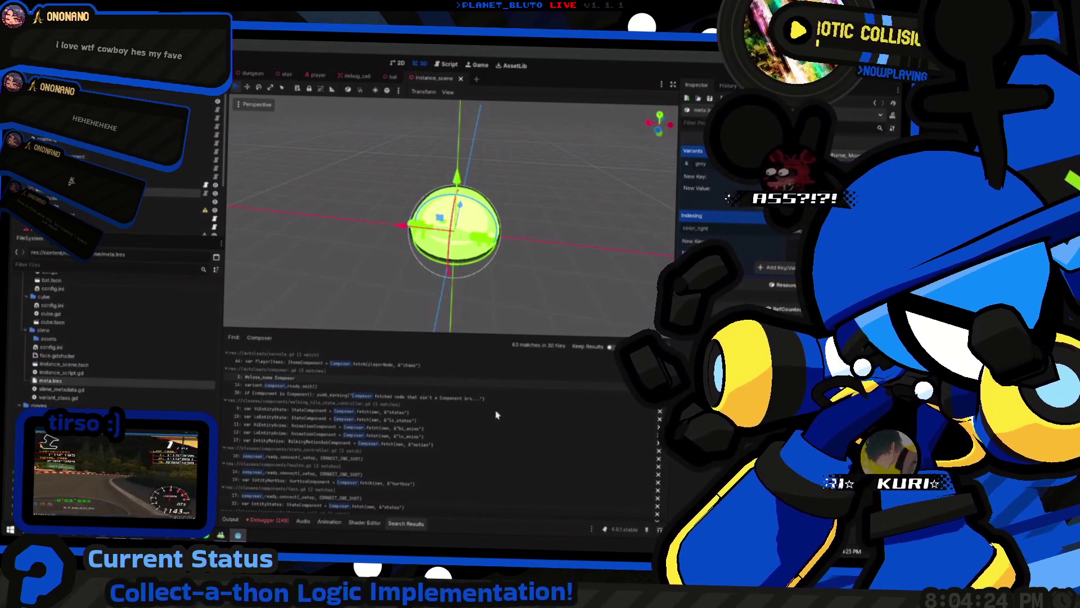
scroll(496, 415, down, 10)
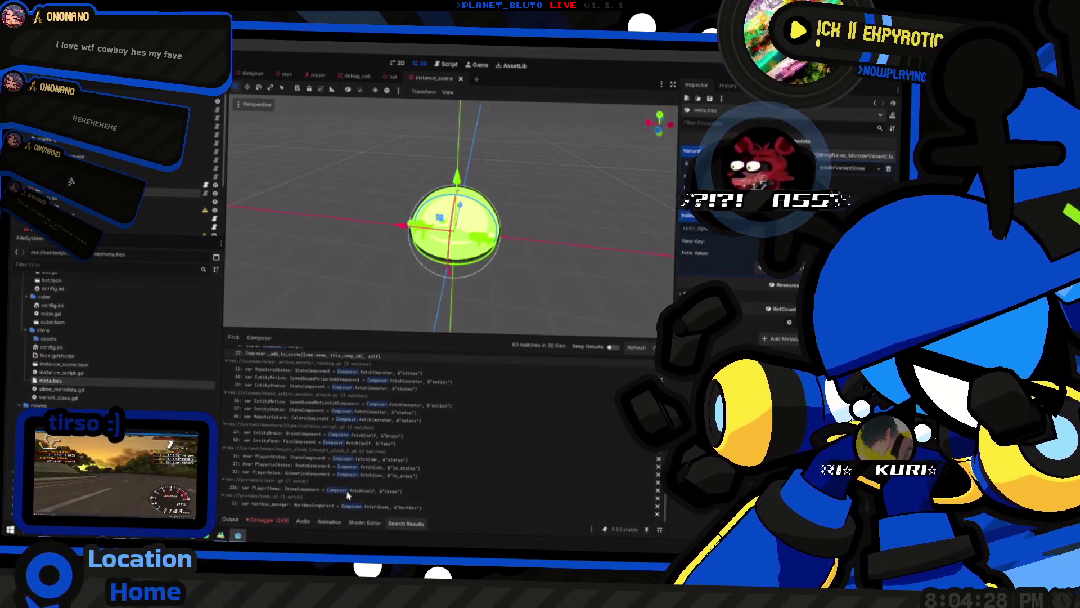
scroll(347, 495, up, 10)
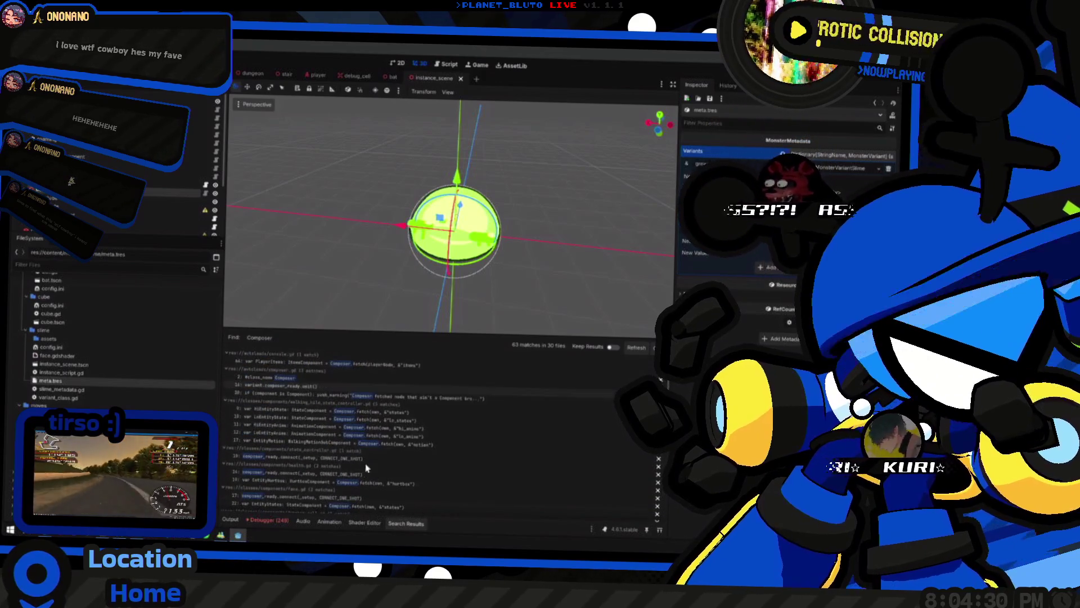
scroll(461, 212, down, 7)
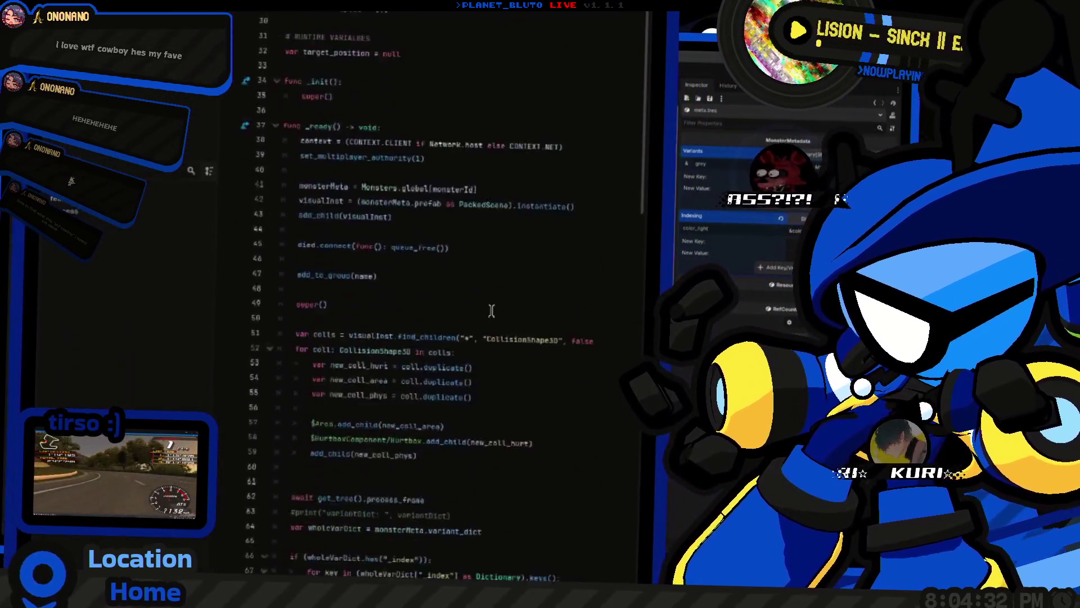
Scroll monster.gd to line 79 and select its Composer.fetch call, then return to the line start.
scroll(461, 212, down, 7)
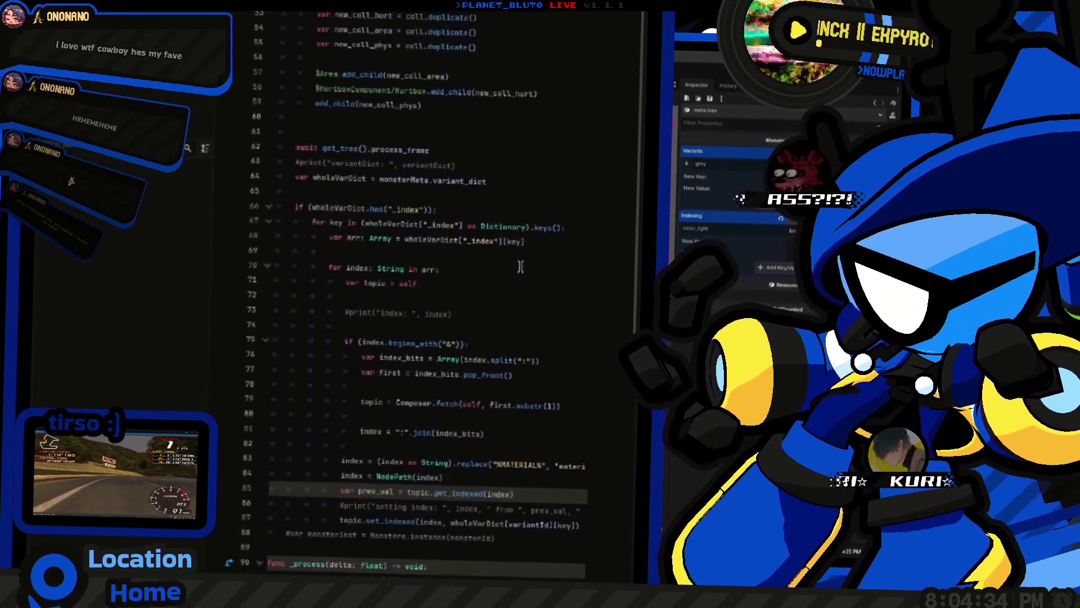
scroll(520, 262, down, 2)
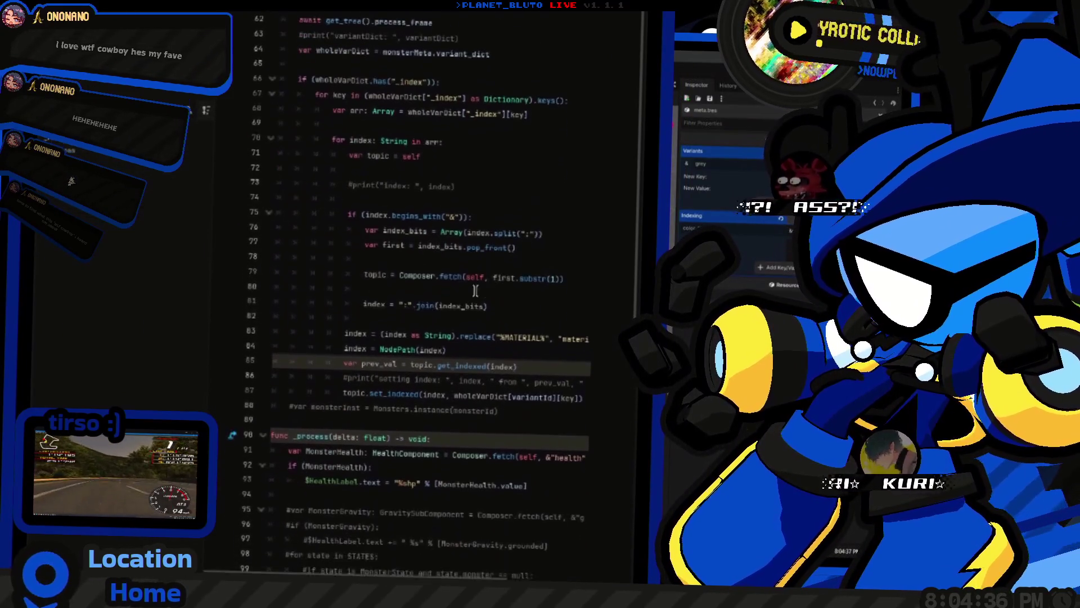
click(439, 258)
triple_click(441, 257)
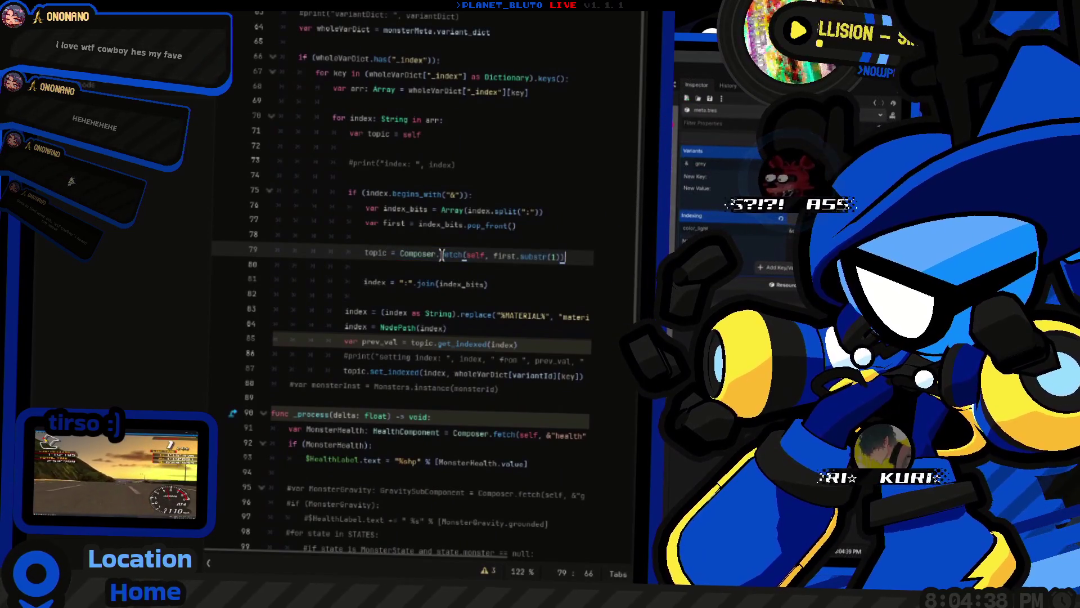
key(Home)
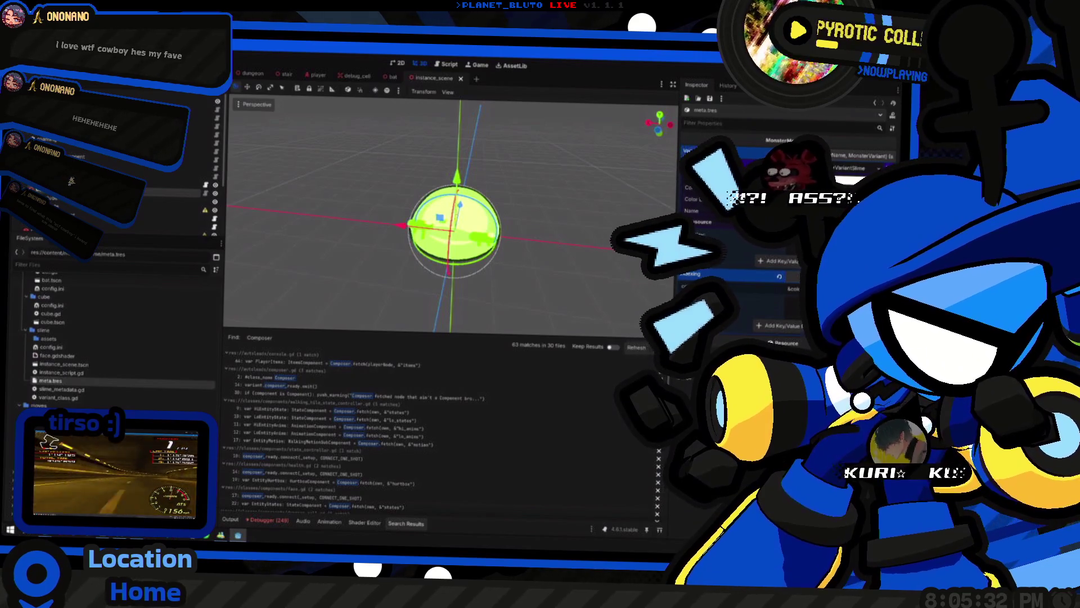
Orbit around the slime, expand the Variants dictionary, and reload meta.tres in the Inspector.
mouse_move(490, 315)
mouse_down()
mouse_move(555, 244)
mouse_move(528, 261)
mouse_move(567, 260)
mouse_up()
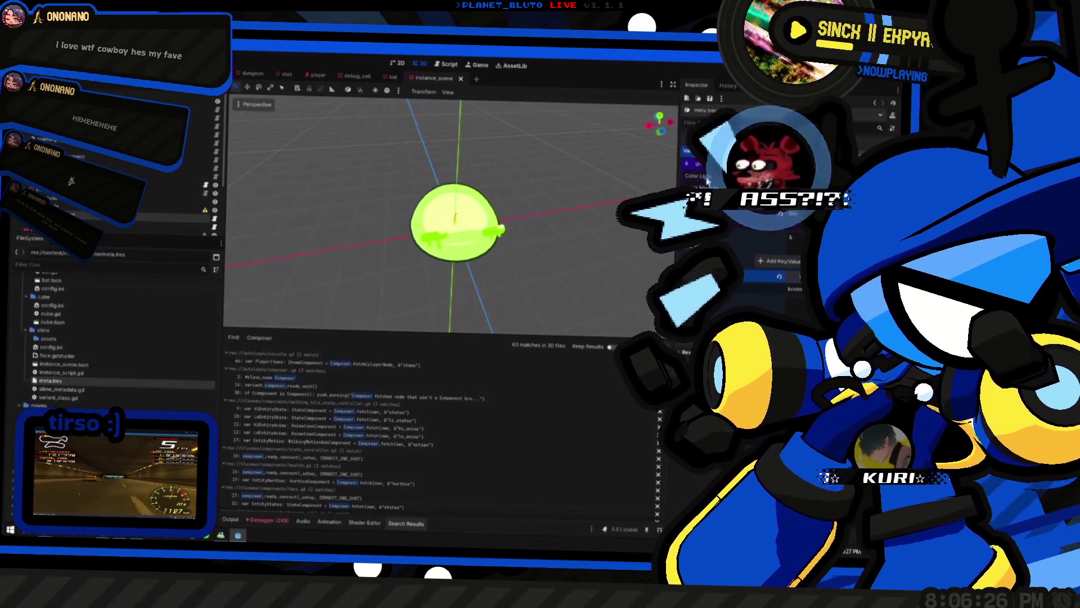
click(701, 182)
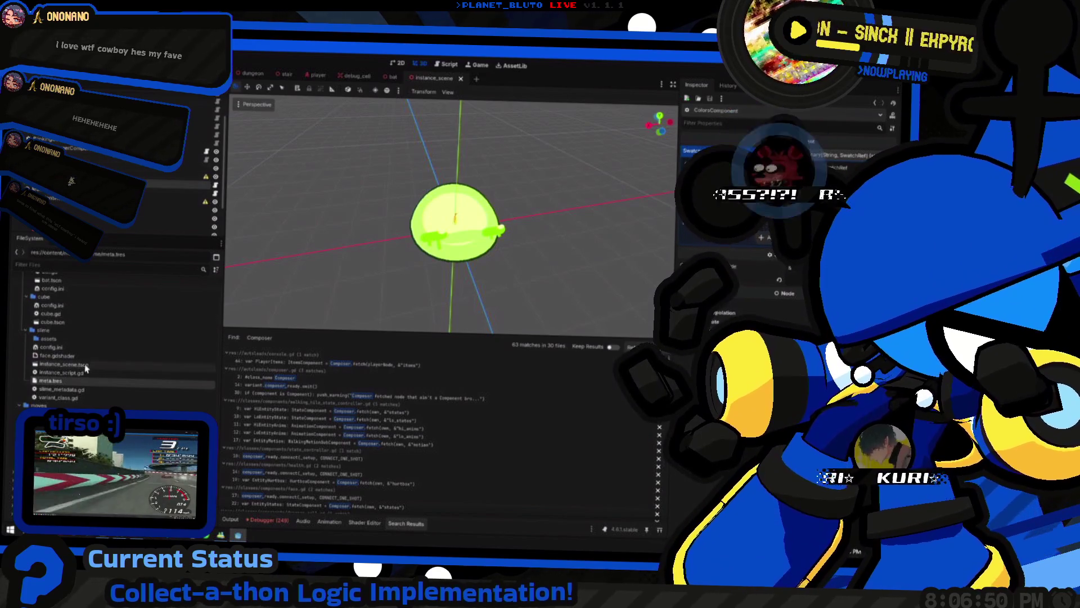
double_click(51, 380)
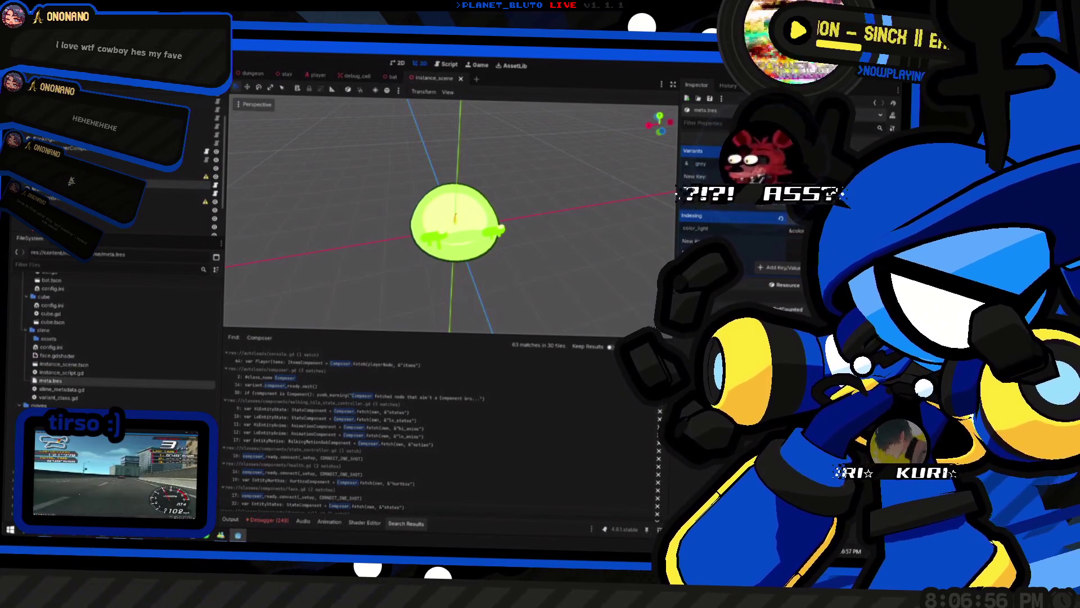
scroll(485, 196, up, 2)
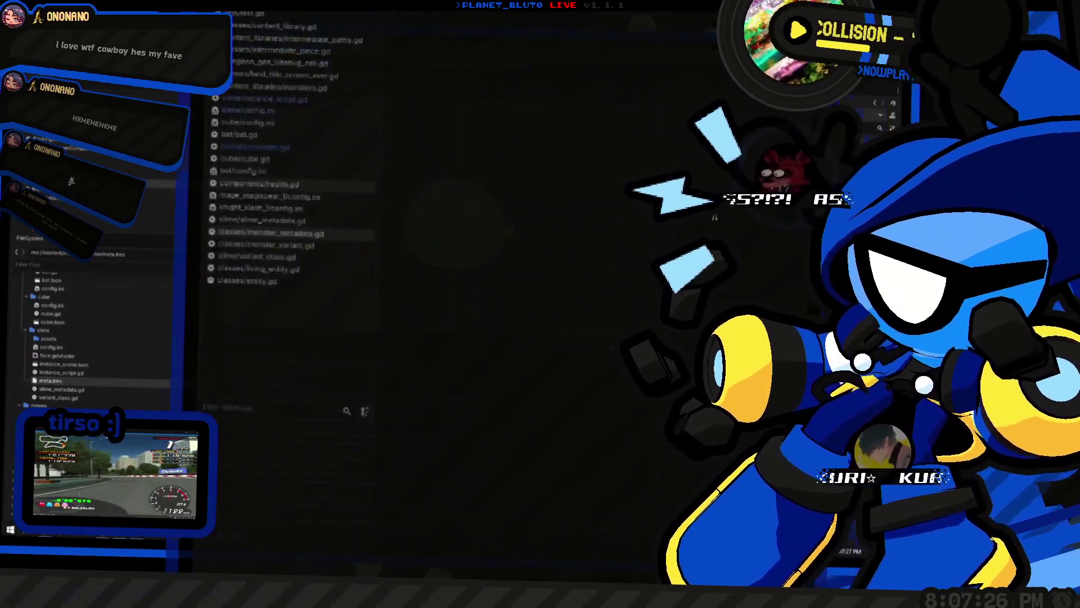
Comment out the indexing dictionary on line 5 with Ctrl+K and open the slime config.ini.
key(Up)
key(ctrl+k)
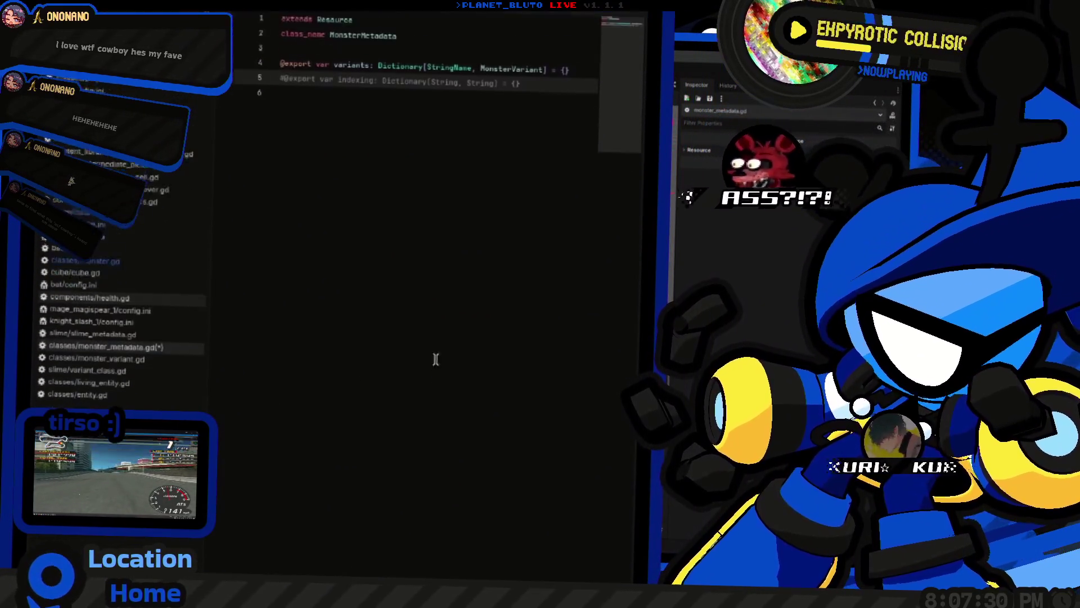
click(116, 257)
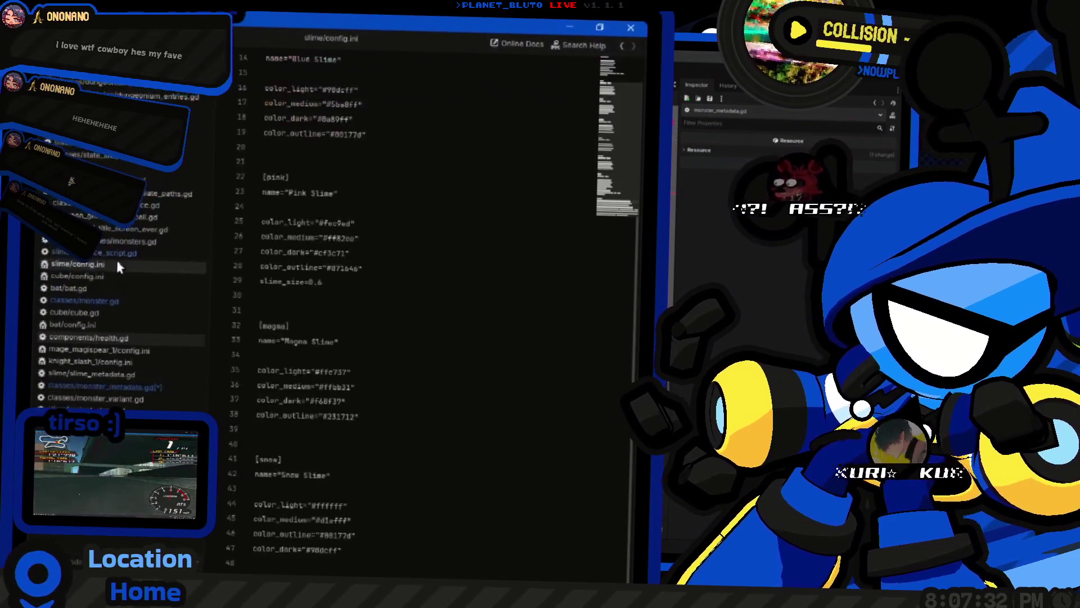
scroll(357, 435, down, 5)
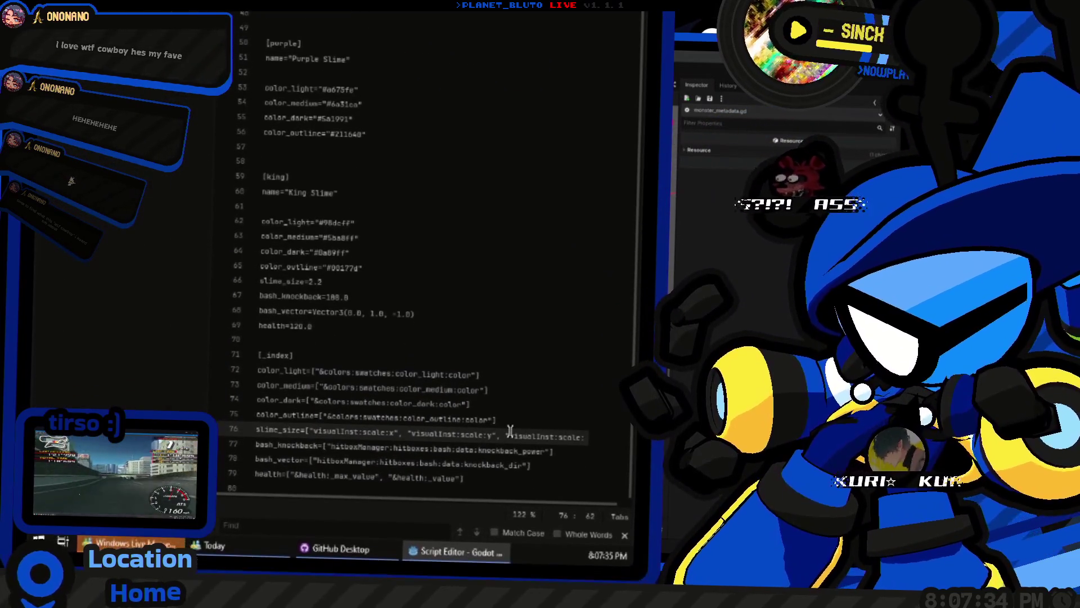
Select the color_outline and slime_size entries in the config's _index section.
key(Up)
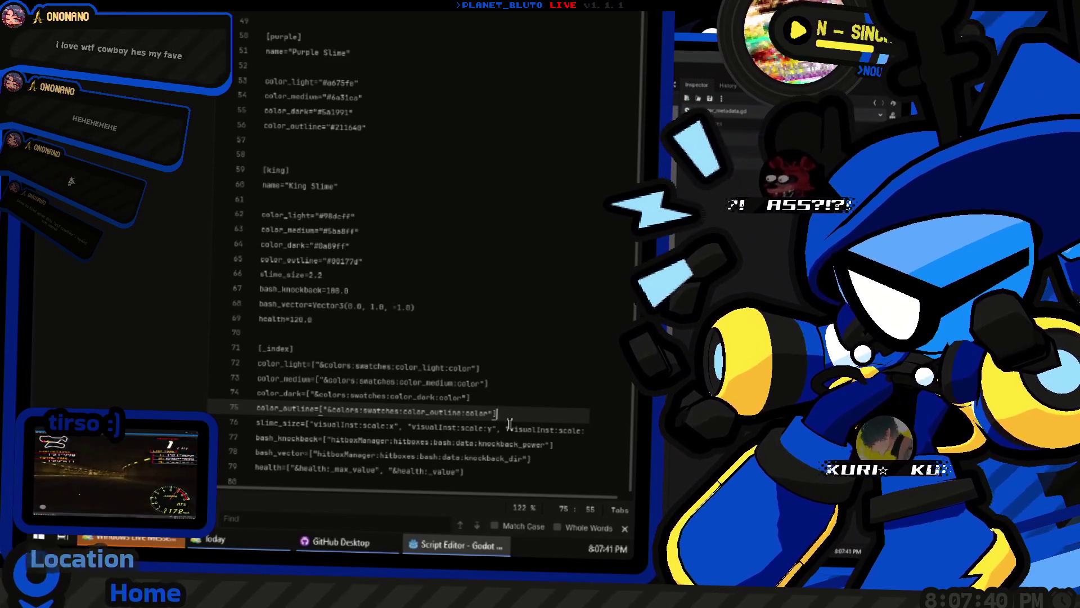
key(shift+End)
key(Down)
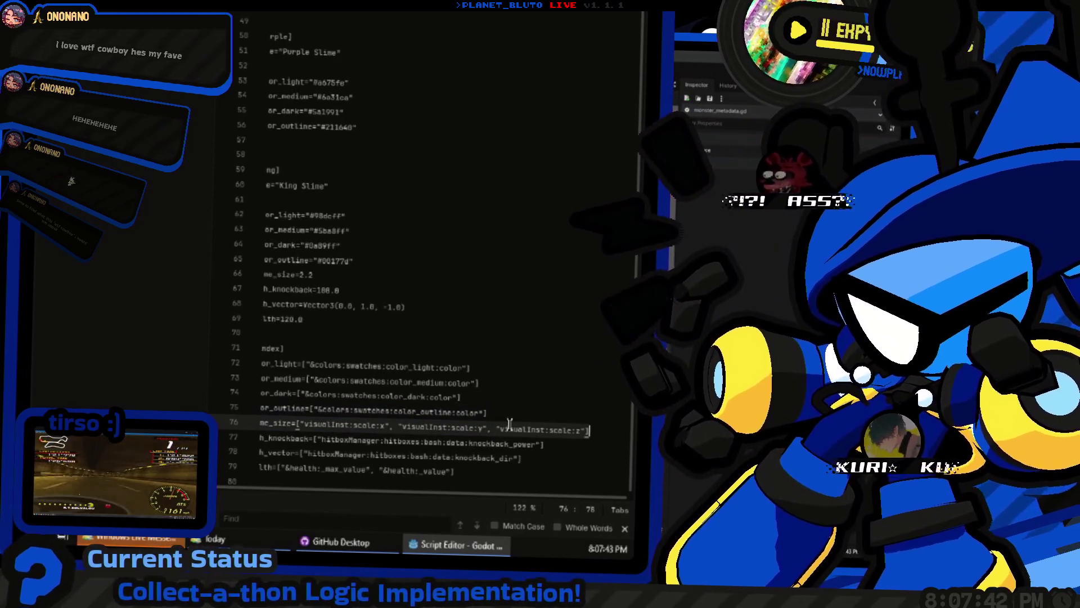
key(shift+End)
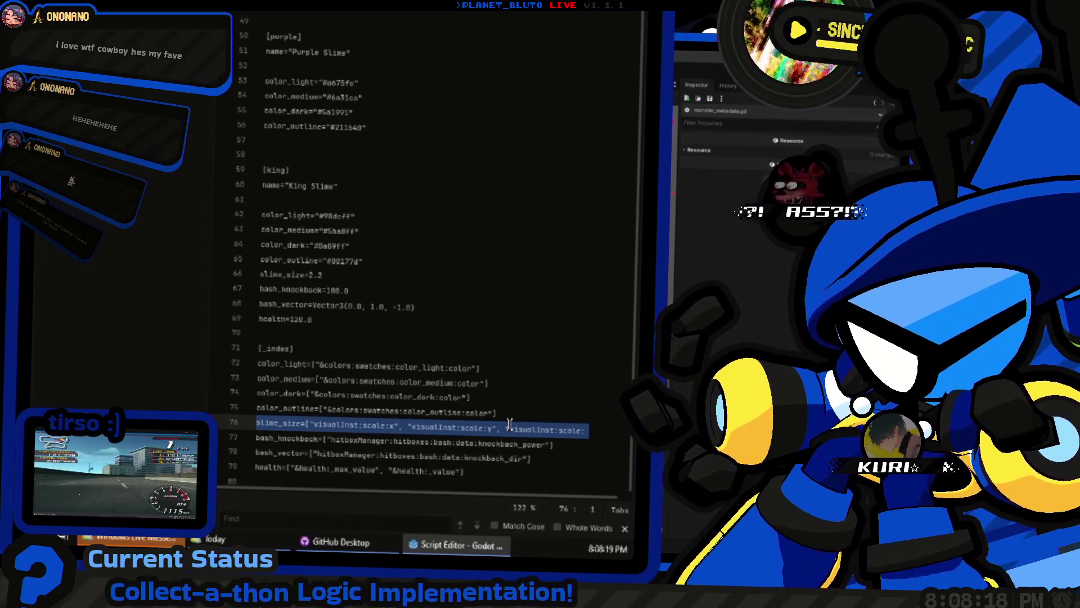
key(Down)
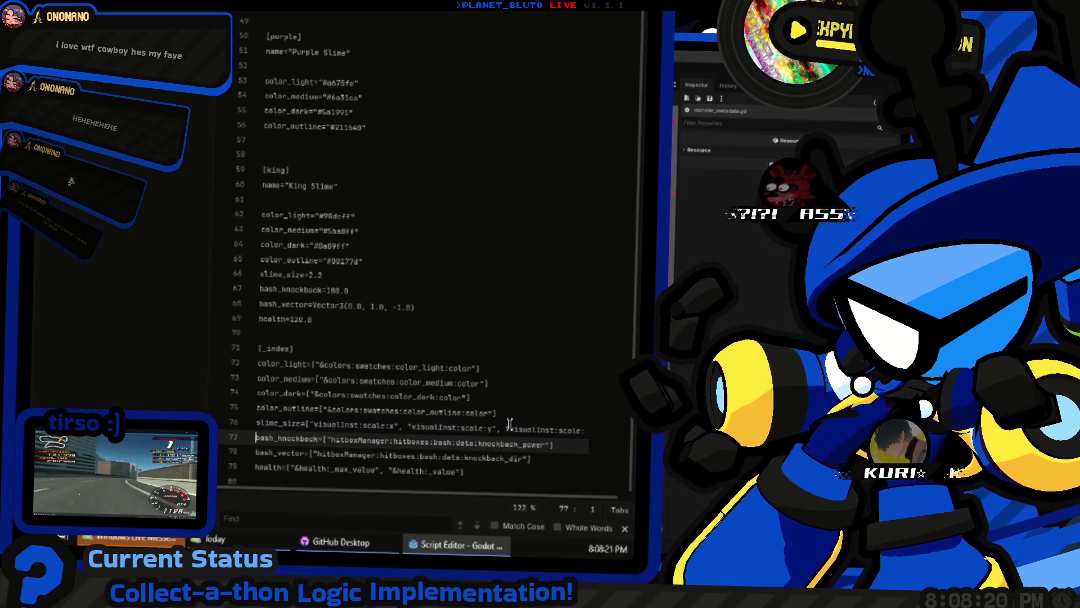
key(shift+End)
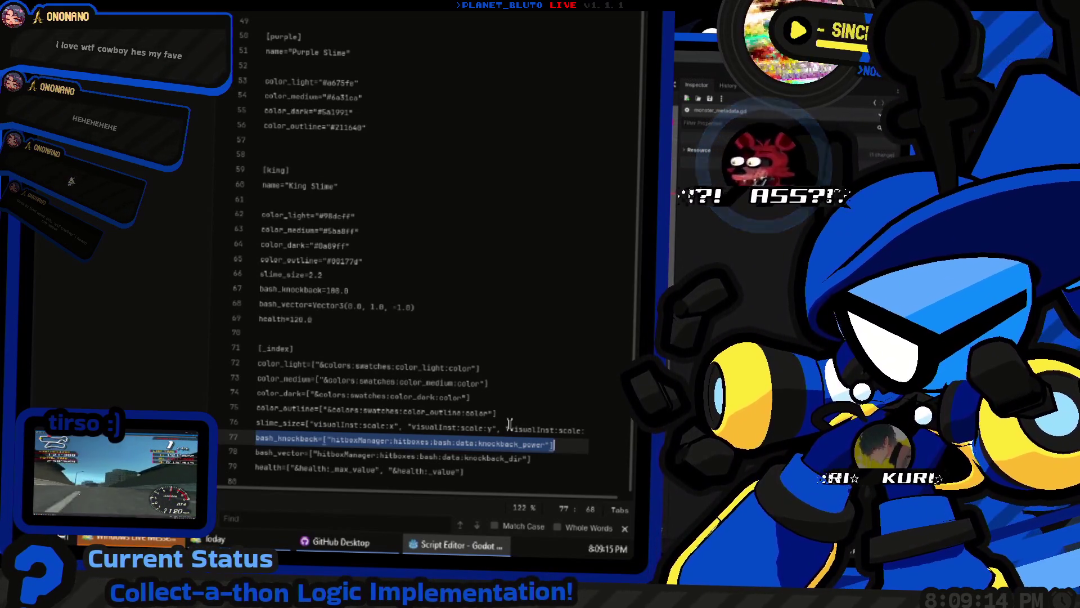
key(Down)
key(shift+Home)
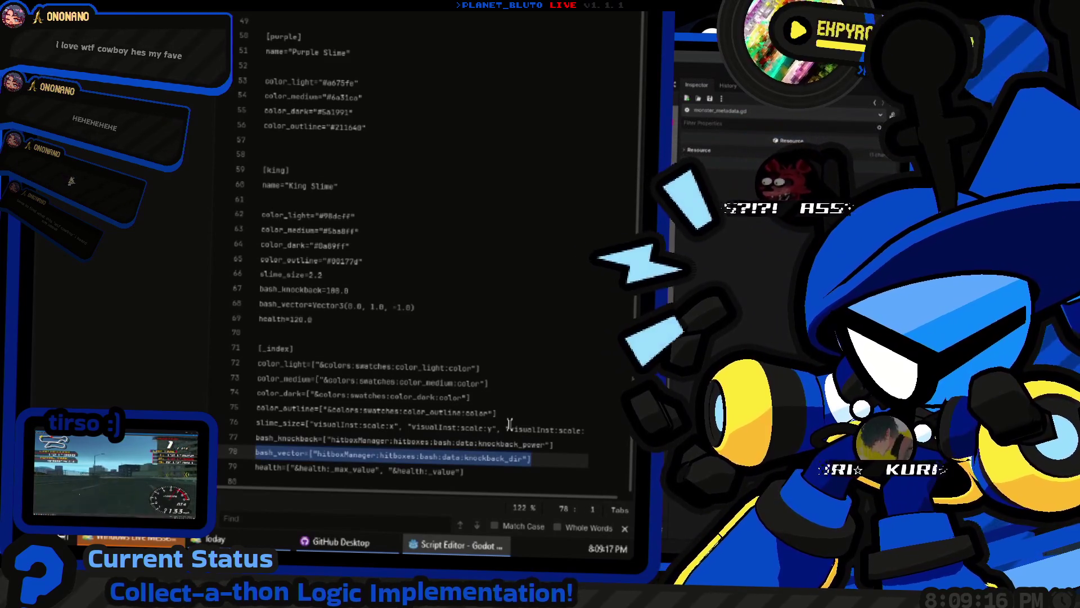
key(End)
key(shift+Home)
key(End)
key(Down)
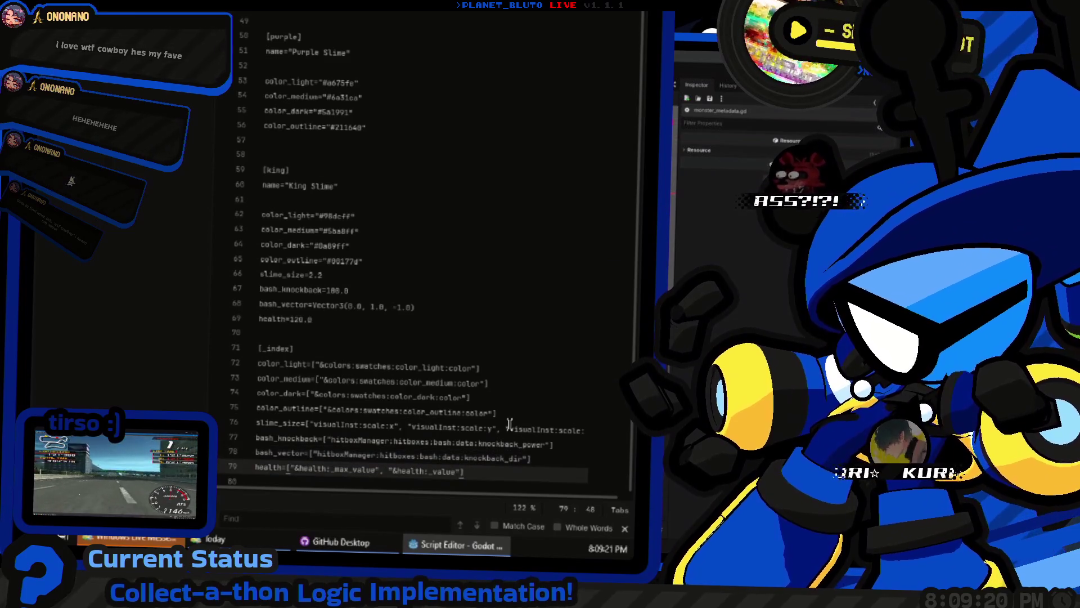
key(shift+Home)
key(End)
key(shift+Home)
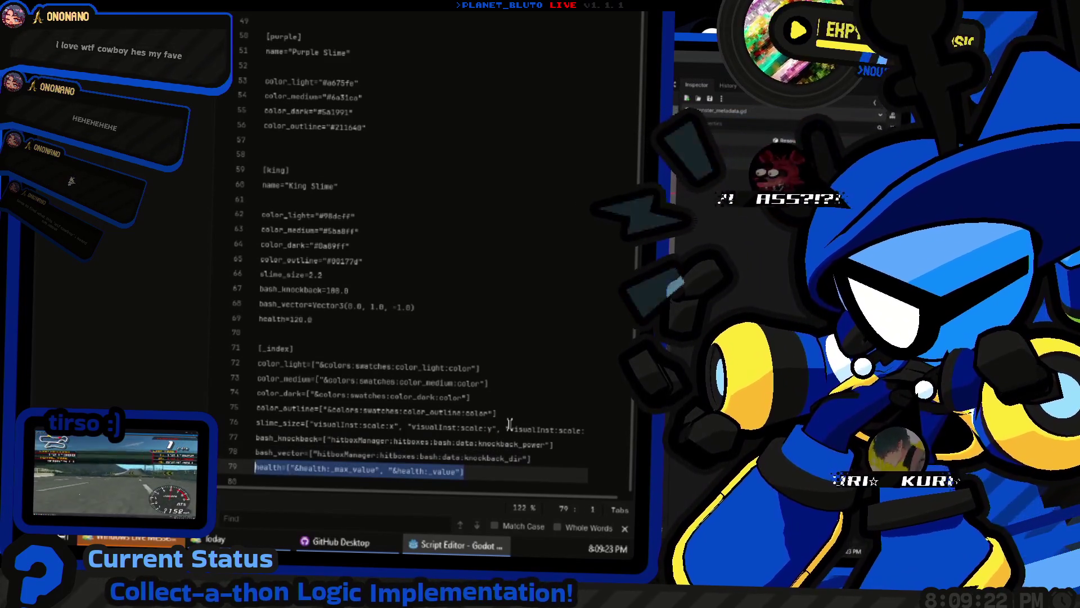
key(End)
key(shift+Home)
key(End)
key(shift+Home)
key(End)
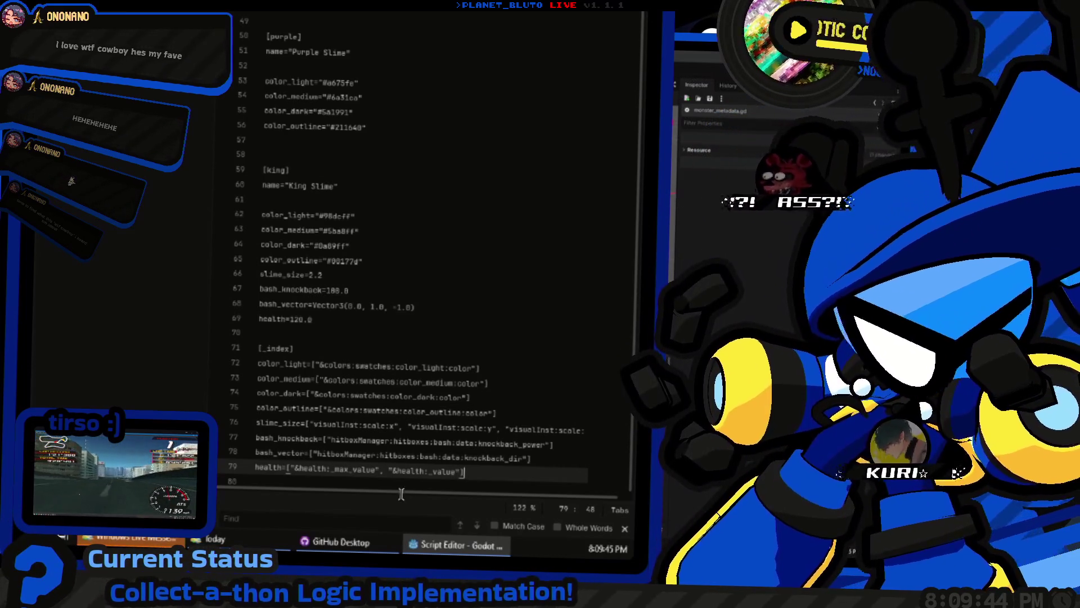
Close the separate script window, select the slime, expand its Swatches dictionary, then open the bat scene.
scroll(509, 423, up, 5)
click(174, 221)
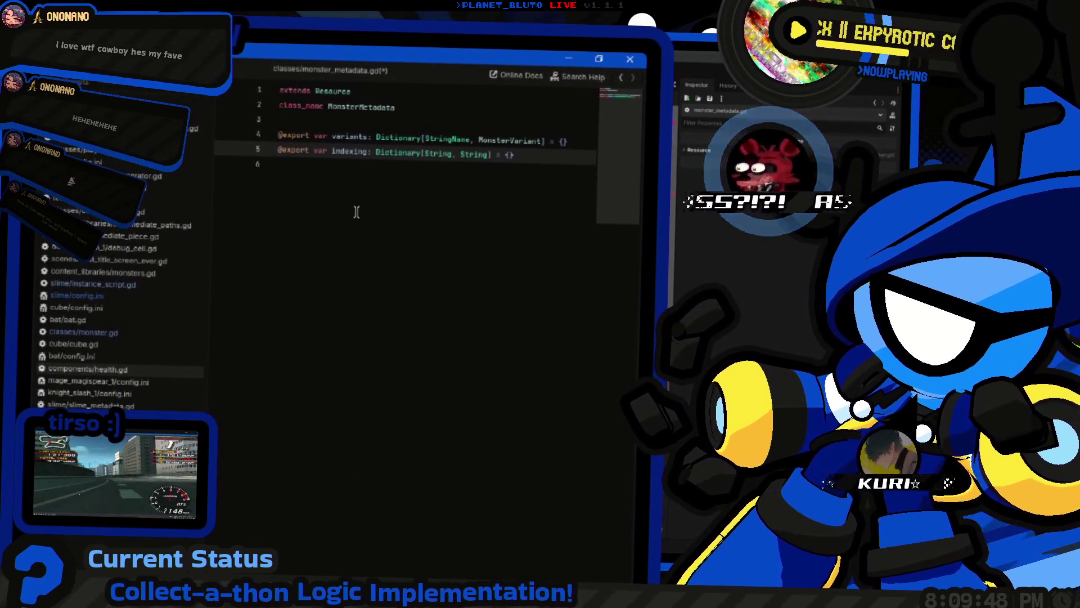
key(alt+Tab)
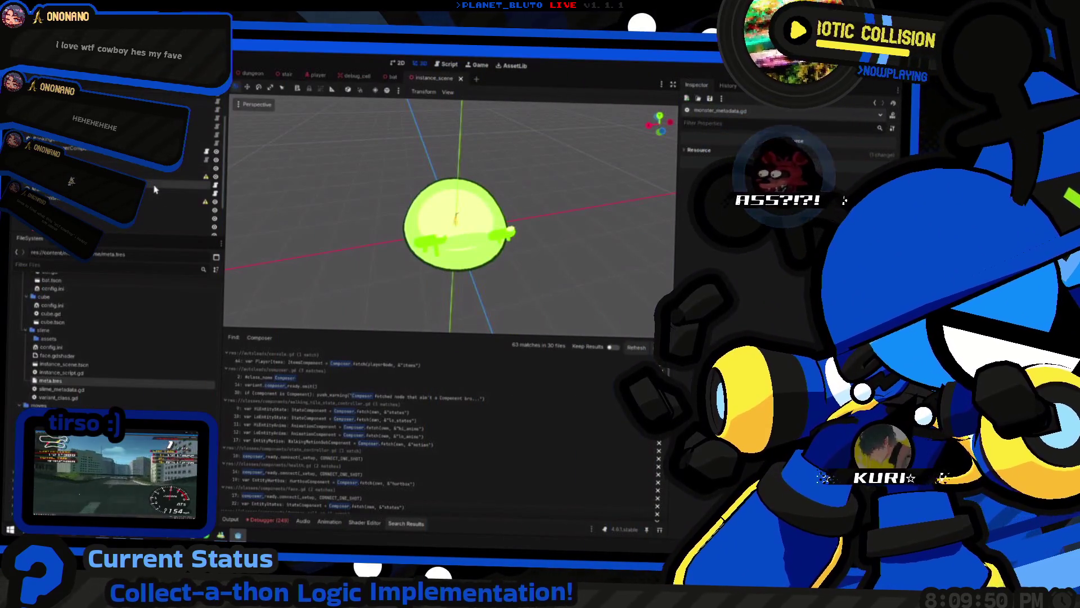
click(478, 216)
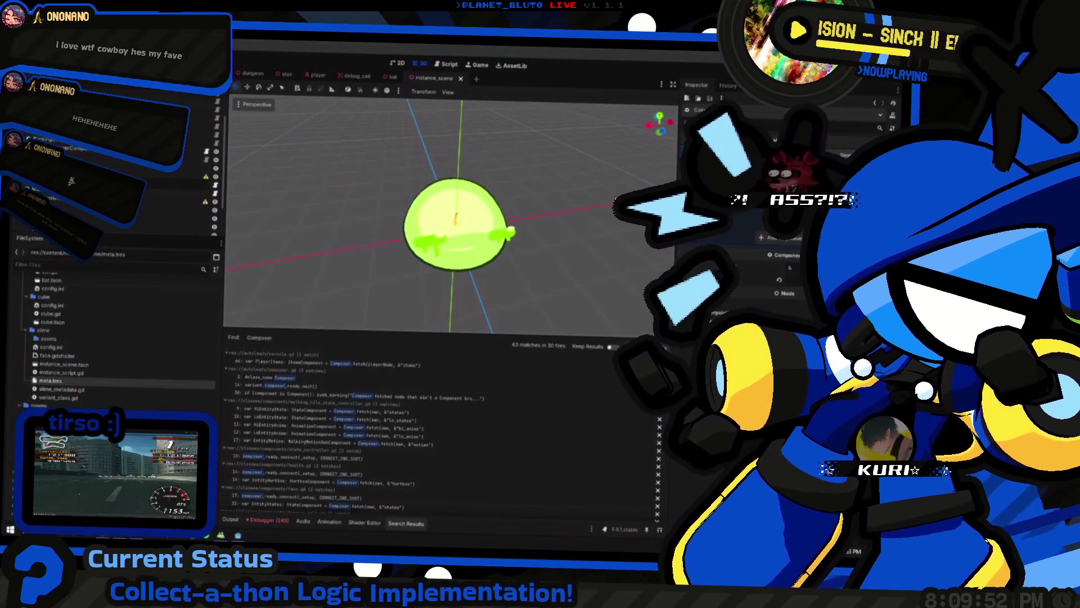
click(714, 152)
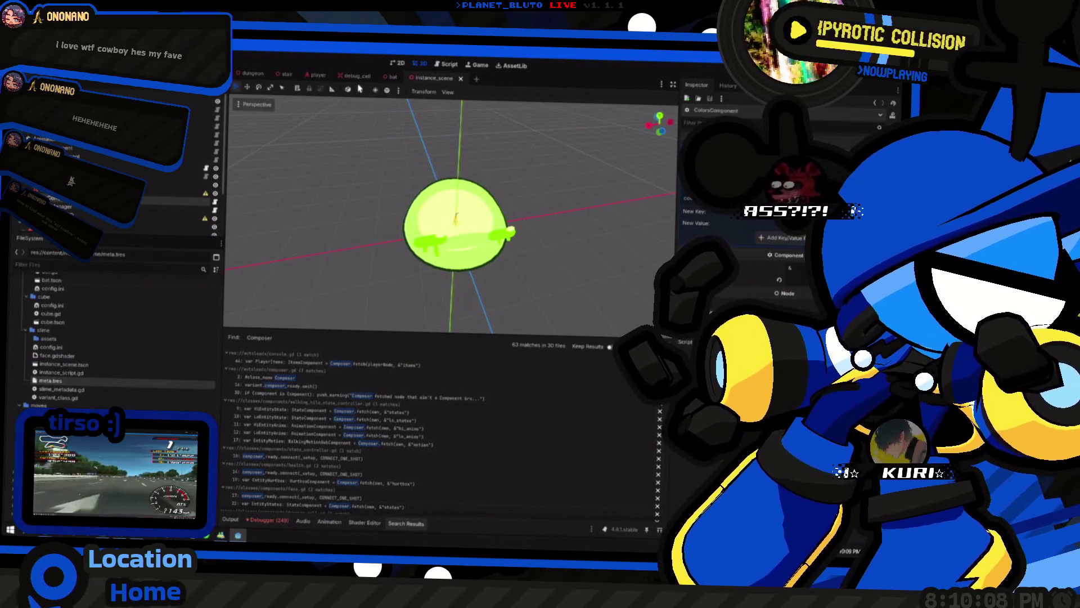
click(382, 78)
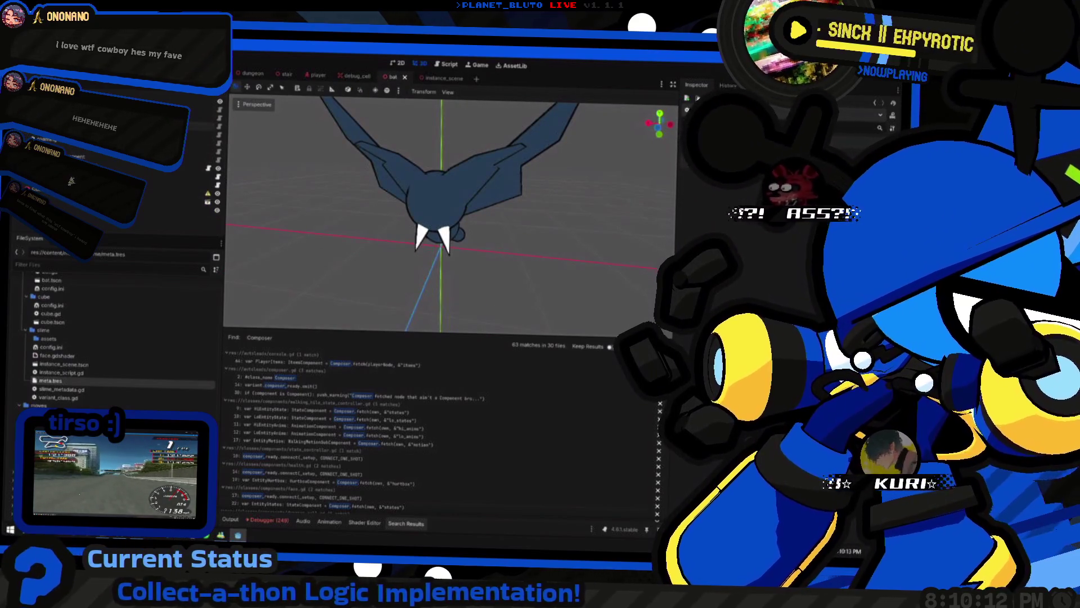
Check a bat node's health.gd script, then return to instance_scene and open the slime's meta.tres.
click(24, 134)
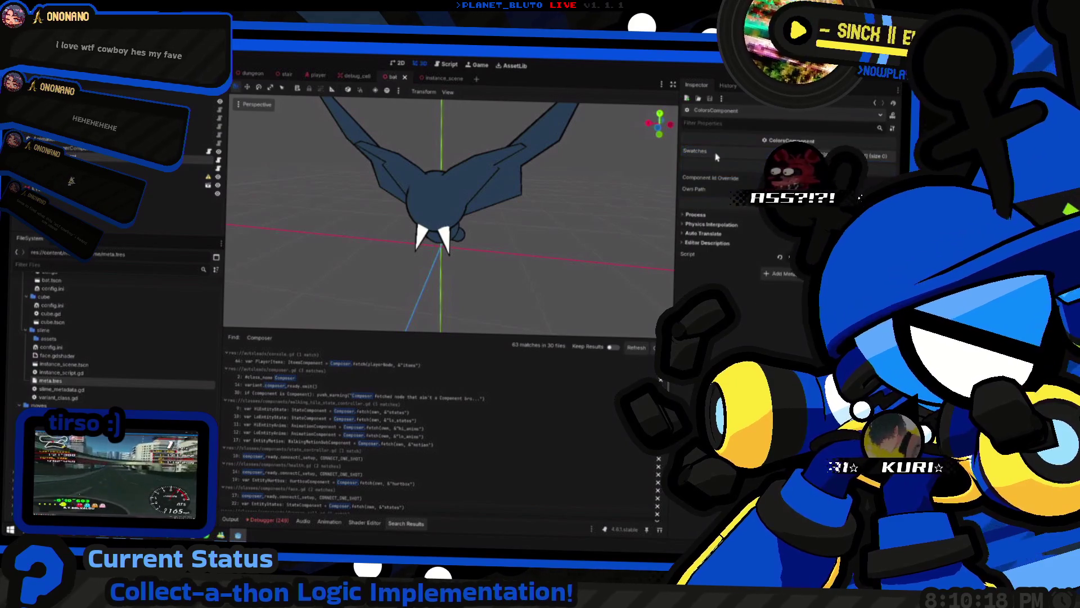
click(448, 64)
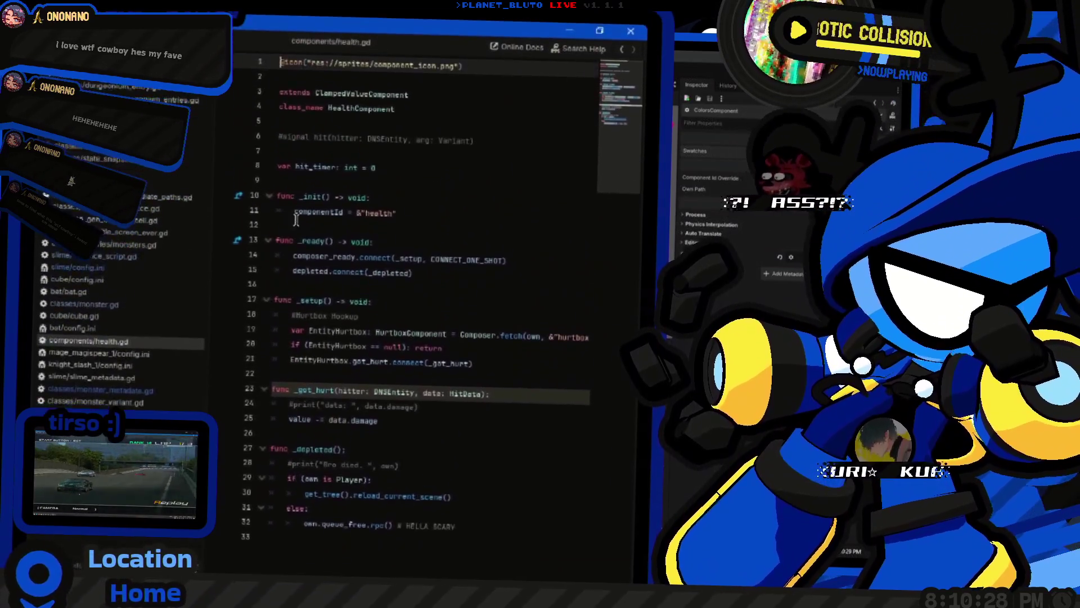
click(630, 31)
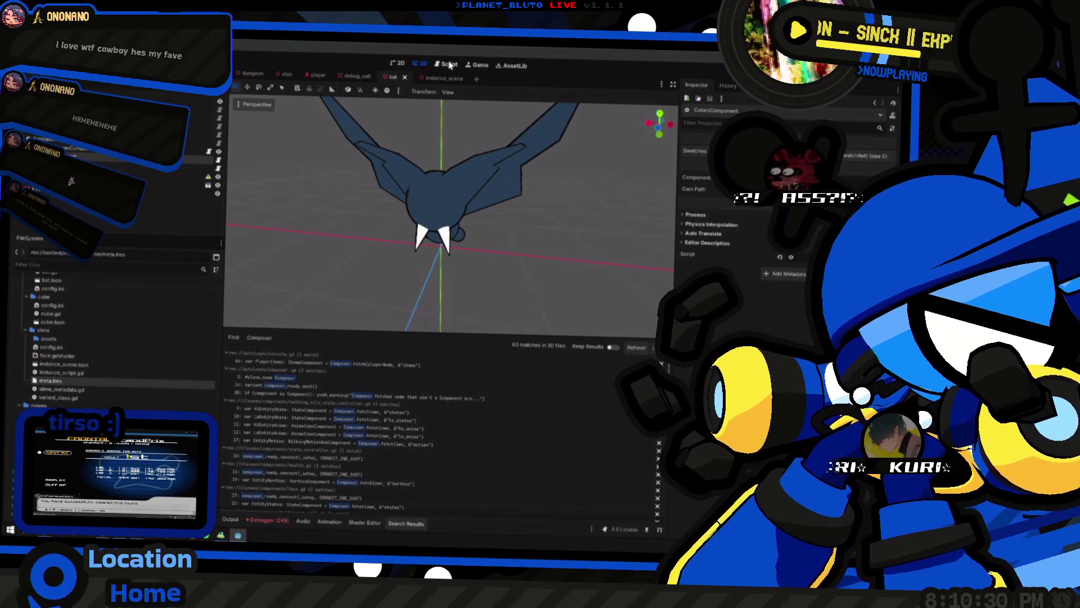
click(439, 78)
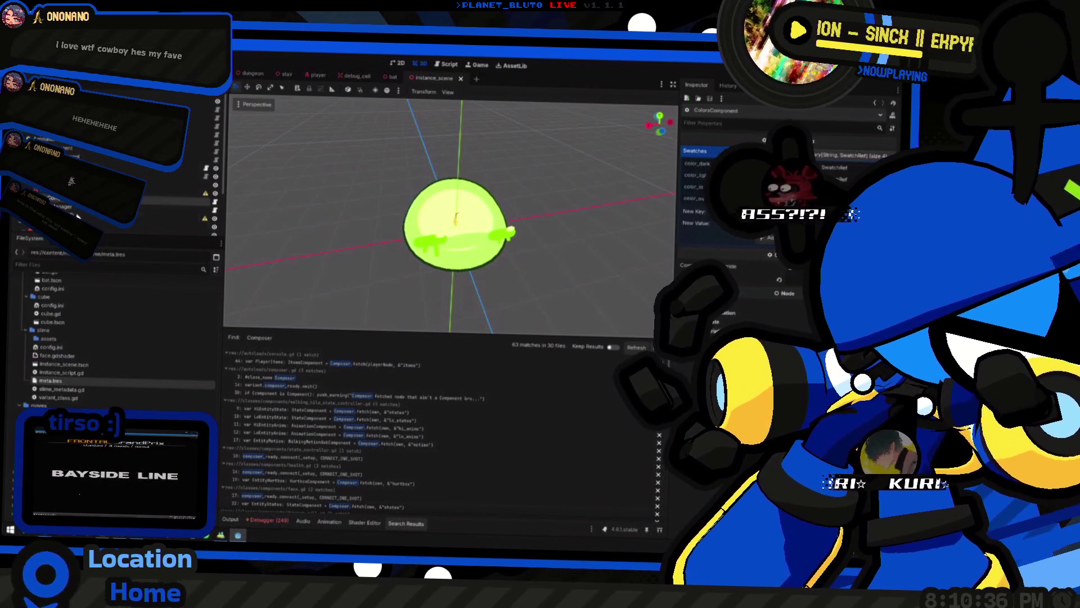
click(60, 383)
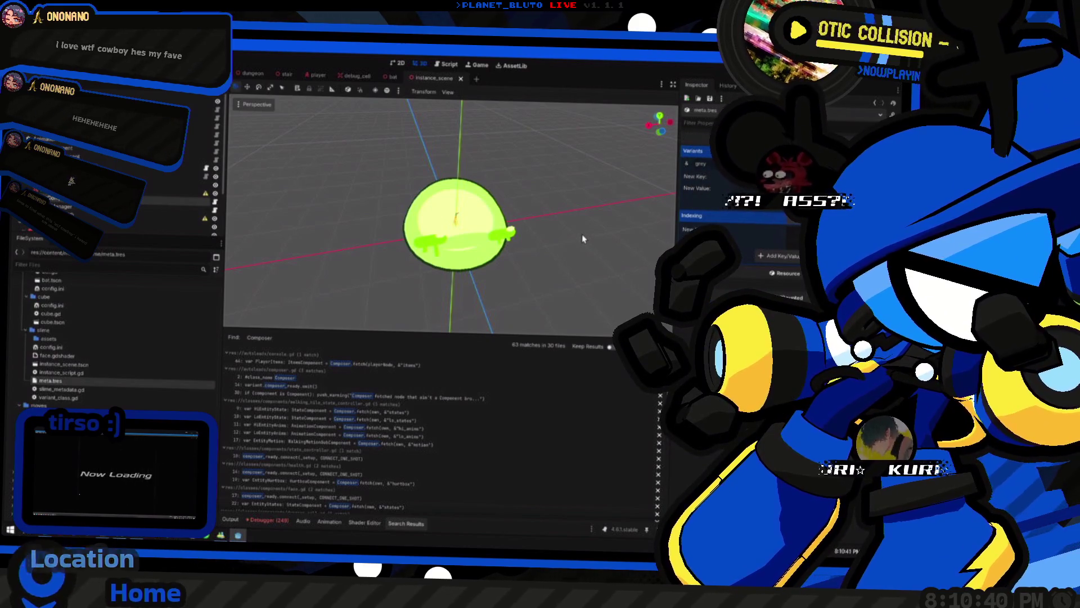
Expand the 'grey' entry under Variants to reveal its Color Light field.
click(697, 163)
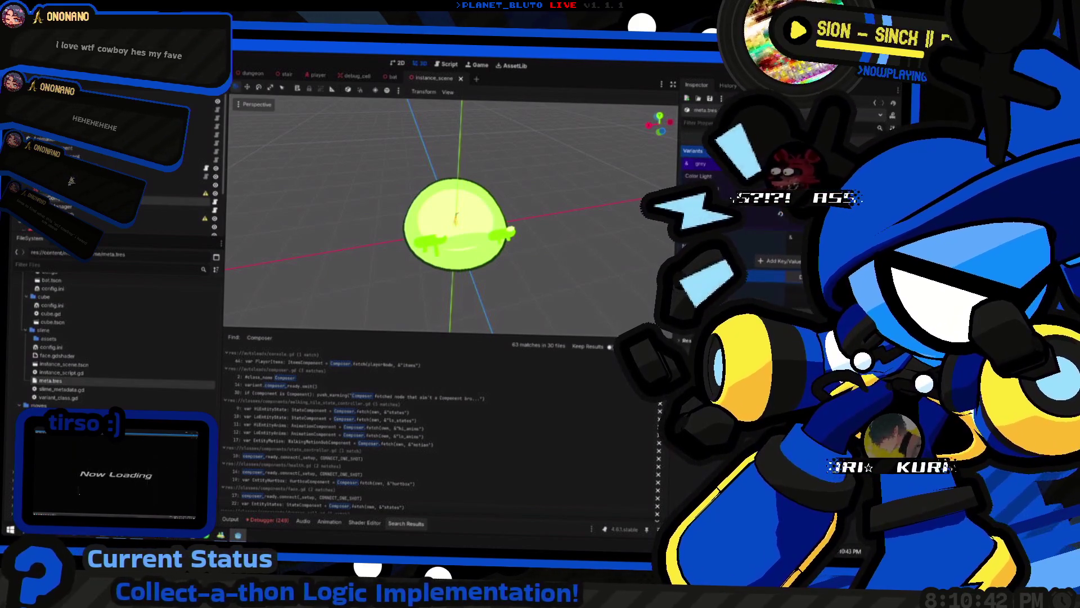
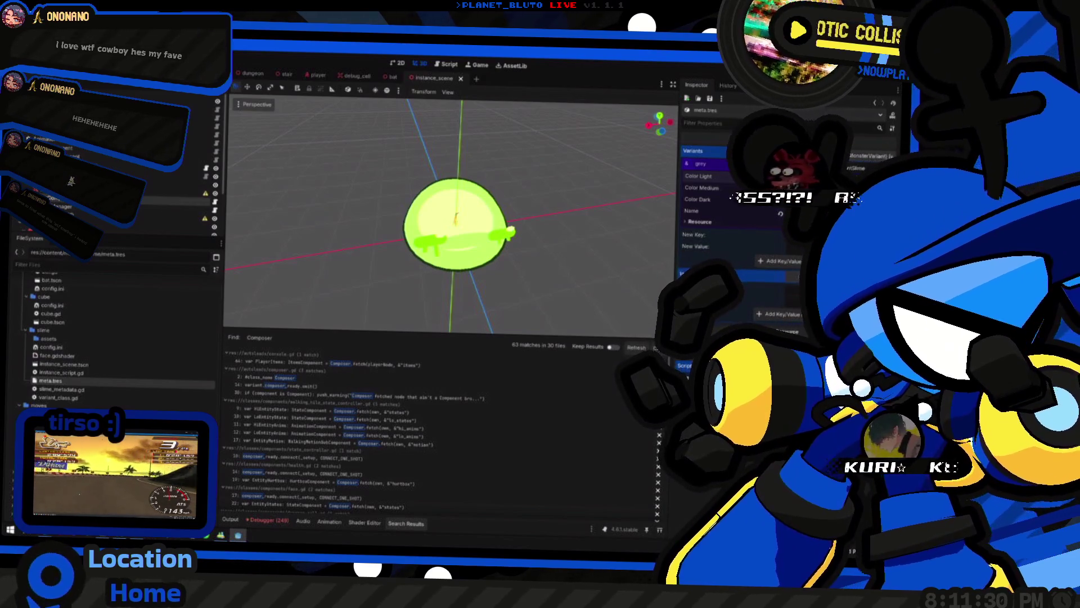
Select the slime's instance_script.gd and instance_scene.tscn, then bring up the entity script's code.
click(108, 374)
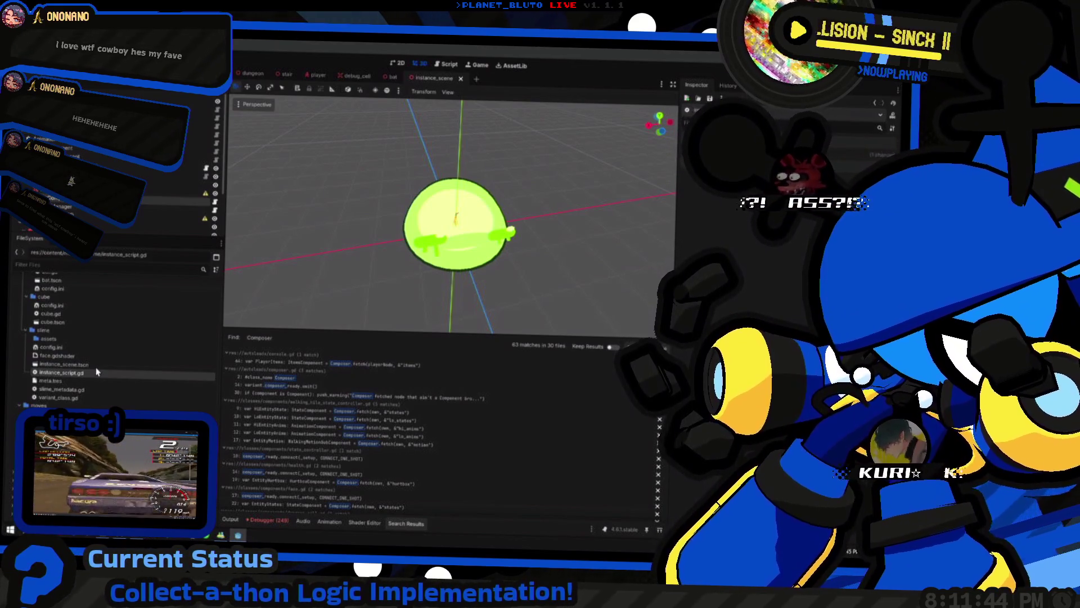
click(77, 366)
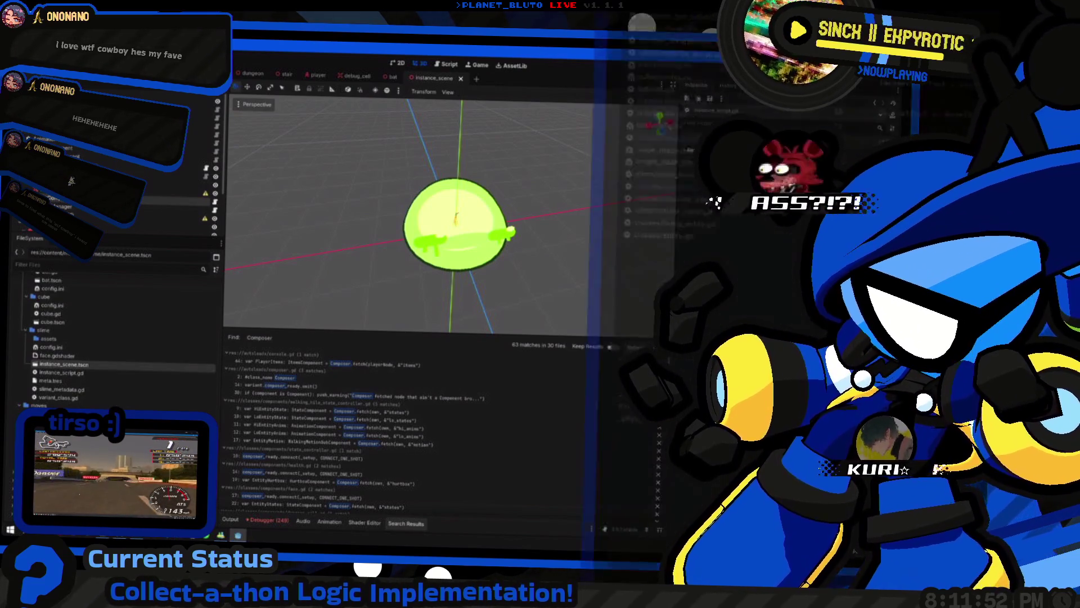
click(448, 340)
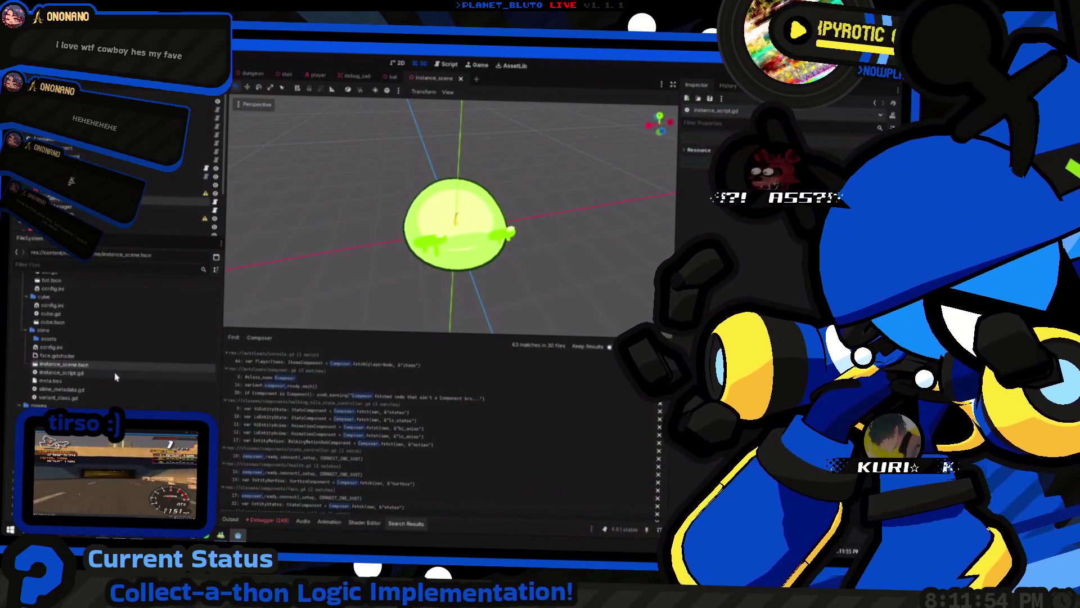
click(117, 373)
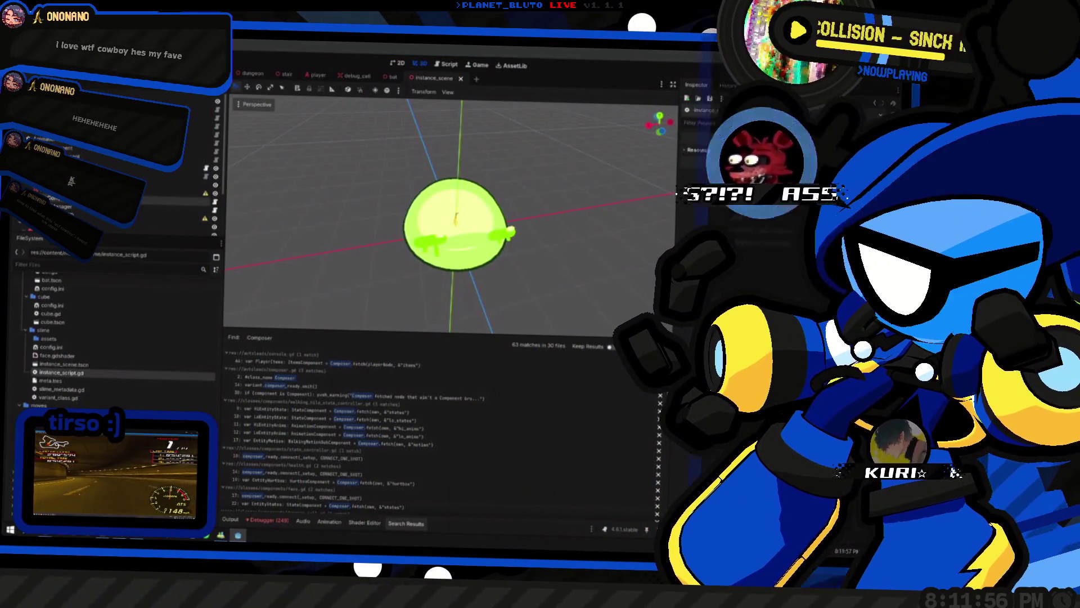
key(ctrl+F3)
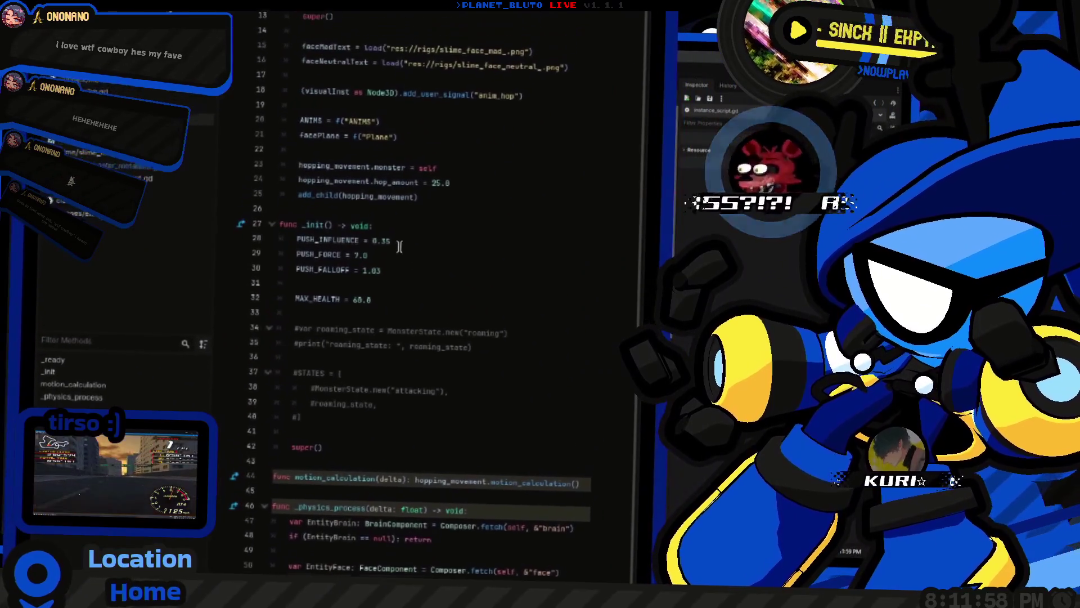
scroll(372, 484, down, 3)
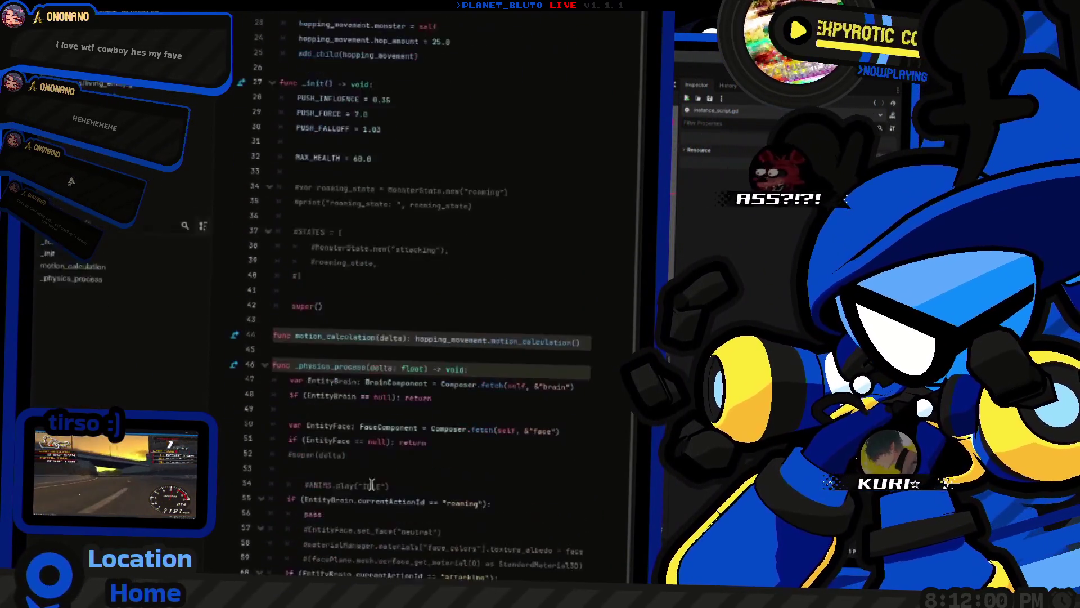
scroll(482, 321, down, 3)
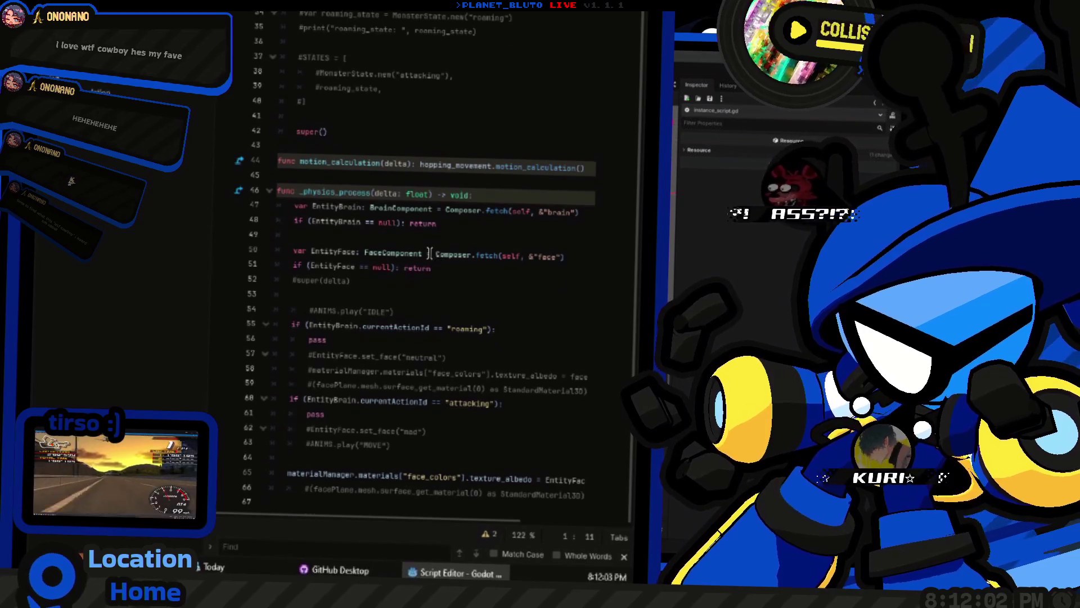
scroll(430, 253, up, 3)
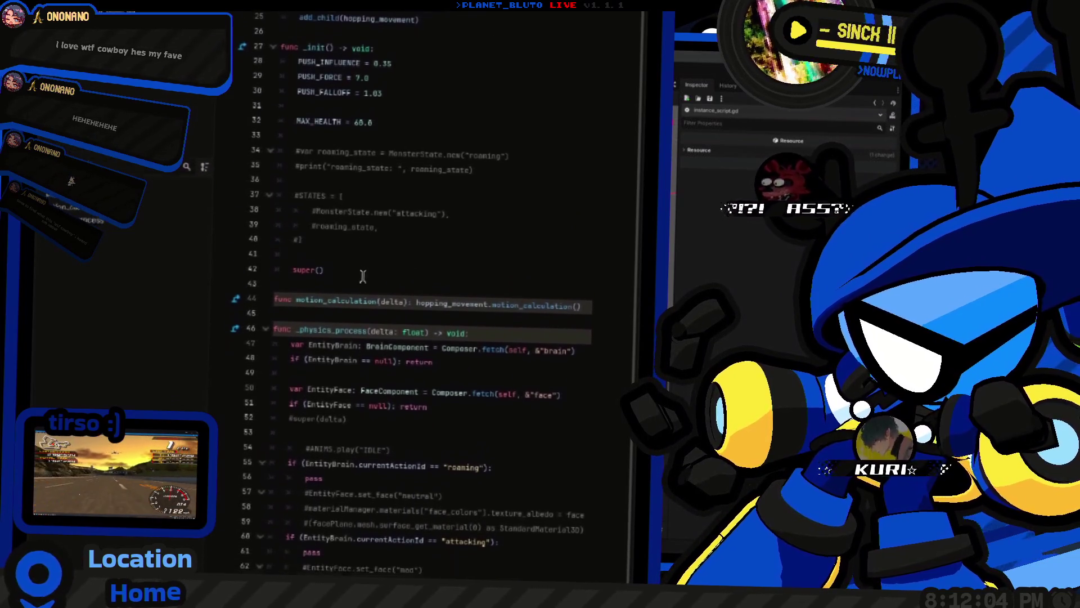
scroll(363, 279, down, 1)
mouse_move(350, 256)
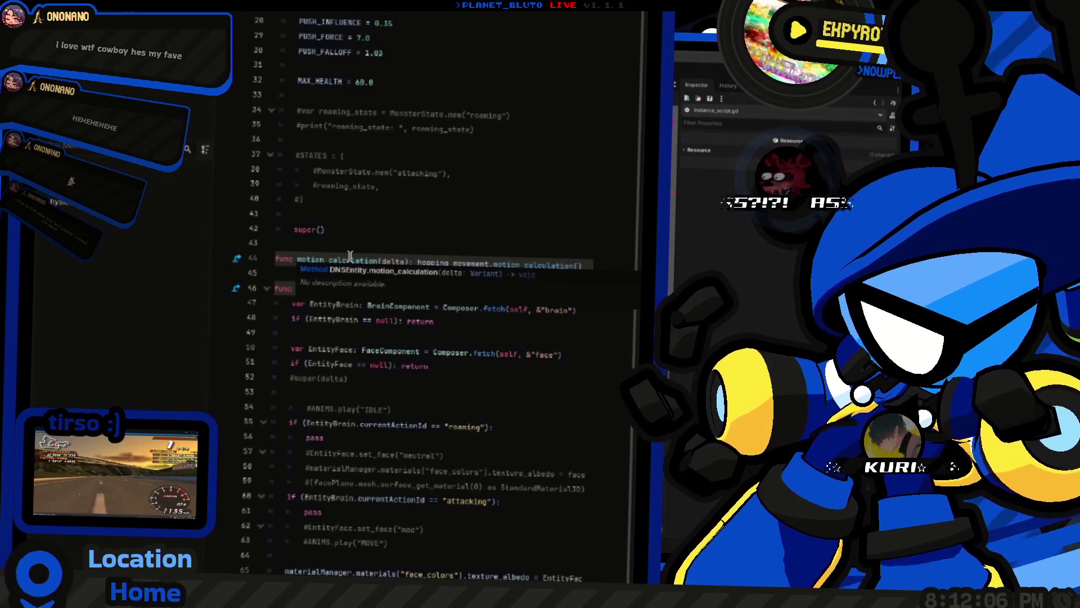
scroll(355, 349, down, 3)
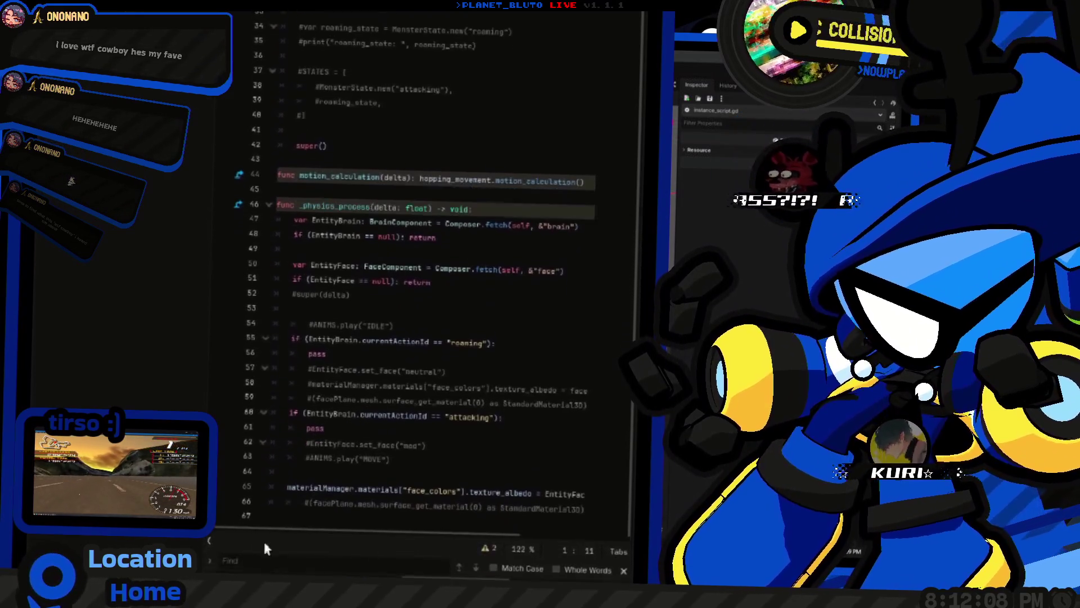
key(End)
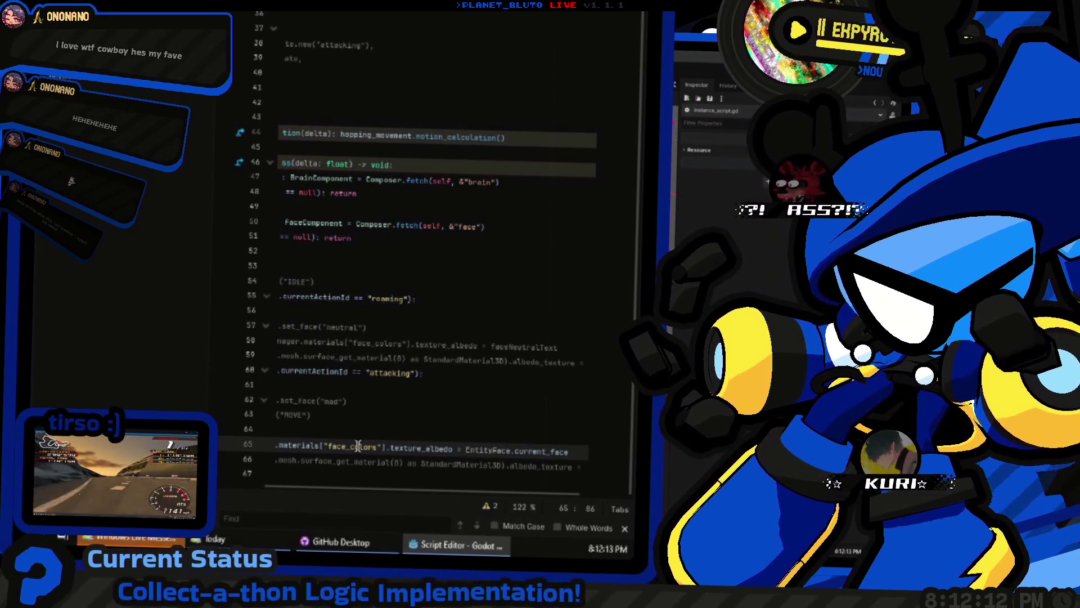
key(Home)
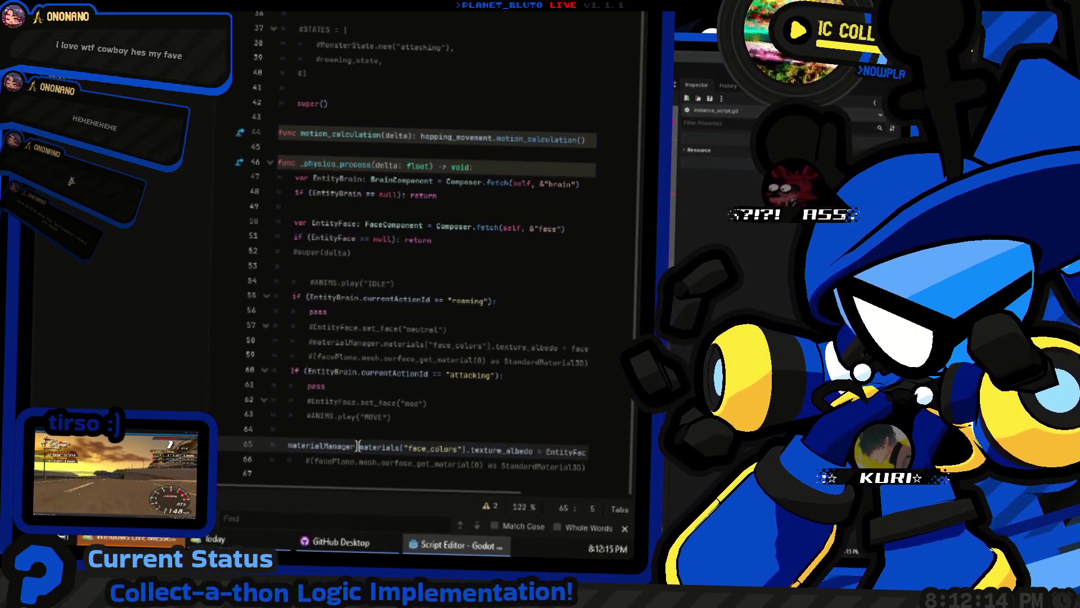
key(End)
key(Home)
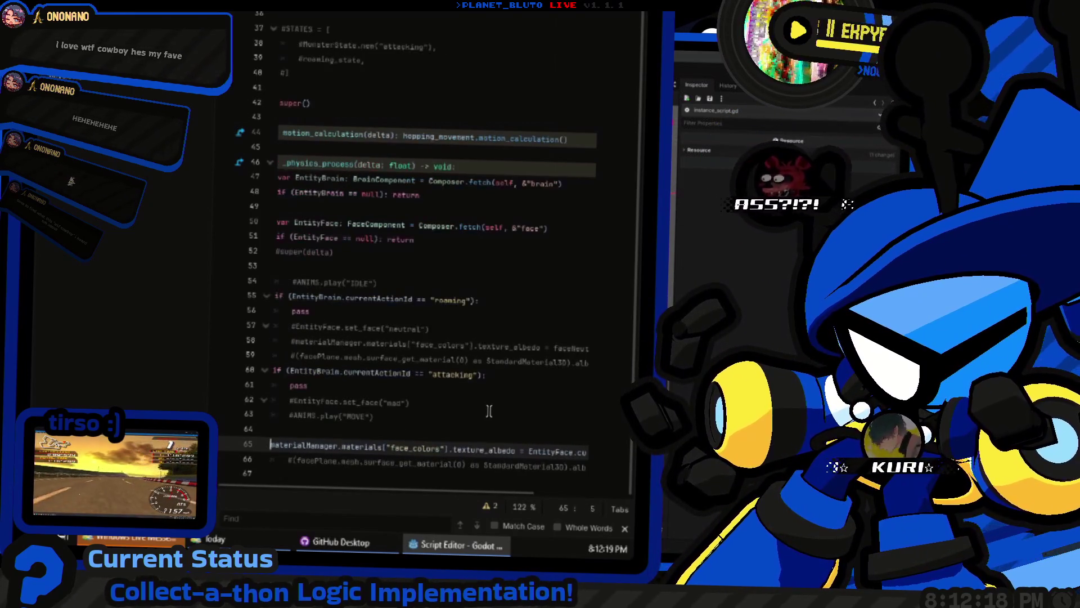
scroll(489, 410, left, 1)
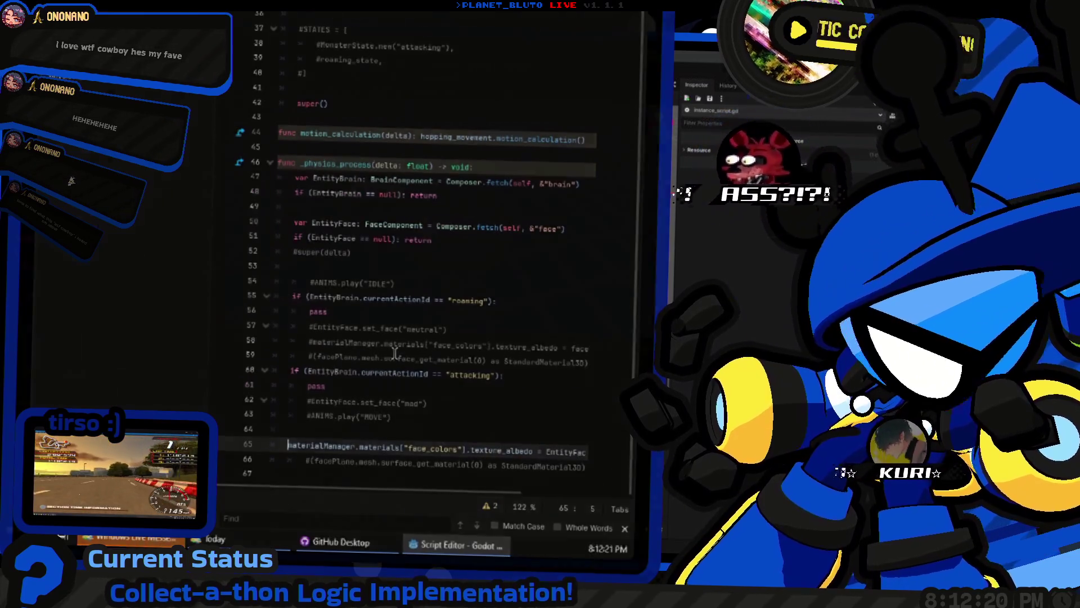
key(alt+Tab)
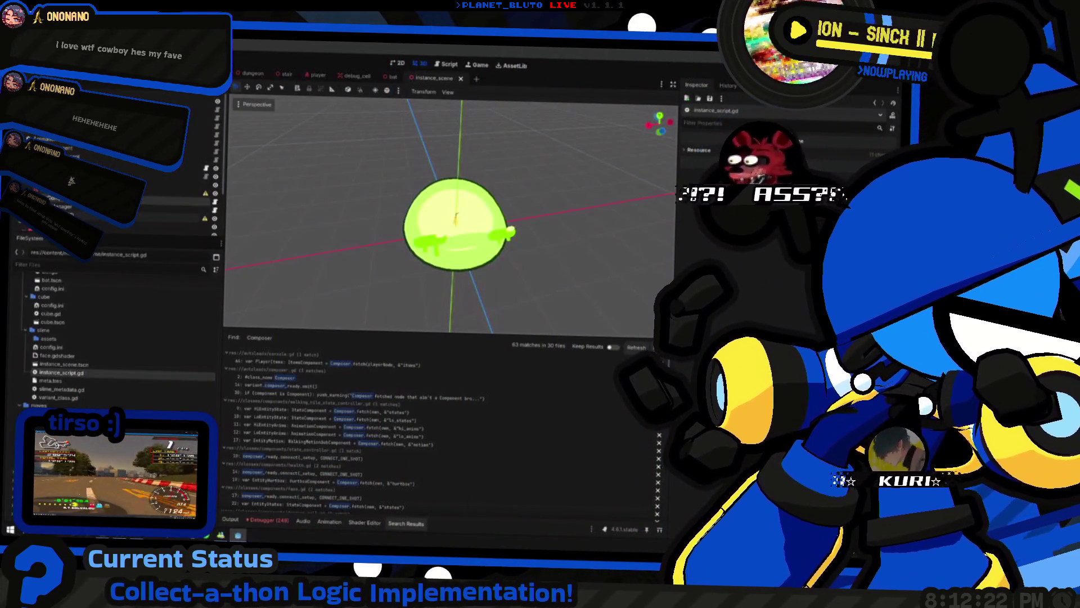
Select BlinkingComponent, glance at face.gd, then open the blinking.gd script.
click(186, 150)
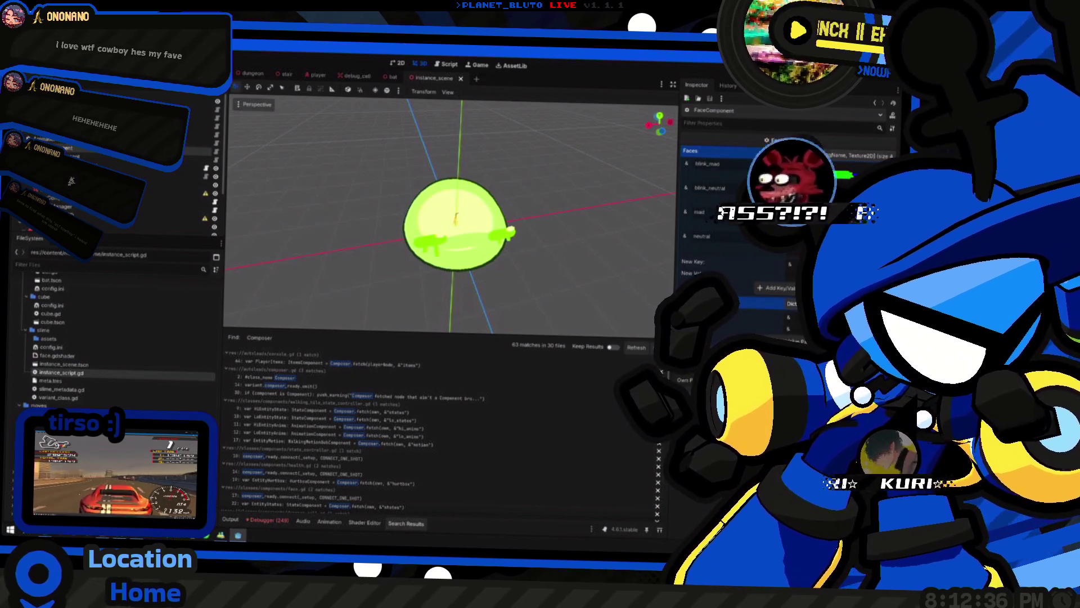
key(ctrl+F3)
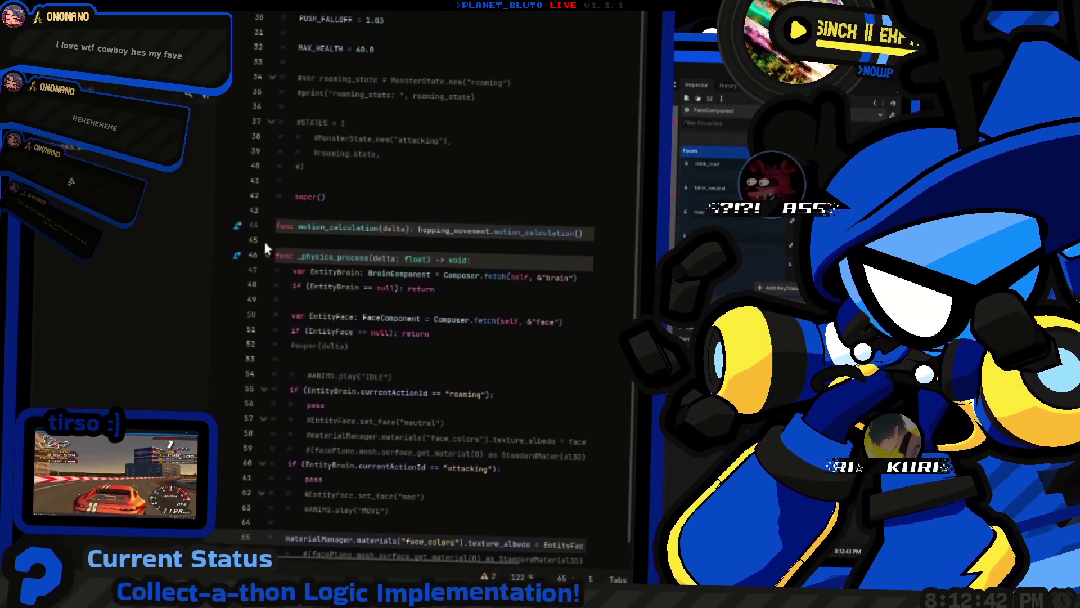
key(ctrl+F2)
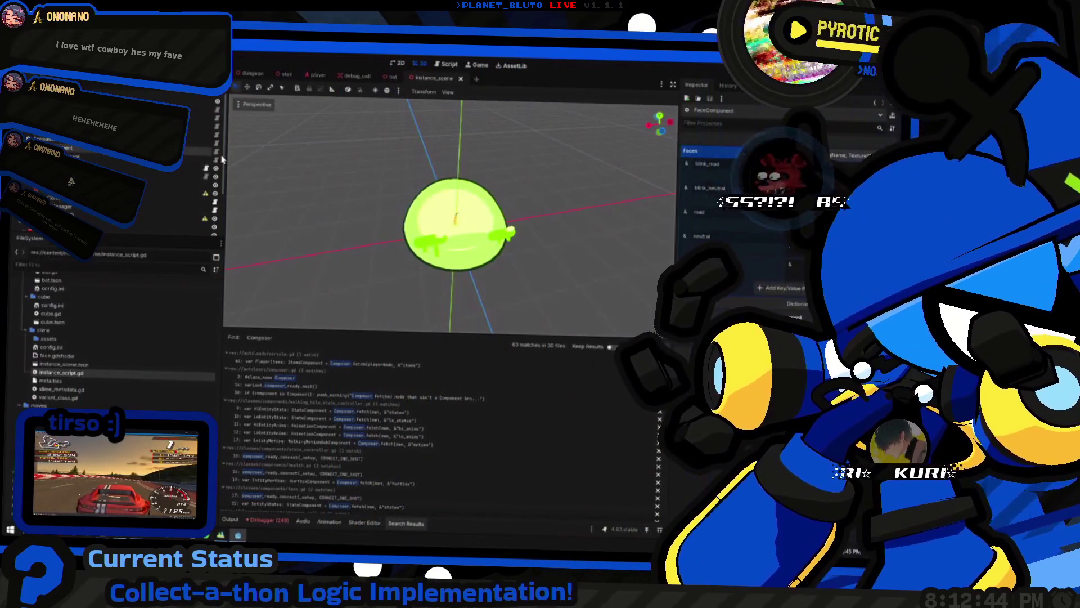
key(ctrl+F3)
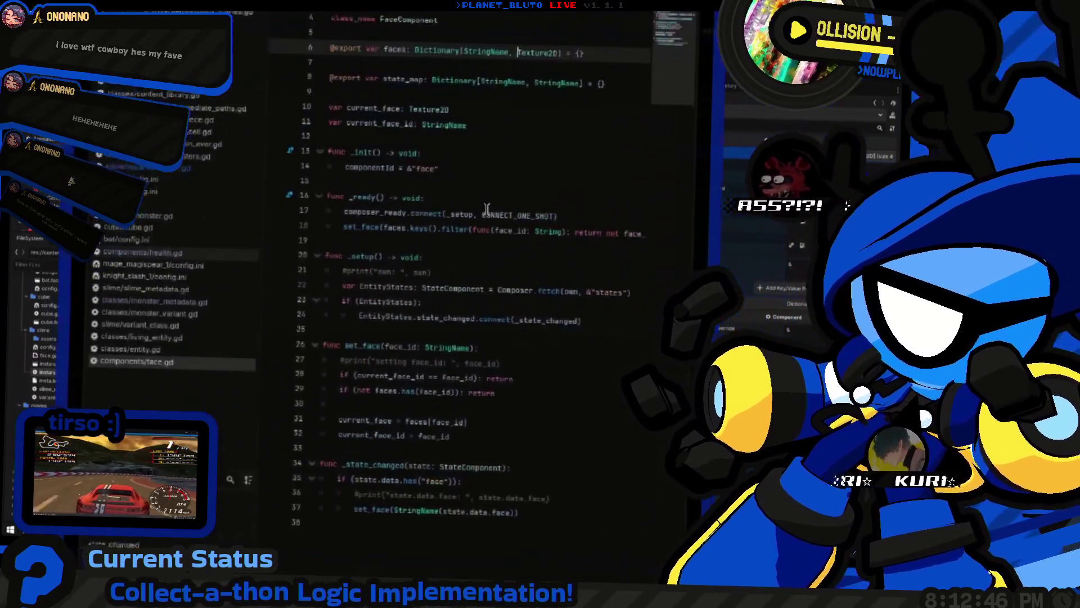
key(ctrl+F2)
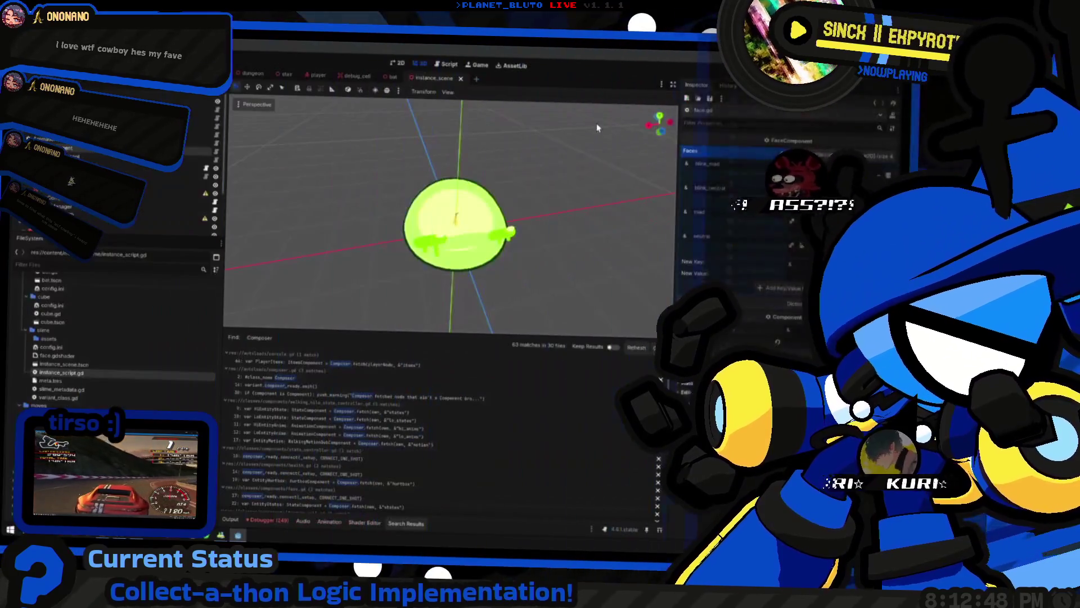
click(105, 161)
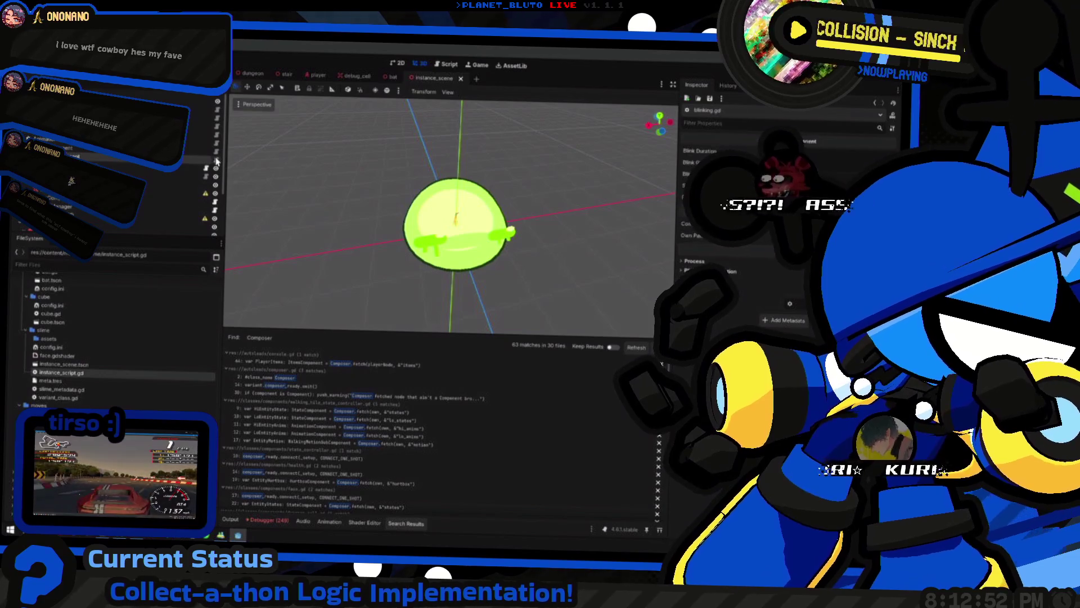
click(216, 161)
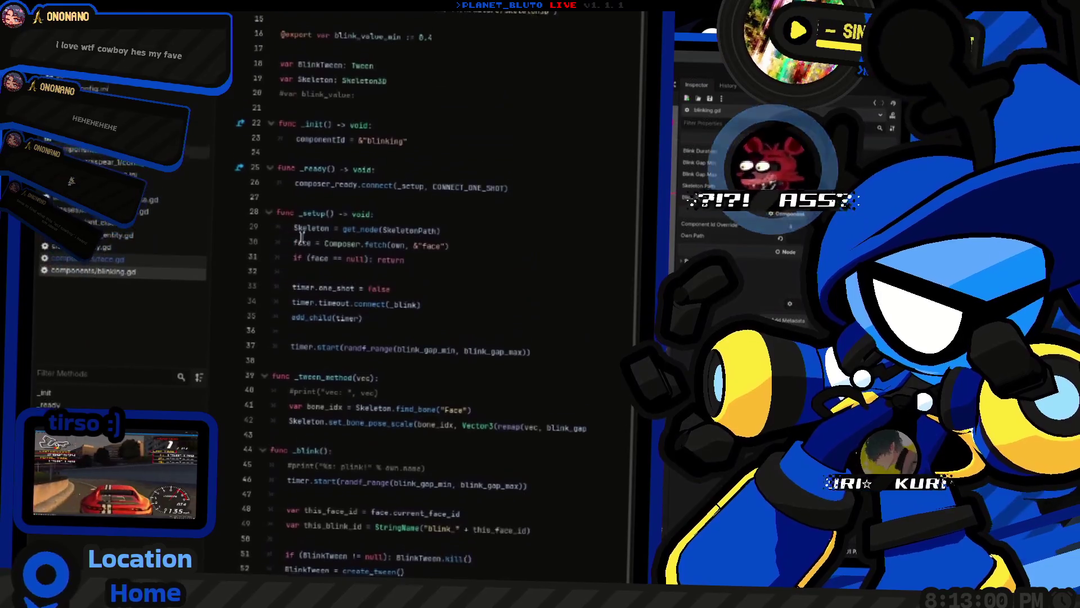
Highlight every use of face in blinking.gd, read down past add_child(timer), then return to 3D.
double_click(303, 240)
scroll(546, 270, down, 5)
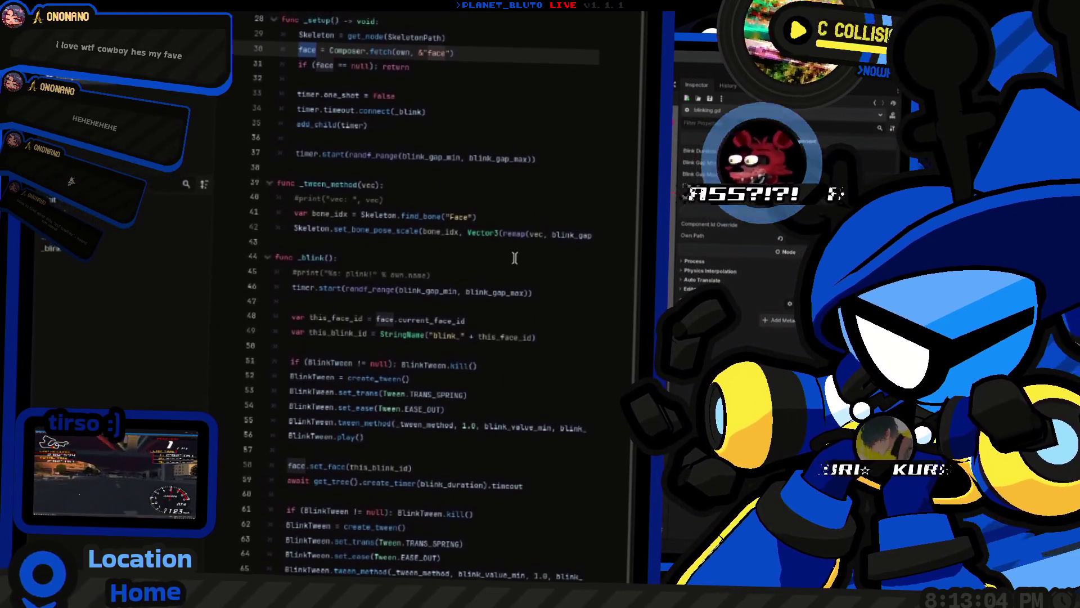
mouse_move(385, 257)
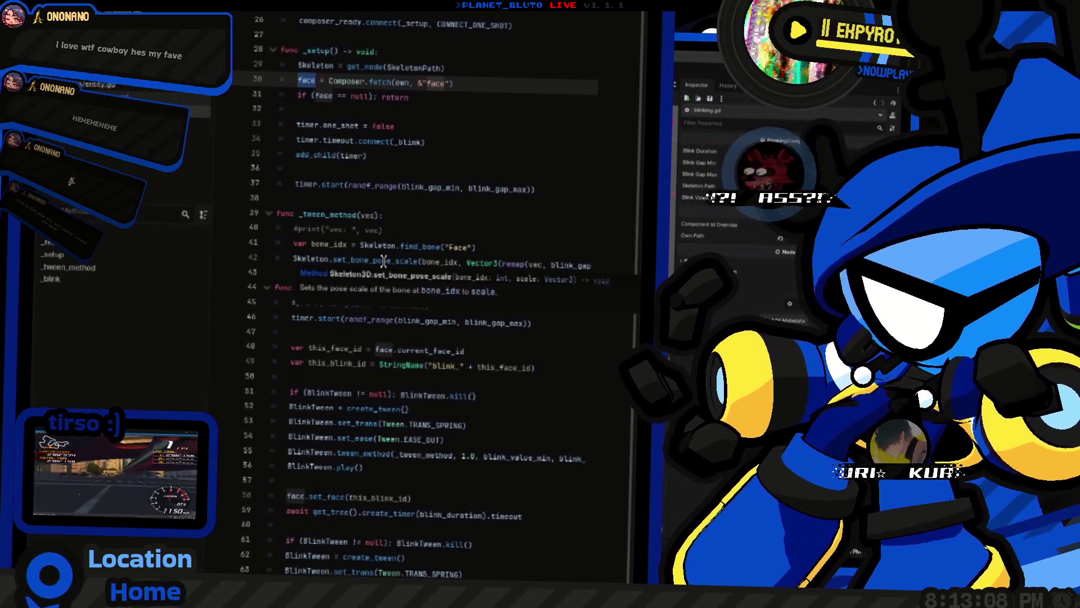
key(Down)
key(Down)
key(Down)
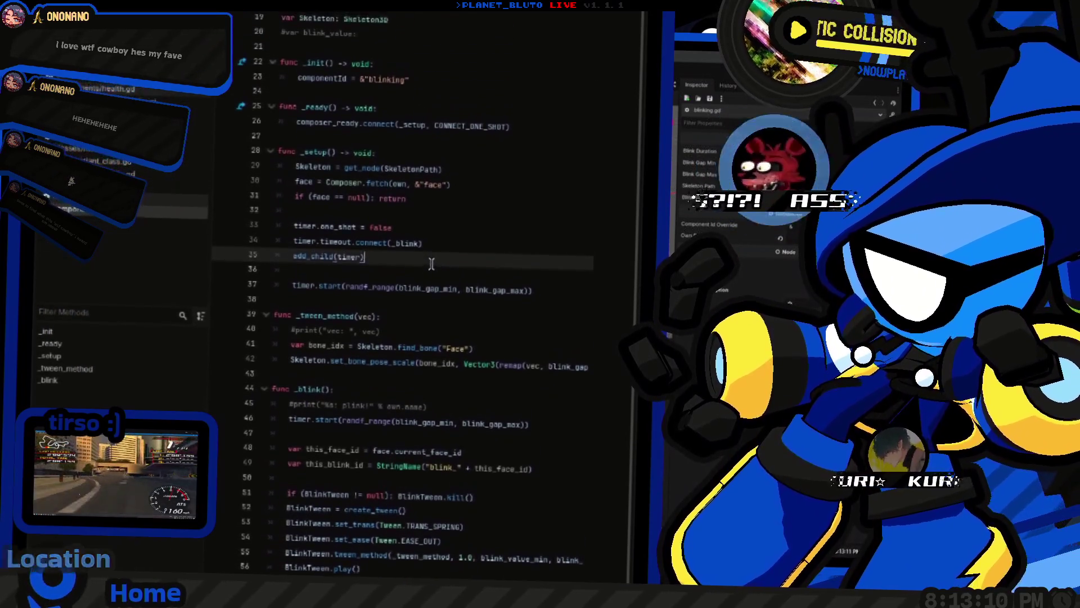
scroll(375, 350, down, 3)
key(ctrl+F2)
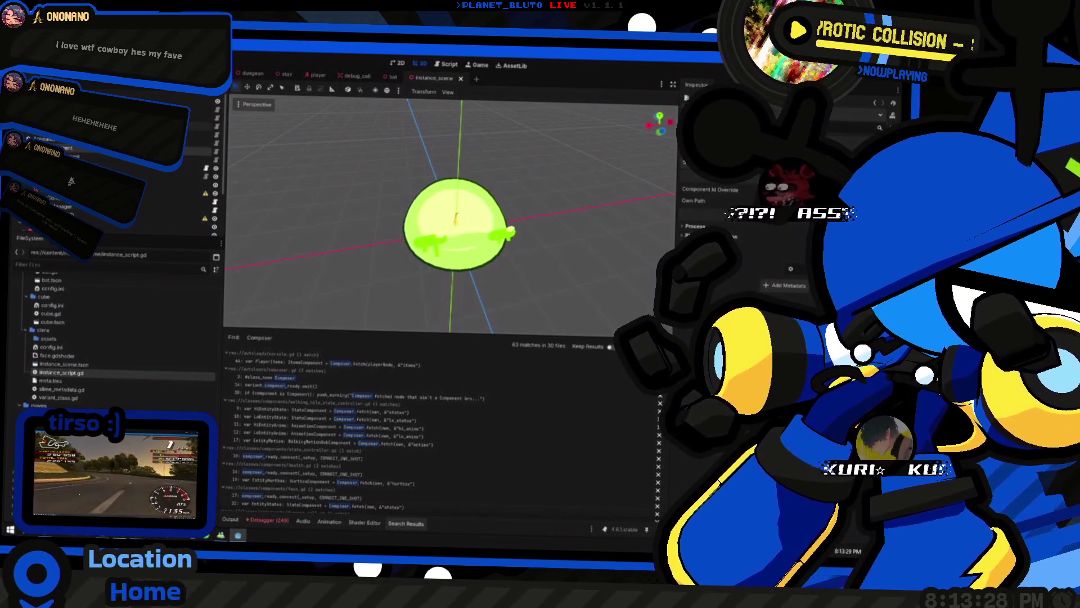
Inspect the slime's BrainComponent, PhysicsComponent and HealthComponent node properties.
double_click(27, 135)
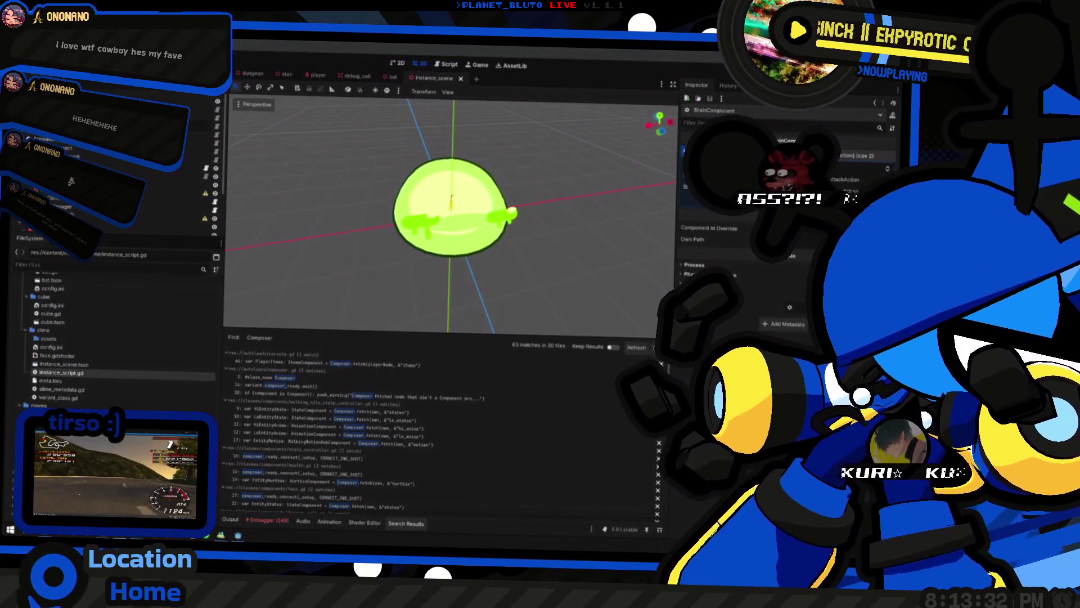
click(28, 143)
click(70, 181)
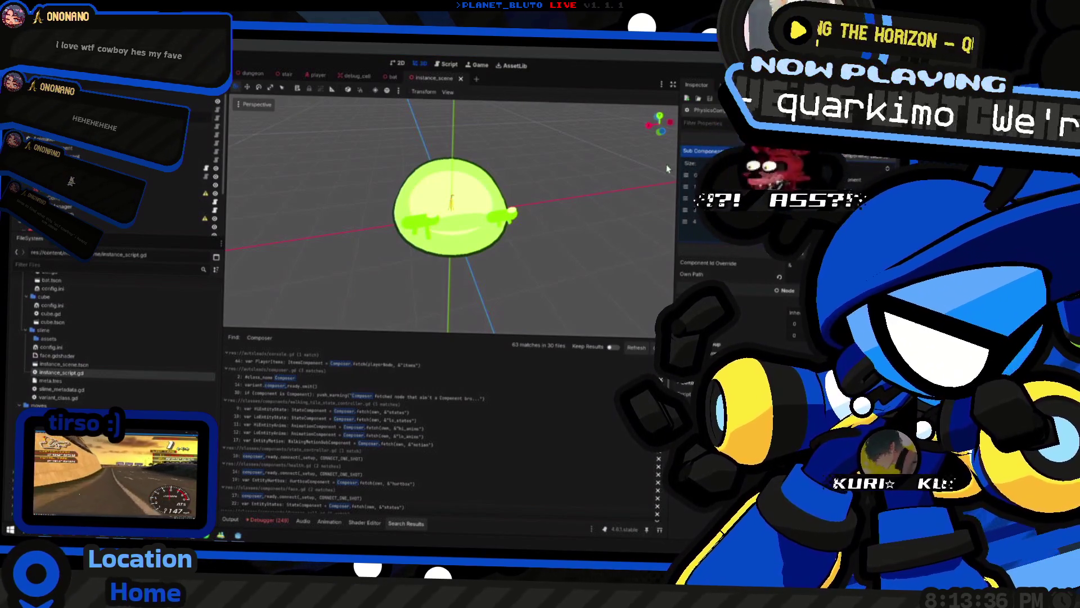
click(201, 114)
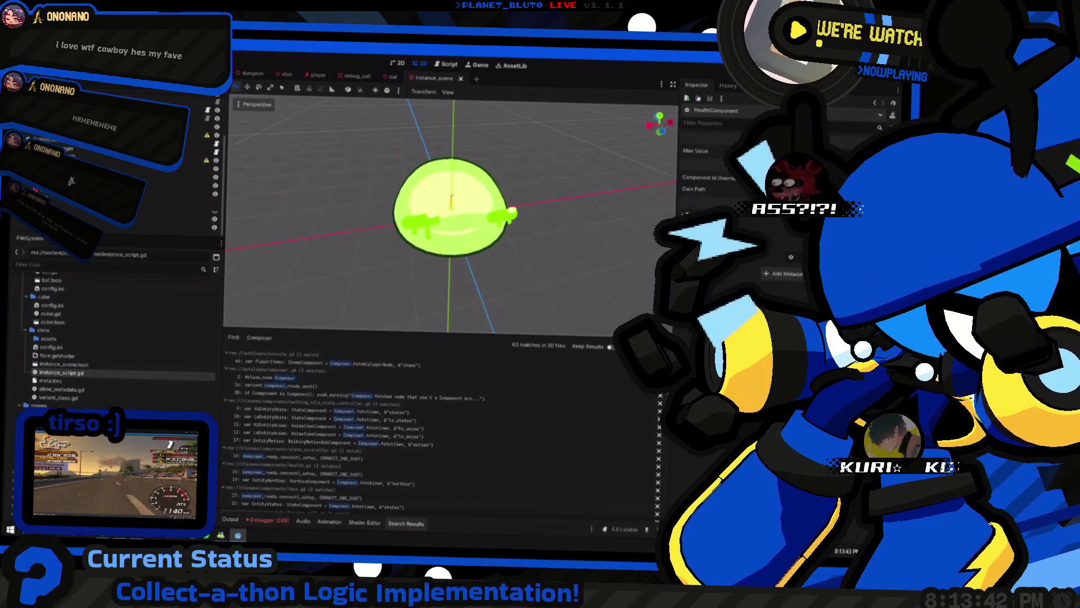
scroll(72, 364, up, 2)
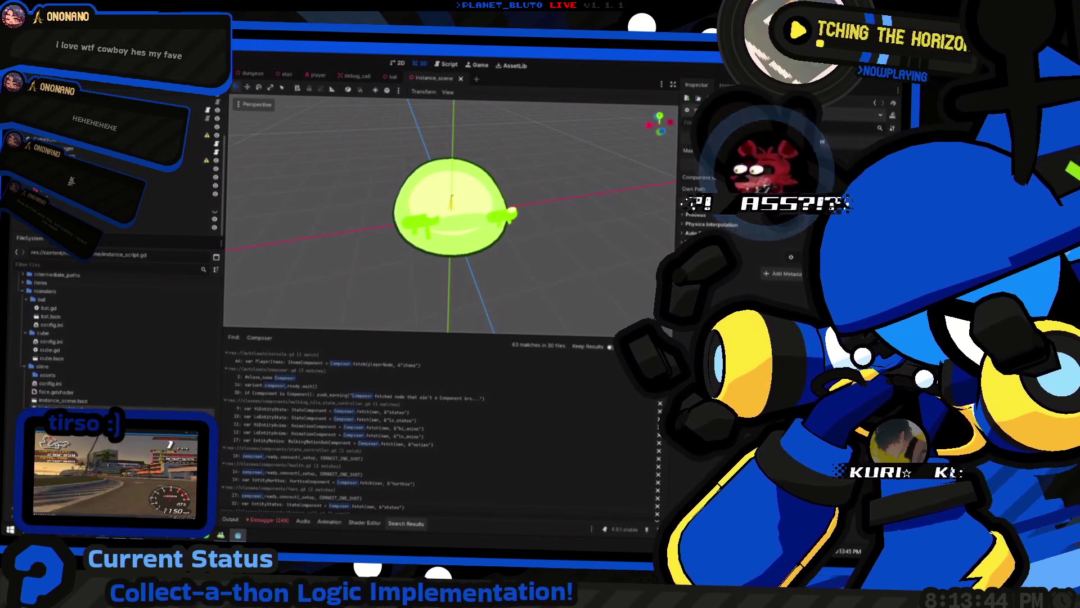
Inspect meta.tres, slime_metadata.gd and variant_class.gd, ending on slime_metadata.gd.
click(54, 417)
click(53, 426)
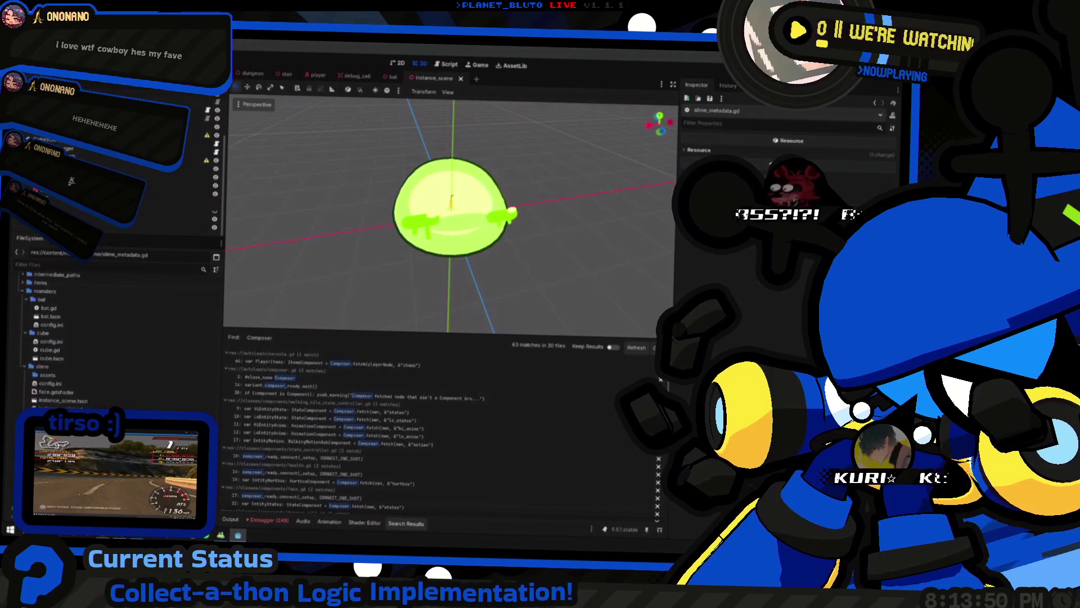
click(53, 434)
click(53, 426)
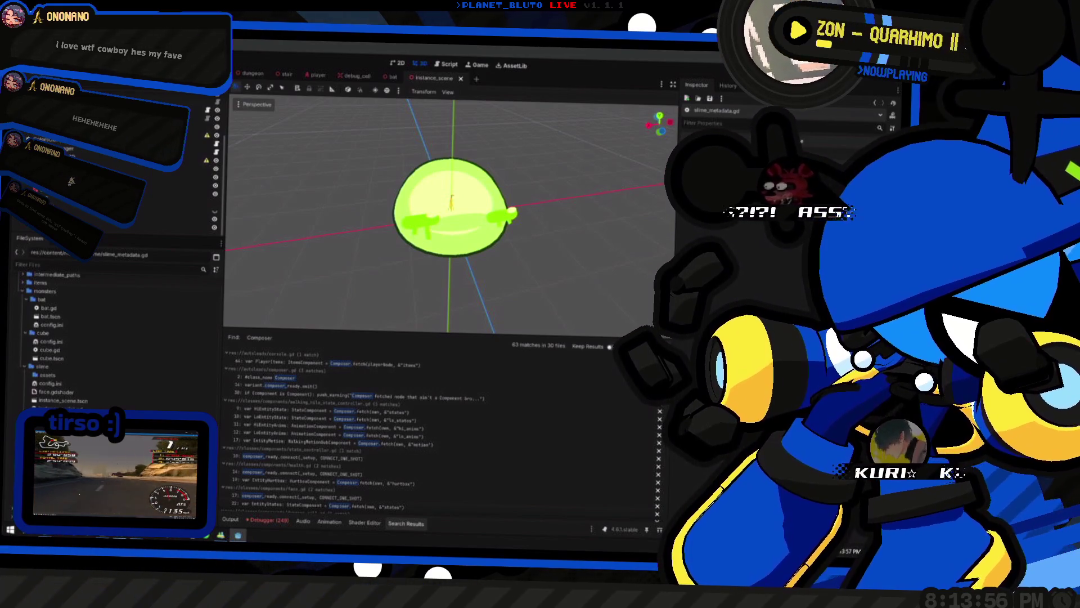
Delete slime_metadata.gd from the slime folder.
right_click(95, 372)
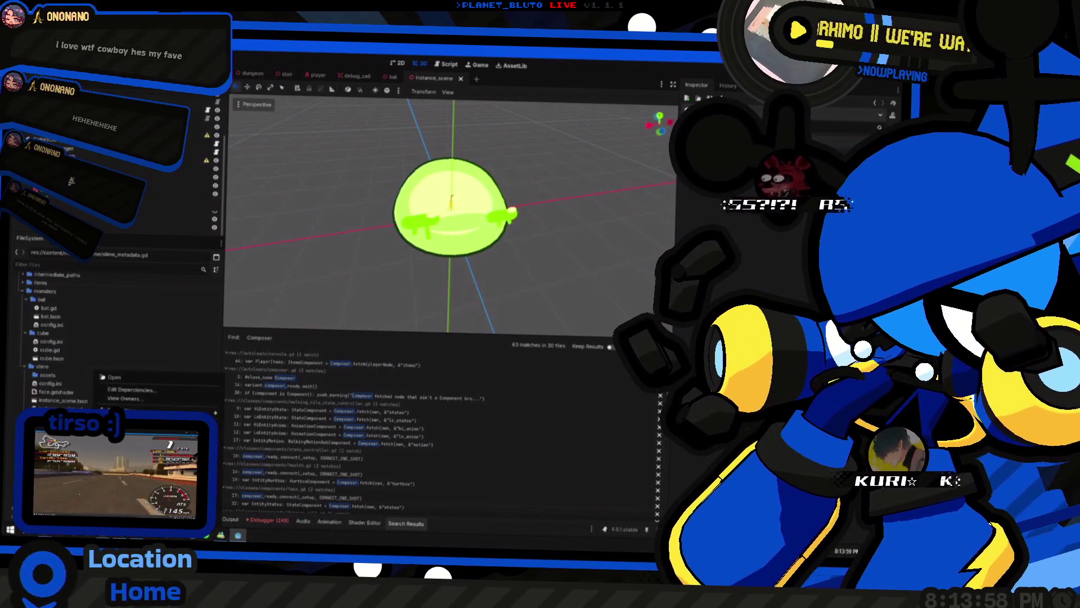
click(121, 437)
click(400, 338)
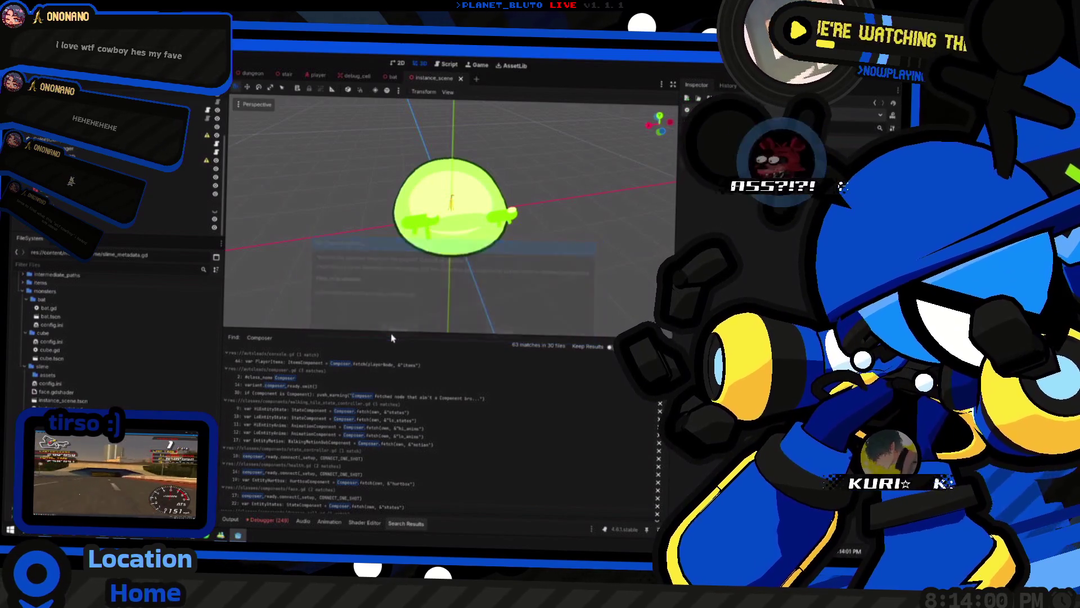
Inspect the config.ini files of the slime and cube folders.
click(53, 384)
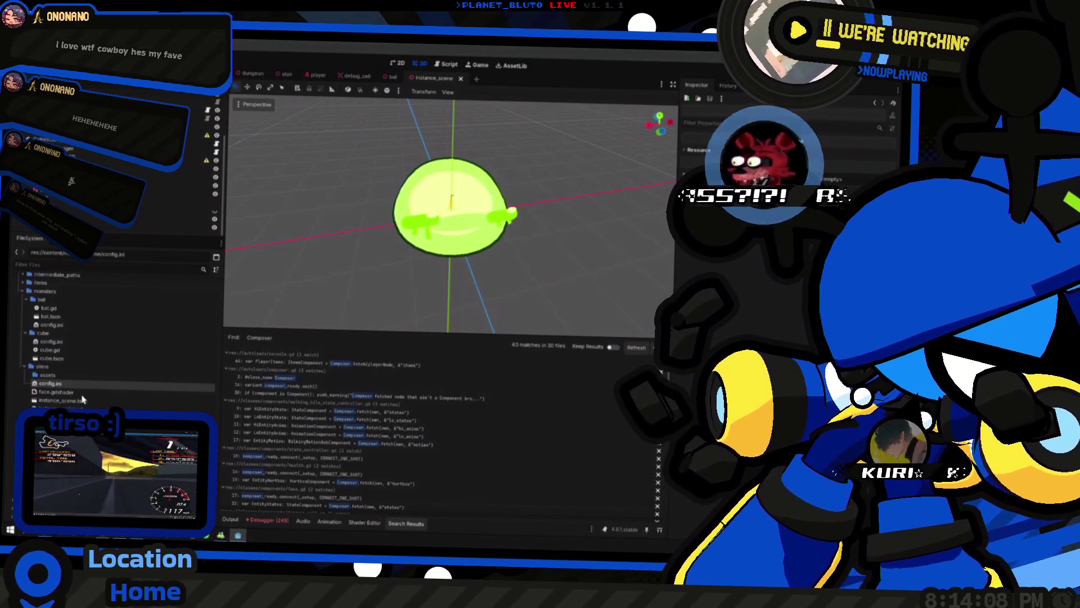
scroll(83, 398, down, 3)
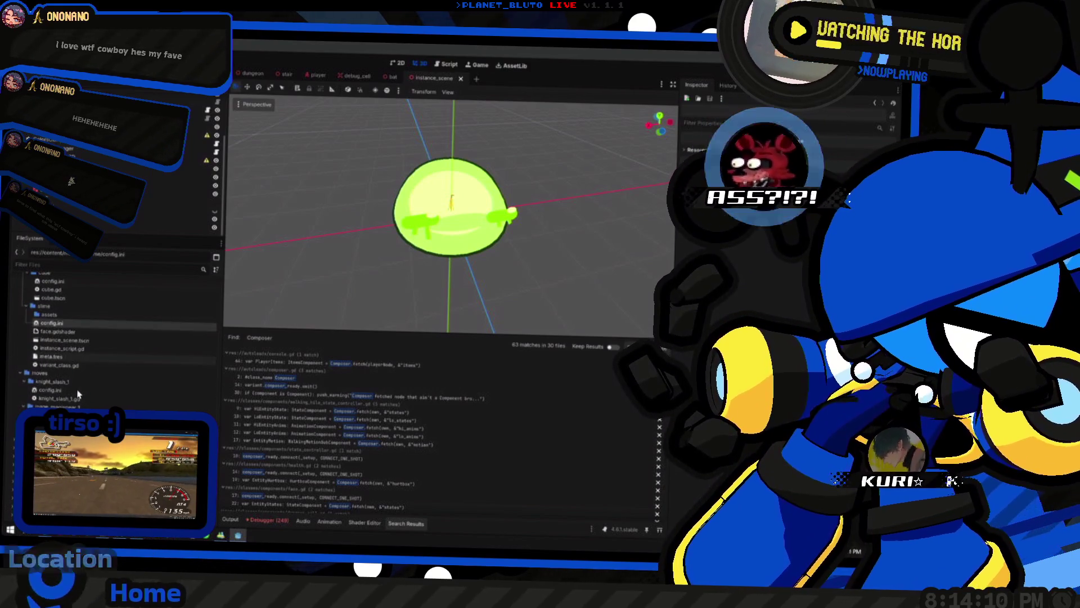
scroll(77, 394, down, 3)
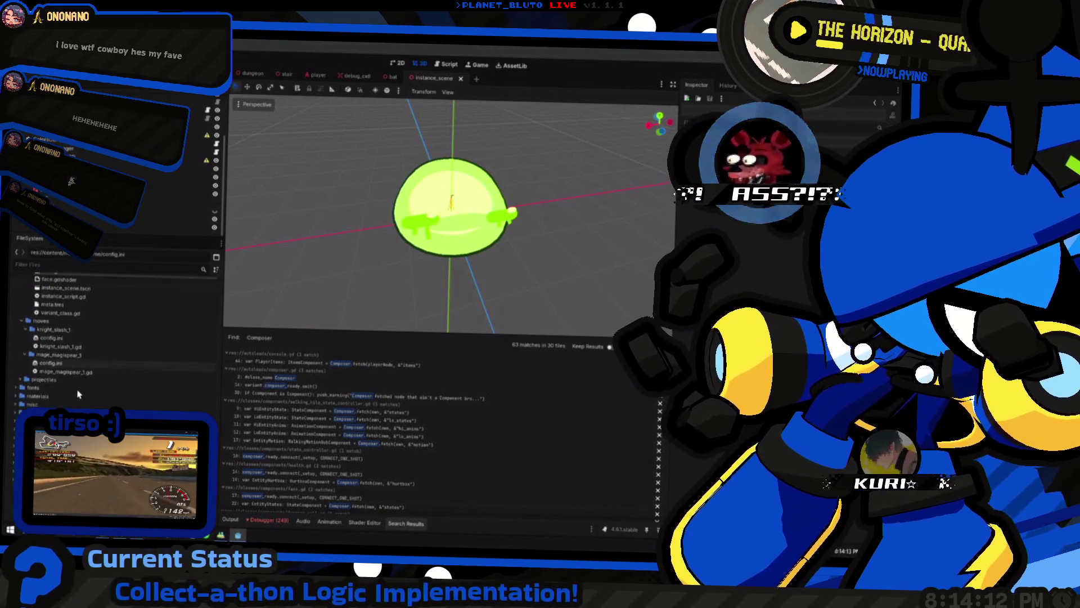
scroll(31, 392, up, 5)
scroll(30, 392, up, 3)
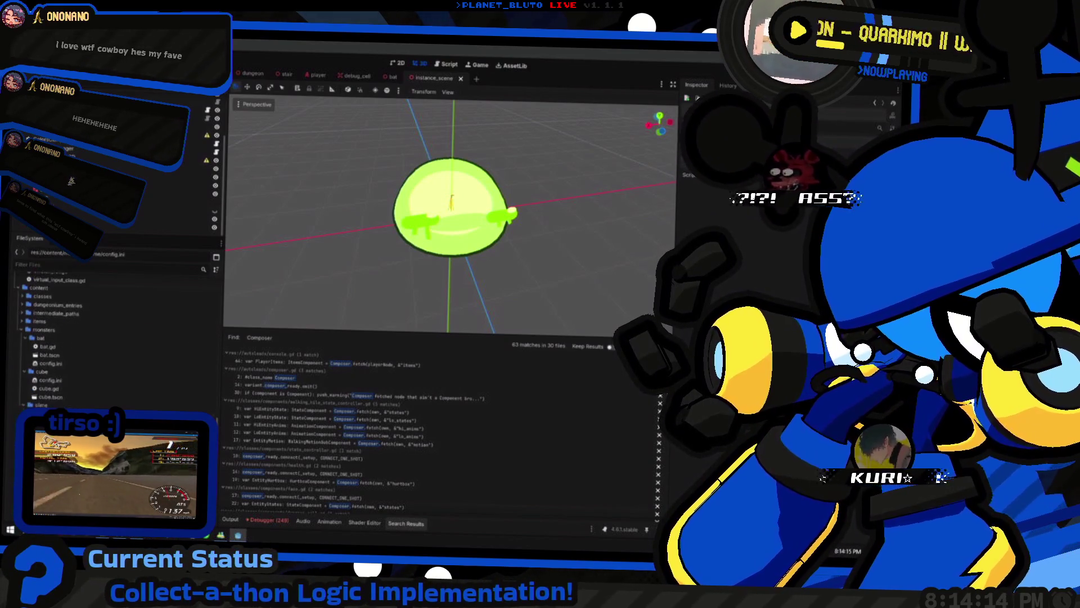
click(55, 382)
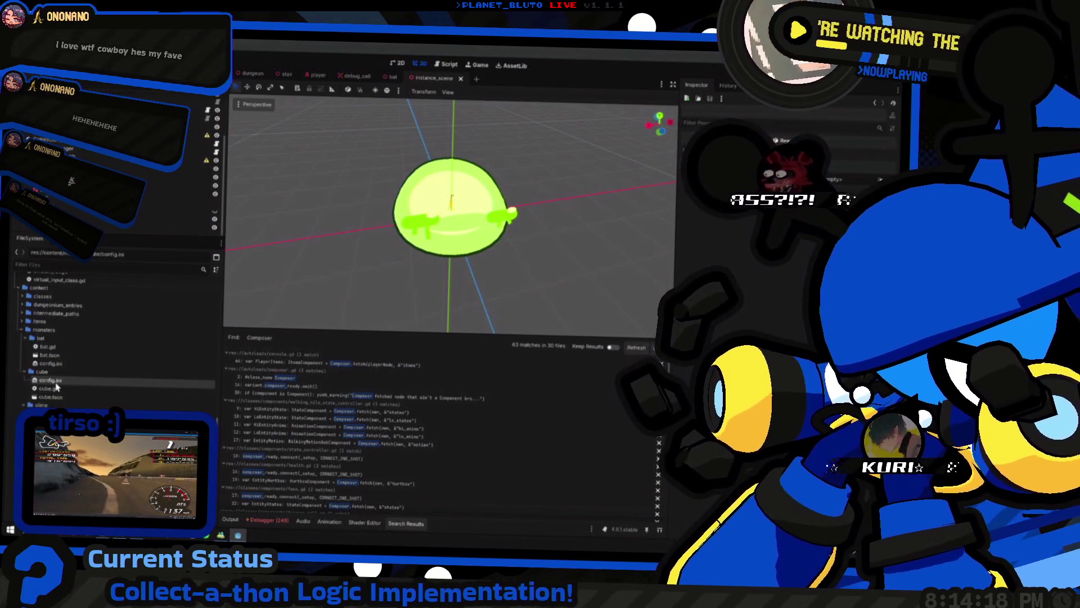
scroll(56, 385, up, 3)
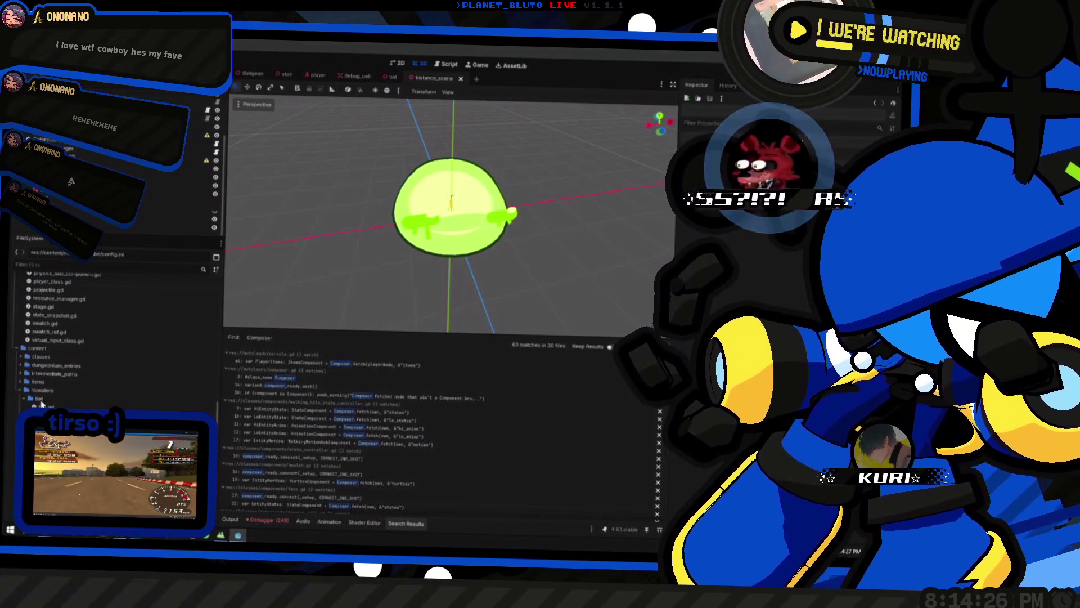
scroll(41, 403, down, 6)
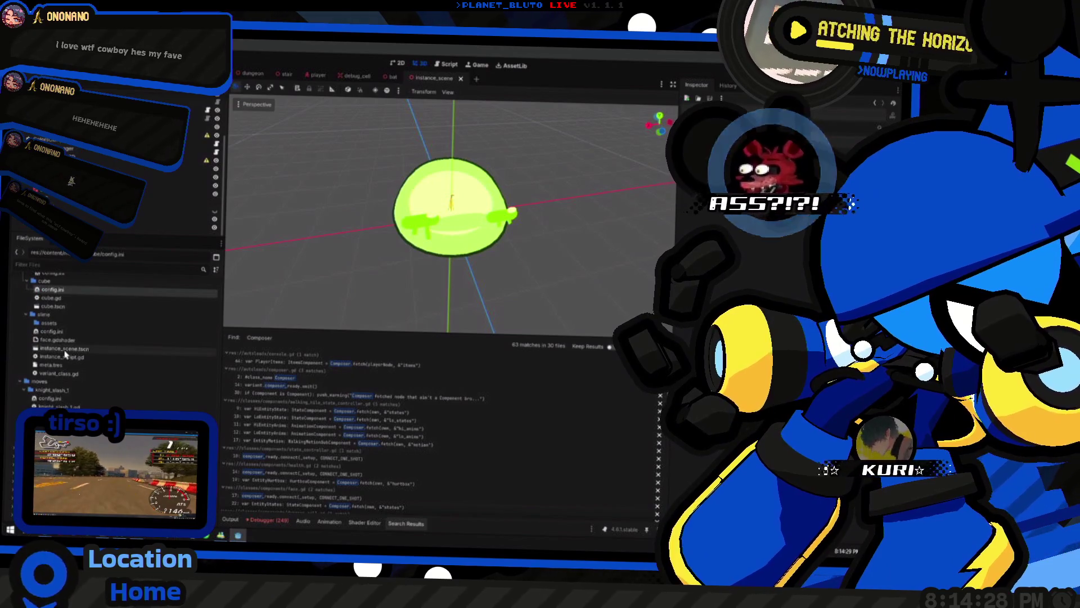
Open the slime's instance_script.gd, close both open config.ini files, and return to 3D.
click(64, 357)
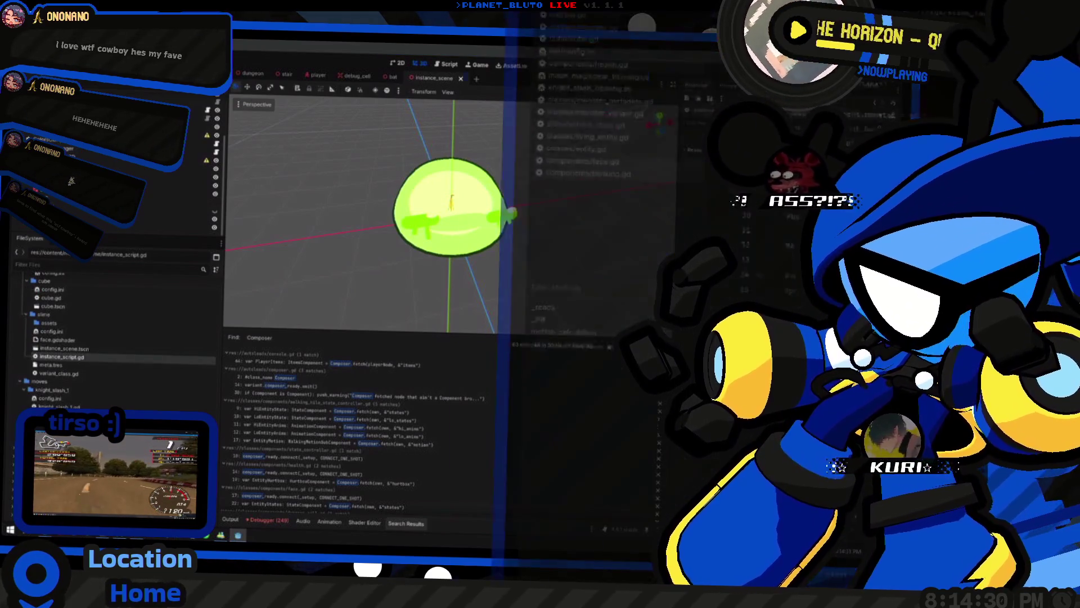
double_click(62, 357)
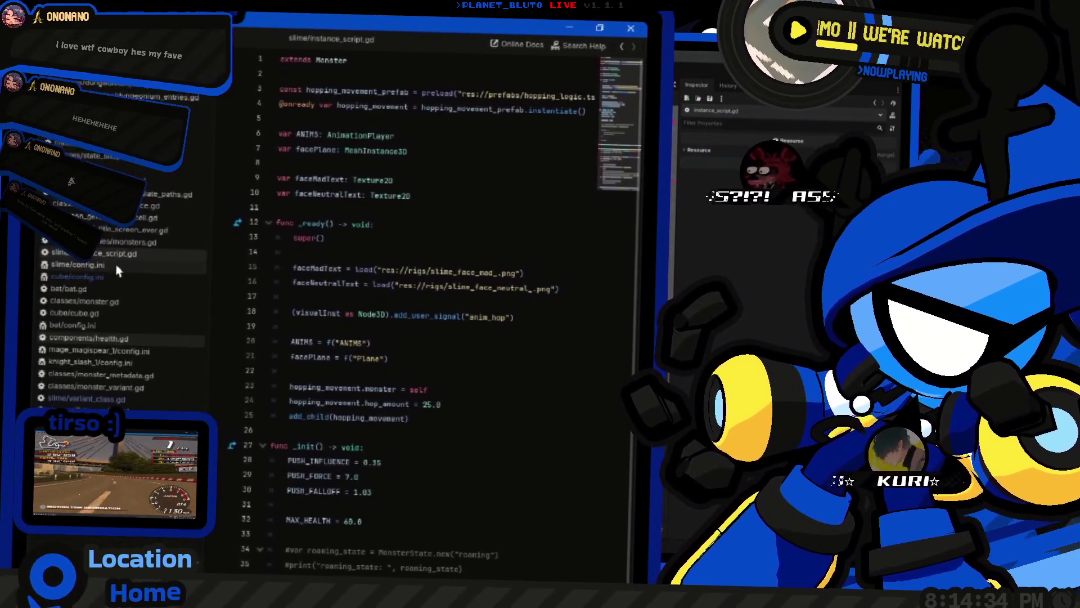
right_click(116, 272)
click(128, 281)
middle_click(77, 274)
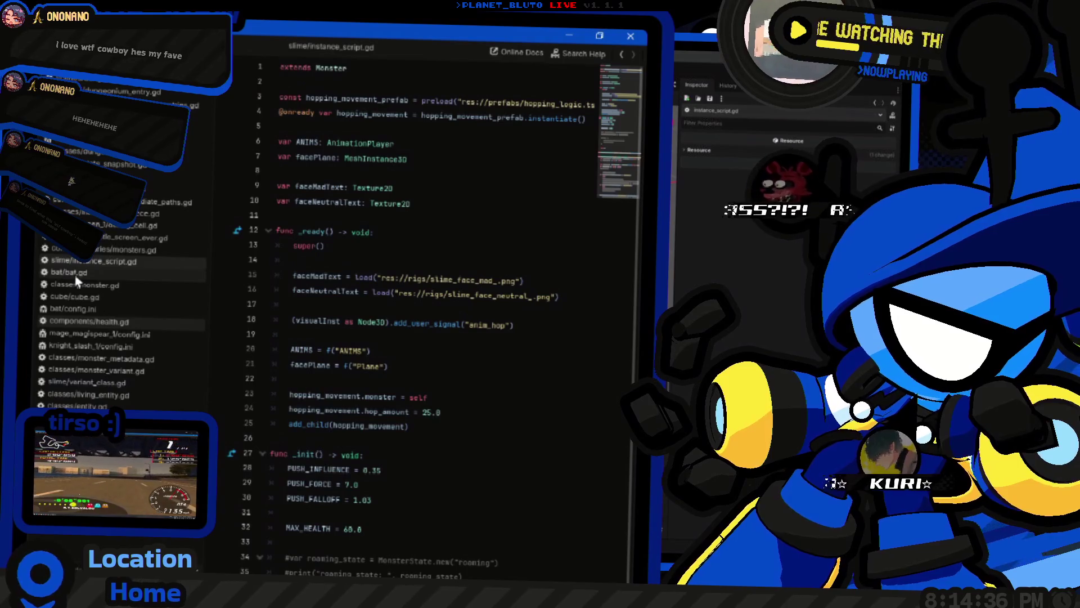
key(ctrl+F2)
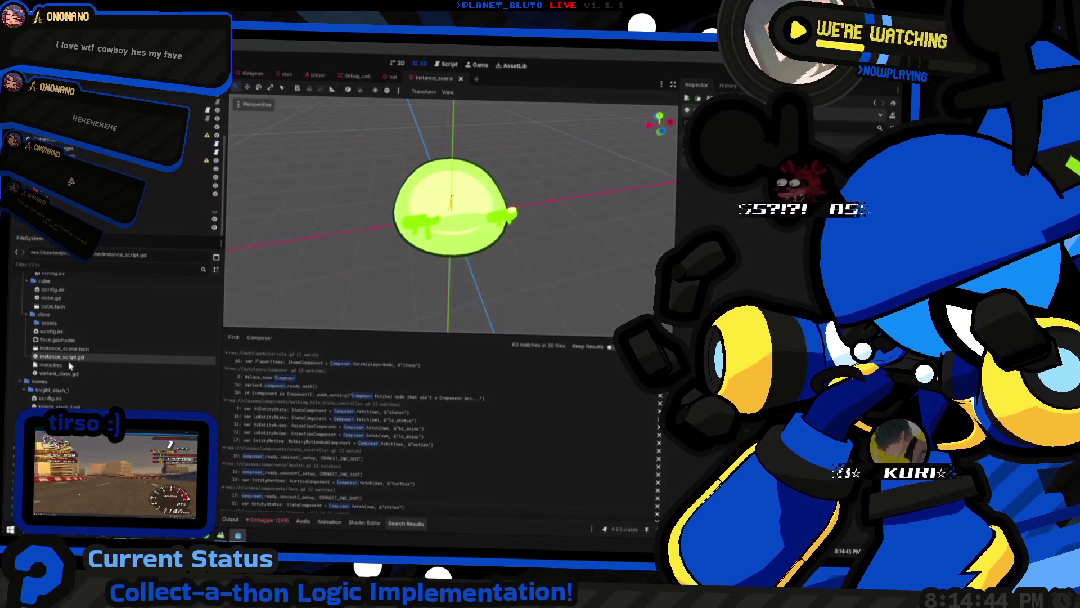
Check the Notion List of Things dashboard, then come back to Godot.
key(alt+Tab)
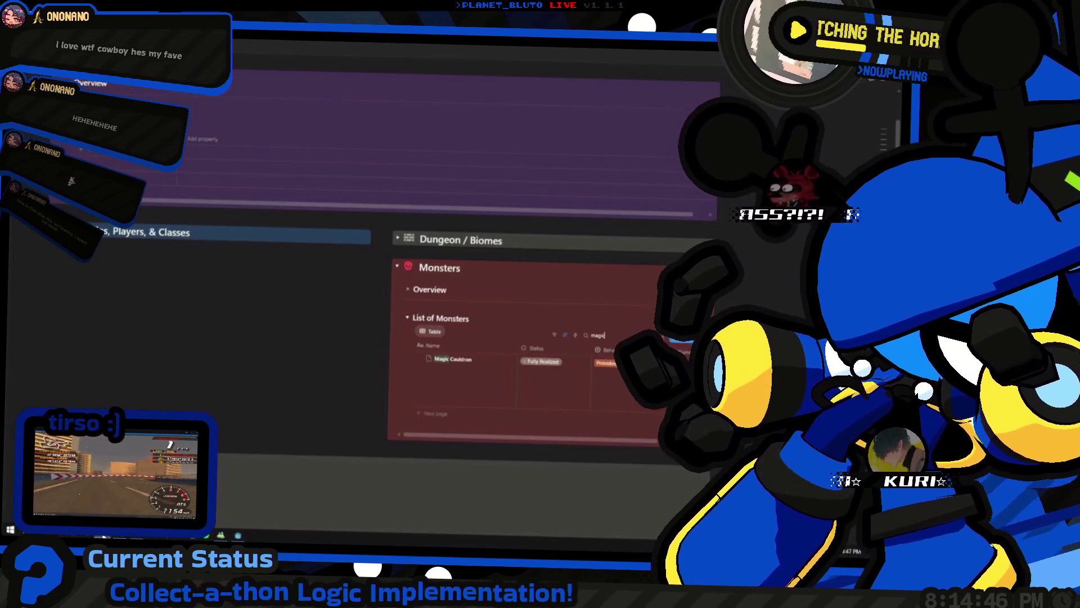
key(ctrl+Tab)
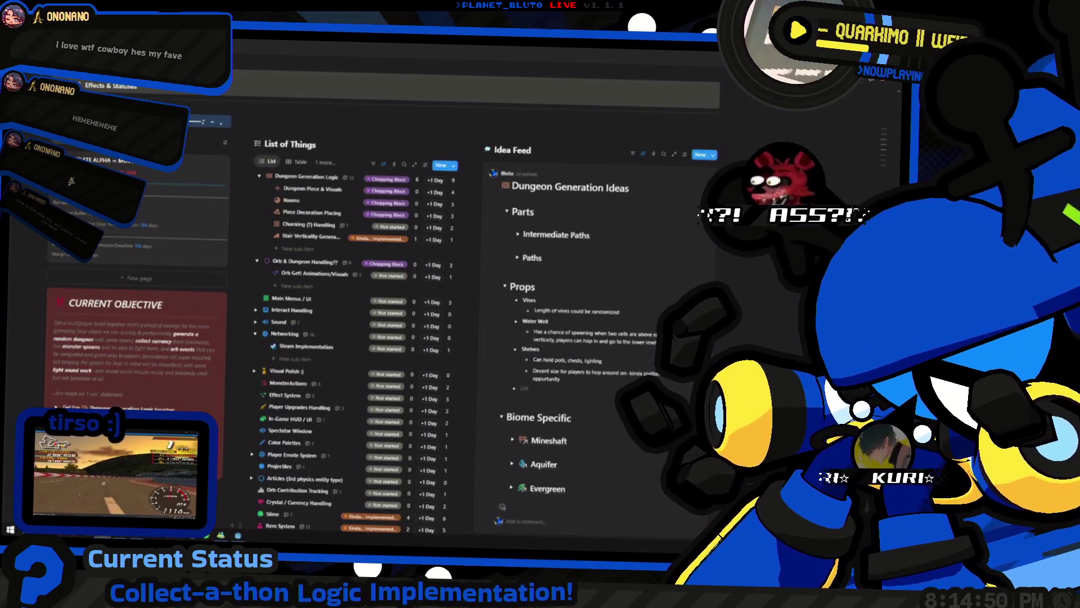
key(alt+Tab)
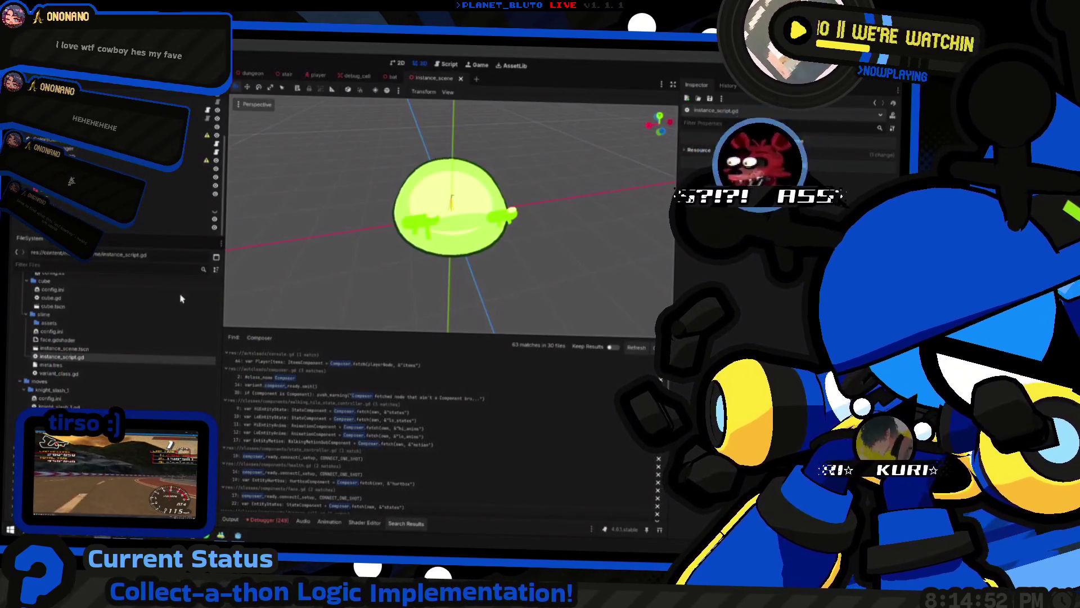
Inspect the slime's instance_script.gd and meta.tres Indexing entries, then switch to Notion.
scroll(121, 367, up, 5)
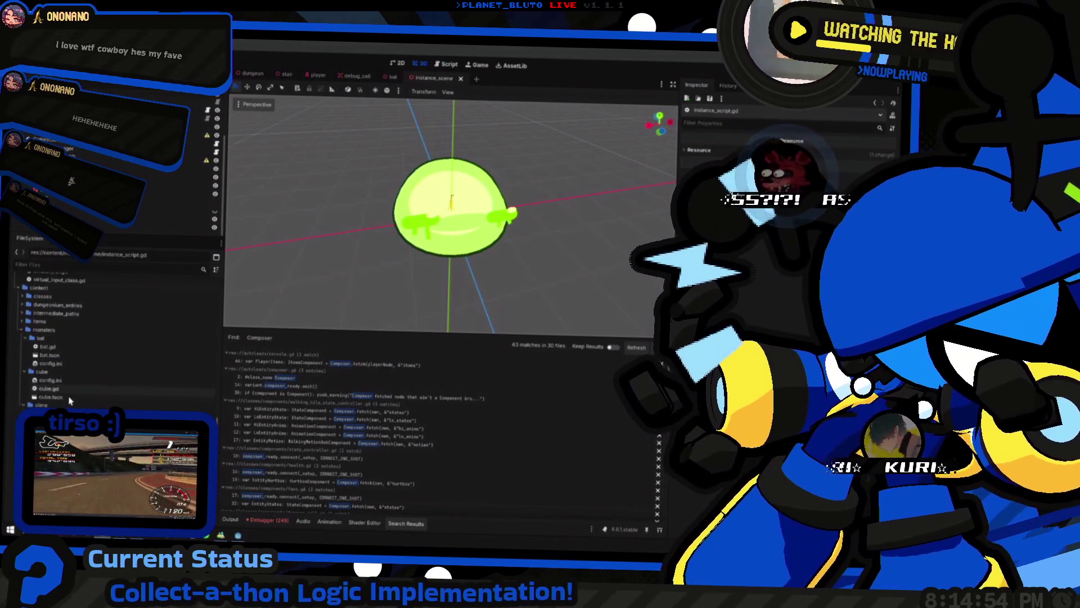
scroll(70, 400, down, 3)
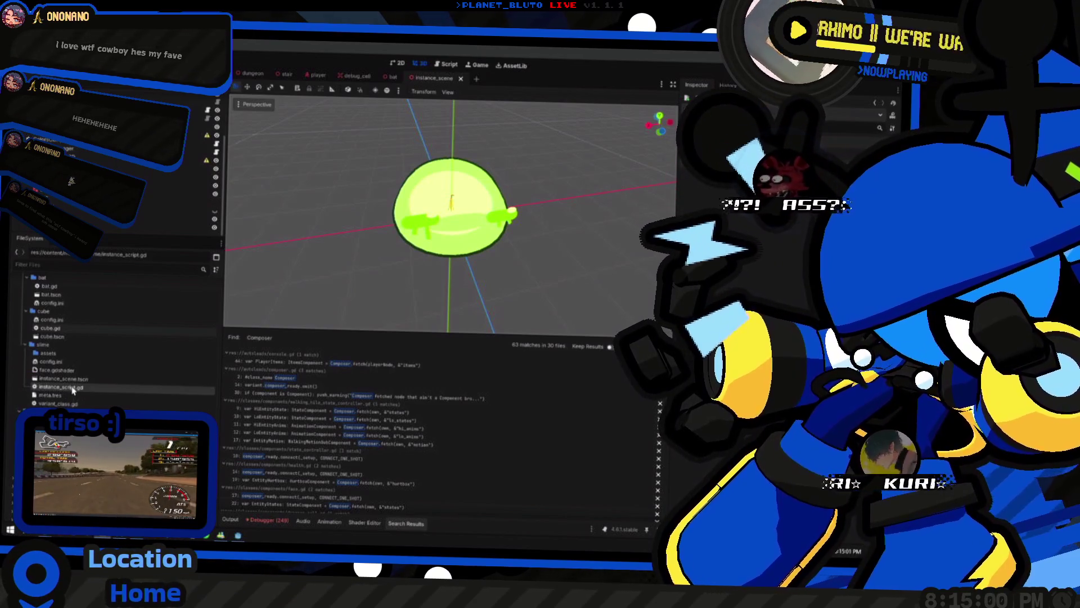
click(87, 388)
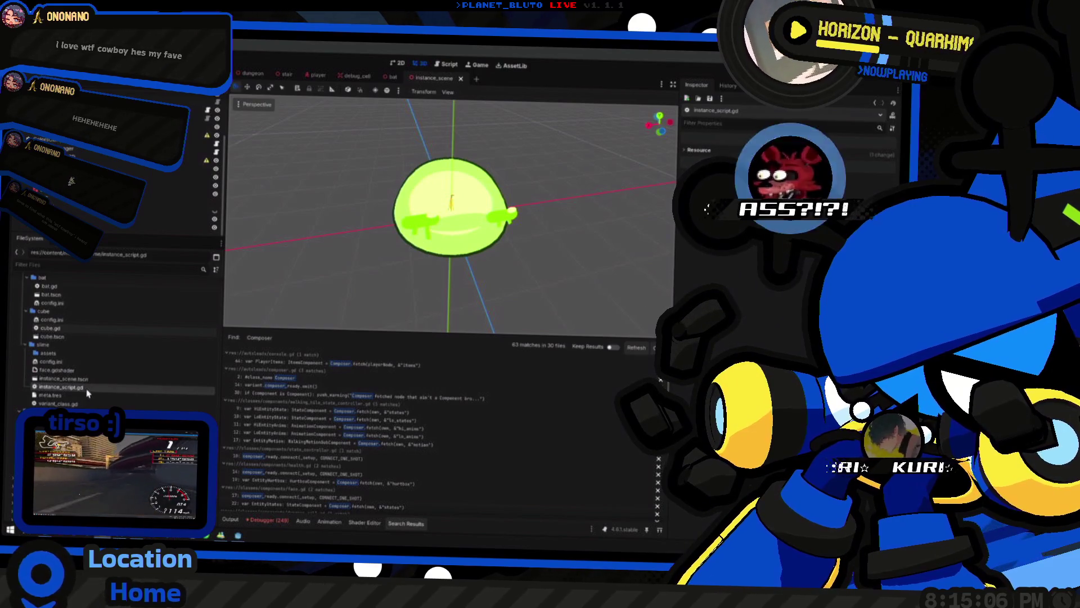
click(83, 396)
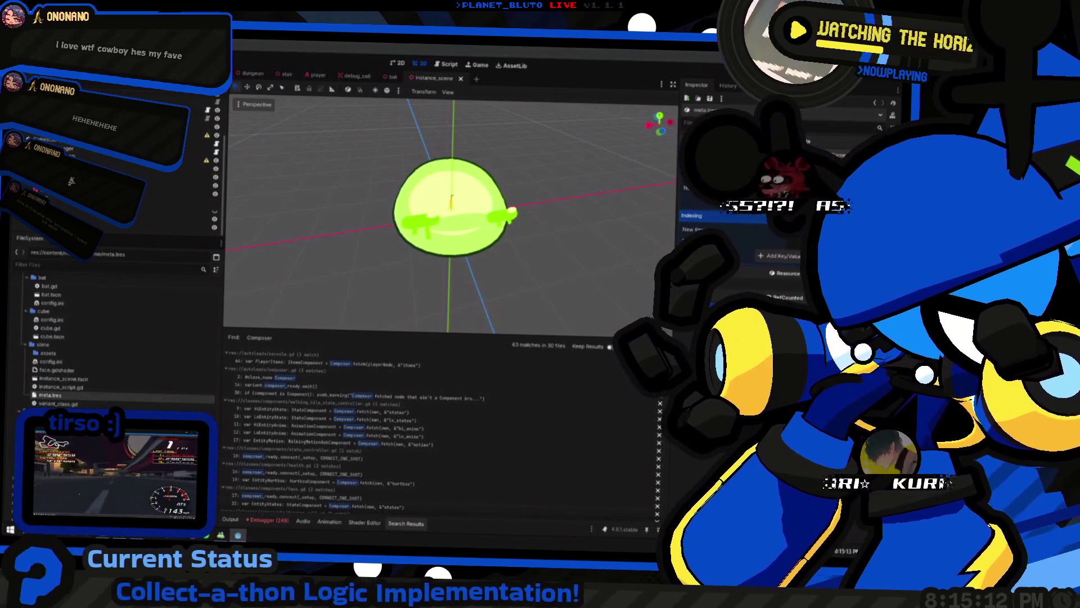
key(alt+Tab)
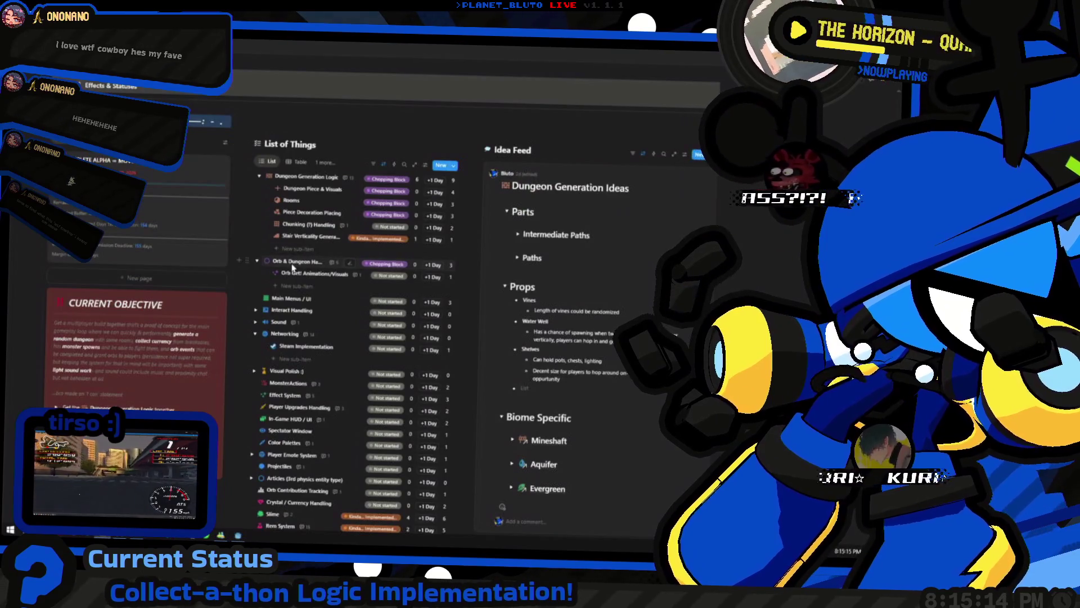
Retitle the 'Orb & Dungeon Handling??' task to 'Dungeonium & Orb Handling??' and close it.
click(292, 263)
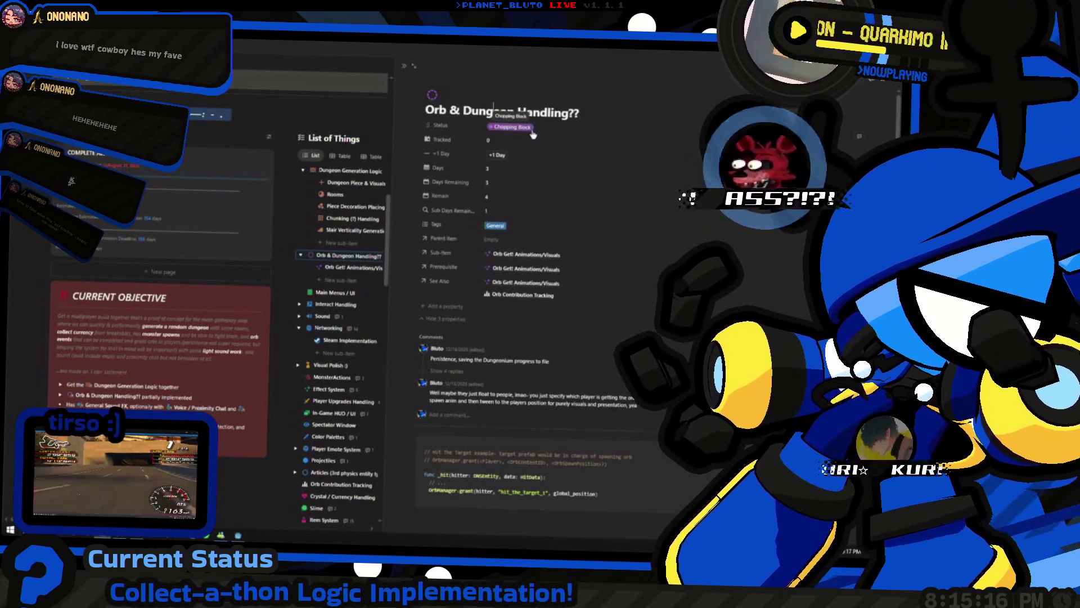
key(BackSpace)
key(BackSpace)
key(BackSpace)
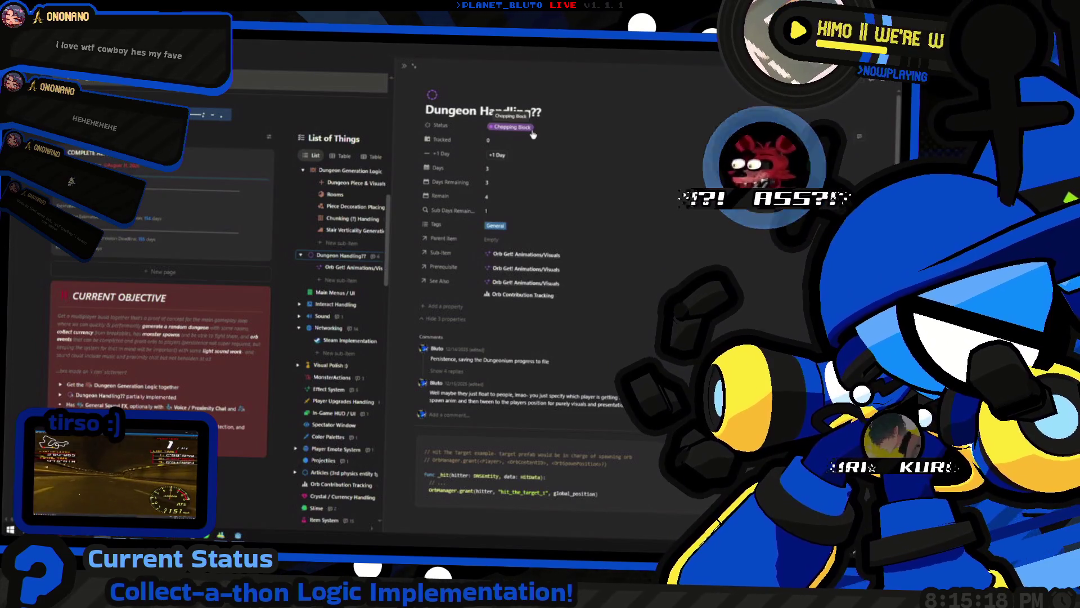
key(ctrl+z)
key(ctrl+shift+z)
key(ctrl+Right)
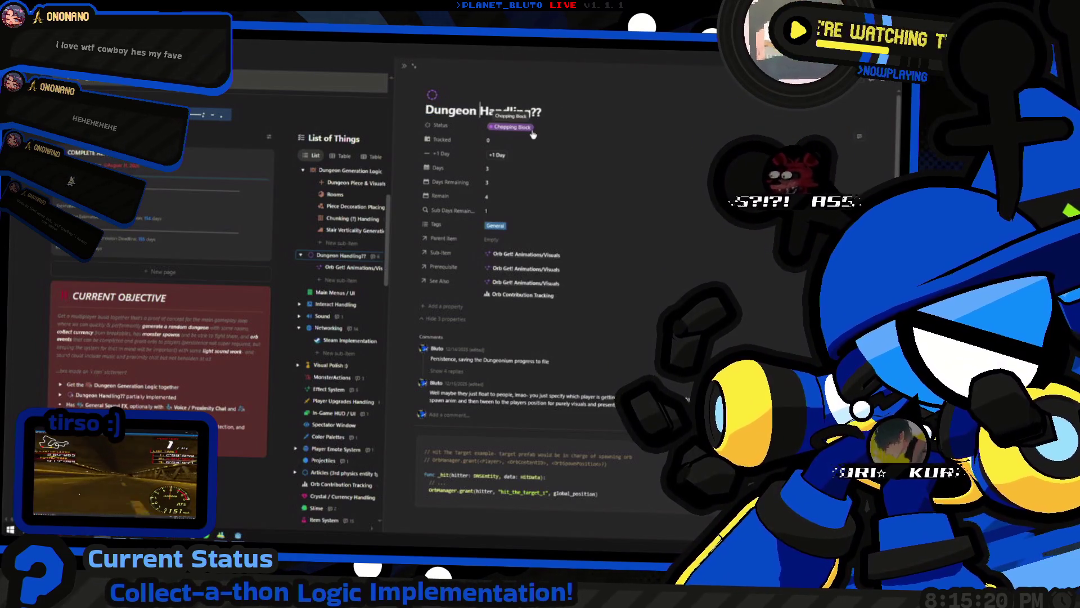
text(ium)
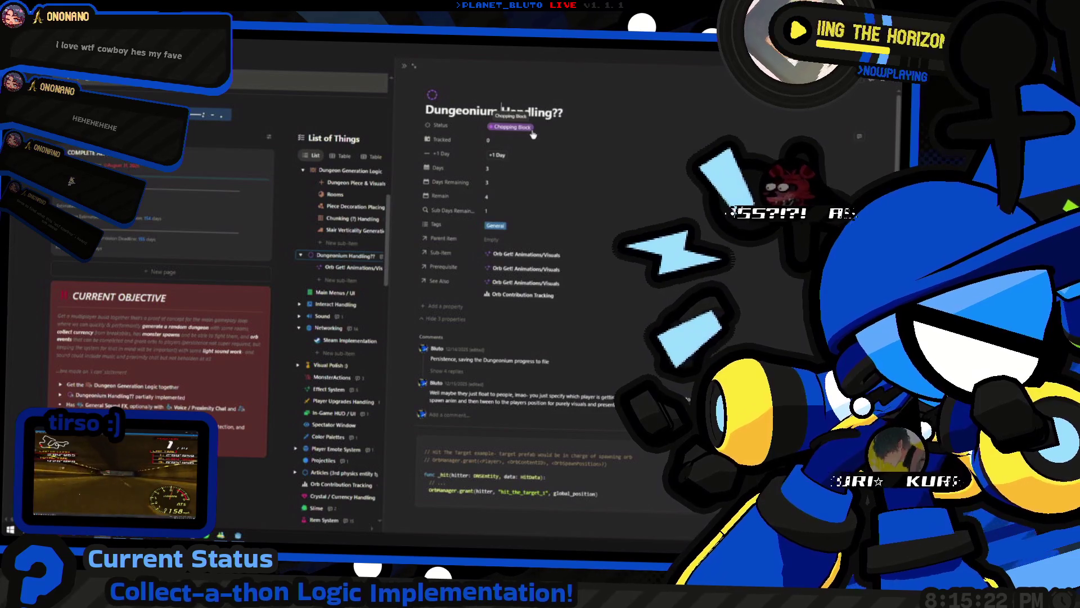
text( & Orb)
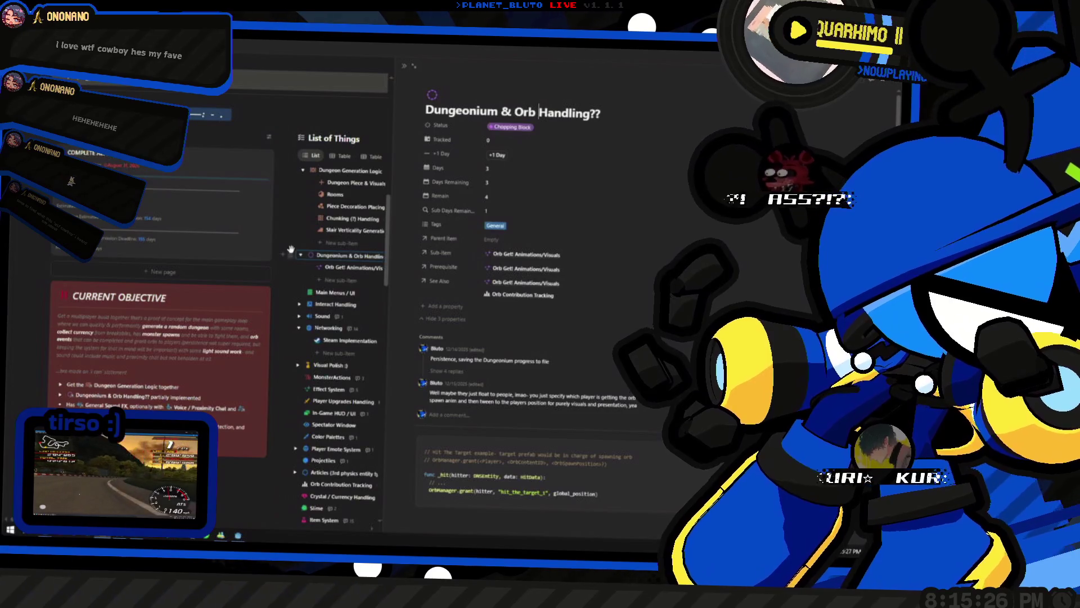
key(Escape)
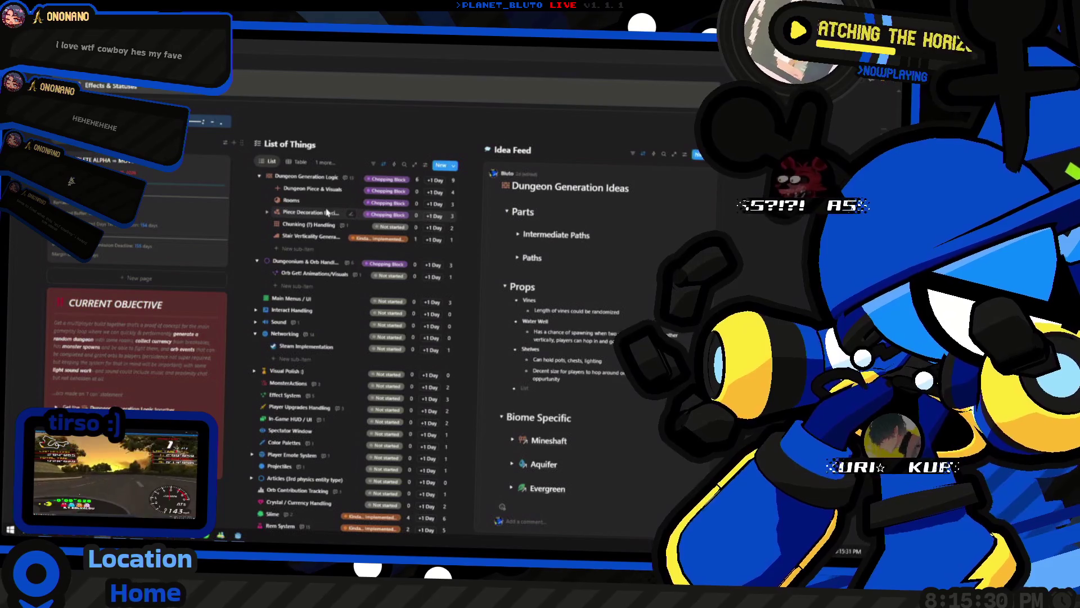
Back in Godot, select instance_scene.tscn in the slime folder for renaming.
key(alt+Tab)
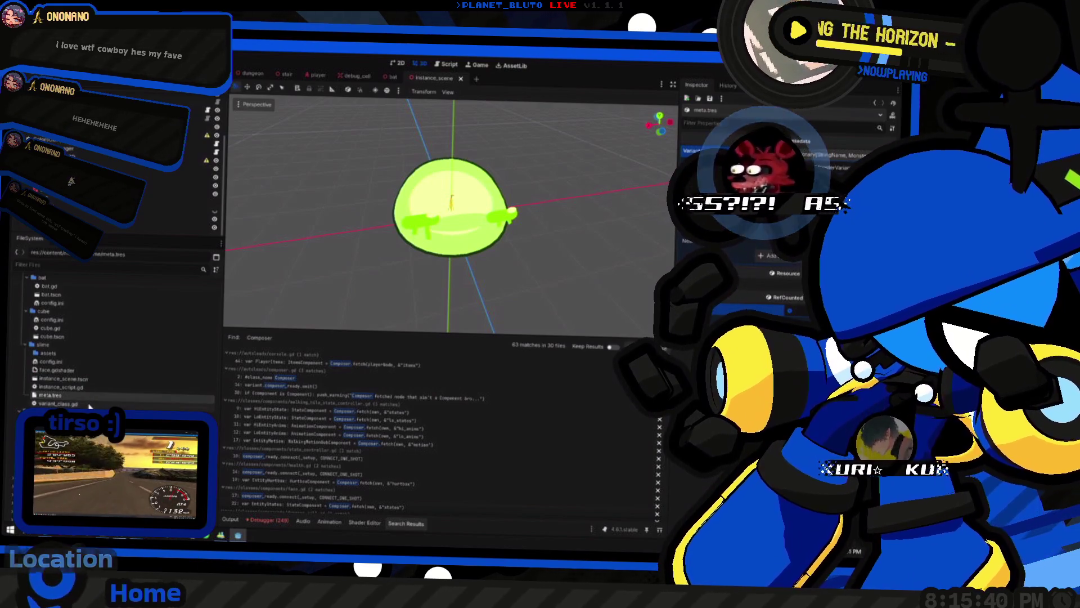
click(89, 404)
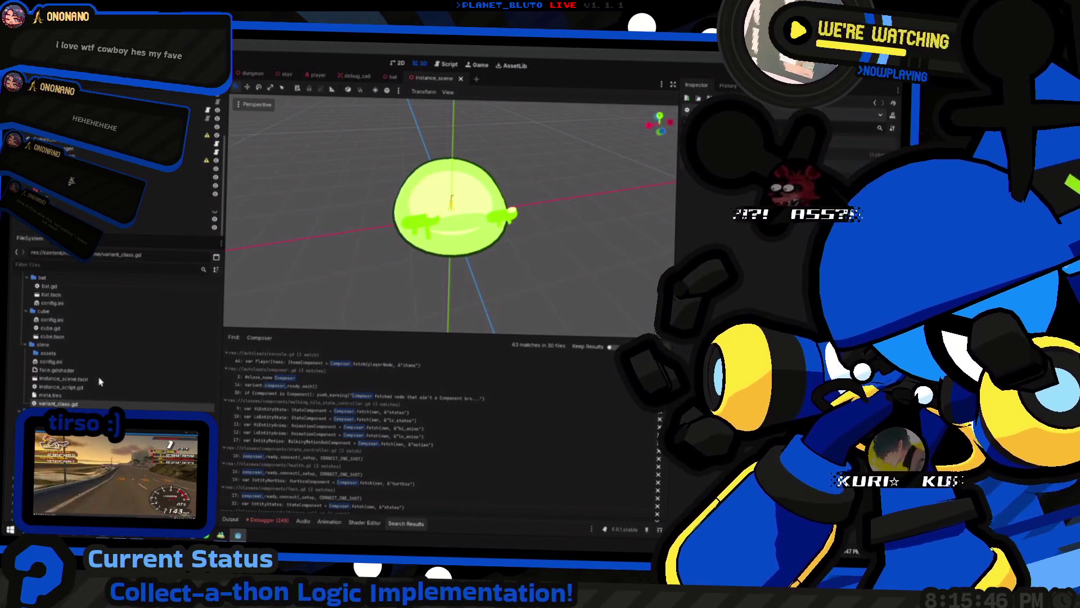
click(99, 380)
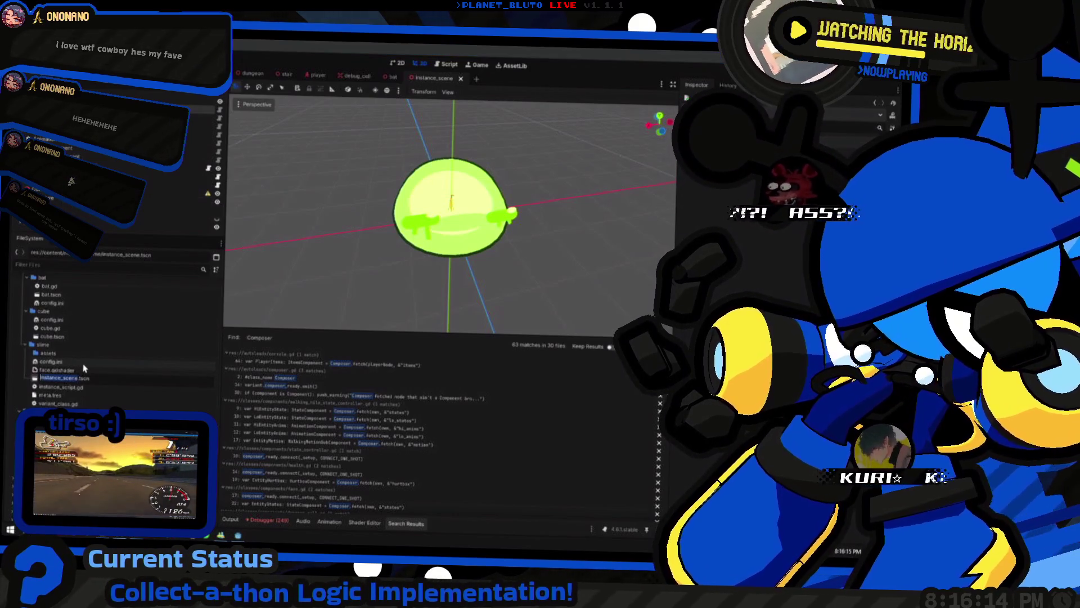
Rename the slime's scene file to prefab.tscn.
text(prefab)
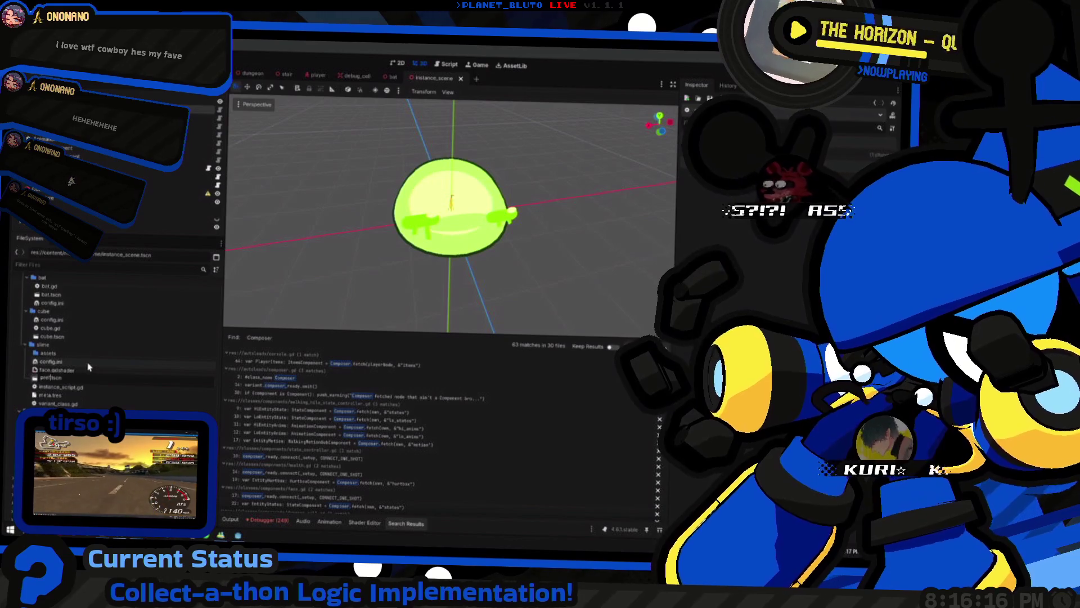
key(Return)
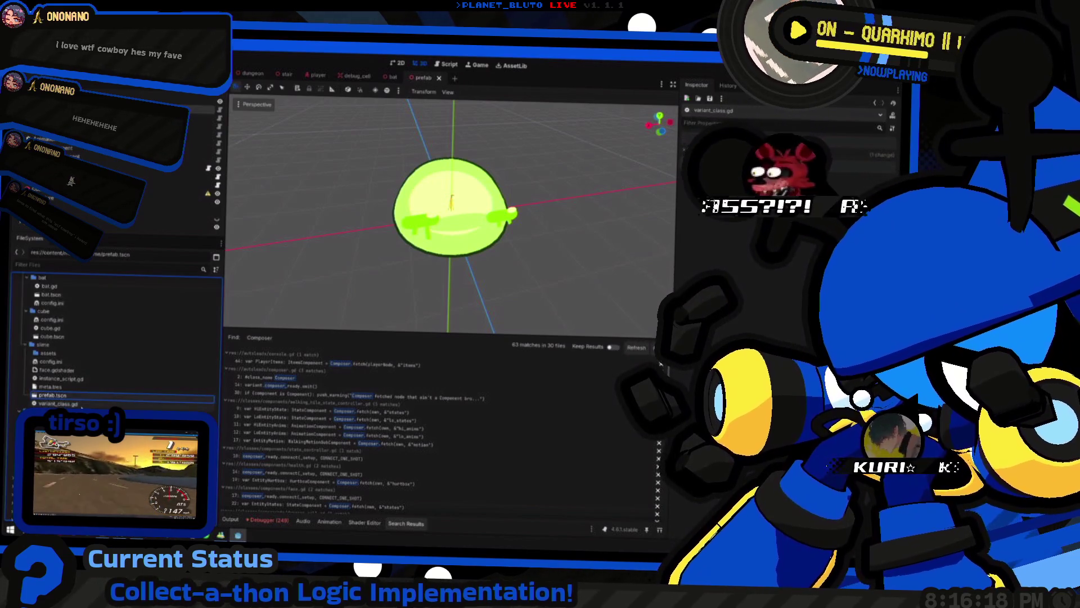
click(89, 380)
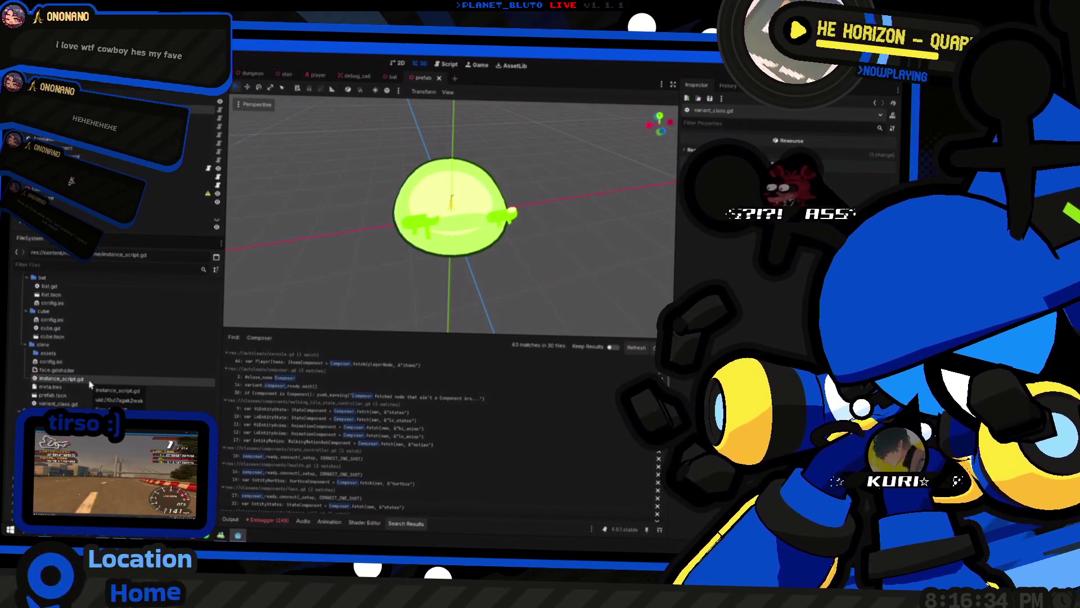
Try renaming instance_script.gd to script.gd, but keep the name instance_script.gd.
key(F2)
text(script.gd)
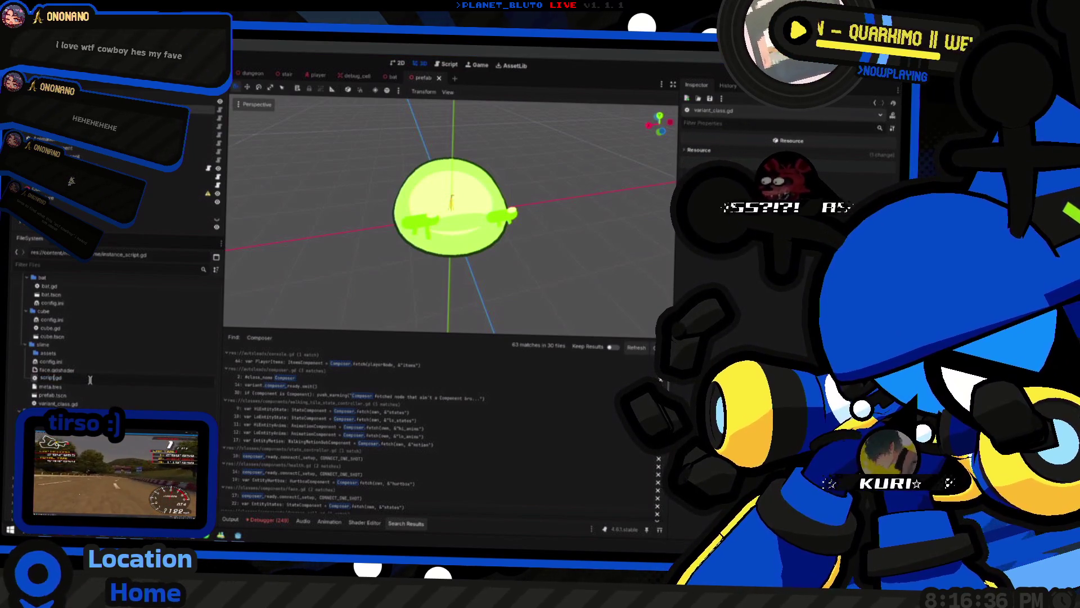
key(ctrl+a)
key(BackSpace)
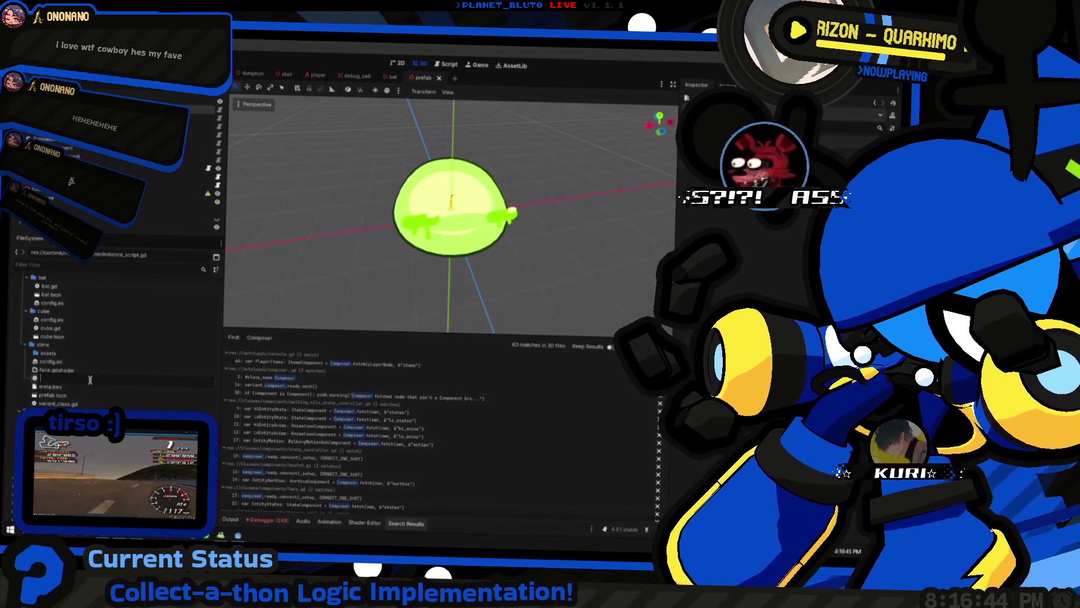
key(ctrl+z)
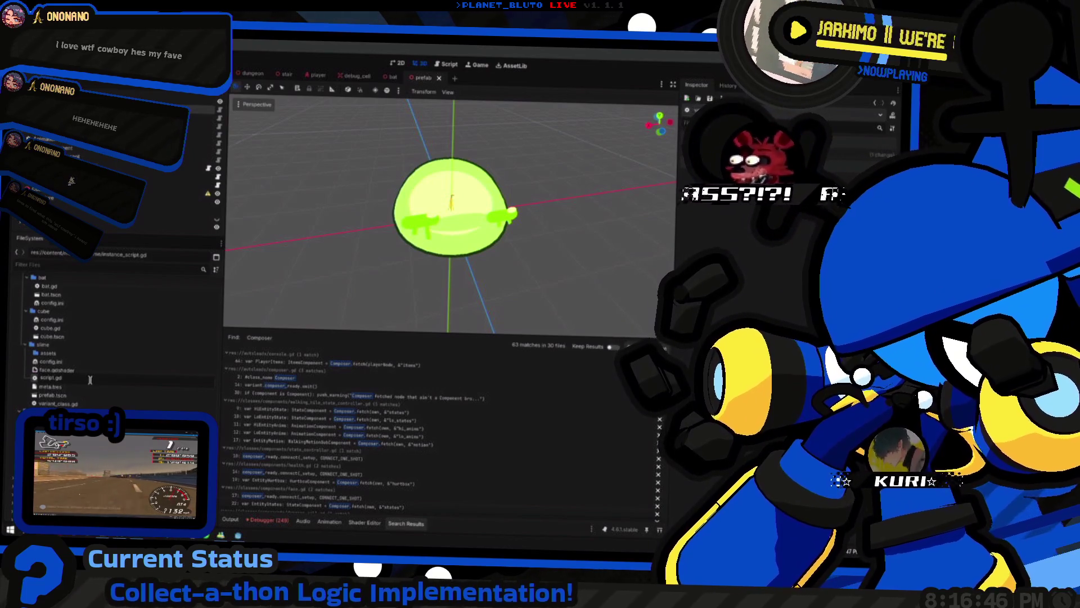
text(instance_)
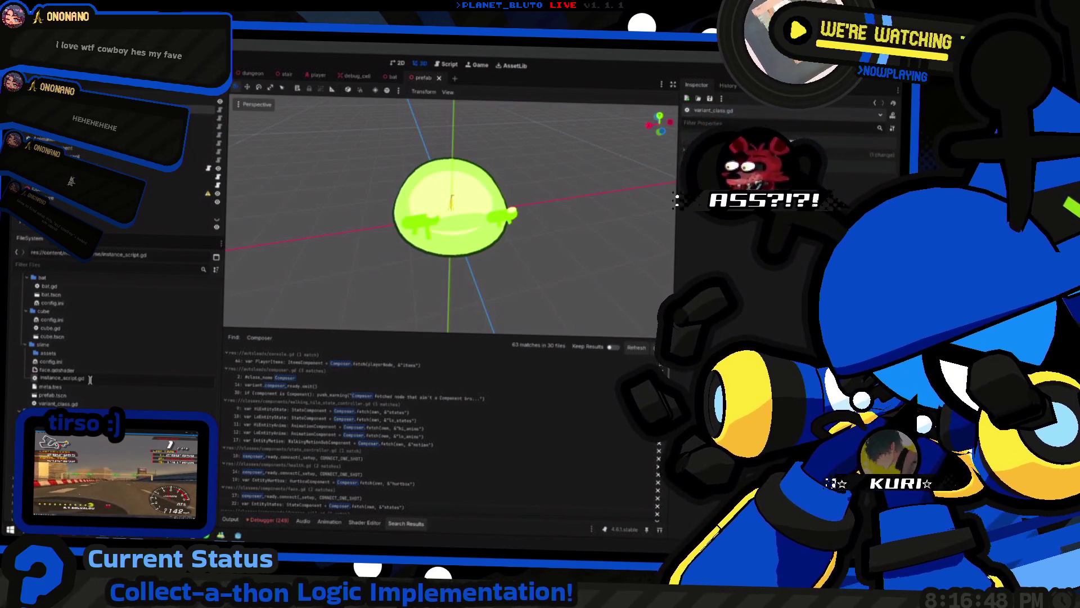
key(Return)
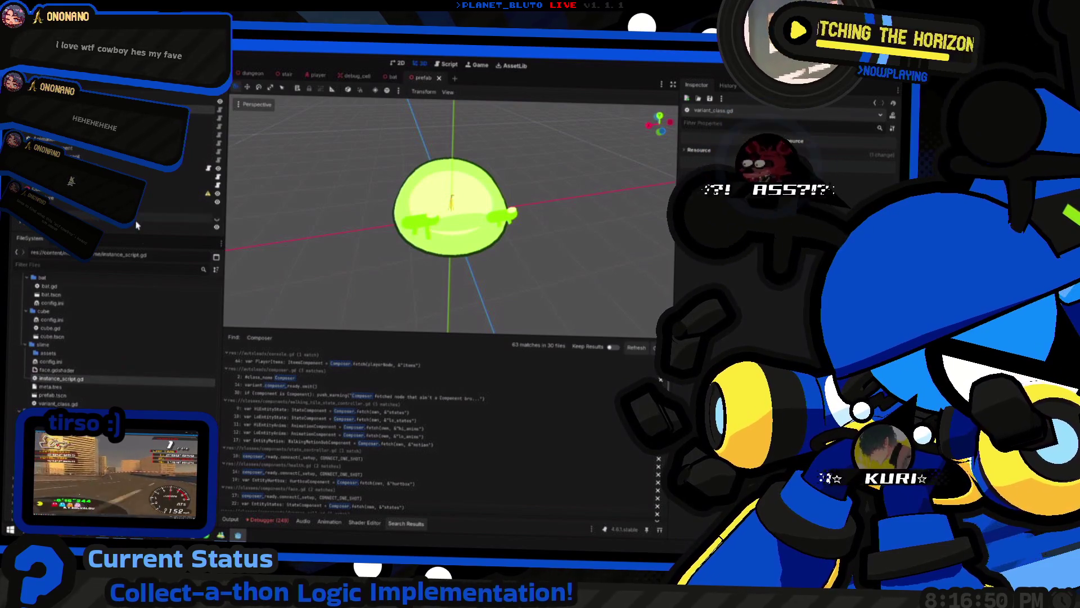
click(71, 180)
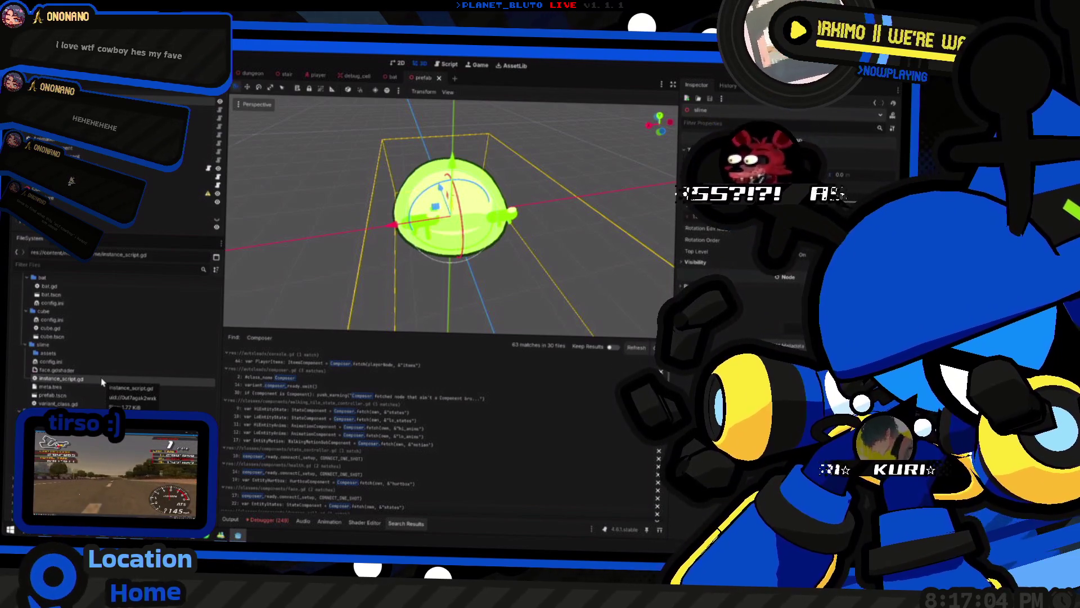
Rename instance_script.gd in the slime folder to script.gd with F2.
click(58, 396)
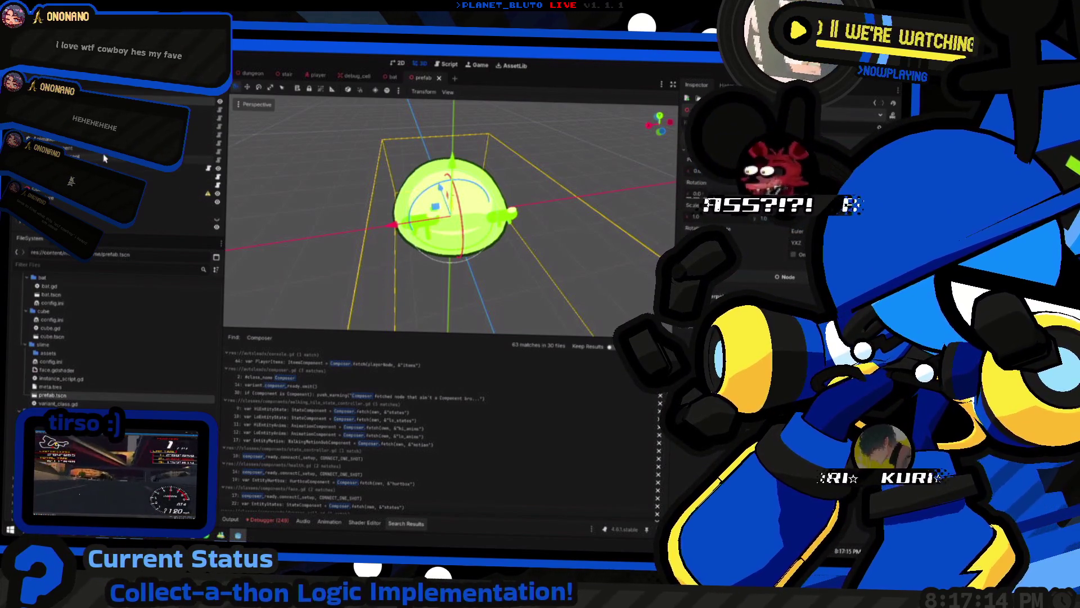
click(61, 380)
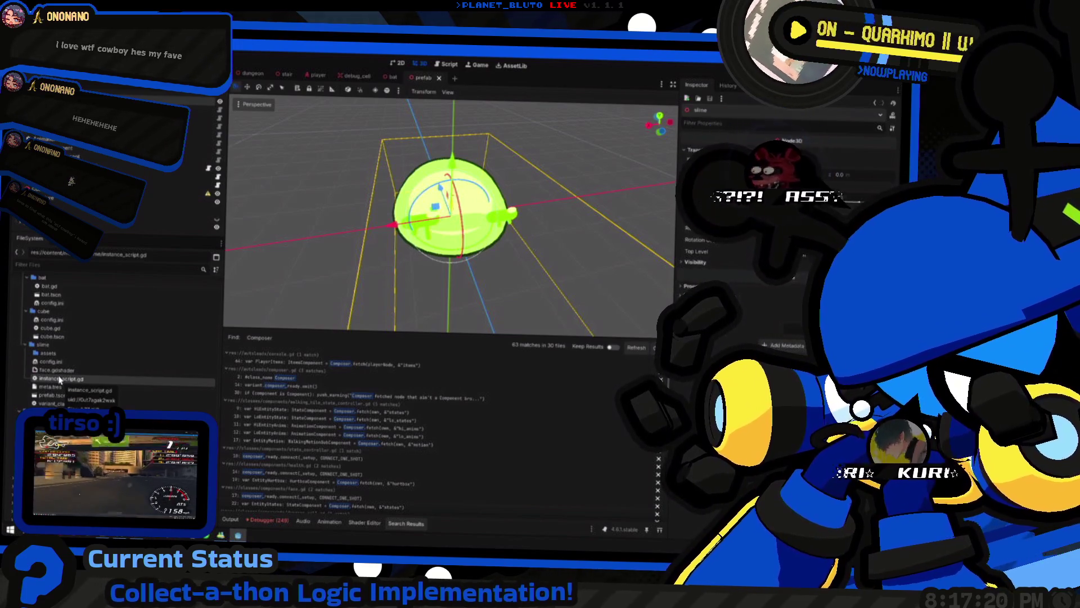
key(F2)
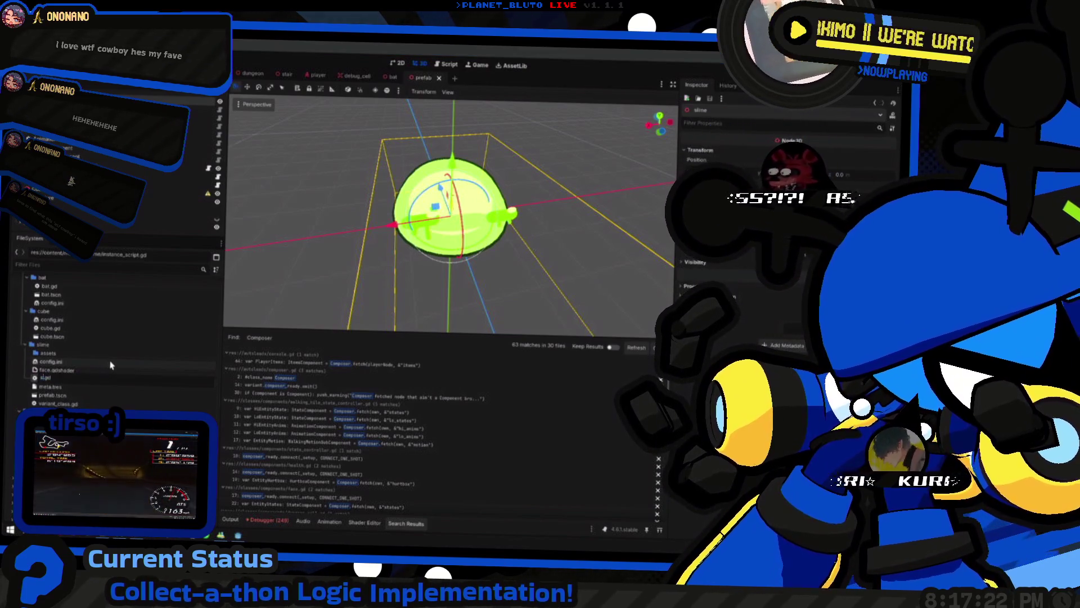
text(script)
key(Return)
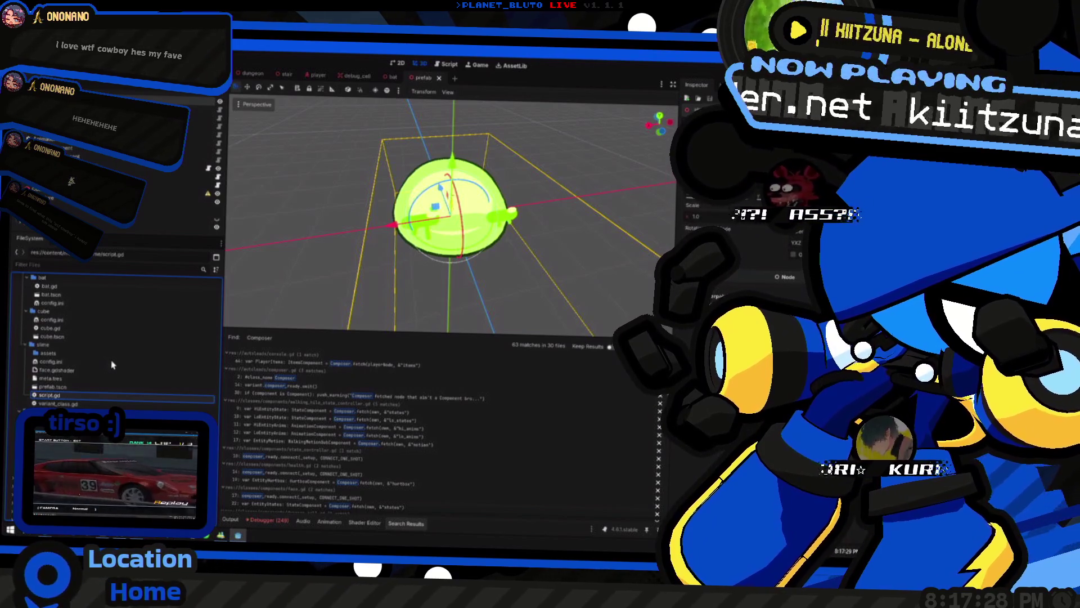
click(85, 371)
click(56, 362)
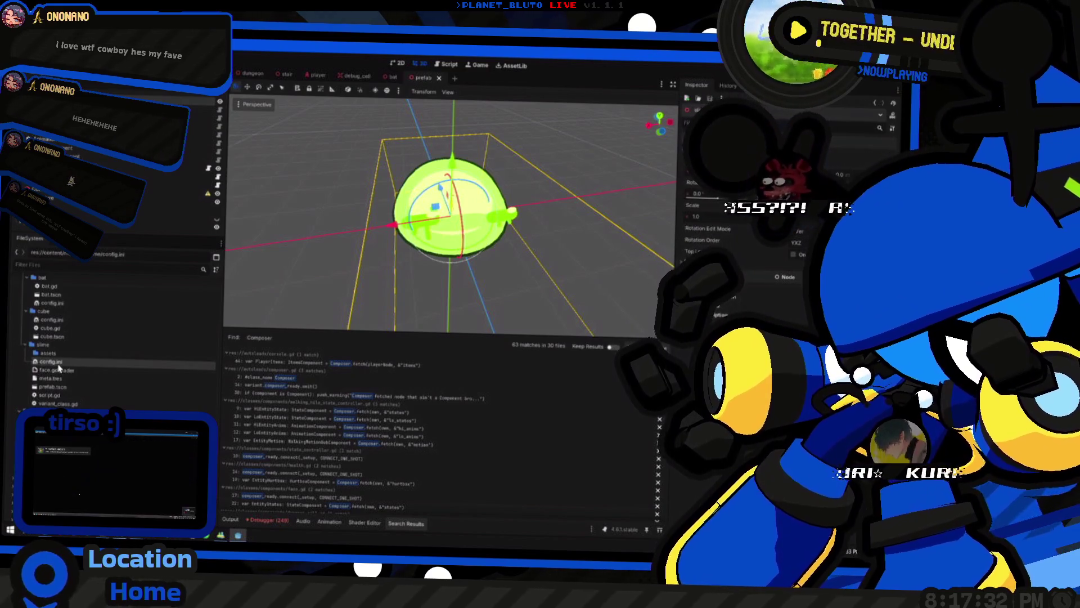
Rename config.ini to zconfig.ini by prefixing a 'z' to its name.
click(58, 363)
key(Home)
text(z)
key(Return)
Move face.gdshader into the slime assets folder, confirming the move.
drag(56, 362, 69, 356)
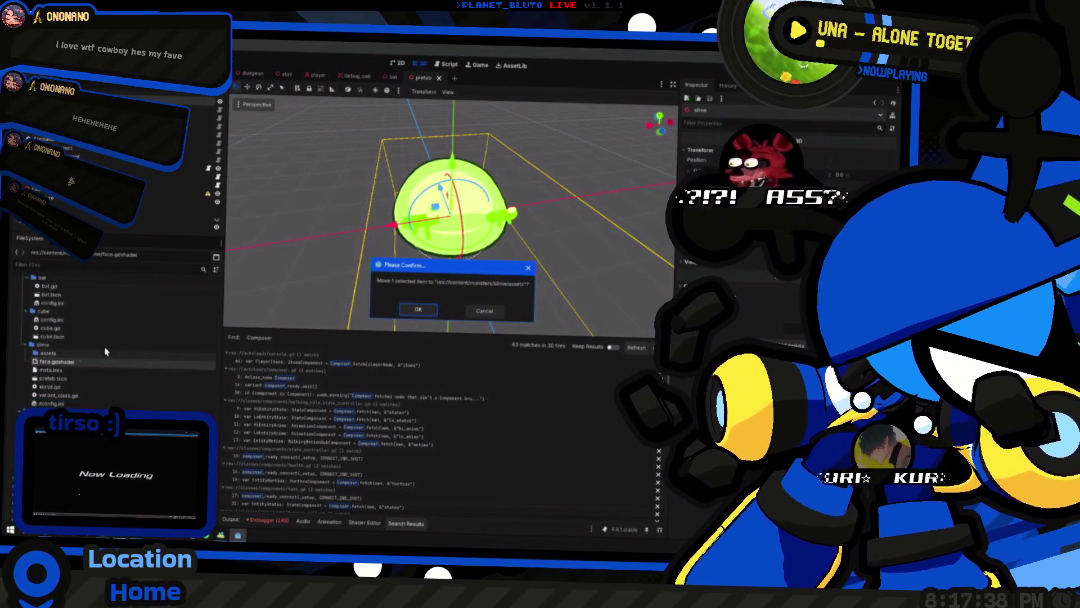
click(405, 309)
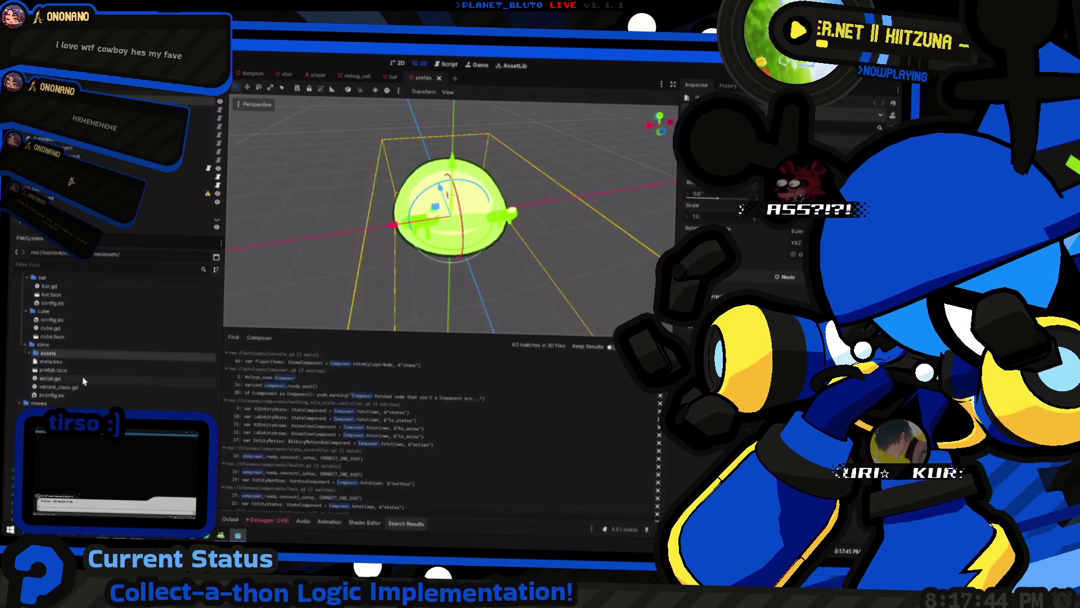
click(77, 396)
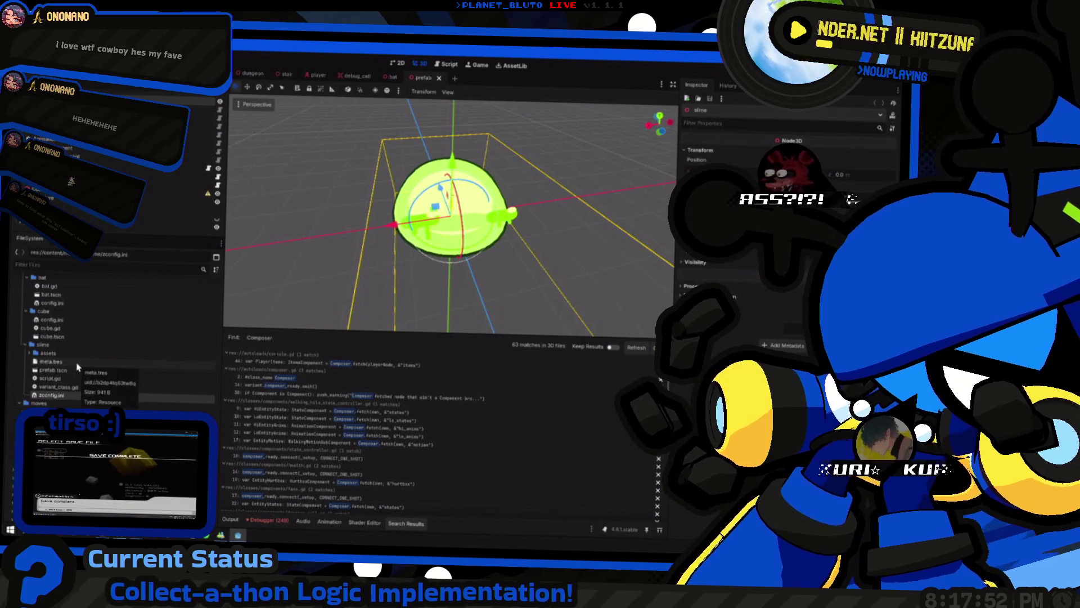
click(74, 379)
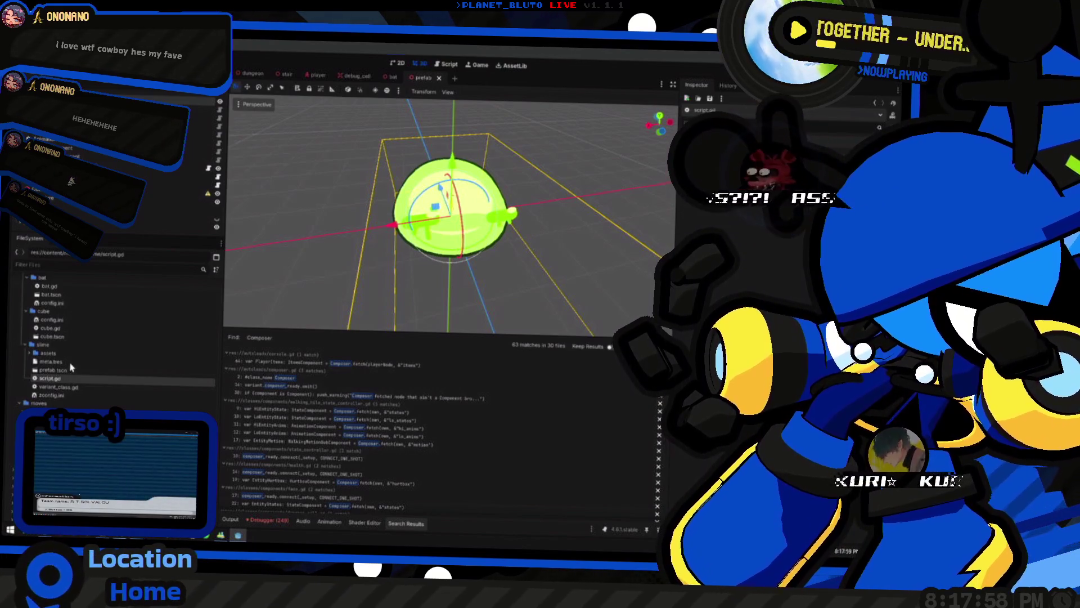
click(71, 365)
right_click(409, 79)
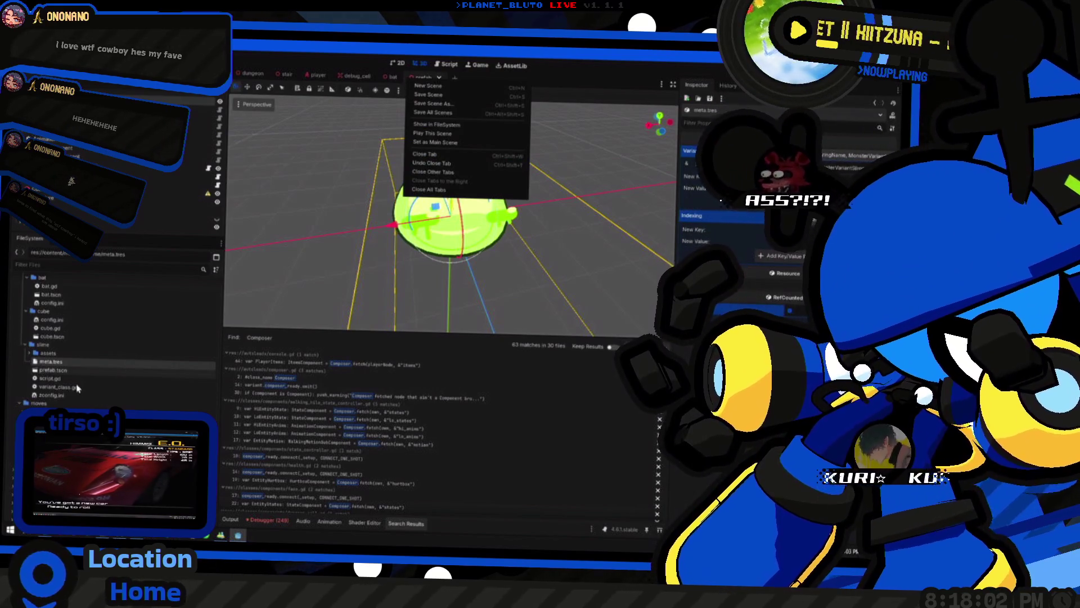
click(68, 384)
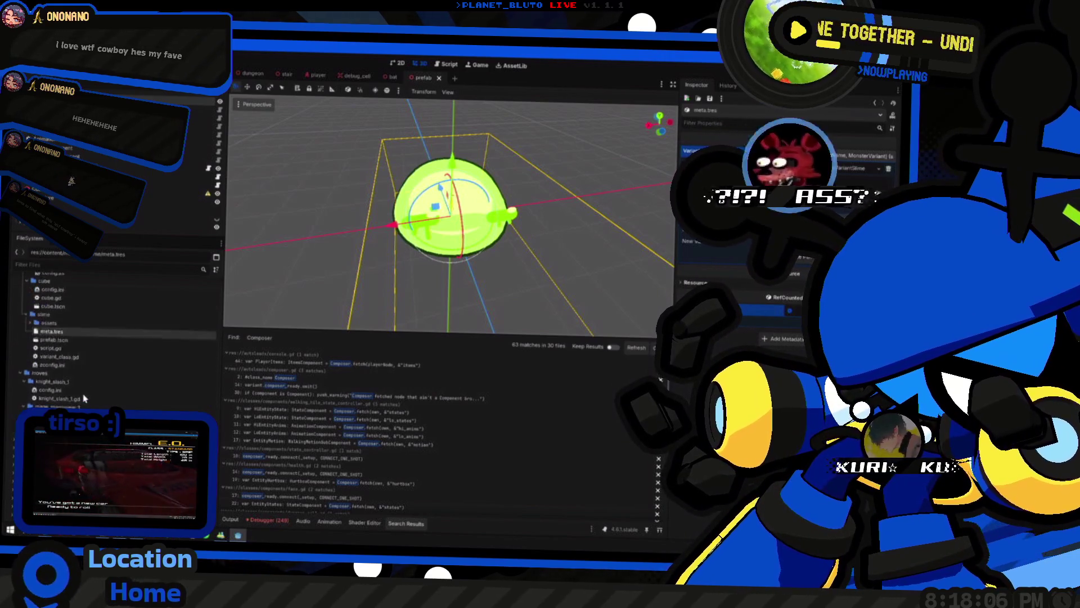
click(81, 395)
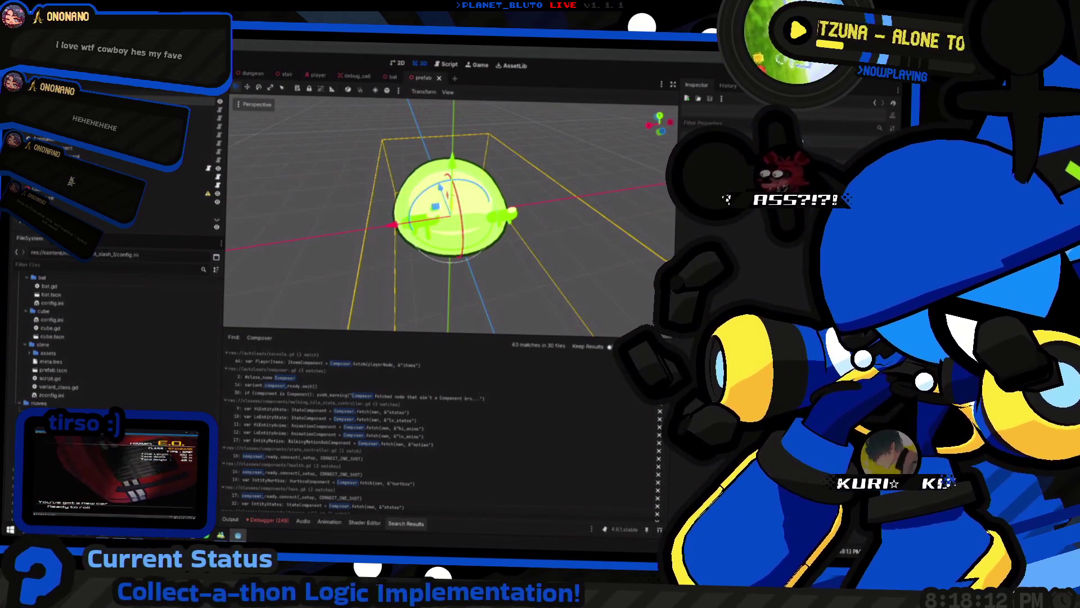
click(71, 181)
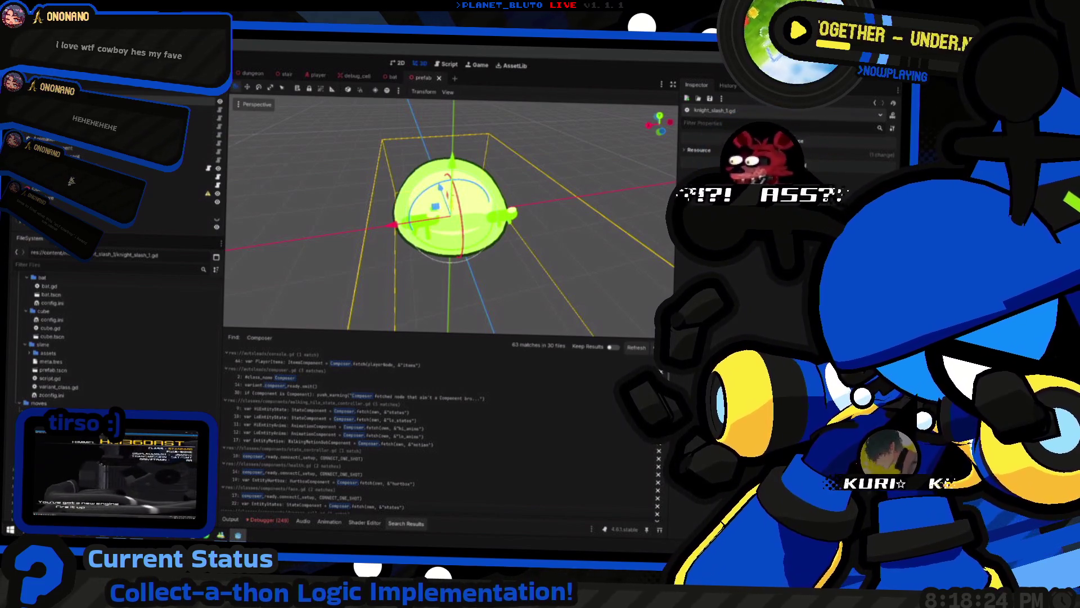
key(ctrl+F3)
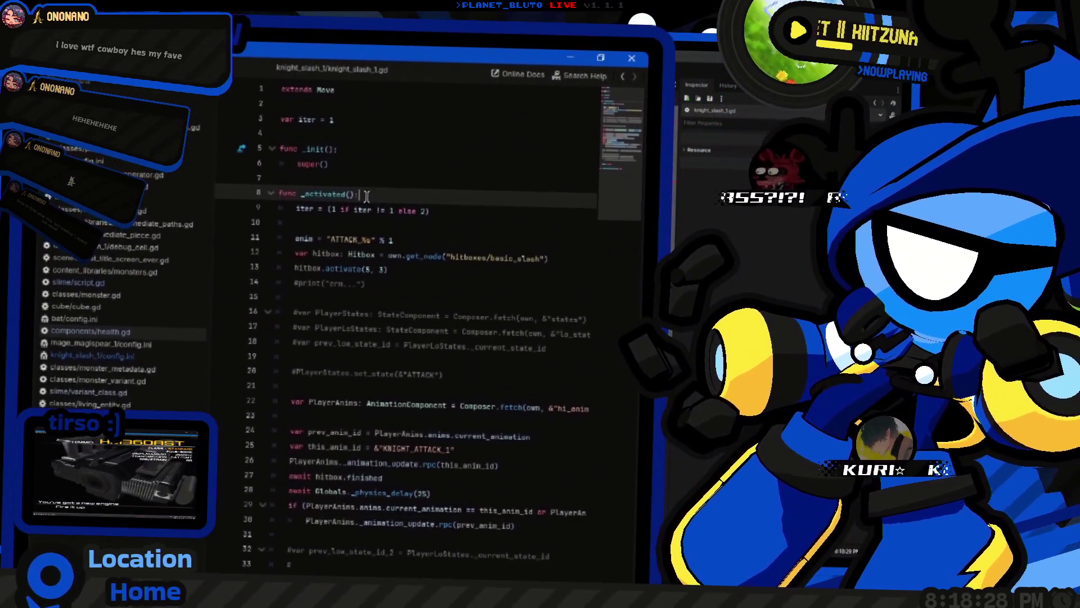
click(346, 162)
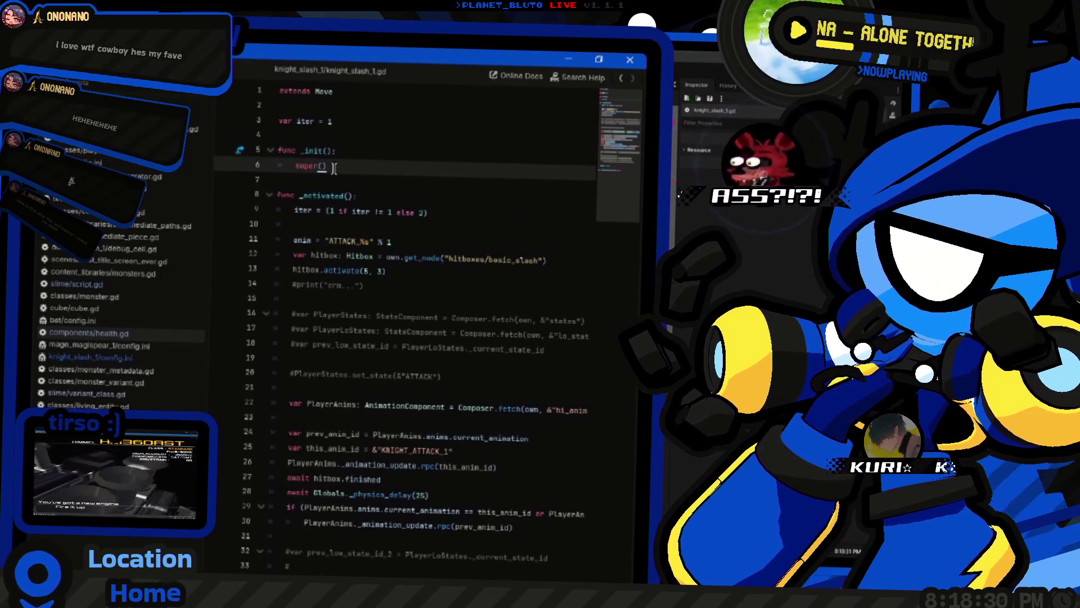
key(ctrl+F2)
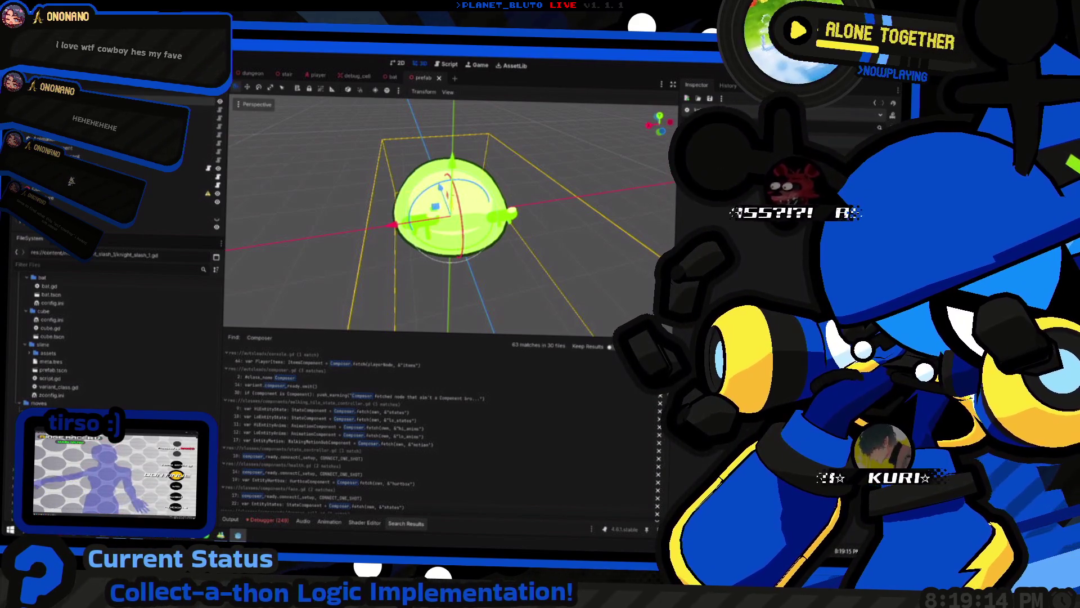
Scroll through the FileSystem dock to browse the project's folders.
scroll(113, 337, up, 2)
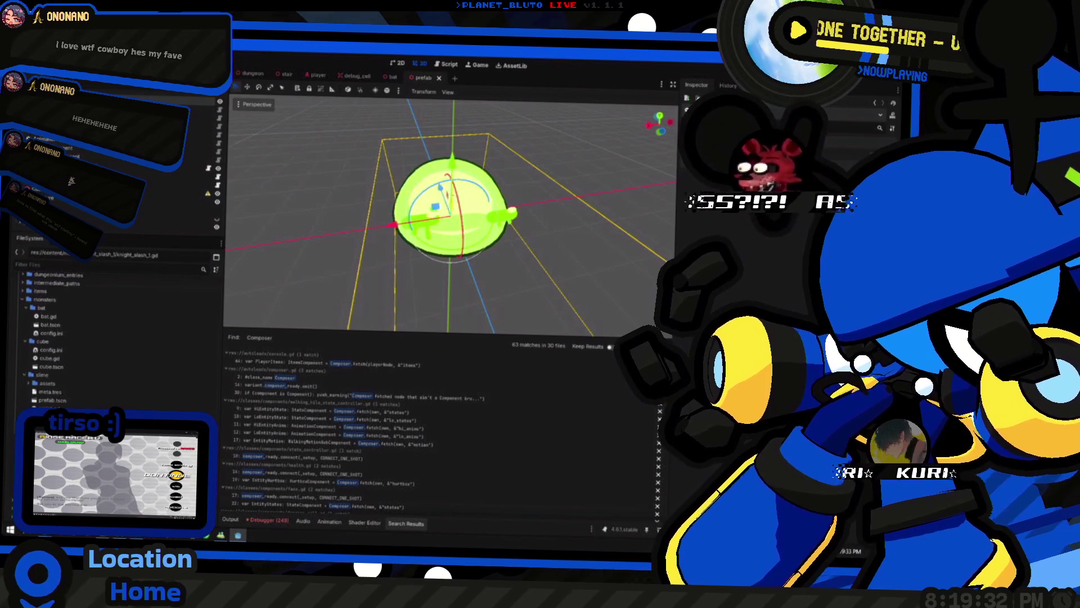
scroll(112, 337, down, 2)
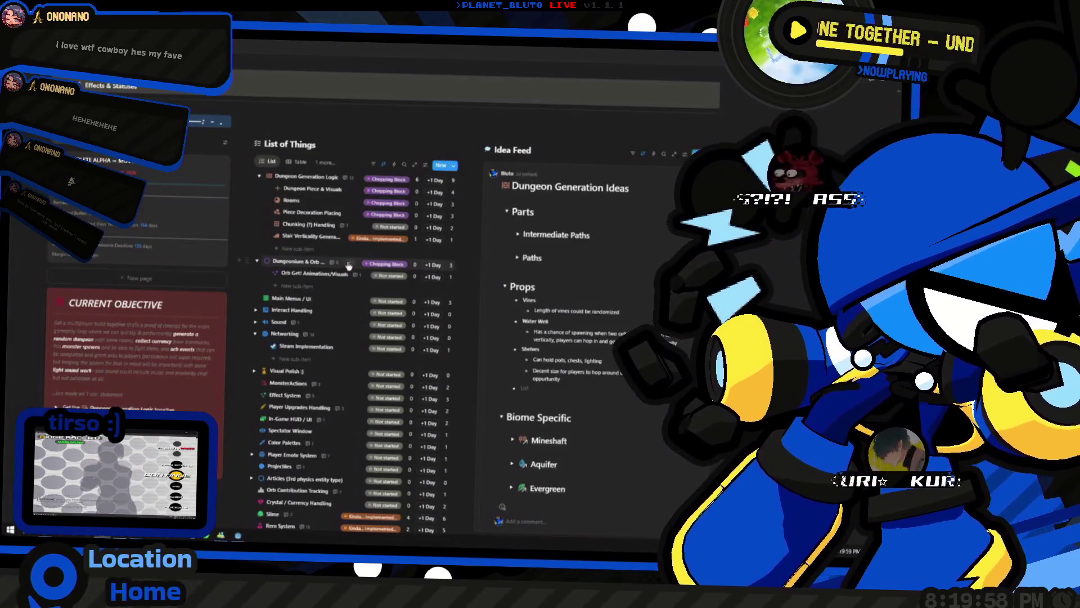
scroll(304, 264, up, 1)
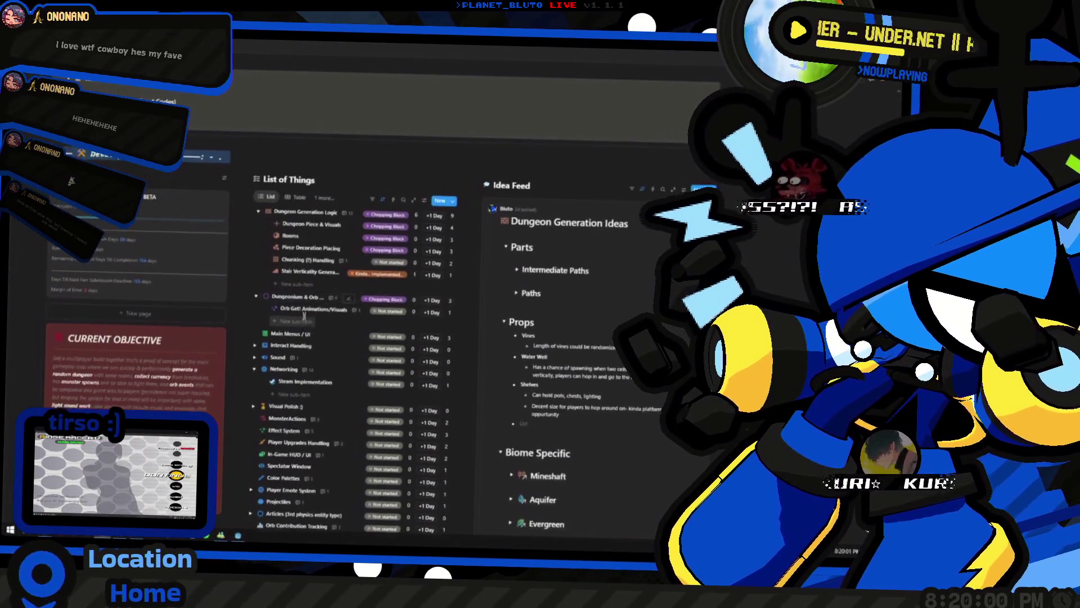
Collapse the two task groups and add a new task titled 'ContentLibrary Rework'.
click(256, 323)
click(257, 238)
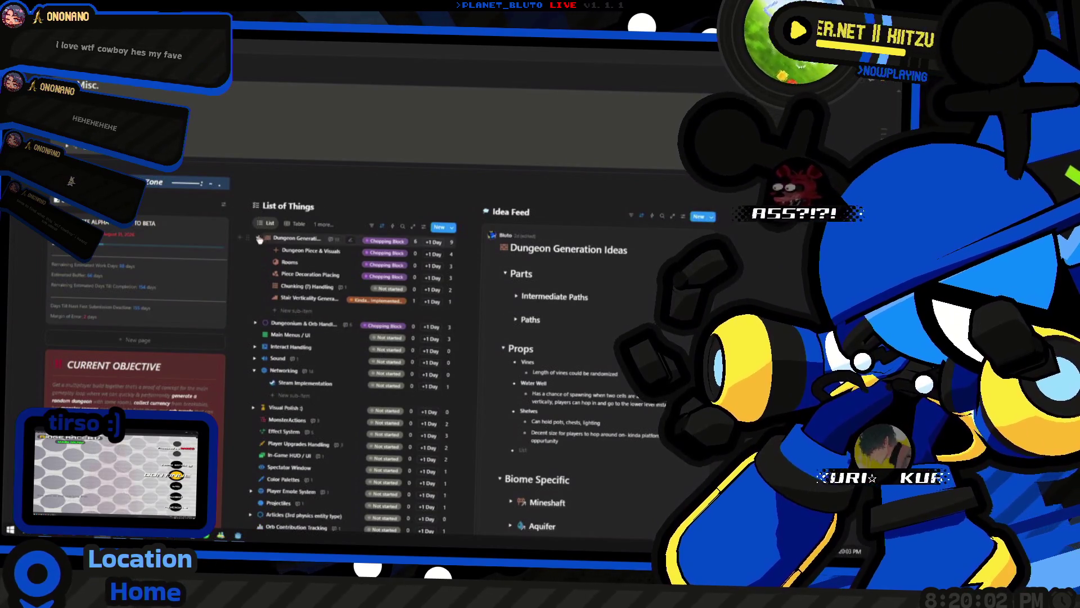
click(440, 227)
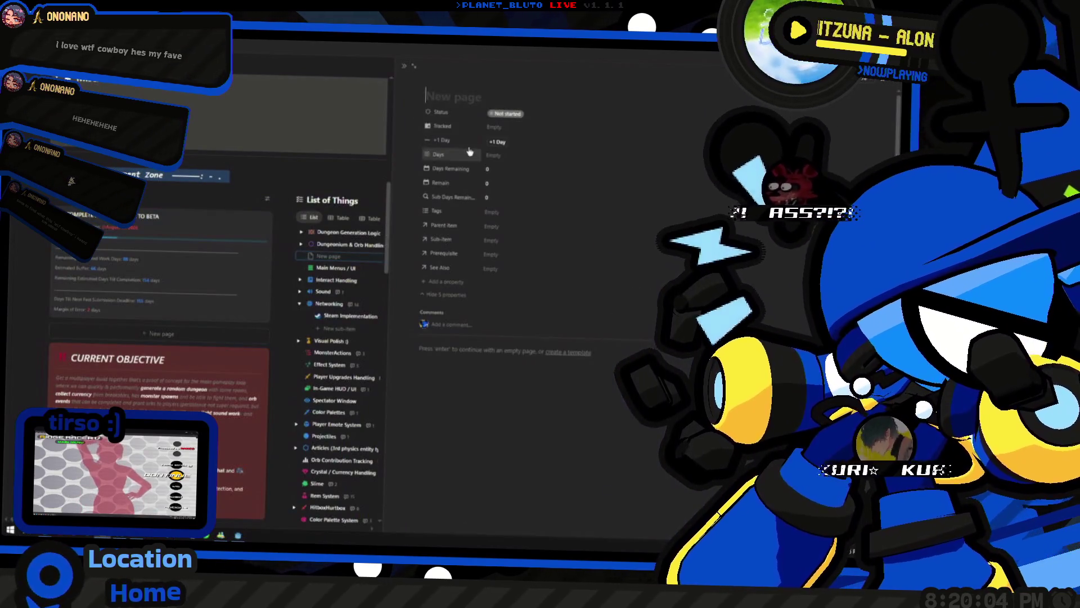
text(c)
key(BackSpace)
text(ContentLibrary Re)
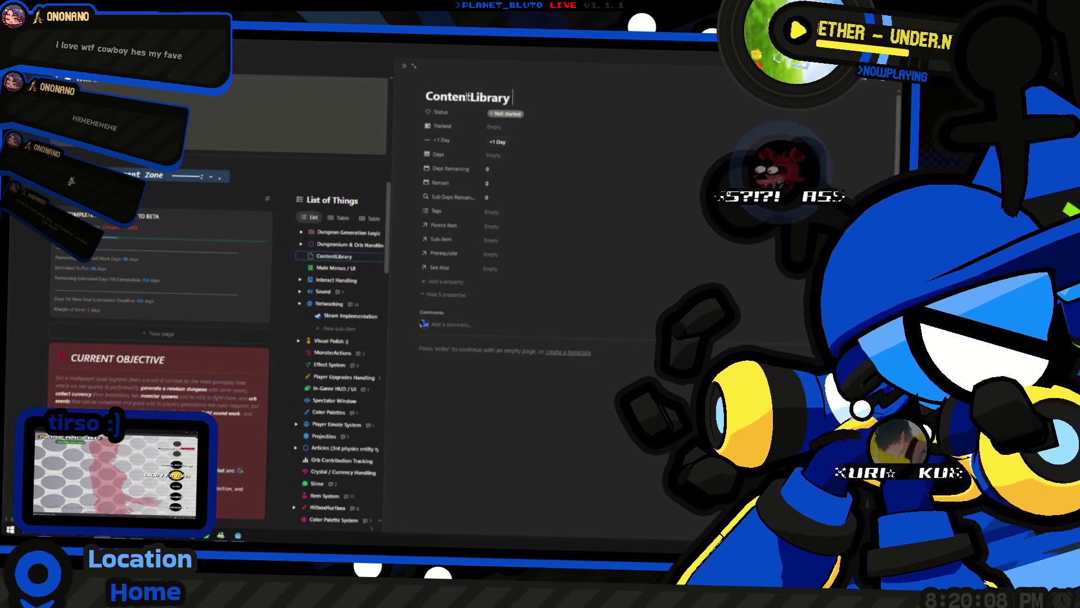
text(work)
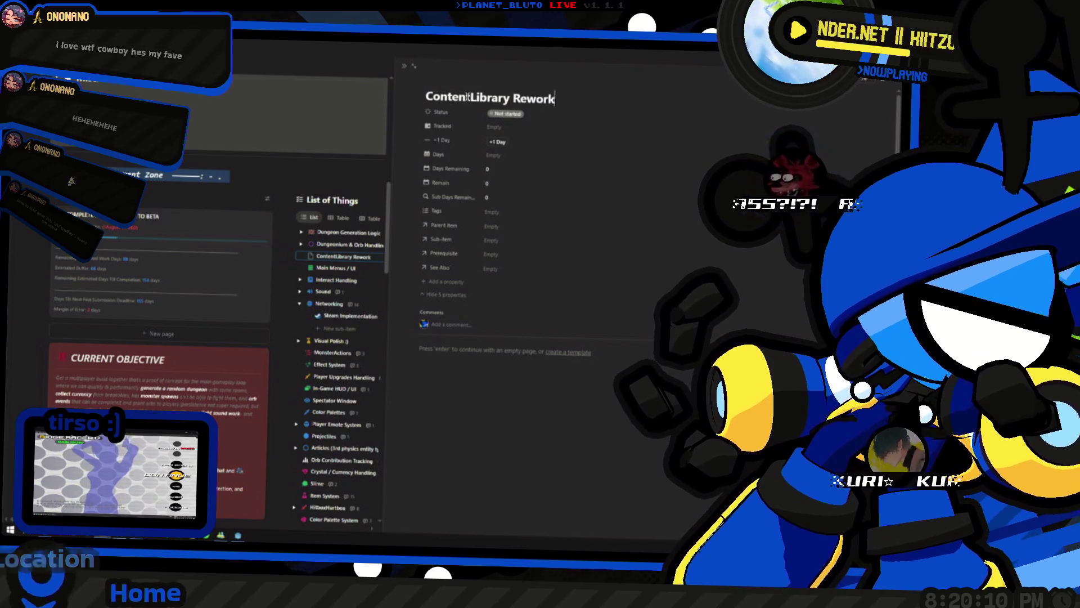
Set the new task's status to Chopping Block and Tracked to 0.
click(508, 114)
click(512, 139)
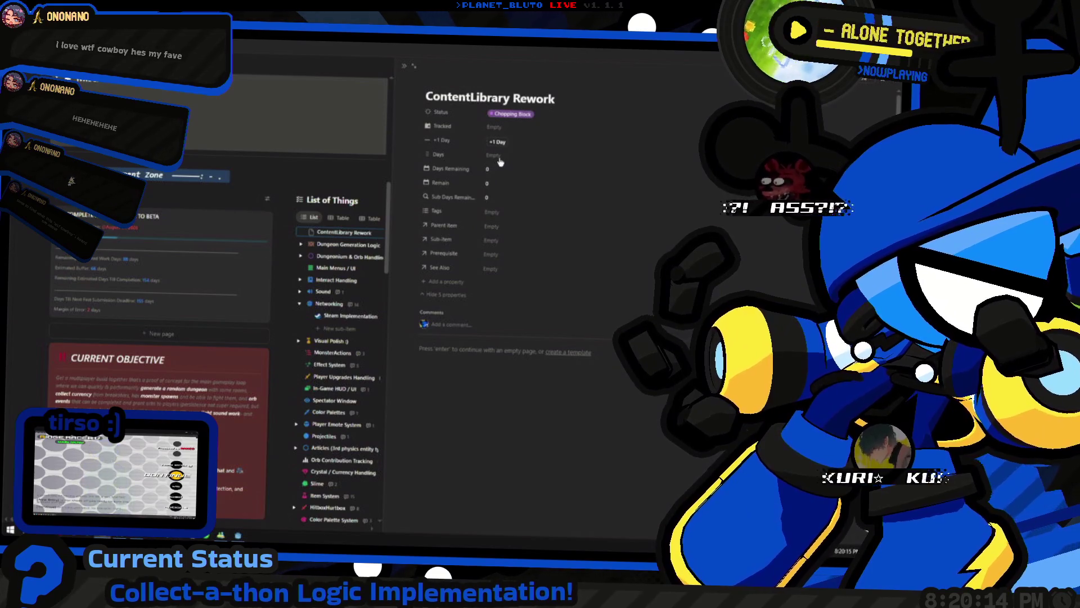
click(519, 129)
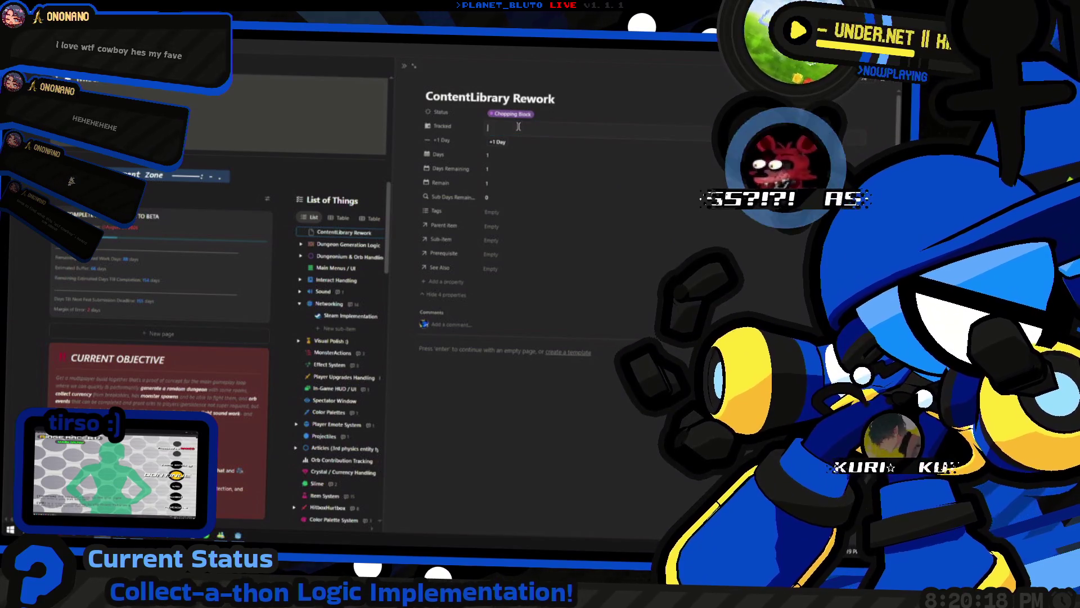
text(0)
key(Return)
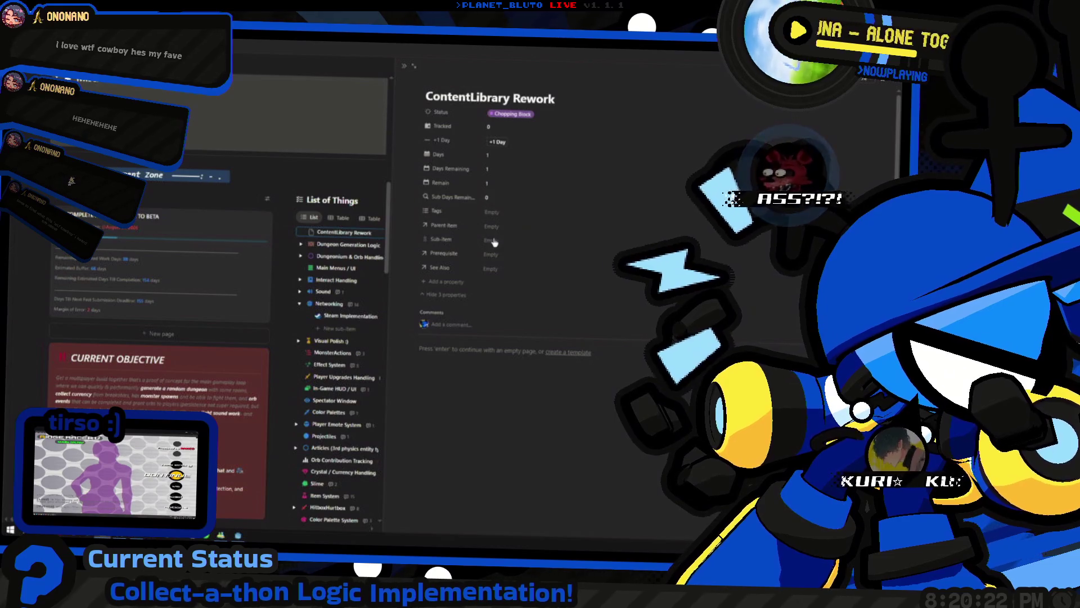
scroll(482, 214, down, 1)
Tag the task General and a newly created Back-End tag.
click(493, 204)
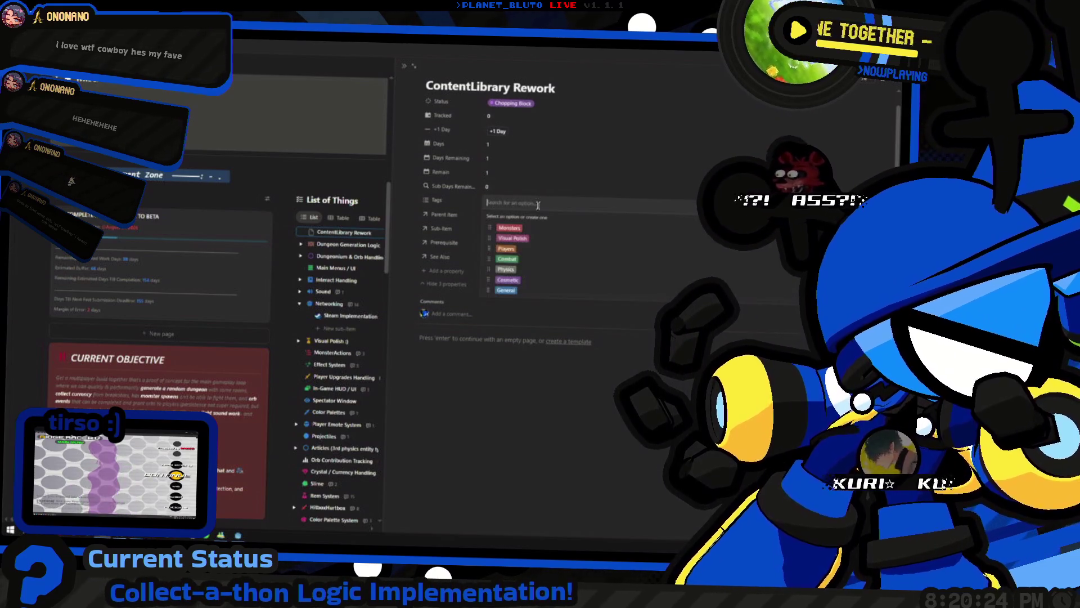
click(506, 293)
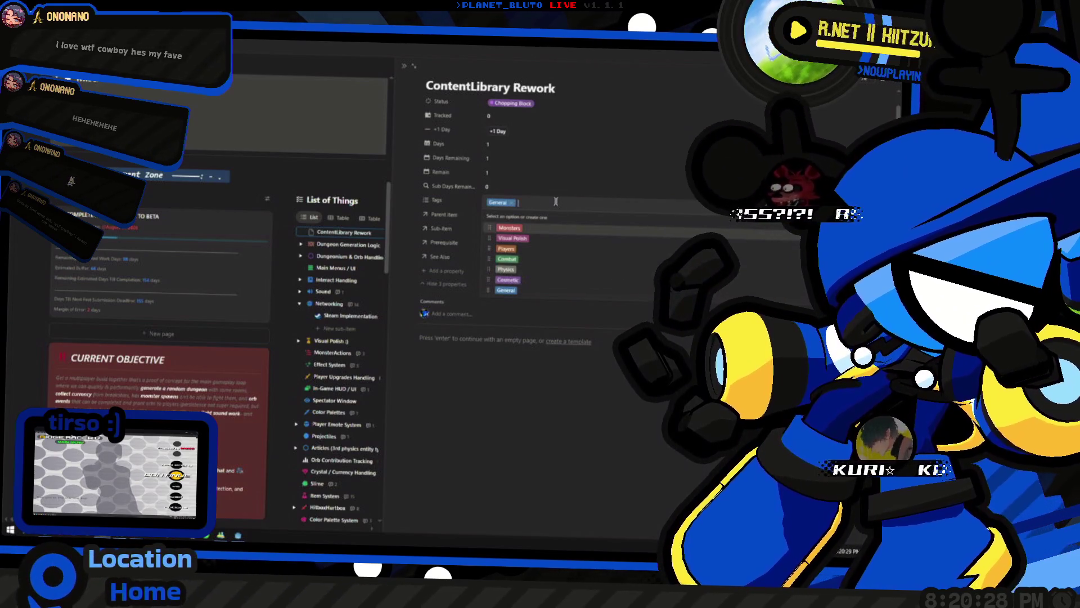
text(Back-End)
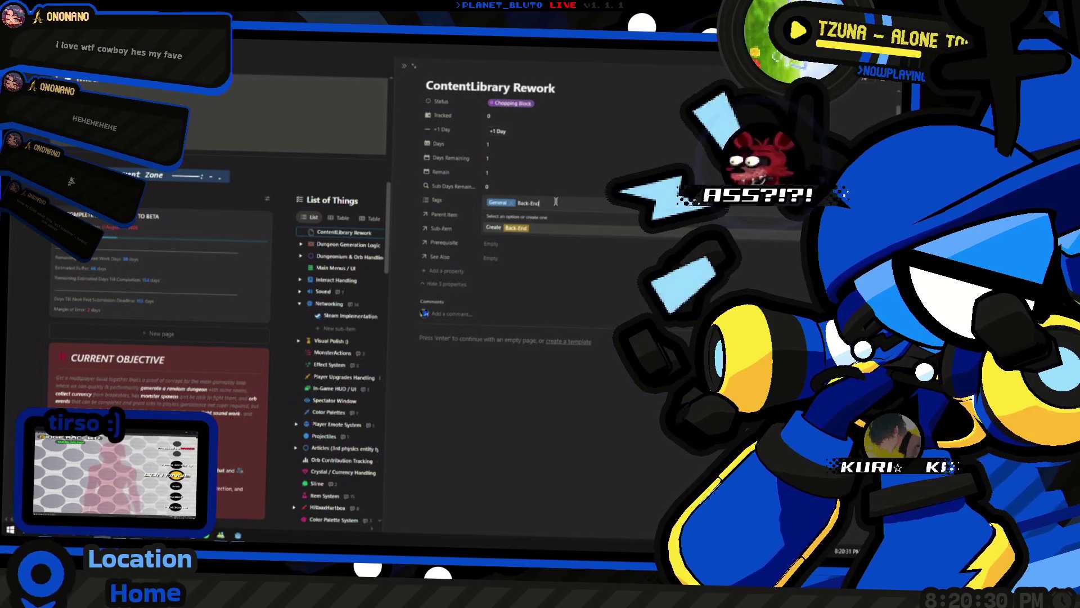
key(Return)
click(455, 272)
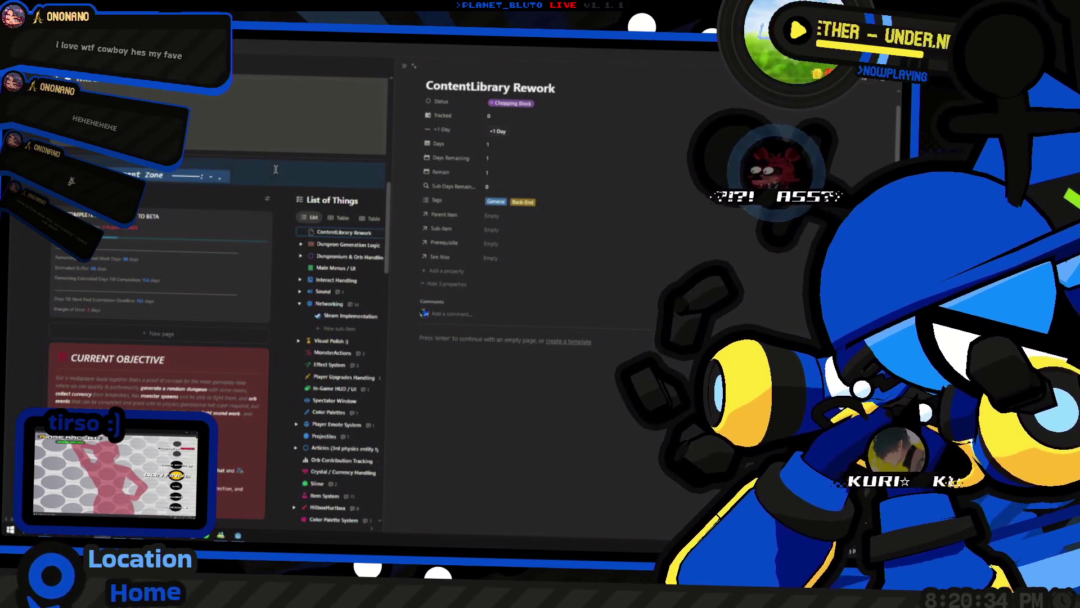
scroll(444, 88, up, 1)
click(442, 85)
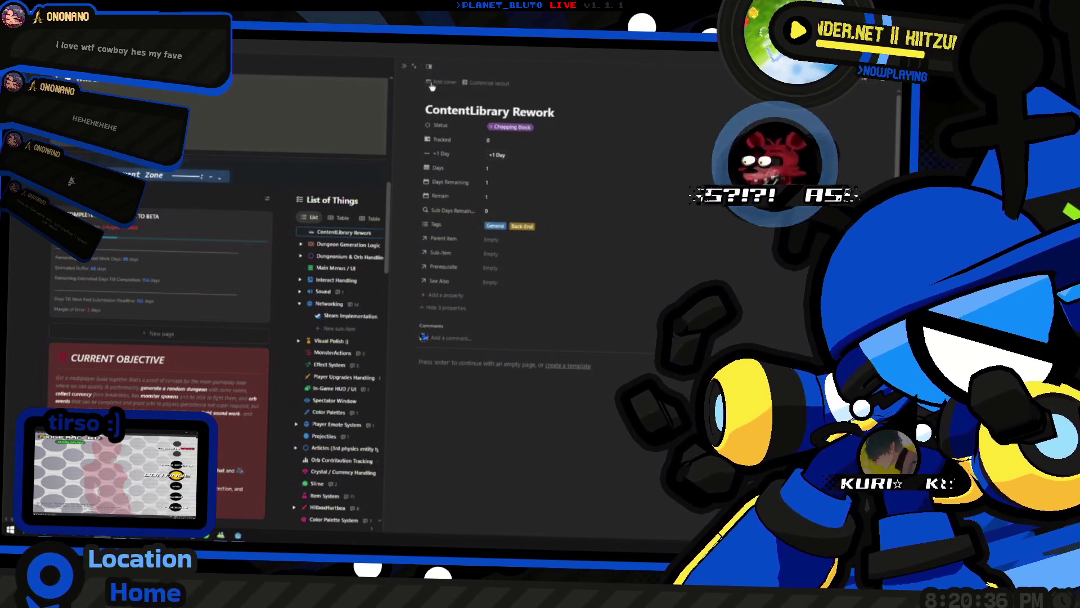
Give the task page a white double-gear icon found by searching 'cog'.
click(432, 94)
click(386, 109)
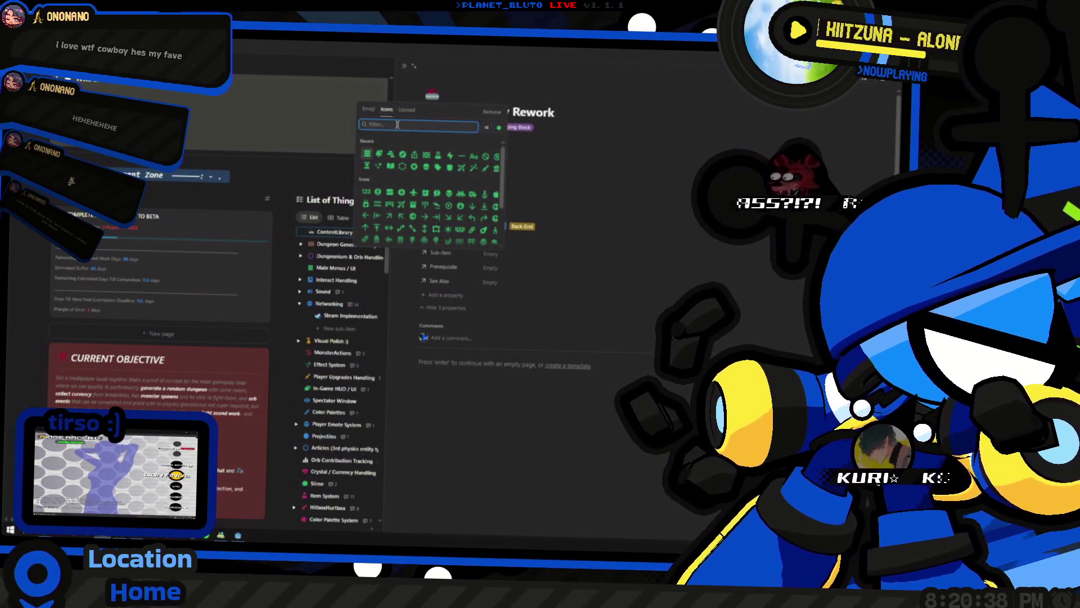
click(498, 128)
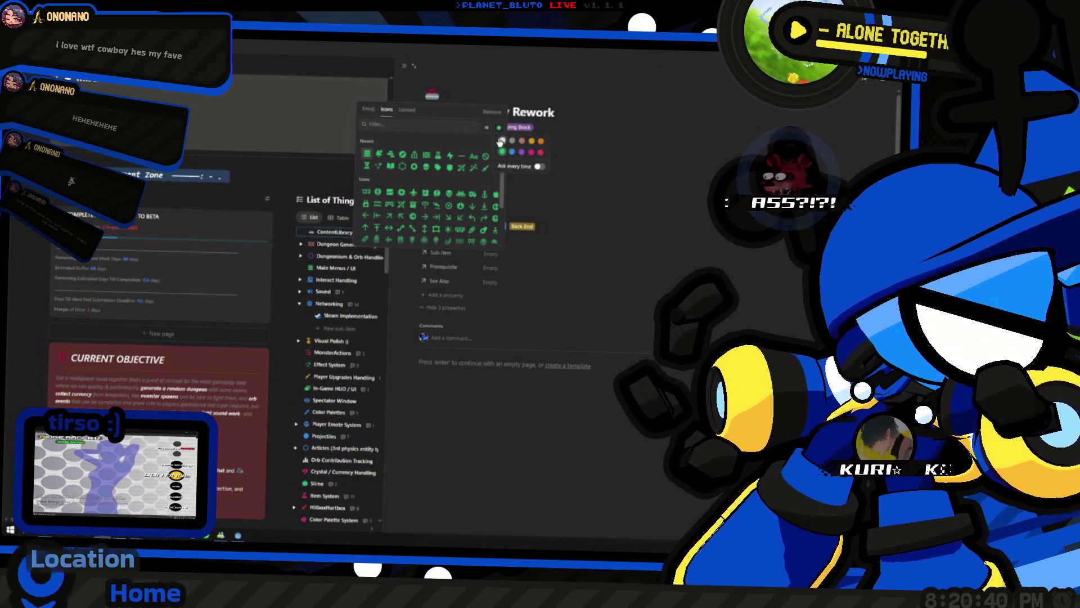
click(502, 140)
click(461, 126)
text(cog)
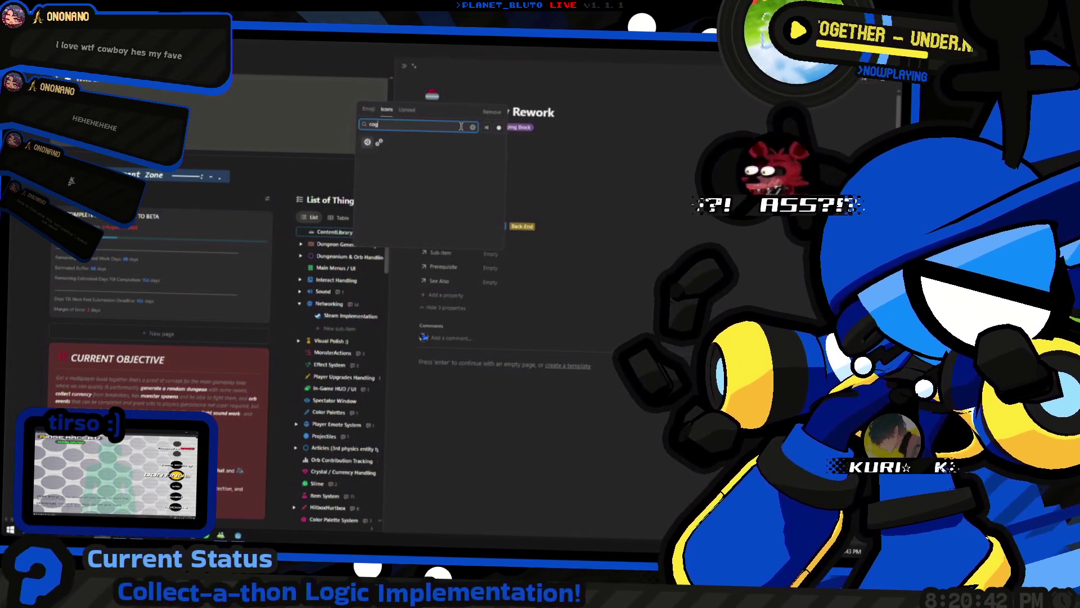
click(378, 143)
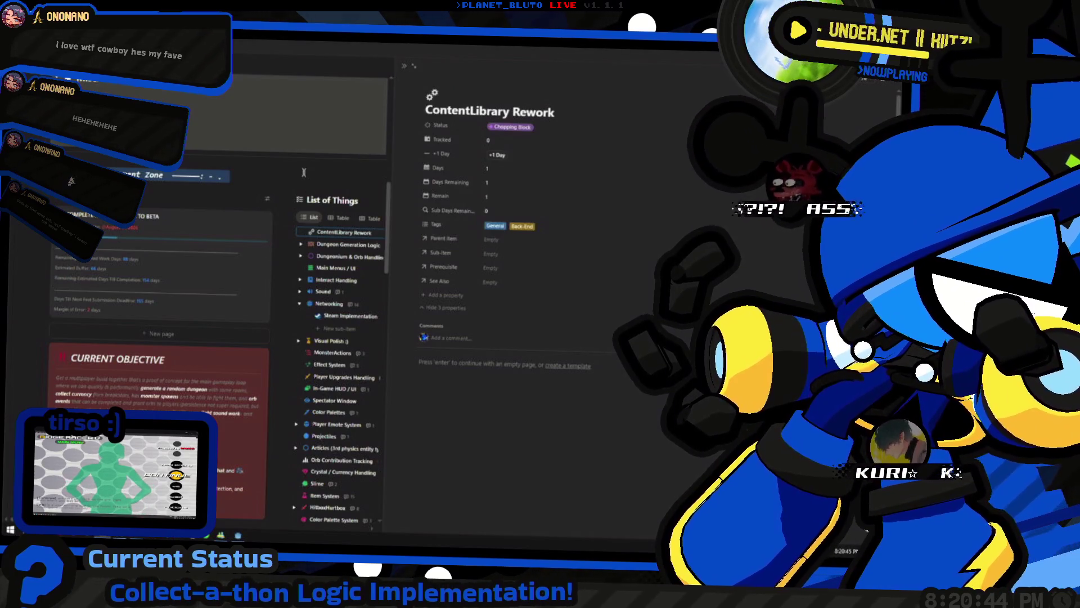
Post the comment 'ConfigFiles are dumb why are you using them so much bruhhhhh' on the task.
click(414, 67)
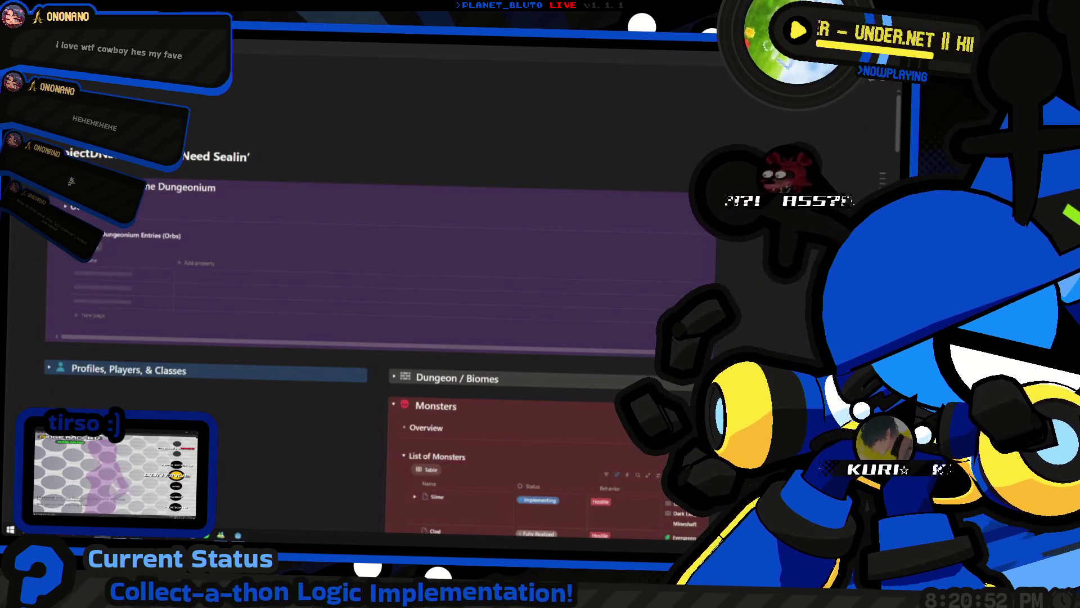
scroll(213, 291, down, 20)
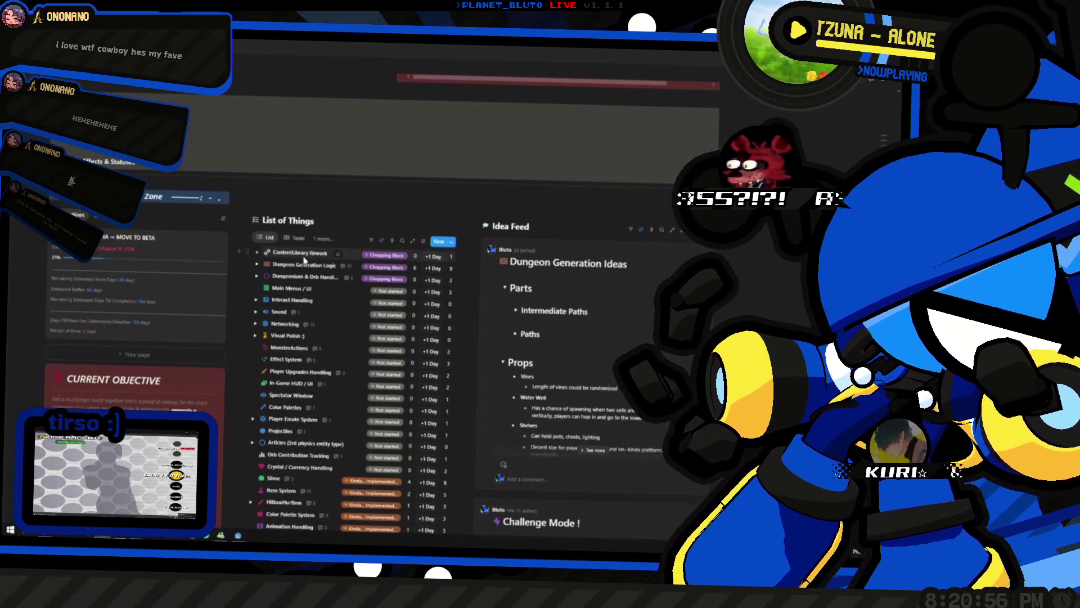
click(302, 255)
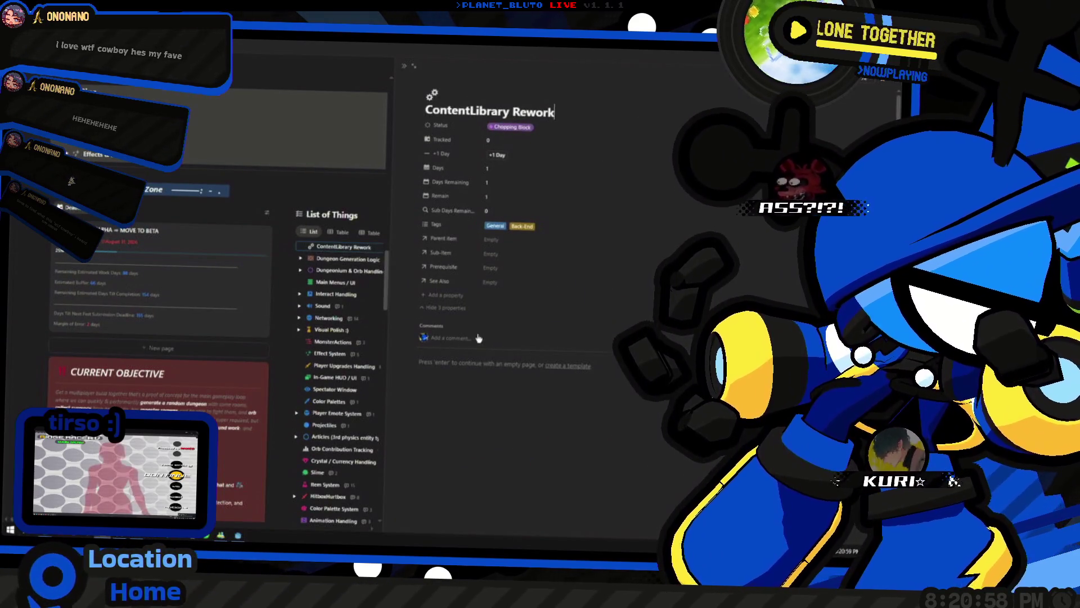
text(ConfigFiles)
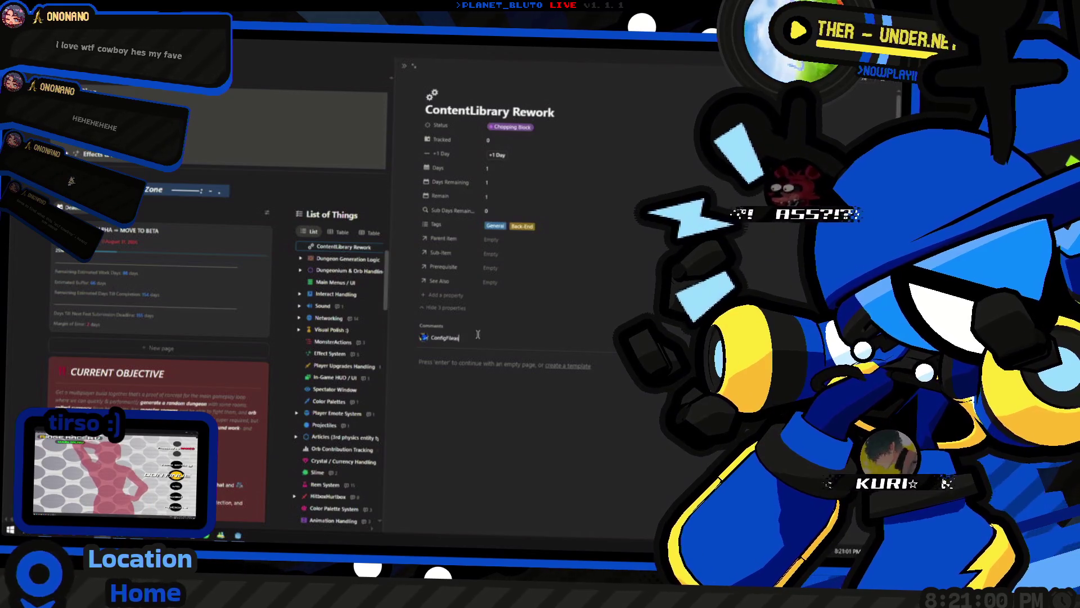
text( are dumb why a)
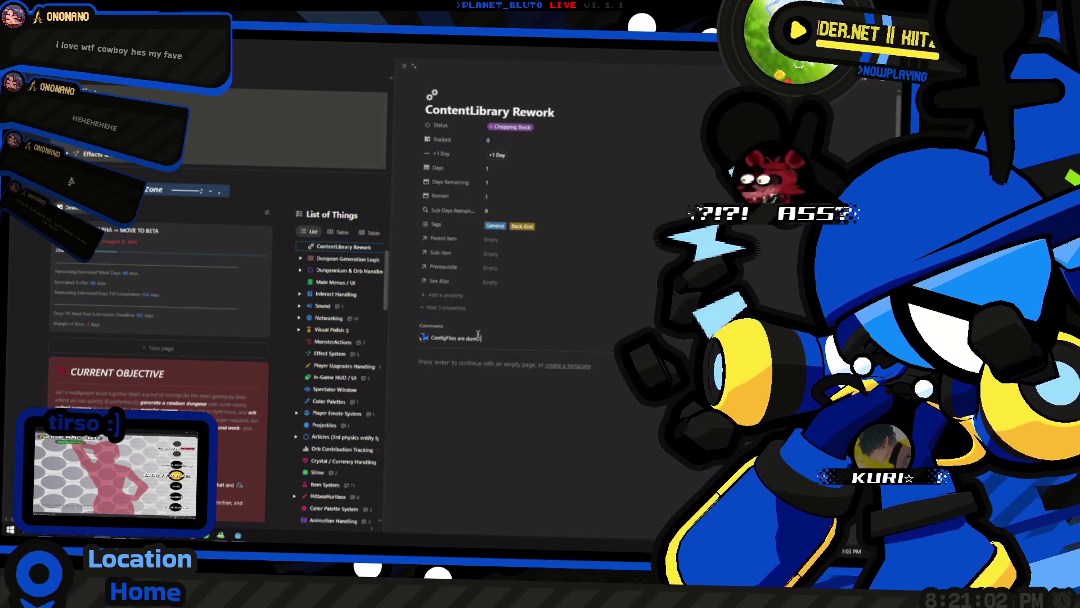
text(re you)
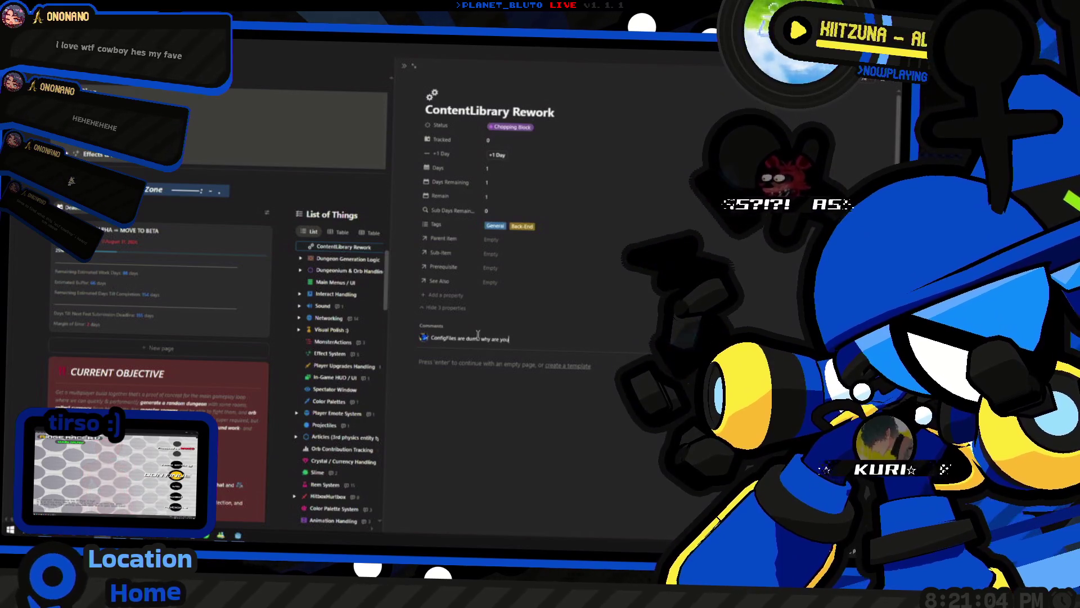
text( using them so much bruhhhhh)
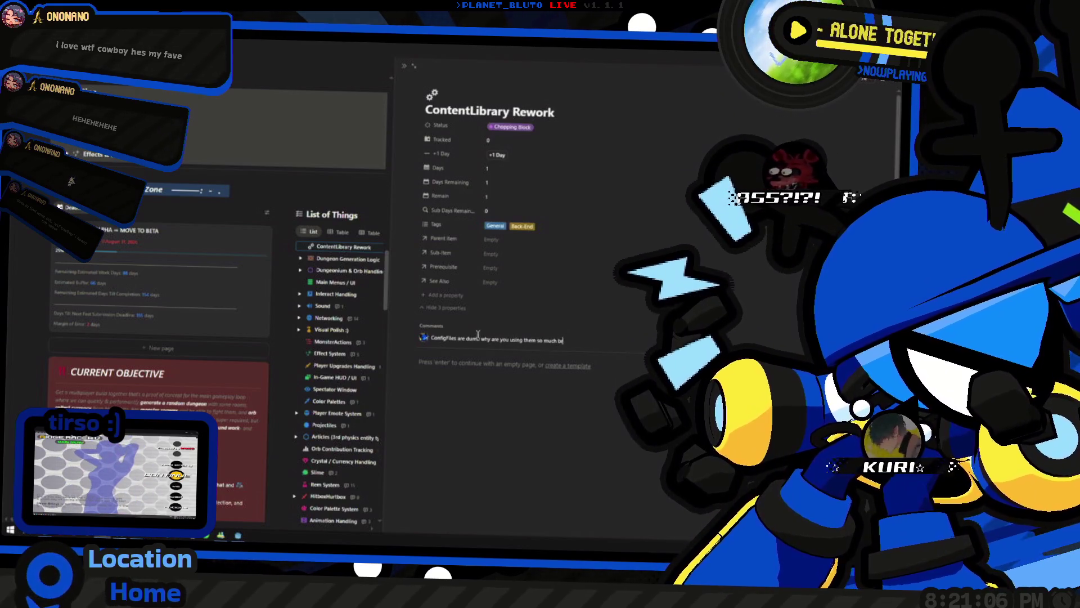
key(Return)
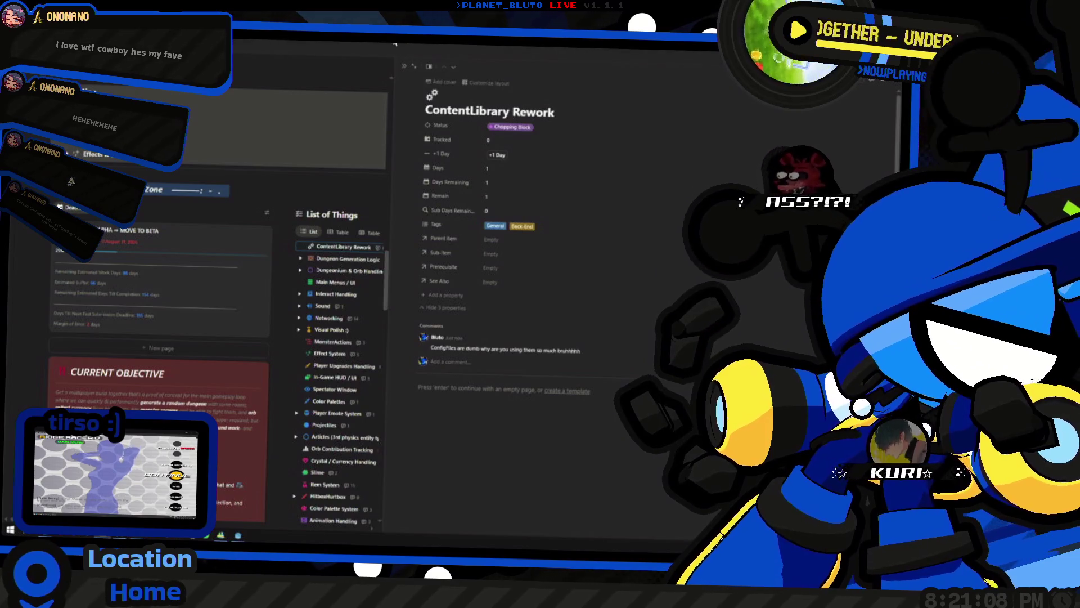
Return to the list and change the first task's days value to 12.
click(389, 158)
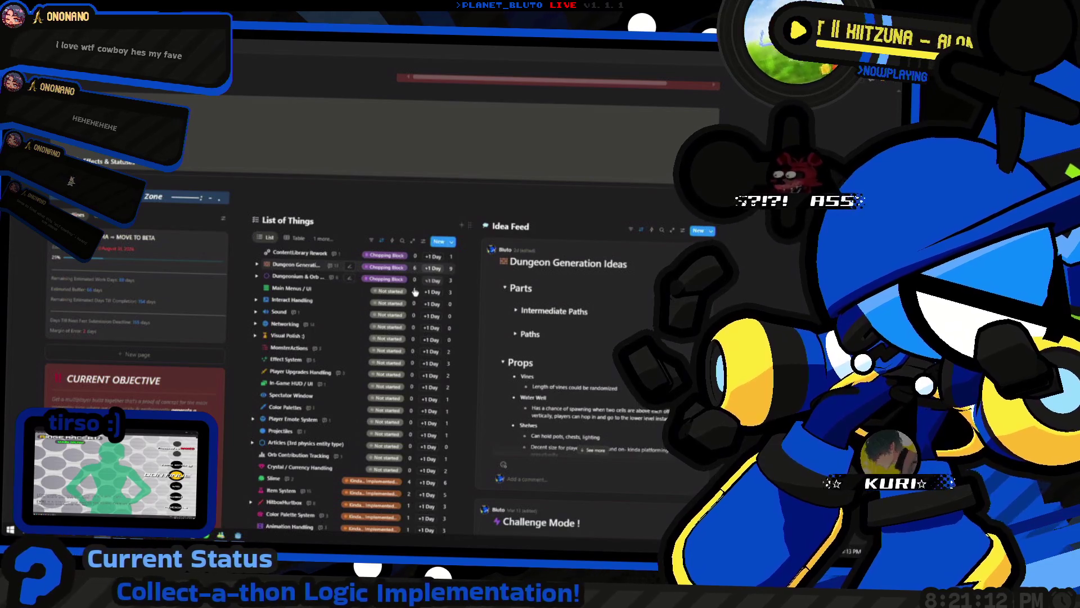
click(452, 257)
text(2)
key(Return)
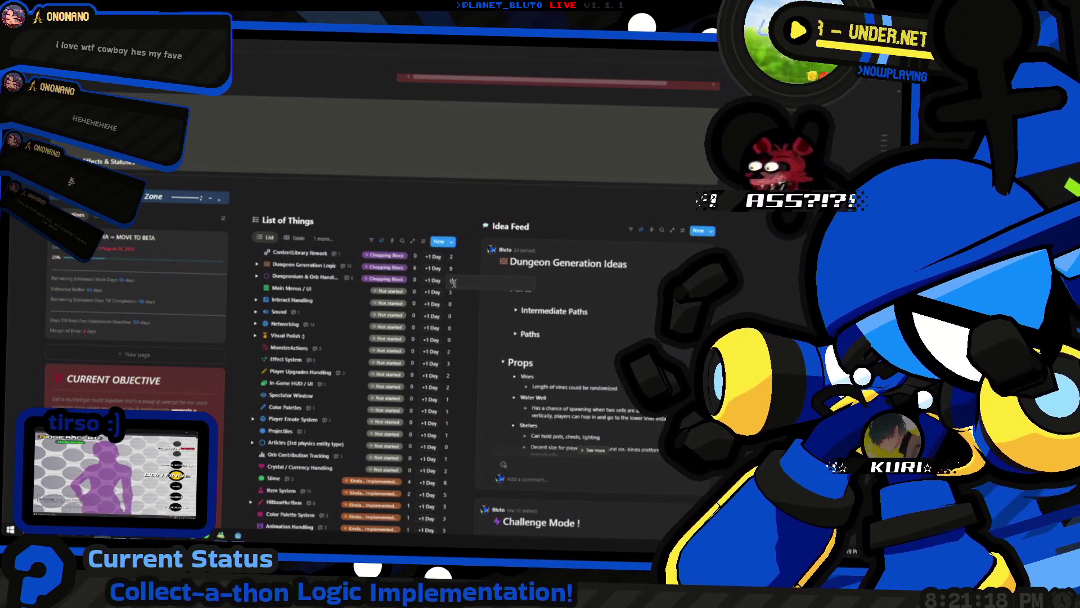
Expand Dungeonium and Dungeon Generation Logic, check the days formula, and open COMPLETE ALPHA ⇒ MOVE TO BETA.
click(256, 277)
click(256, 264)
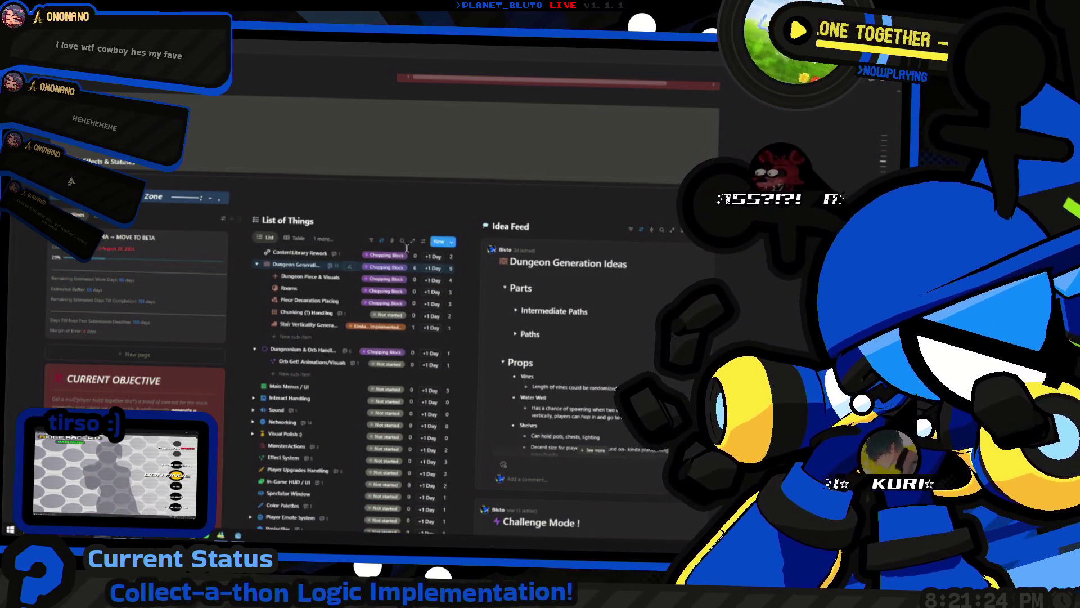
click(323, 255)
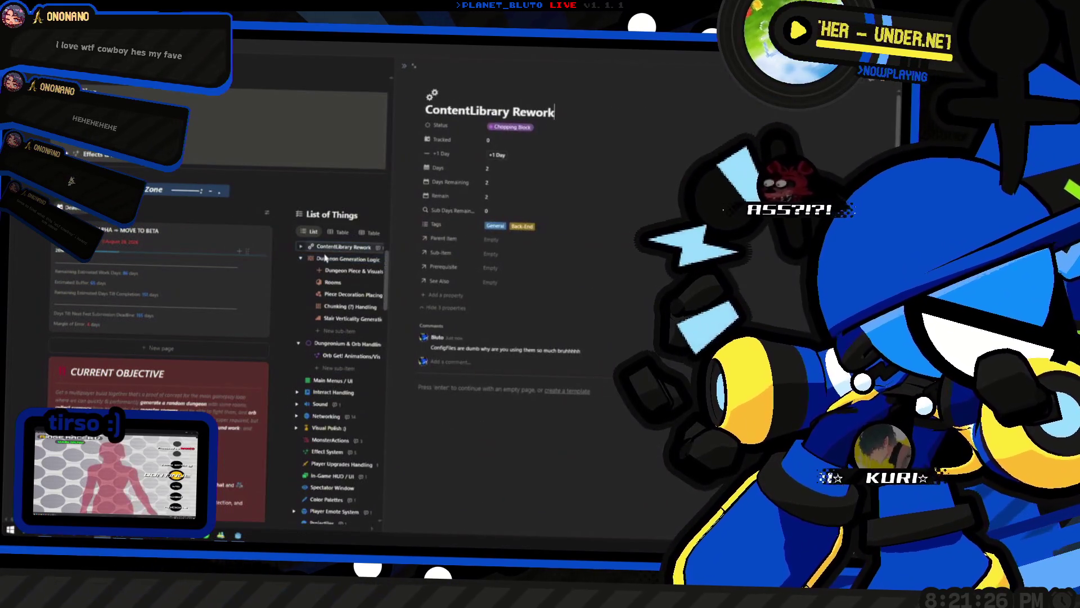
click(397, 68)
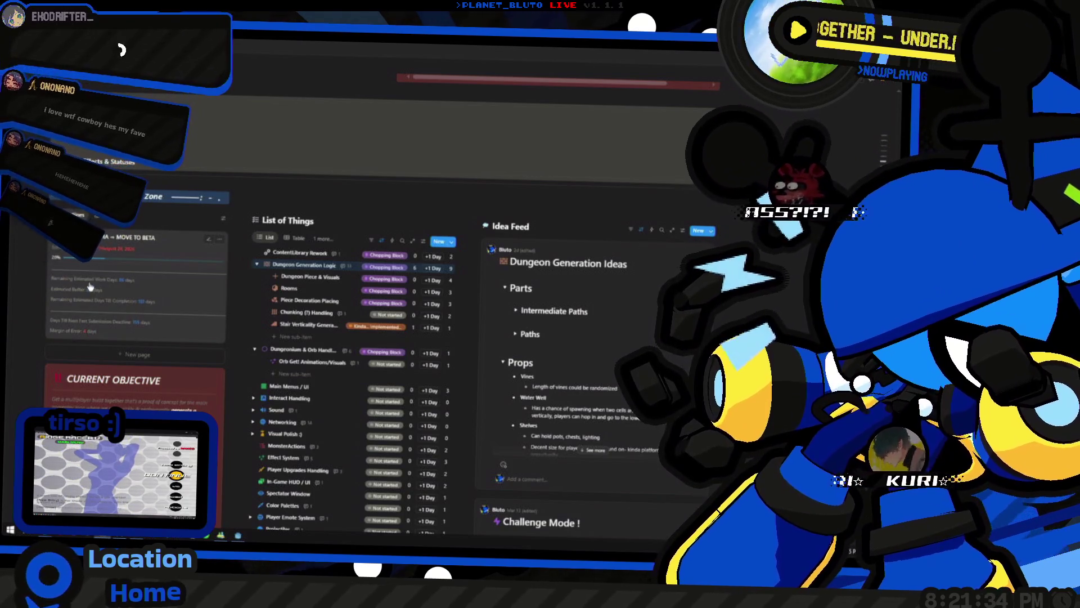
click(64, 283)
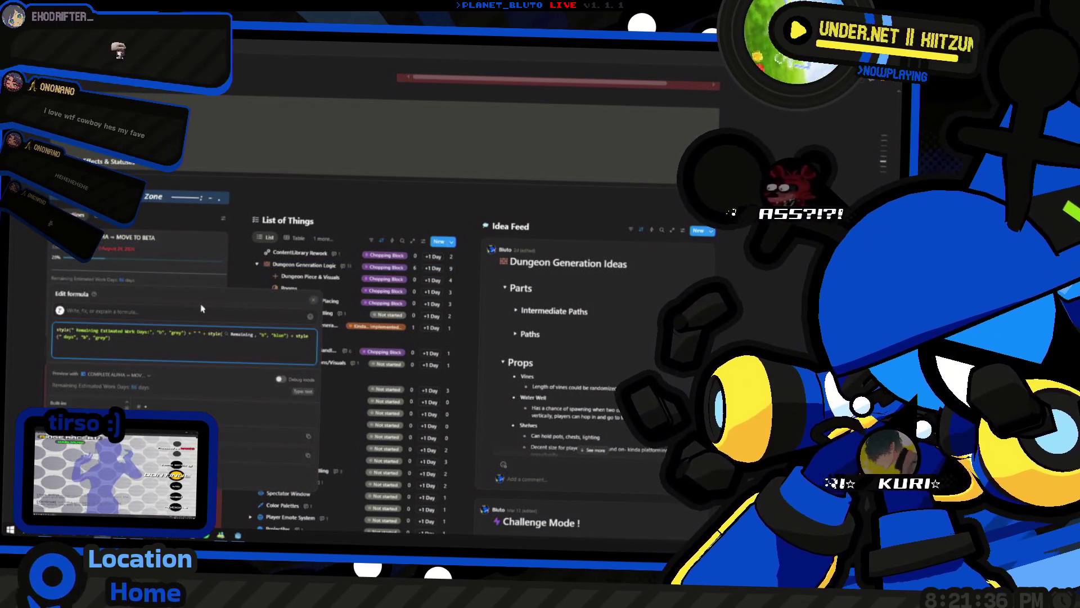
key(Escape)
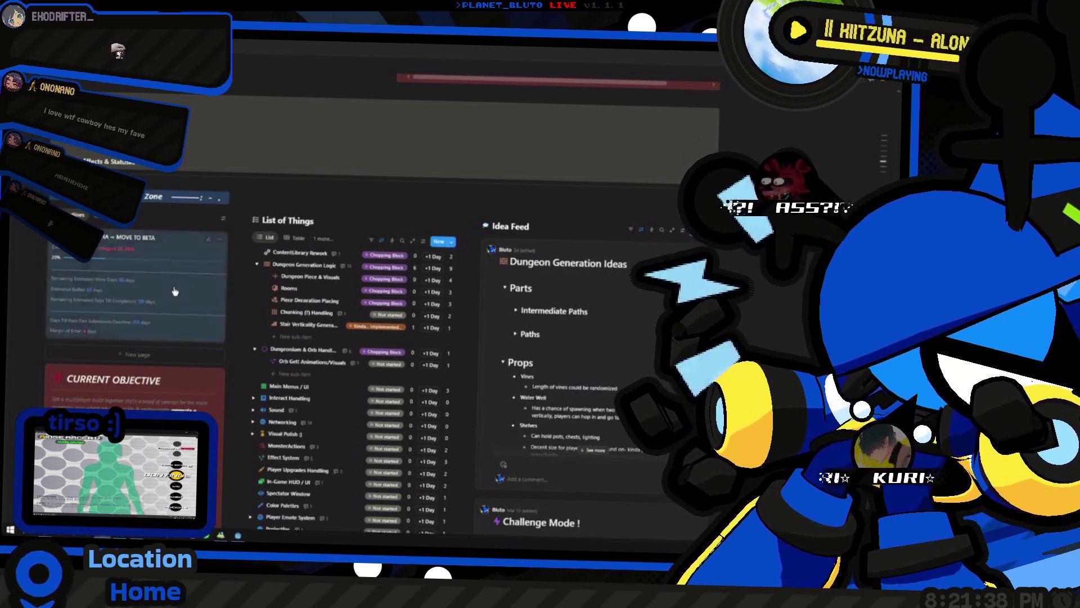
click(302, 251)
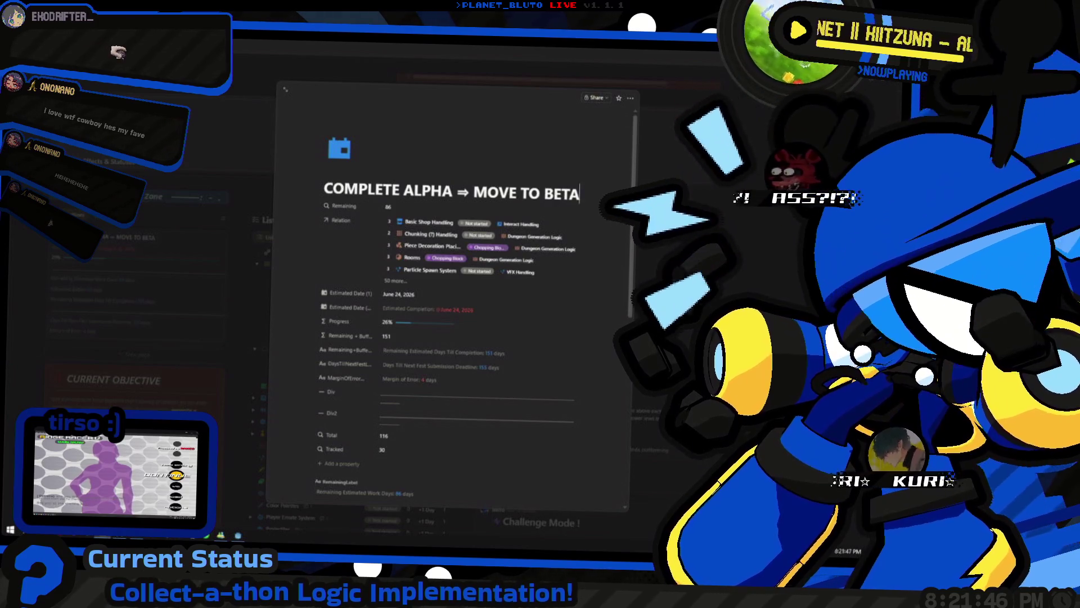
Review the pages linked in COMPLETE ALPHA ⇒ MOVE TO BETA's Relation property, then close it.
scroll(435, 402, down, 5)
scroll(434, 402, up, 1)
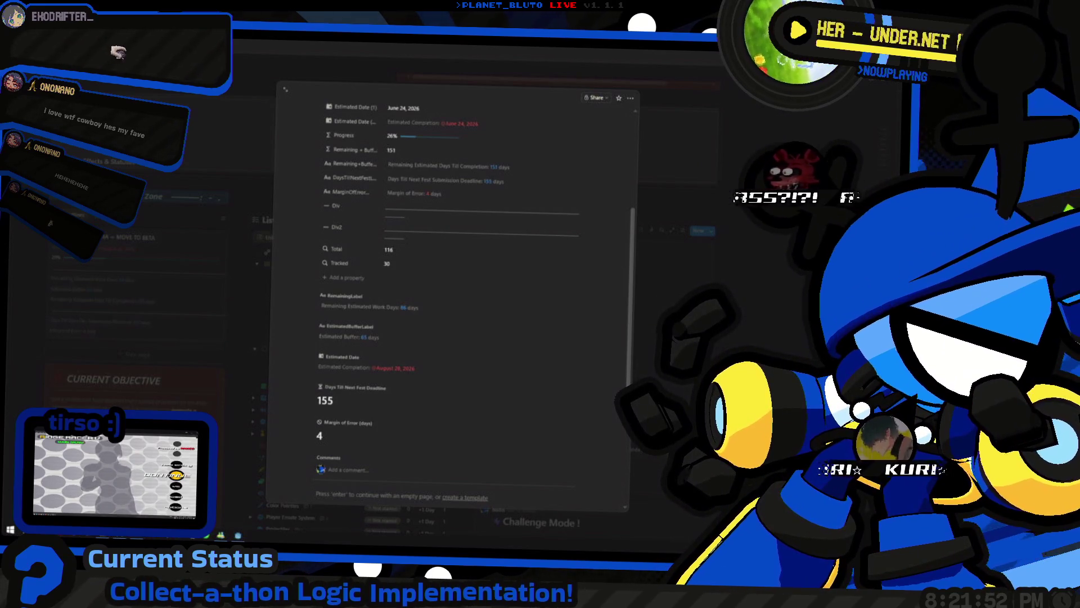
scroll(352, 379, up, 2)
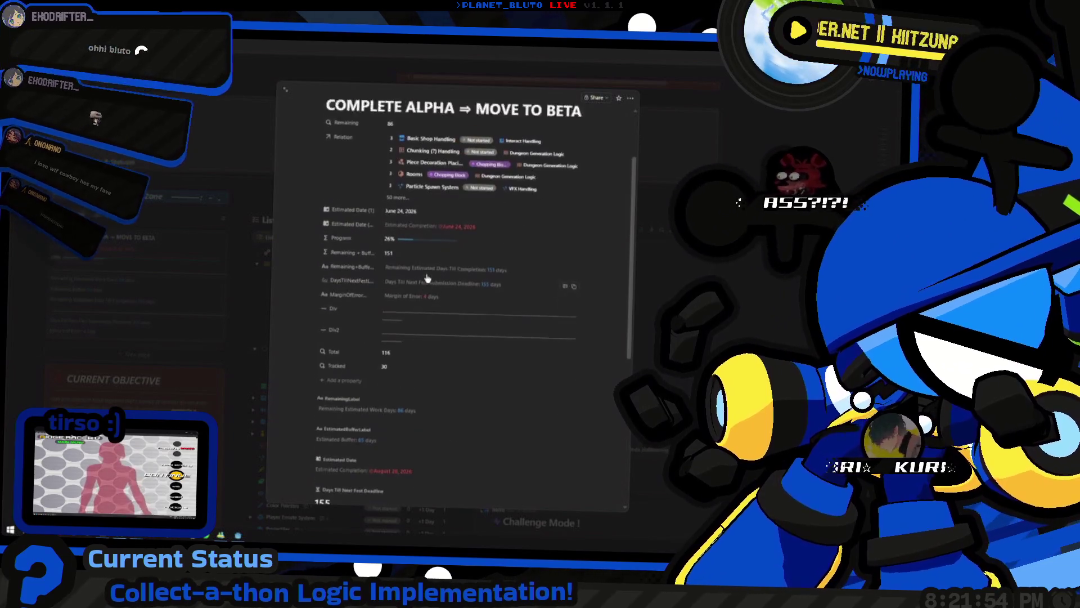
scroll(427, 278, up, 2)
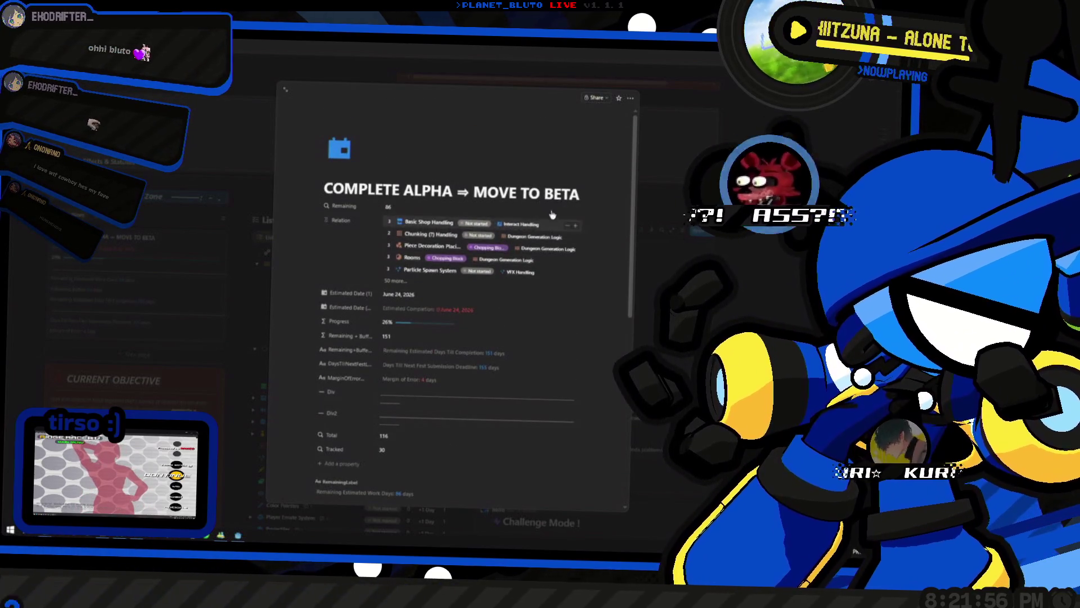
click(566, 228)
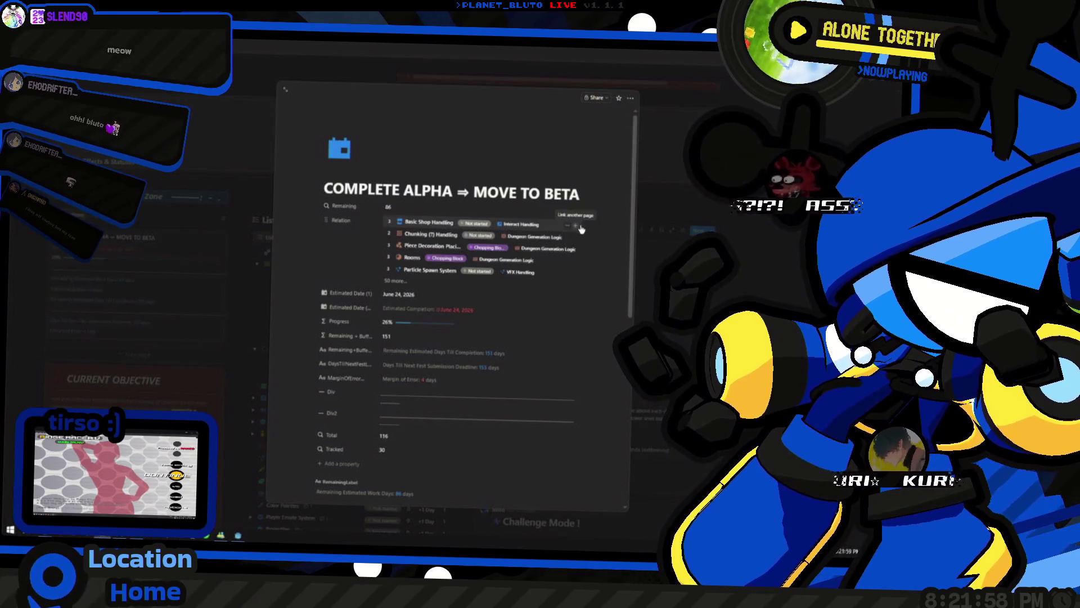
scroll(512, 271, down, 10)
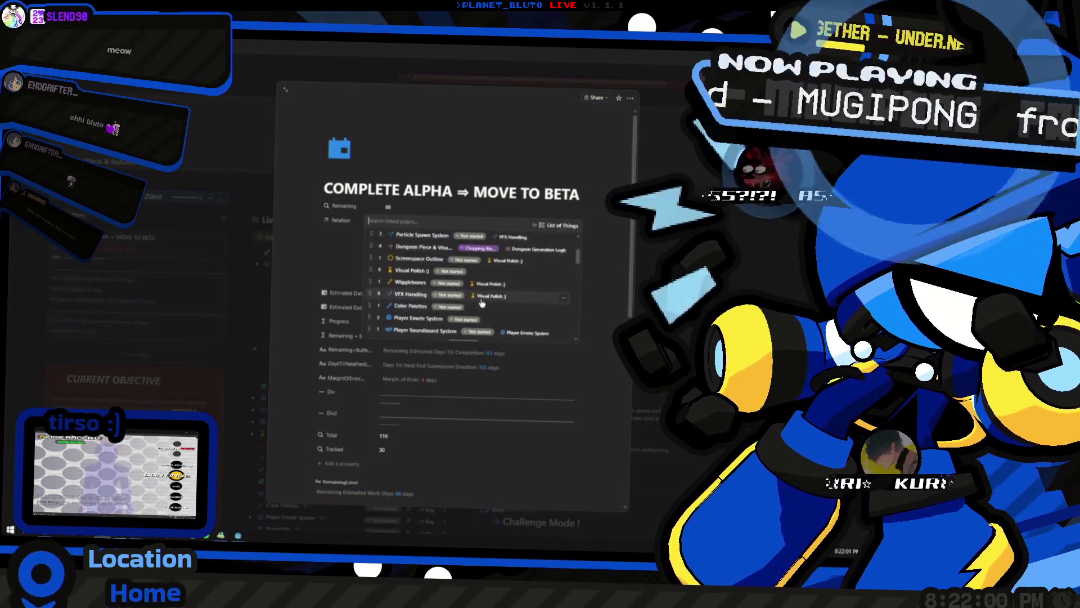
scroll(484, 301, down, 5)
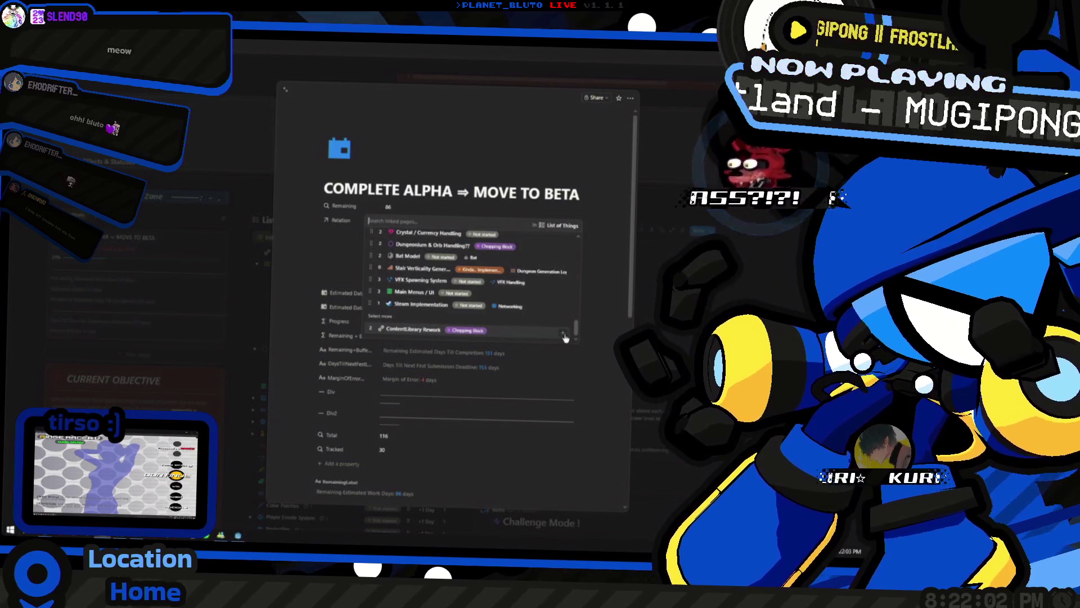
click(329, 278)
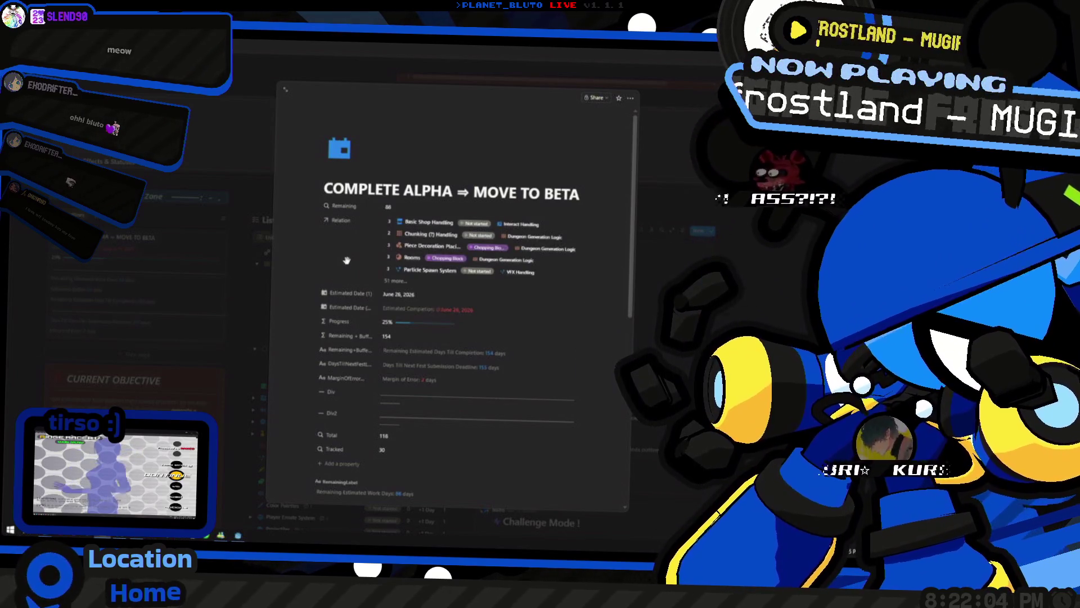
click(214, 261)
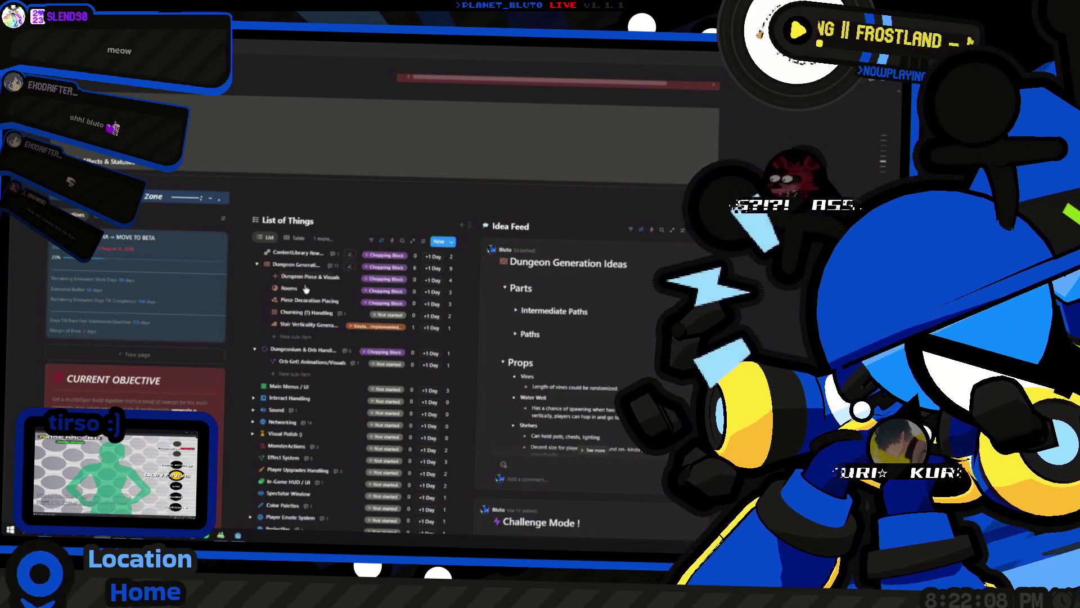
Log another day on Dungeonium and set its status to Kinda Implemented.
click(258, 265)
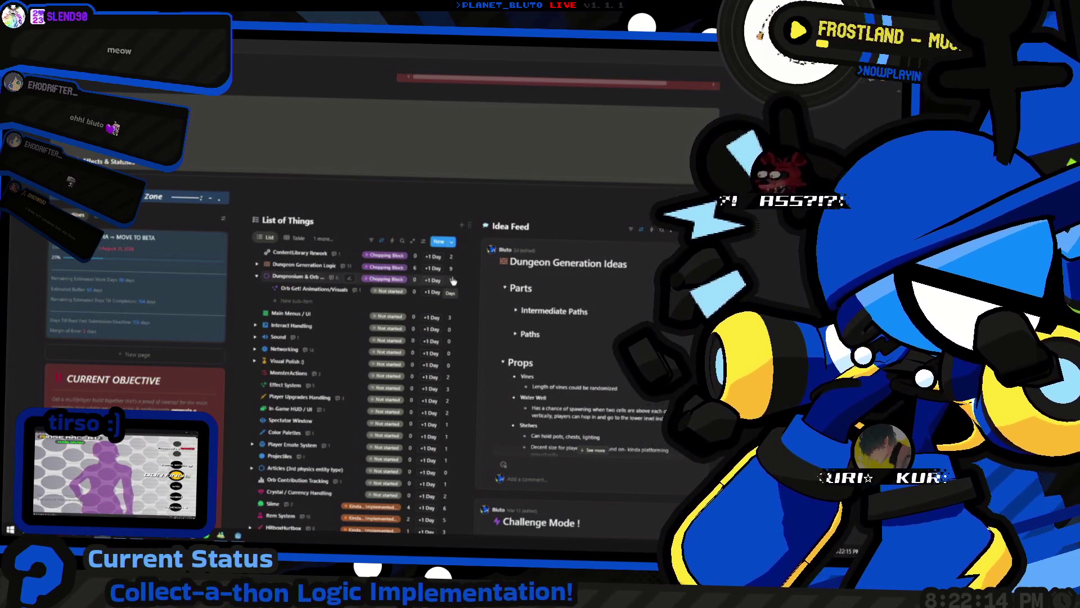
click(257, 266)
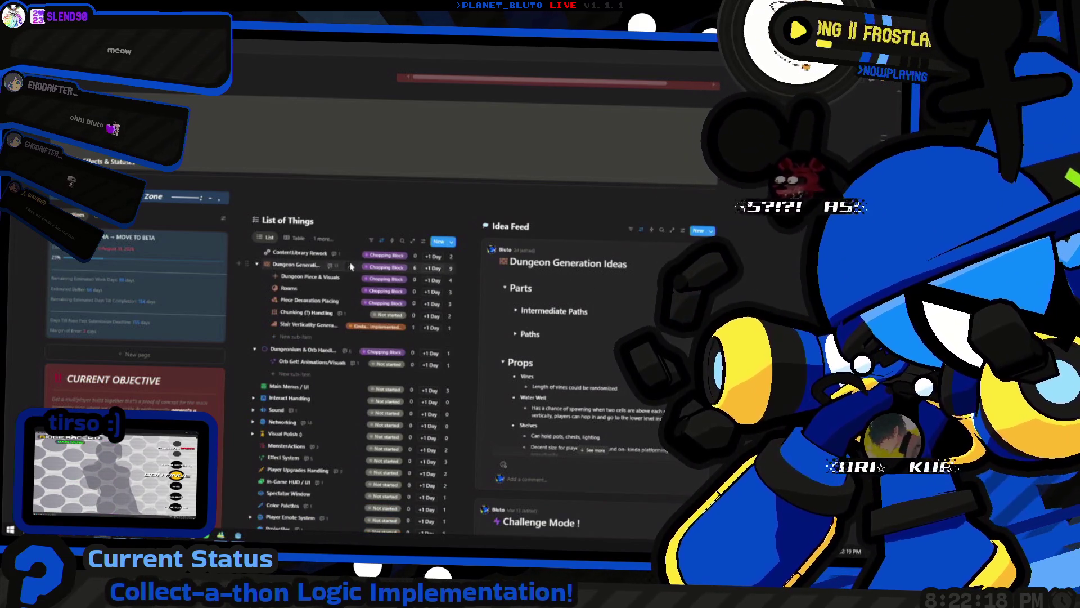
click(433, 355)
scroll(403, 357, down, 5)
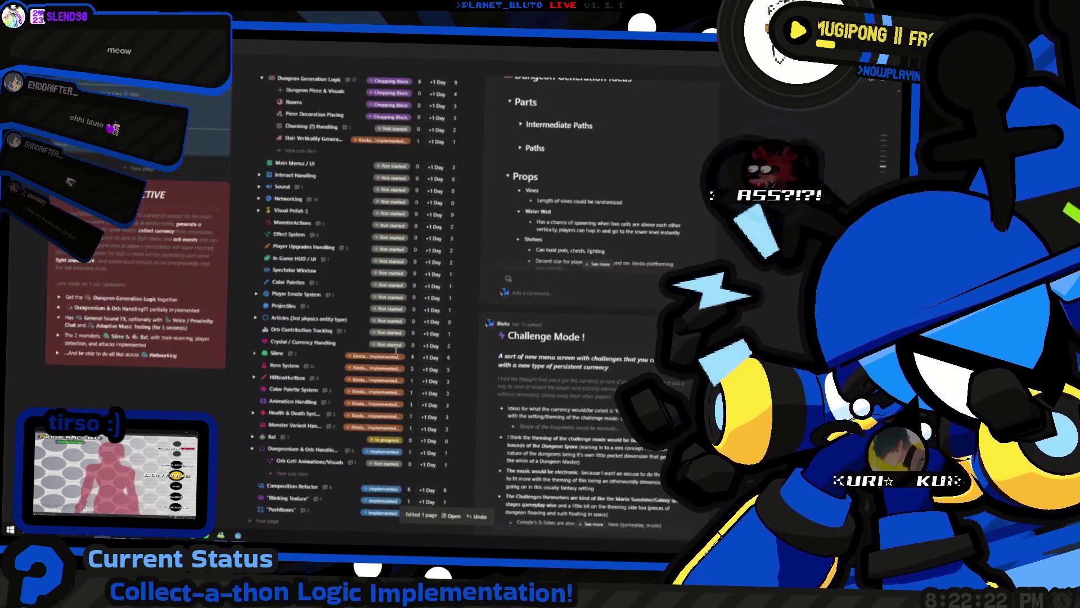
scroll(403, 358, down, 1)
click(392, 329)
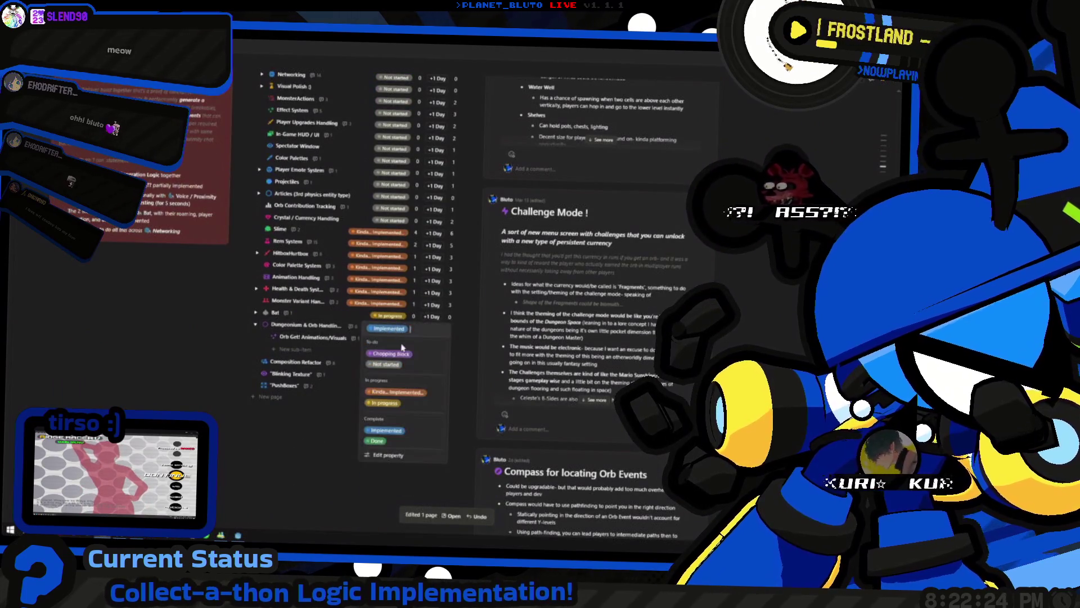
click(400, 393)
scroll(371, 372, up, 3)
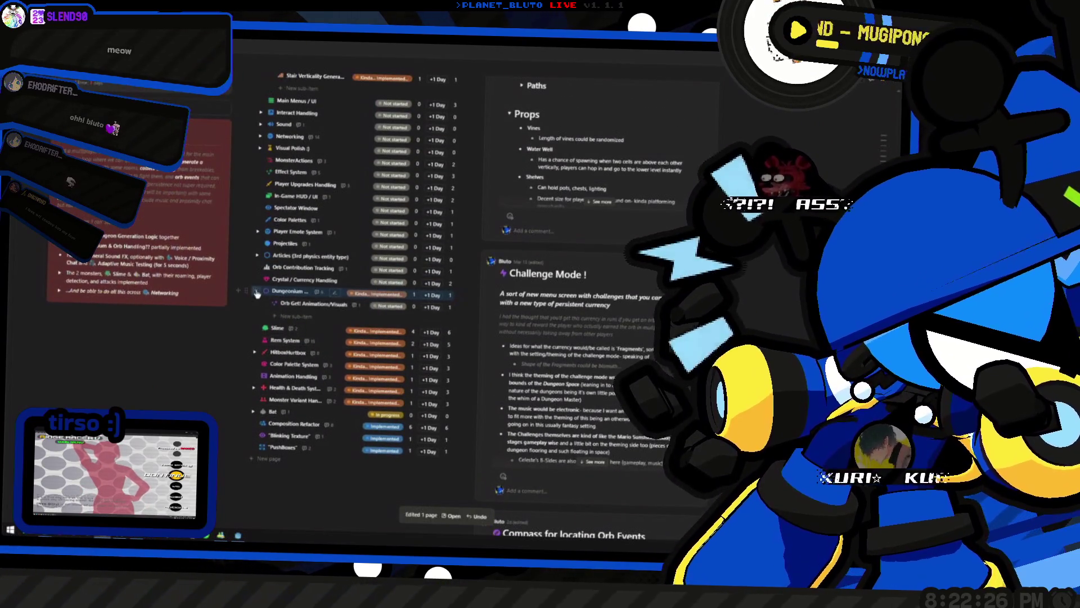
scroll(345, 353, up, 5)
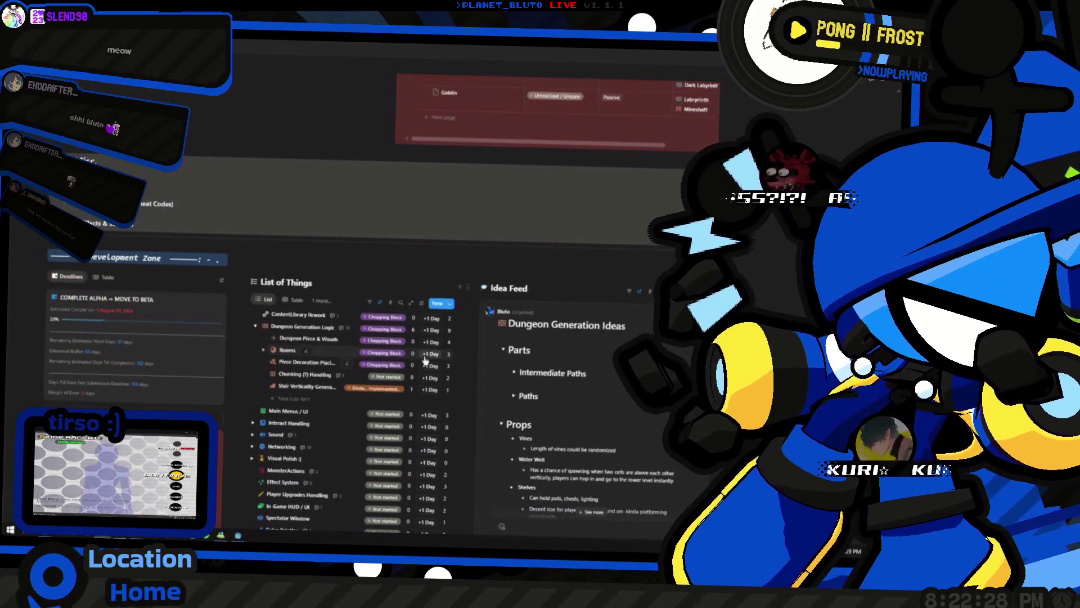
Bring up Godot's slime prefab scene and orbit the view around the slime.
key(alt+Tab)
click(484, 157)
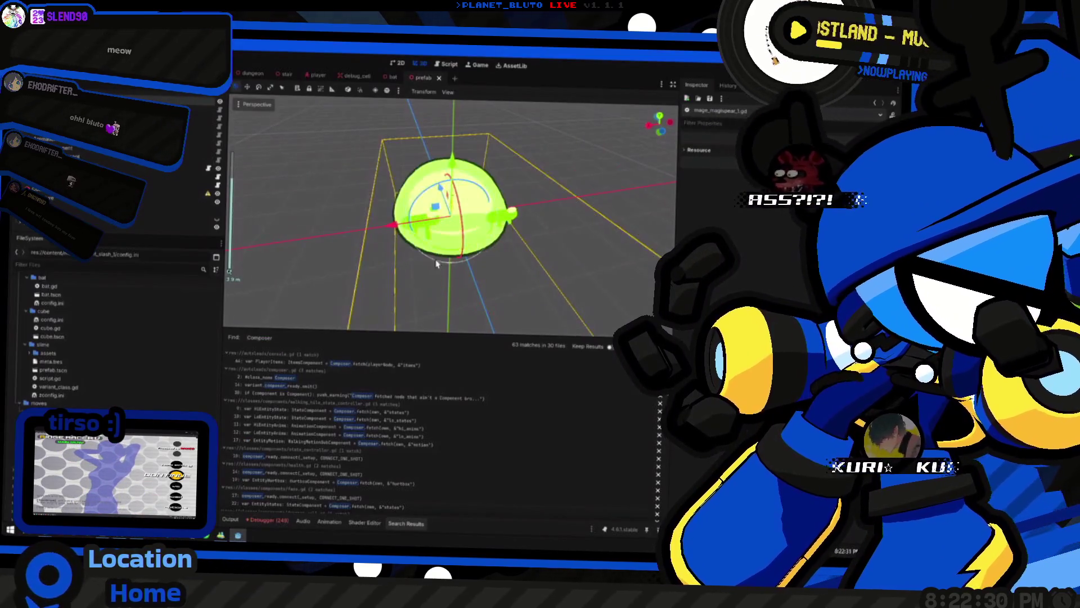
drag(419, 236, 496, 225)
key(alt+Tab)
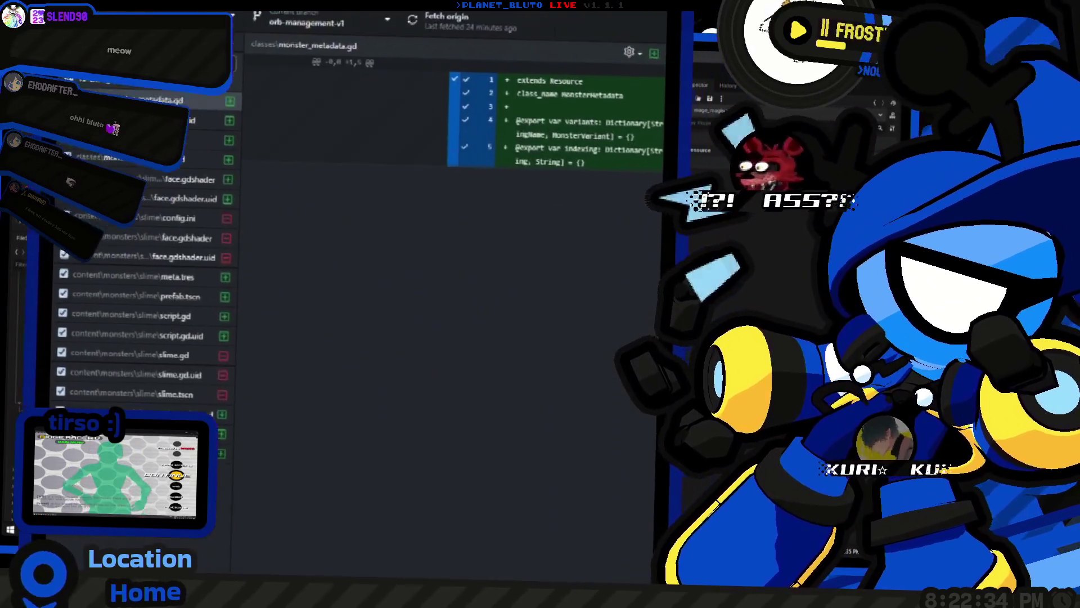
Create branch content-library-rework from orb-management-v1, bringing the current changes along.
click(50, 141)
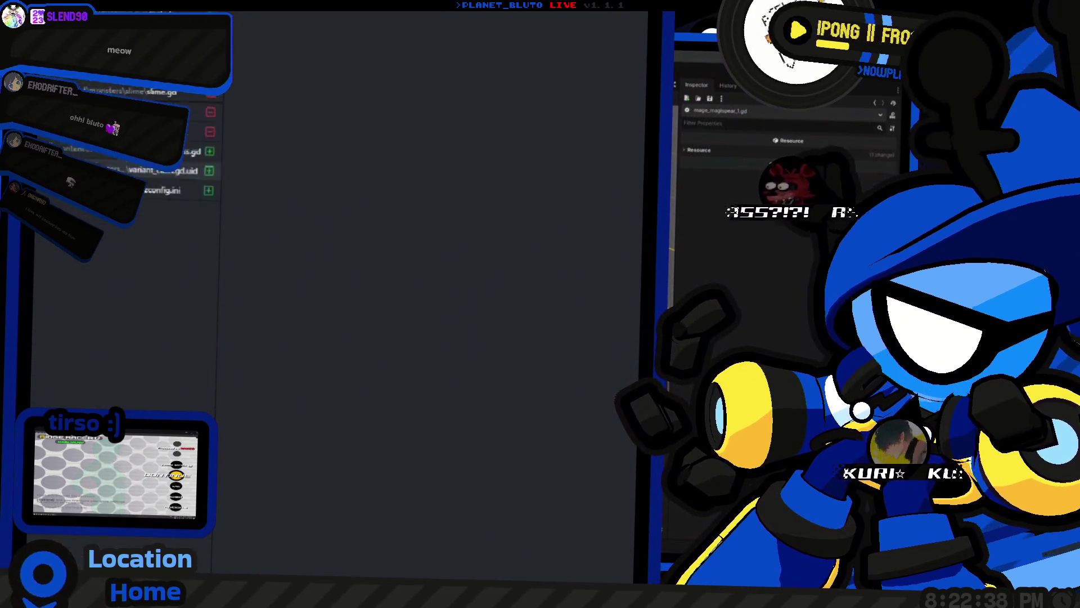
key(ctrl+b)
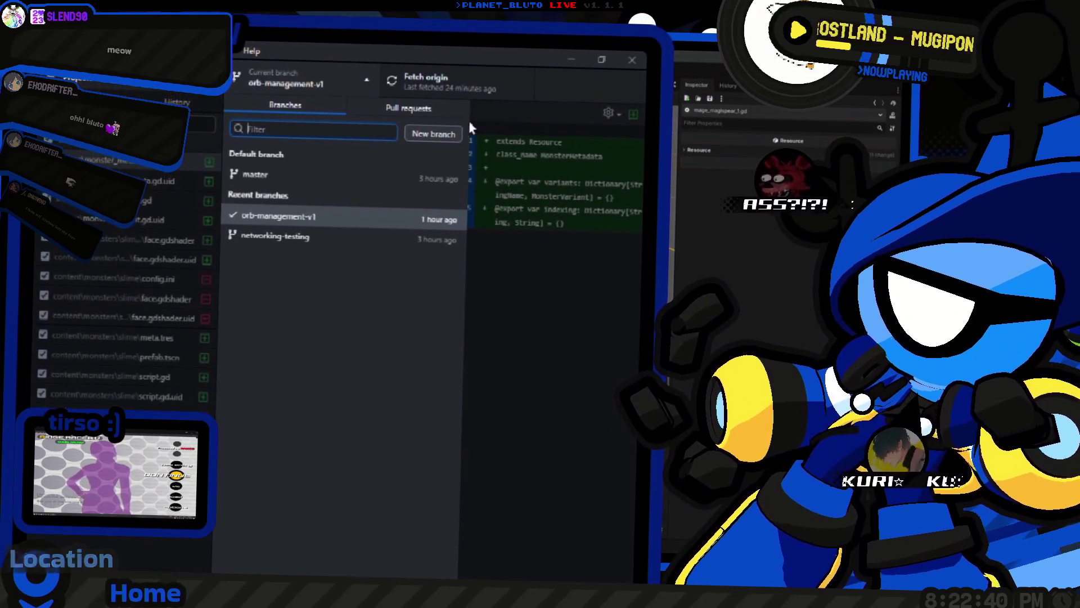
click(426, 136)
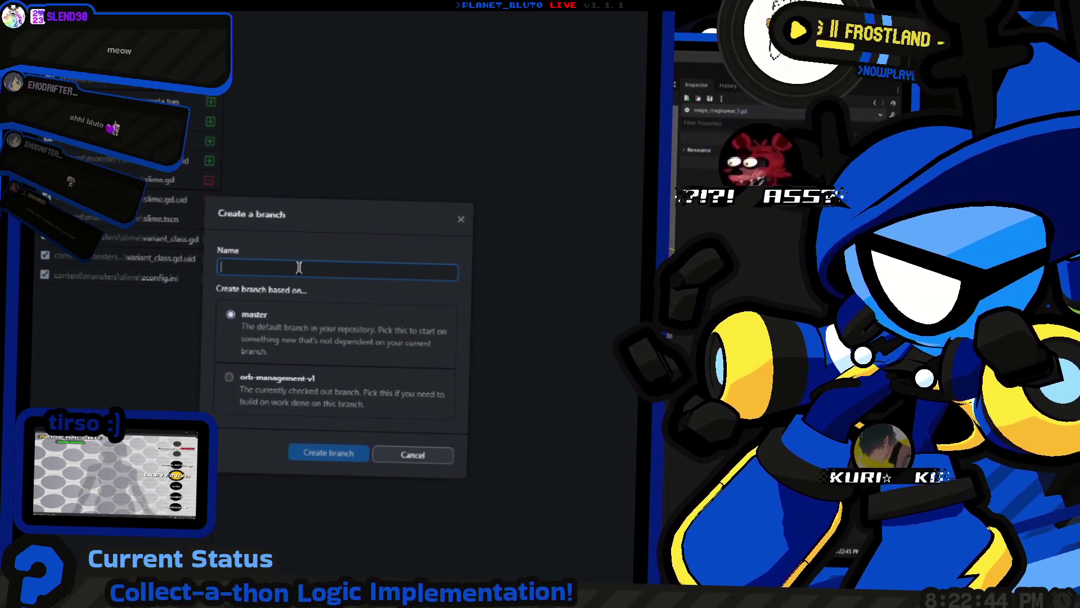
text(content-lib)
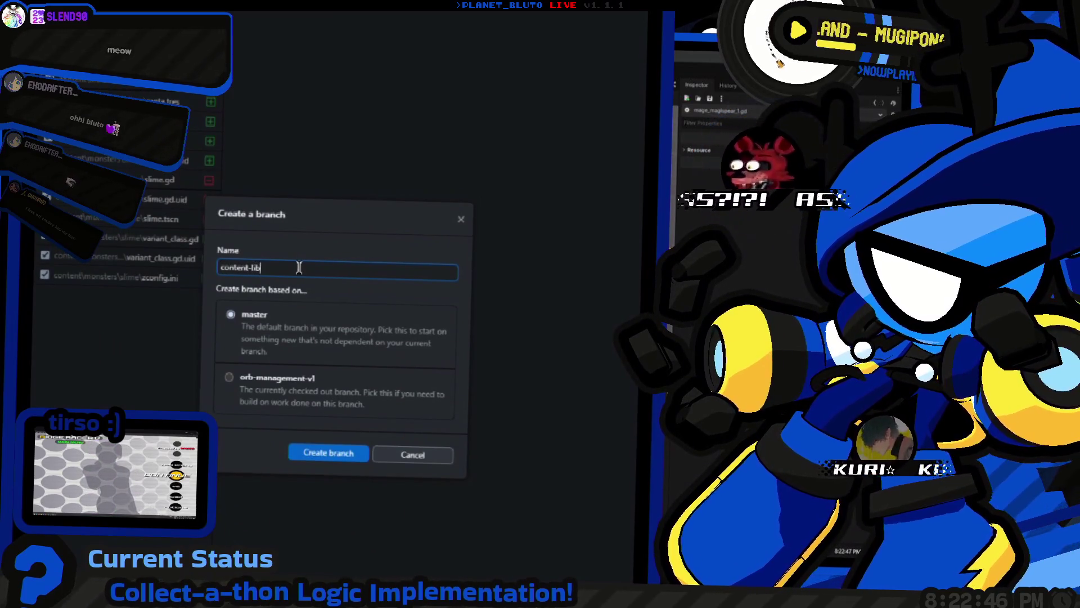
text(-)
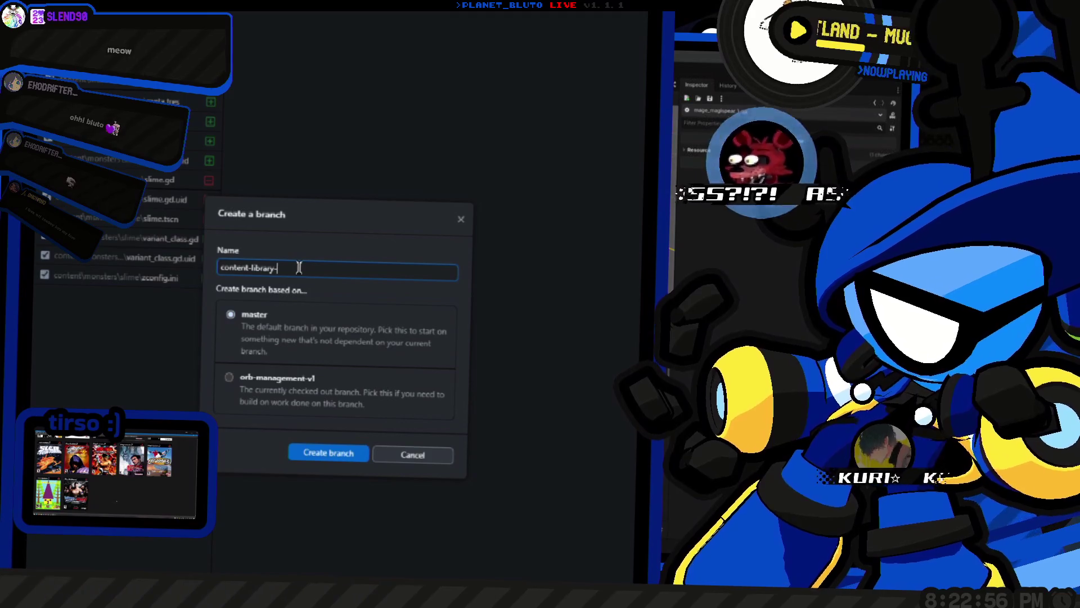
text(rewo)
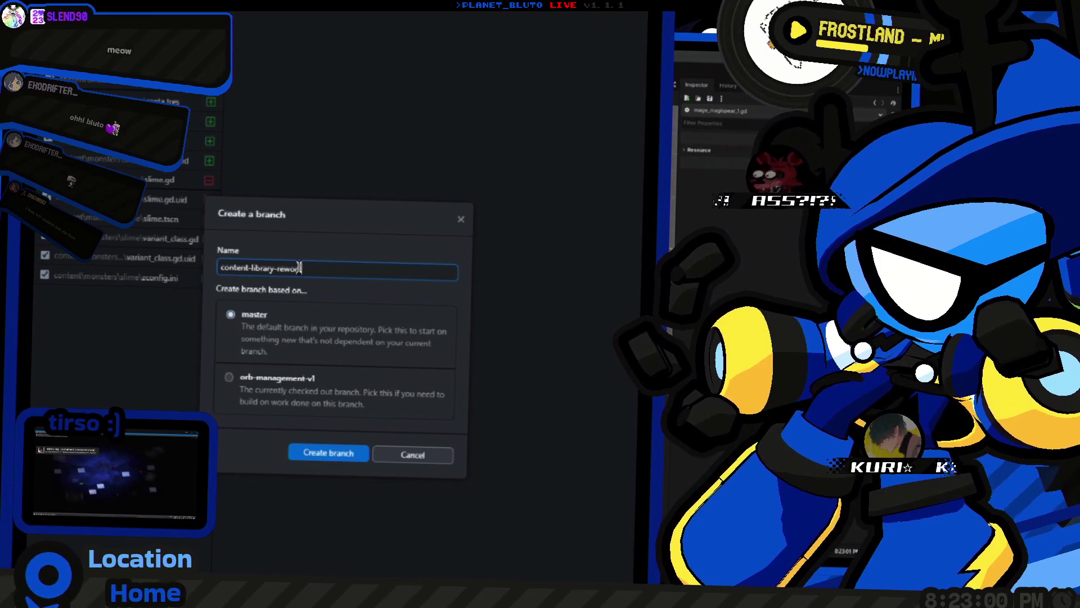
text(rk)
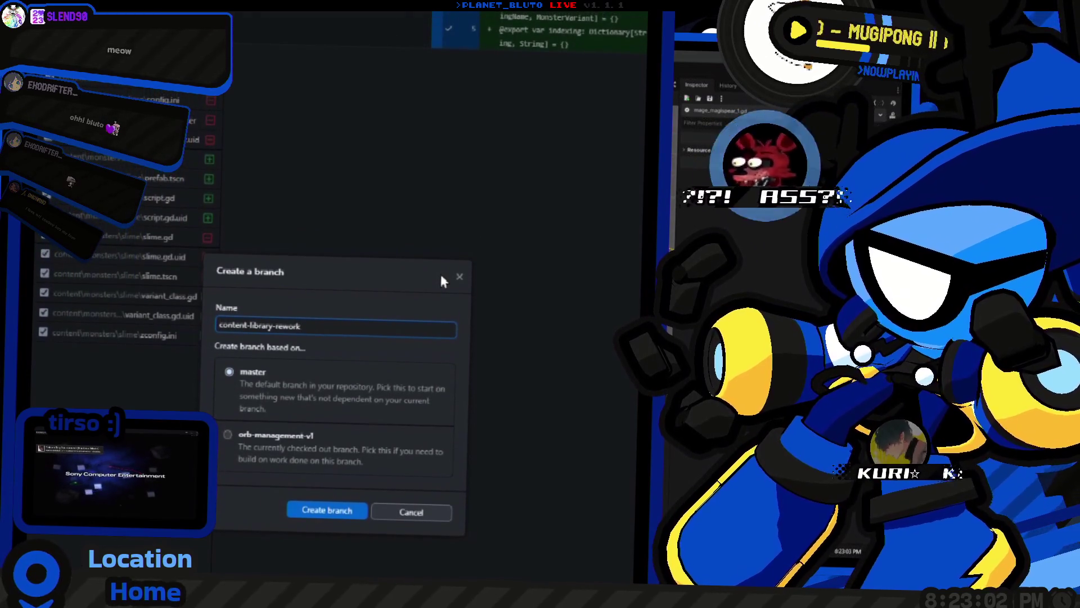
click(359, 264)
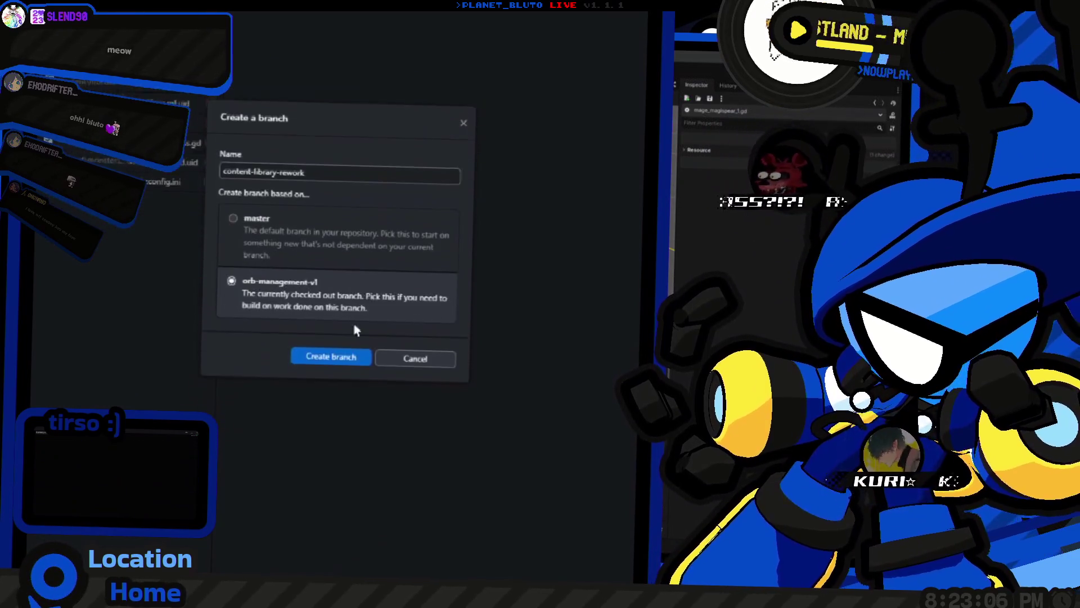
click(331, 356)
click(242, 247)
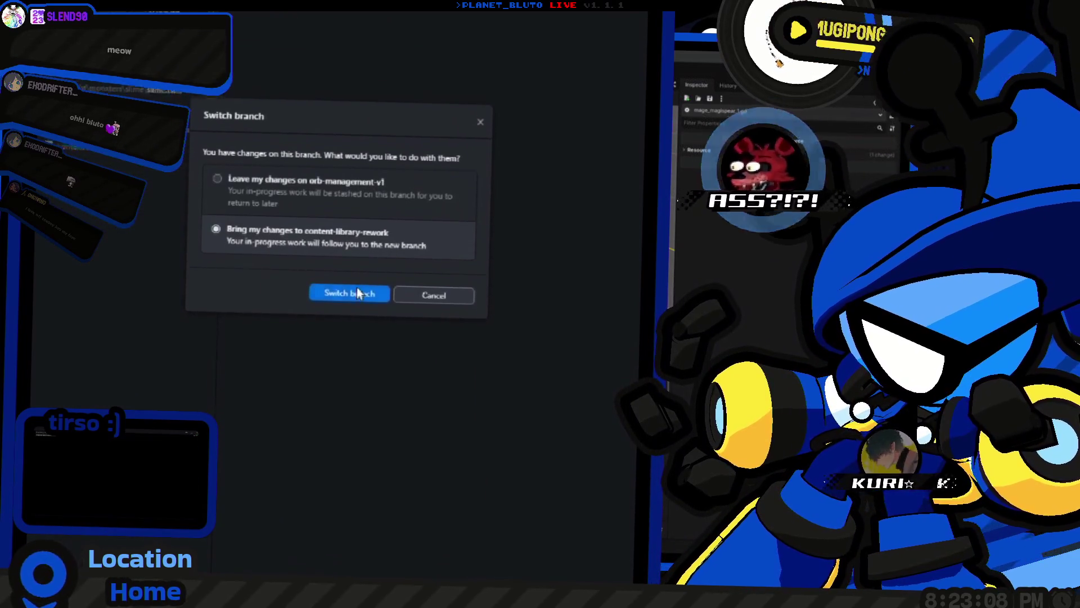
click(349, 295)
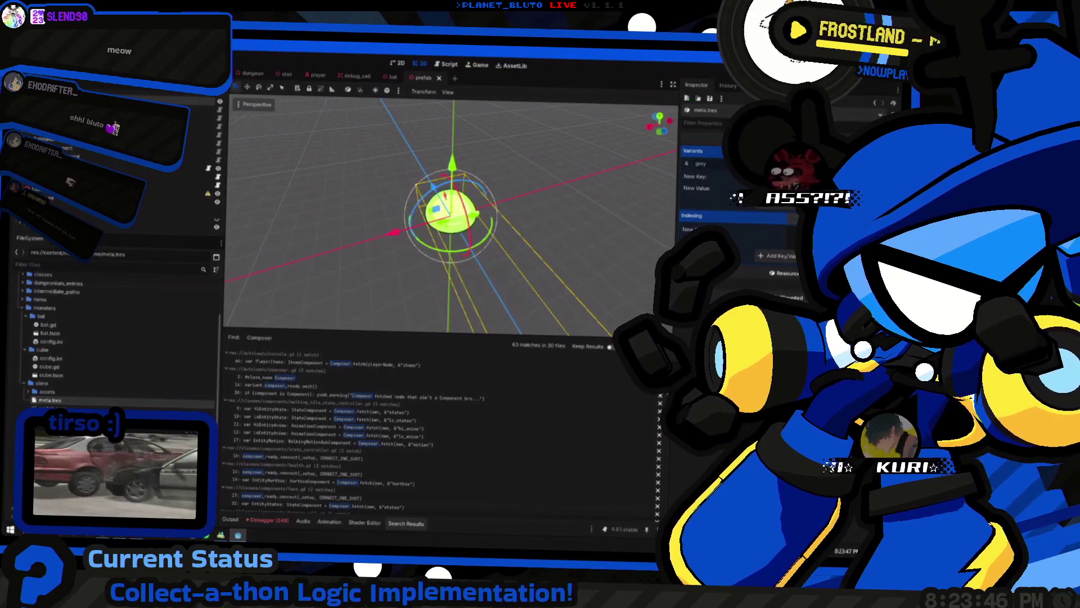
Inspect meta.tres and the slime variant's properties to reach slime/variant_class.gd.
key(ctrl+o)
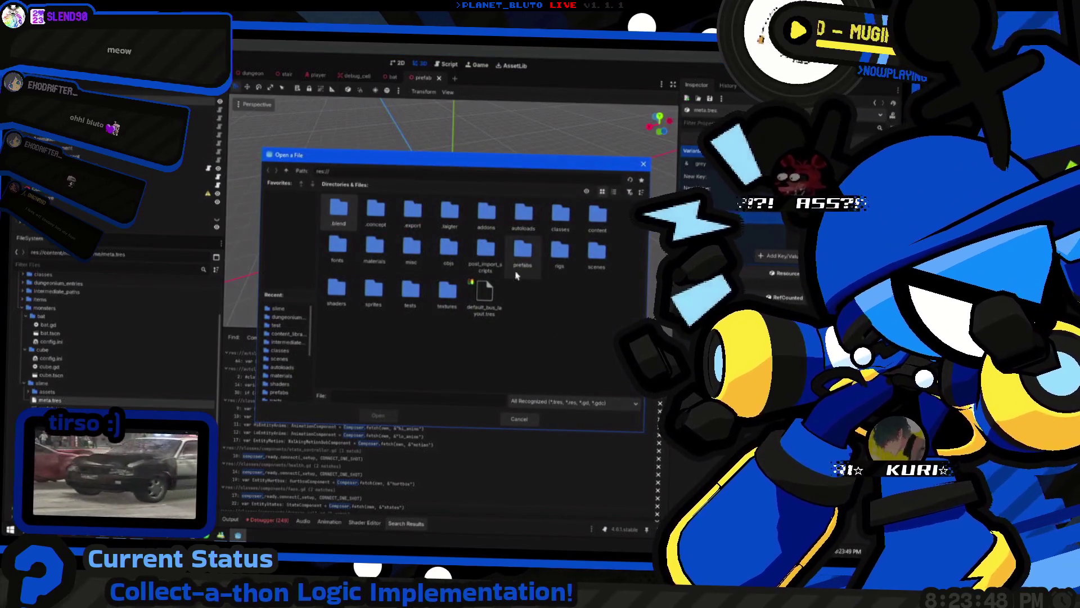
key(Escape)
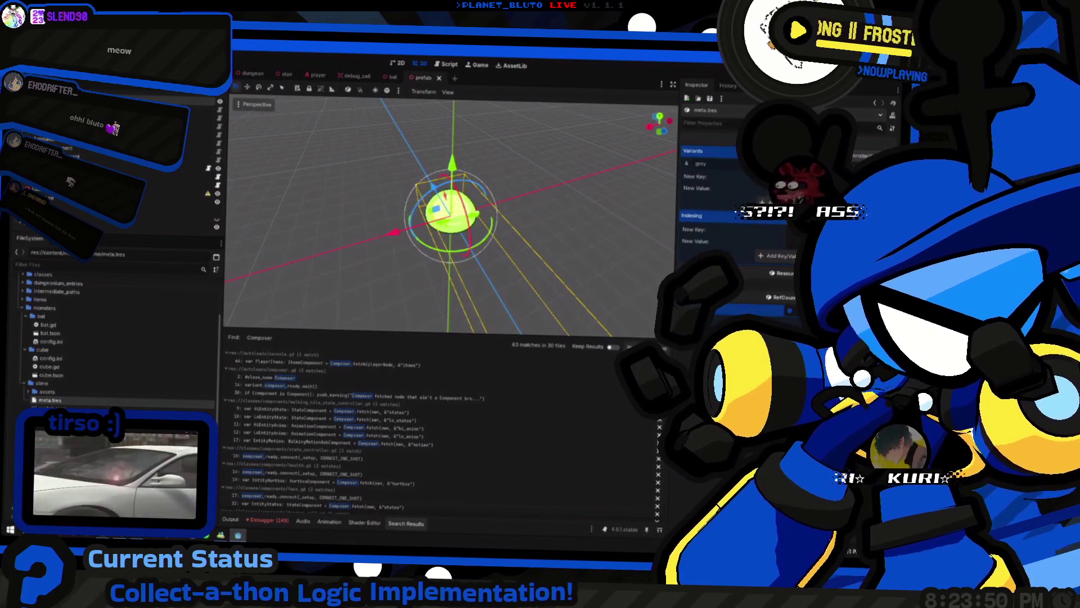
key(ctrl+o)
key(Escape)
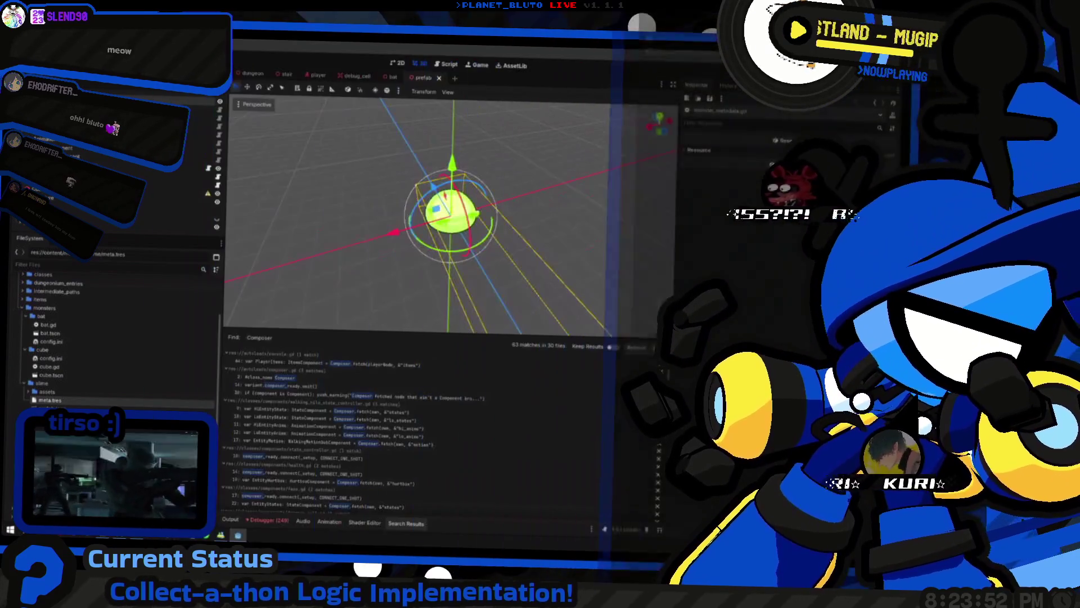
click(60, 400)
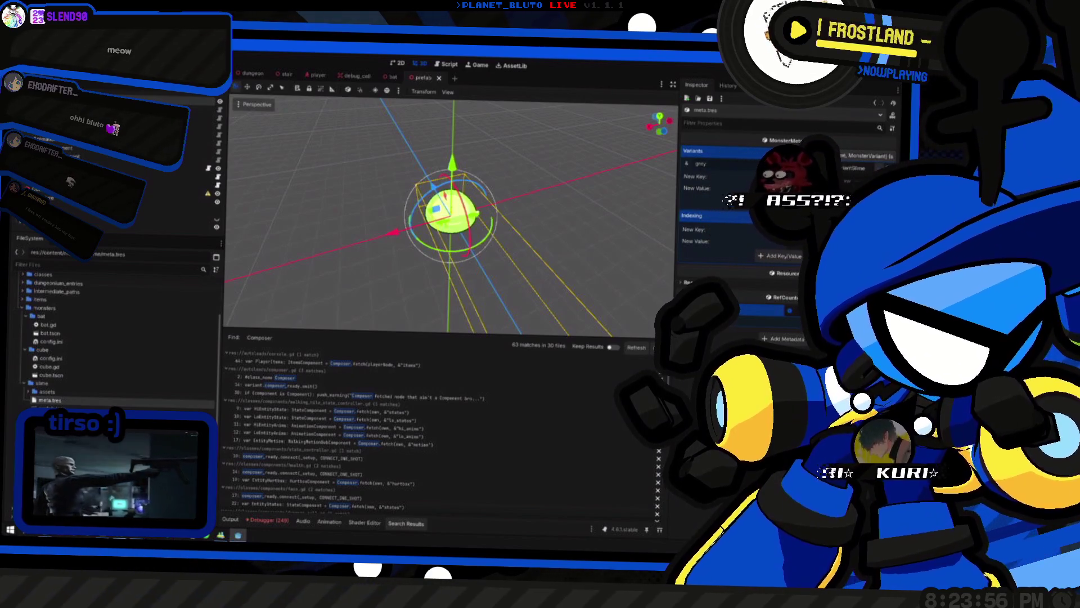
click(861, 156)
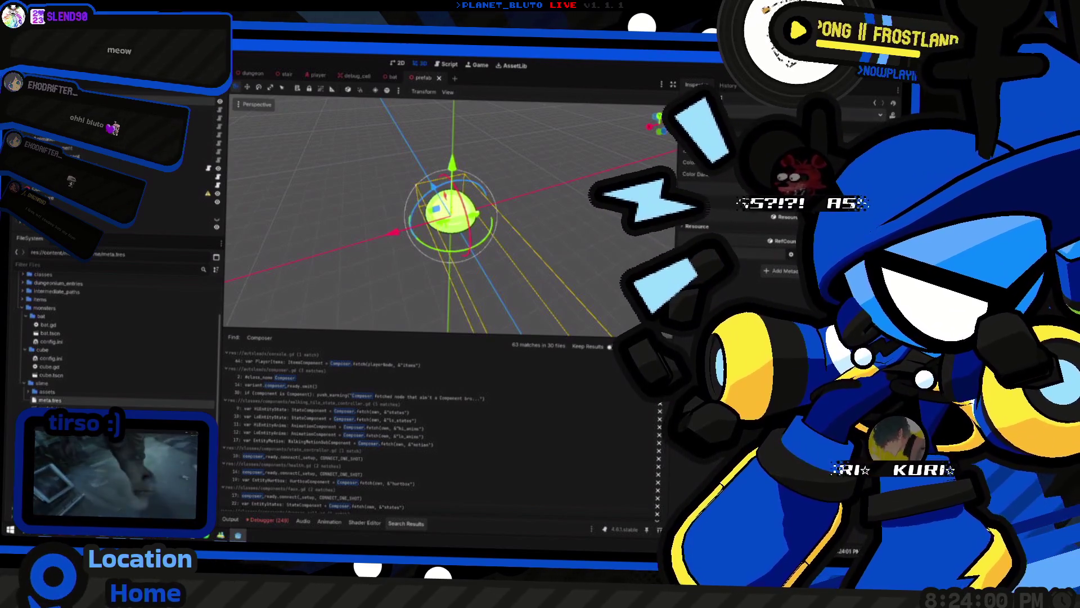
click(530, 155)
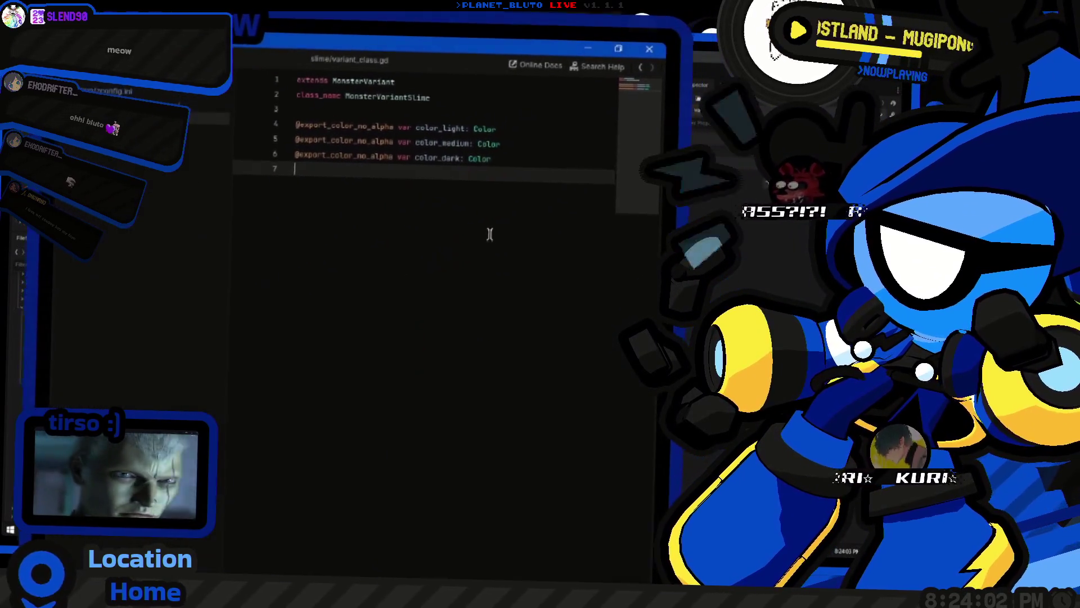
Add an exported slime_size variable defaulting to 2.2 after the colour exports.
key(Return)
text(slime_size)
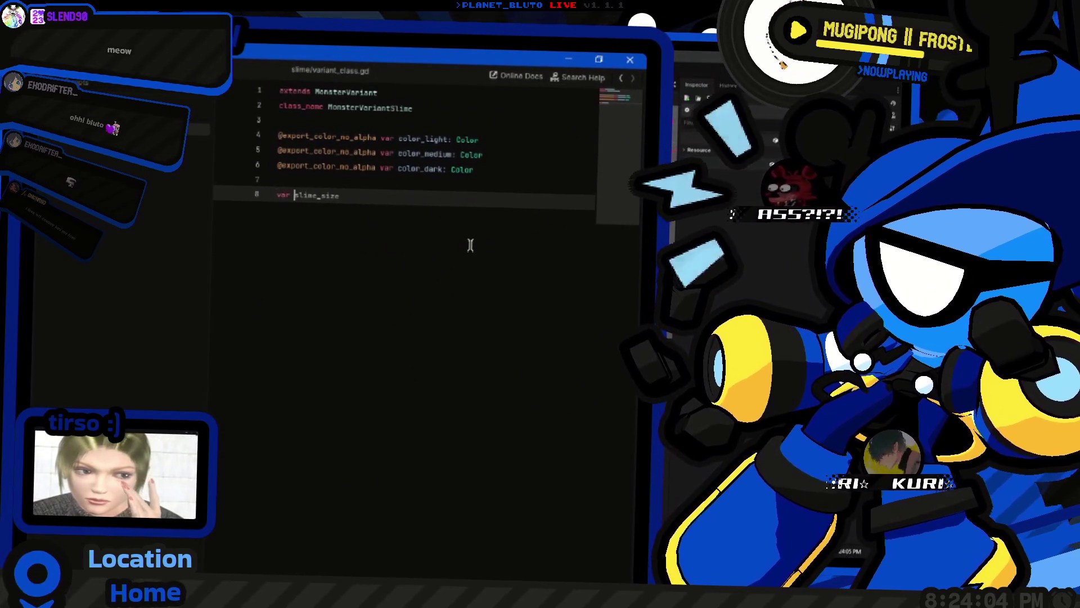
text(@export var)
key(End)
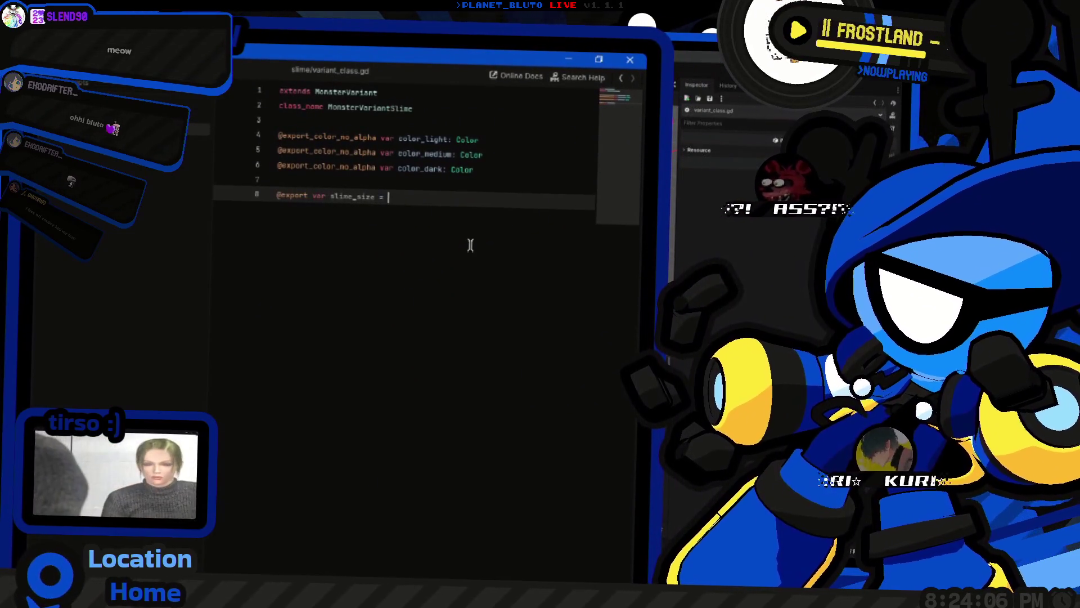
text(2.2)
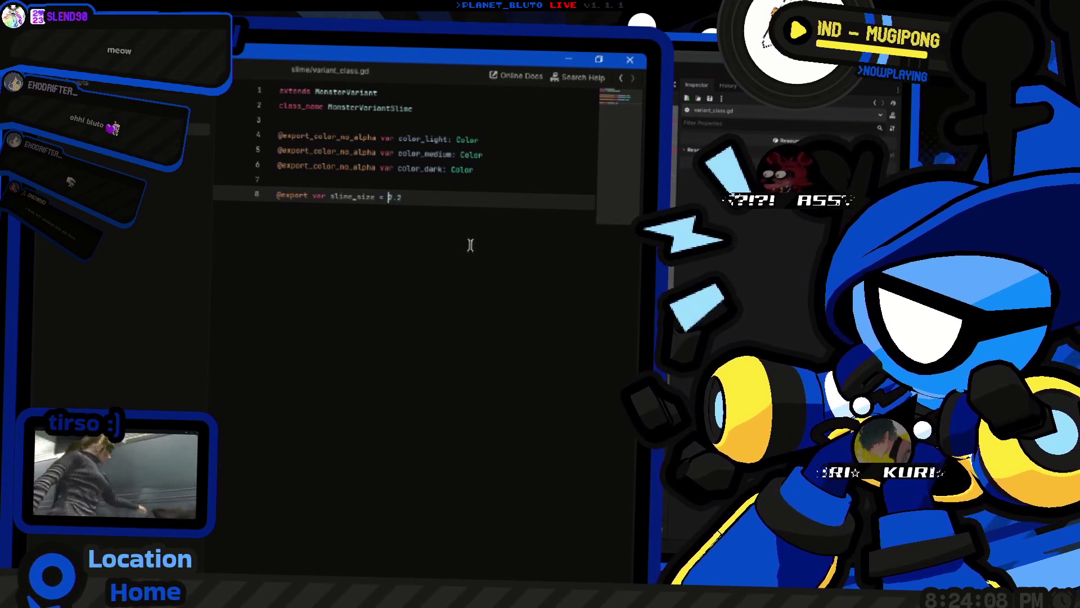
key(Left)
key(Left)
key(Left)
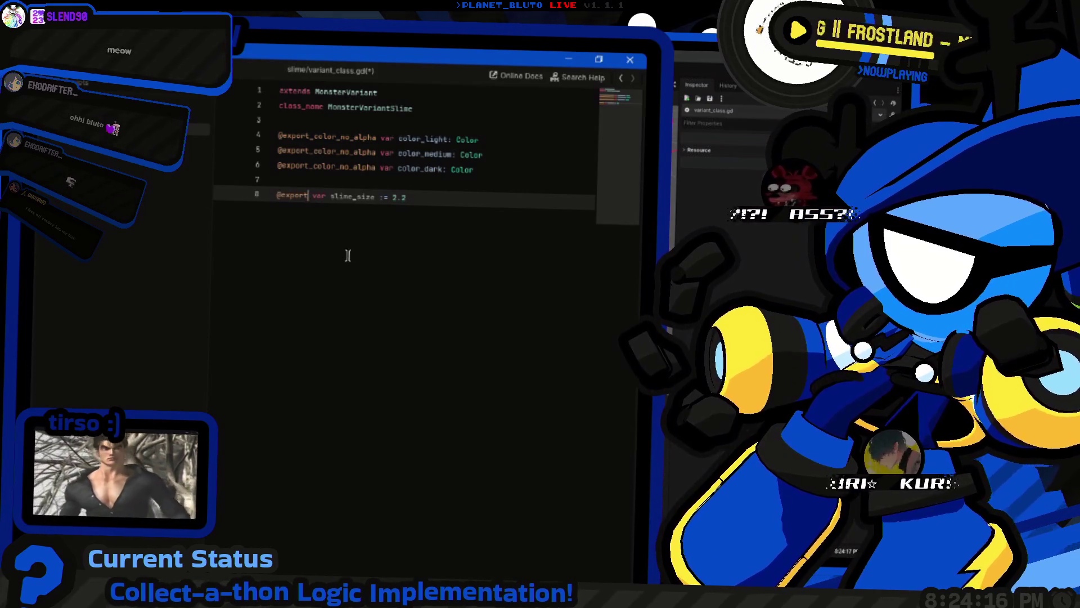
text(ge(0)
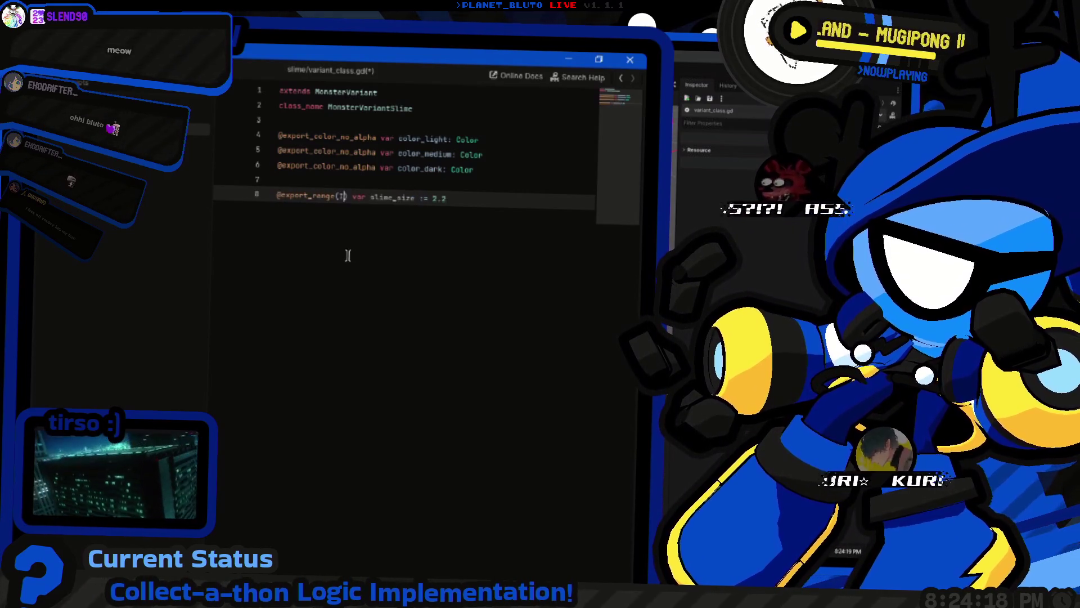
text(.0, )
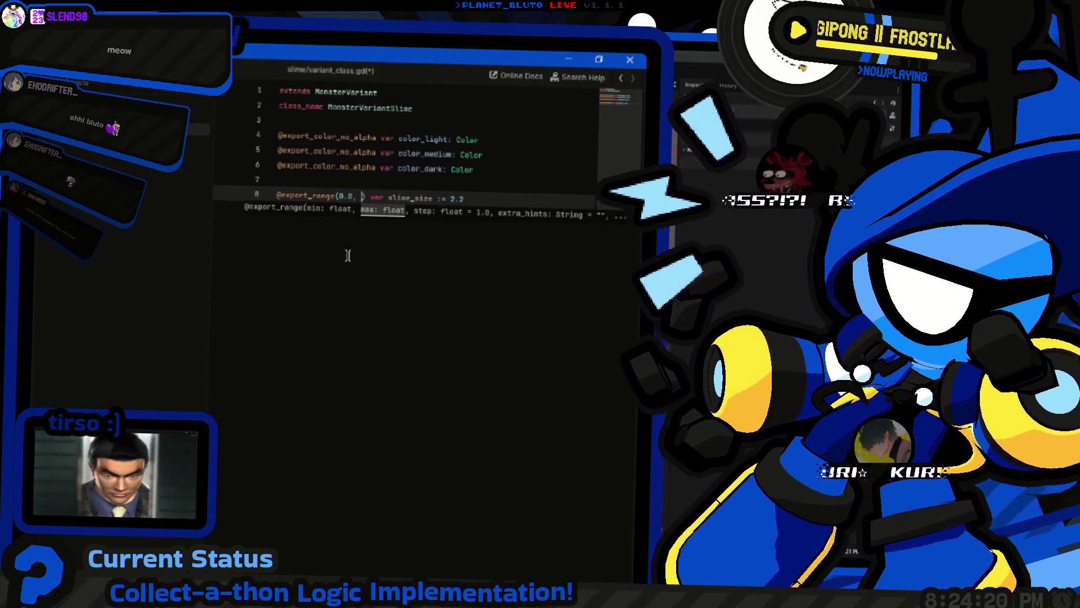
text(5.0,)
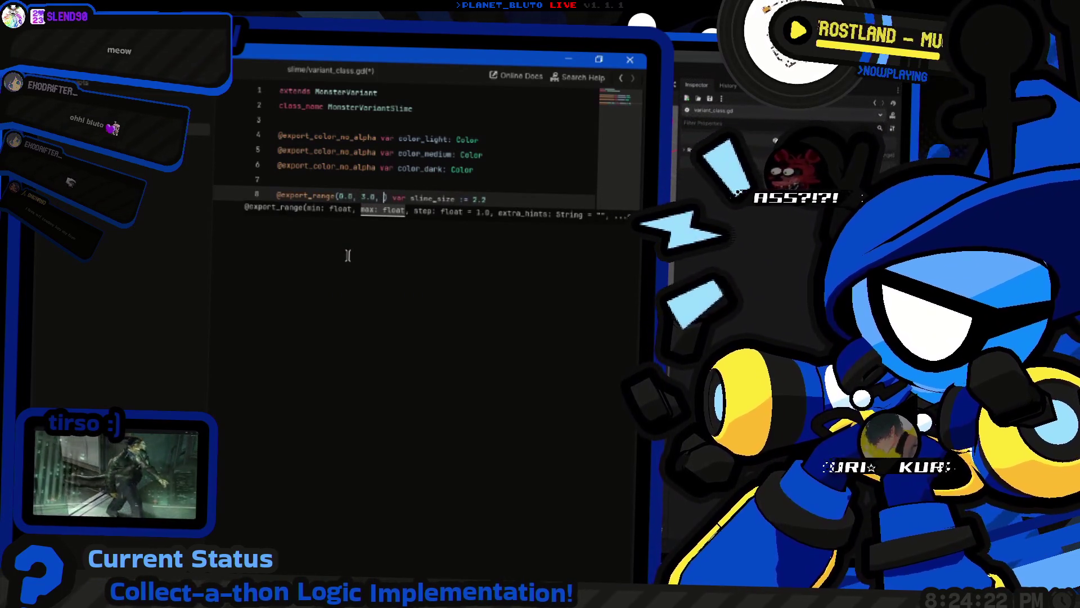
key(Delete)
key(Delete)
key(Delete)
text(4.0)
key(Right)
key(Right)
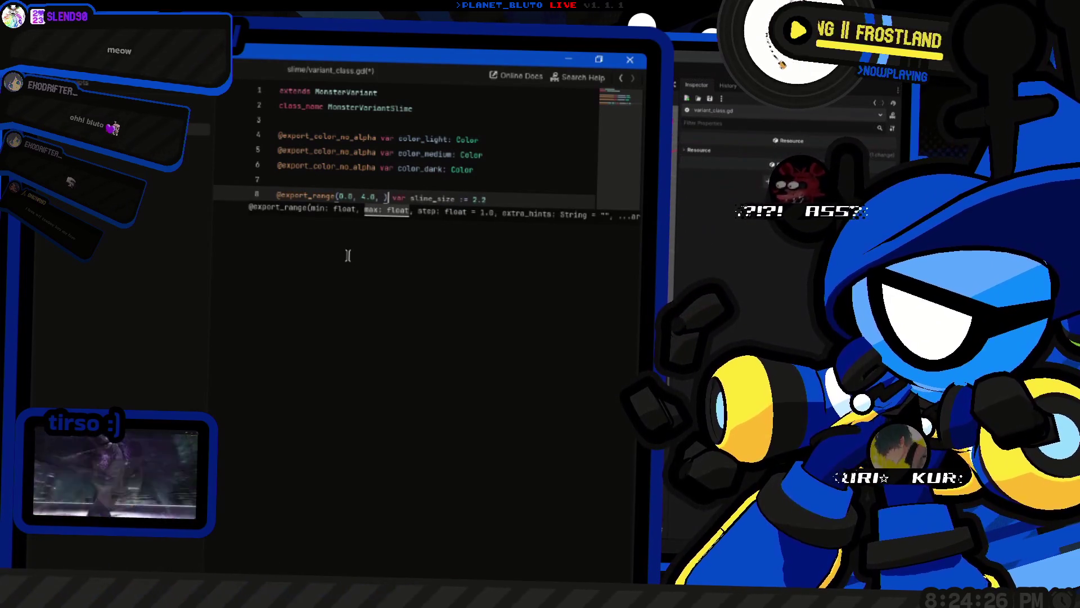
text(0.1)
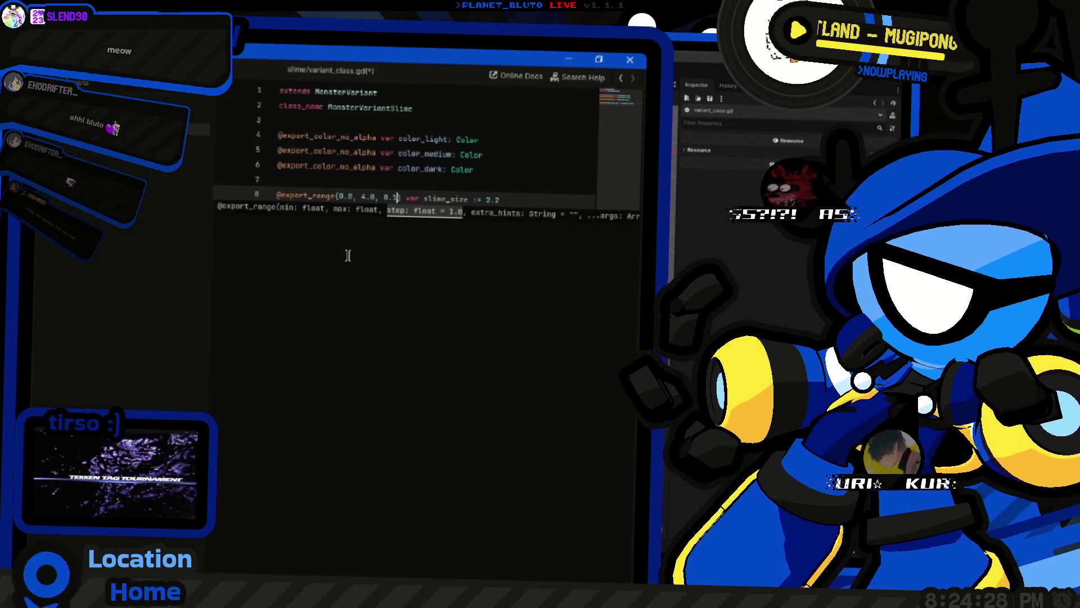
key(Home)
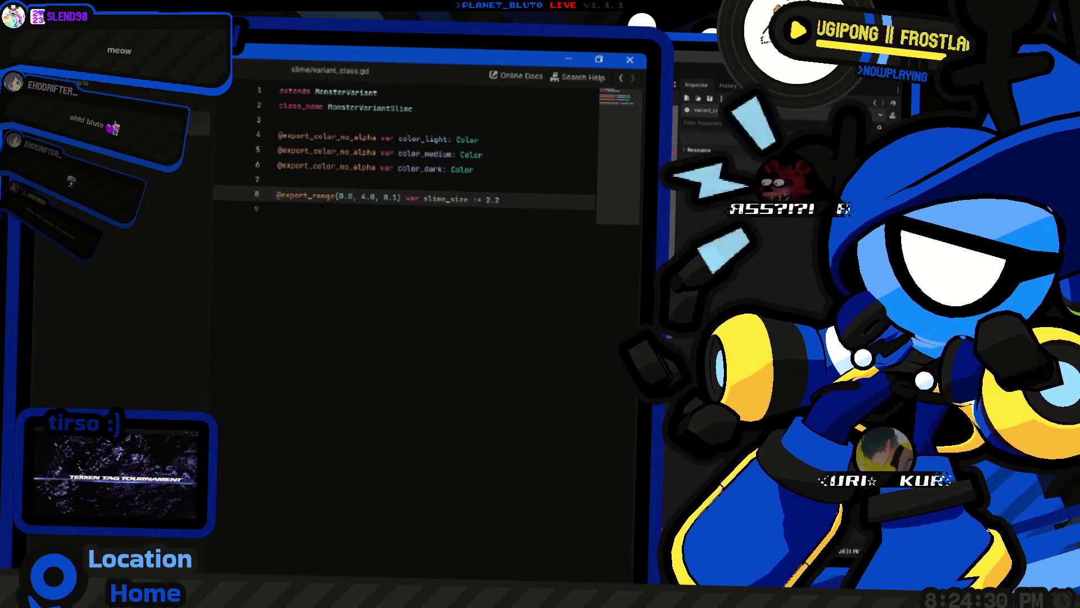
click(199, 117)
click(545, 164)
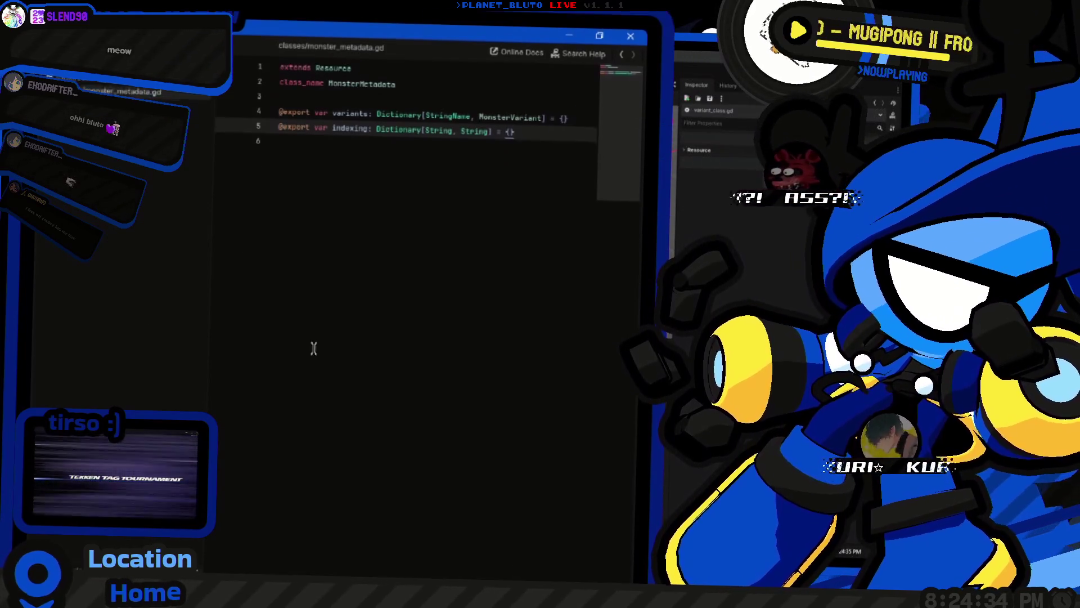
Open the slime's zconfig.ini at its [_index] section, orbit the slime, and select the slime_size index paths.
click(200, 107)
scroll(370, 465, down, 9)
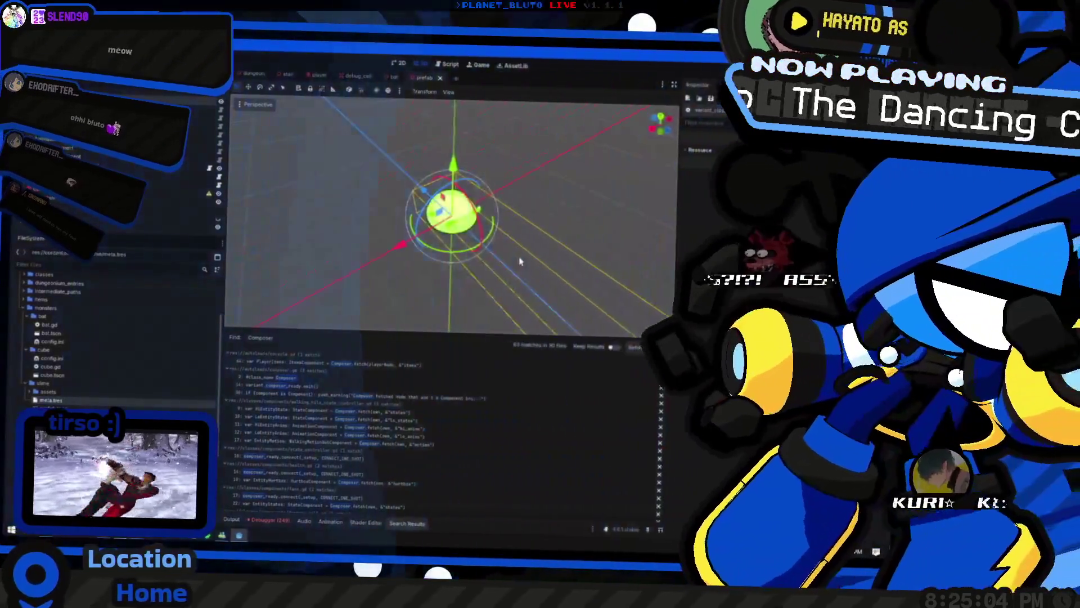
mouse_move(531, 201)
mouse_down()
mouse_move(450, 225)
mouse_move(394, 225)
mouse_move(409, 248)
mouse_up()
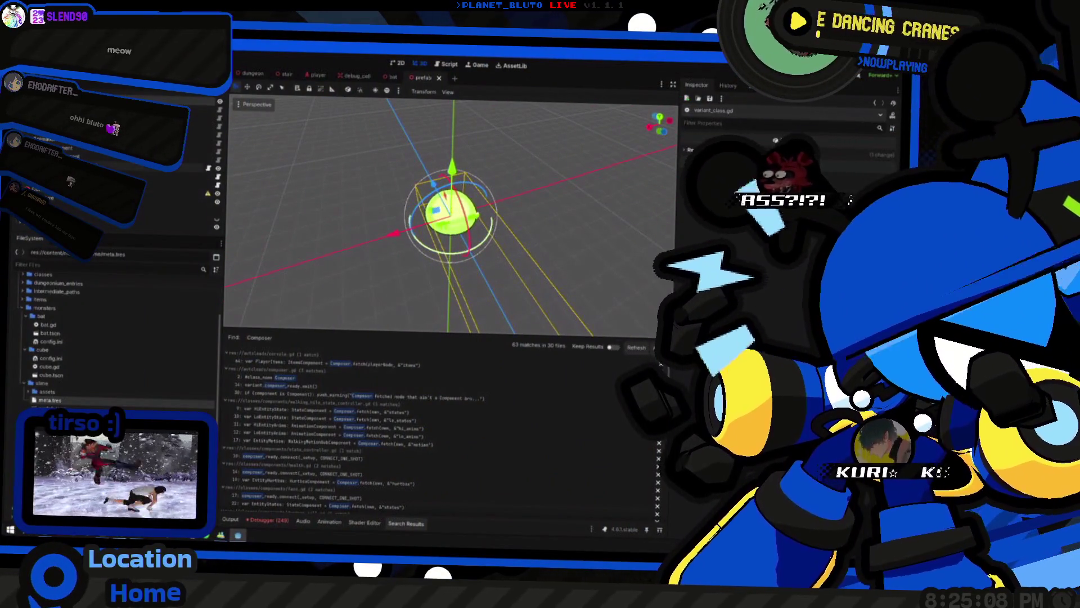
key(Home)
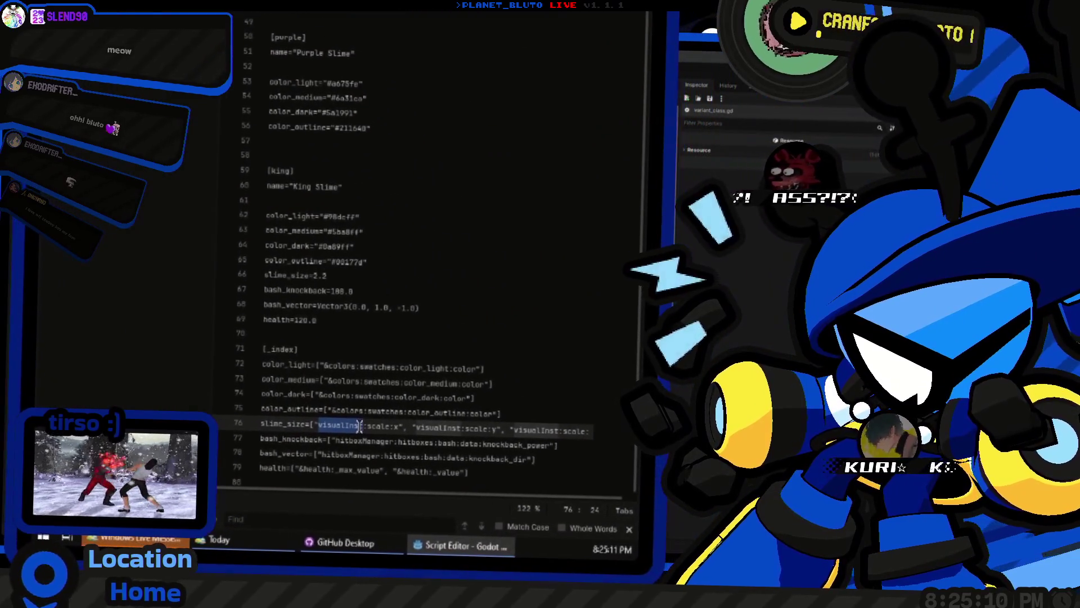
key(shift+End)
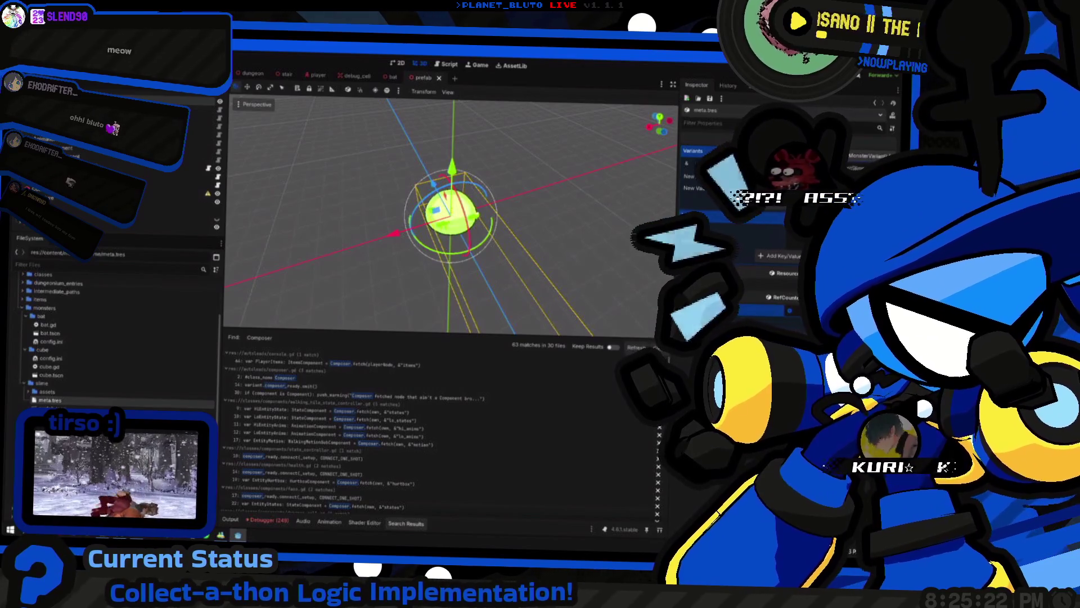
Change indexing's value type from String to PackedStringArray via autocomplete, then return to the 3D editor.
key(alt+Tab)
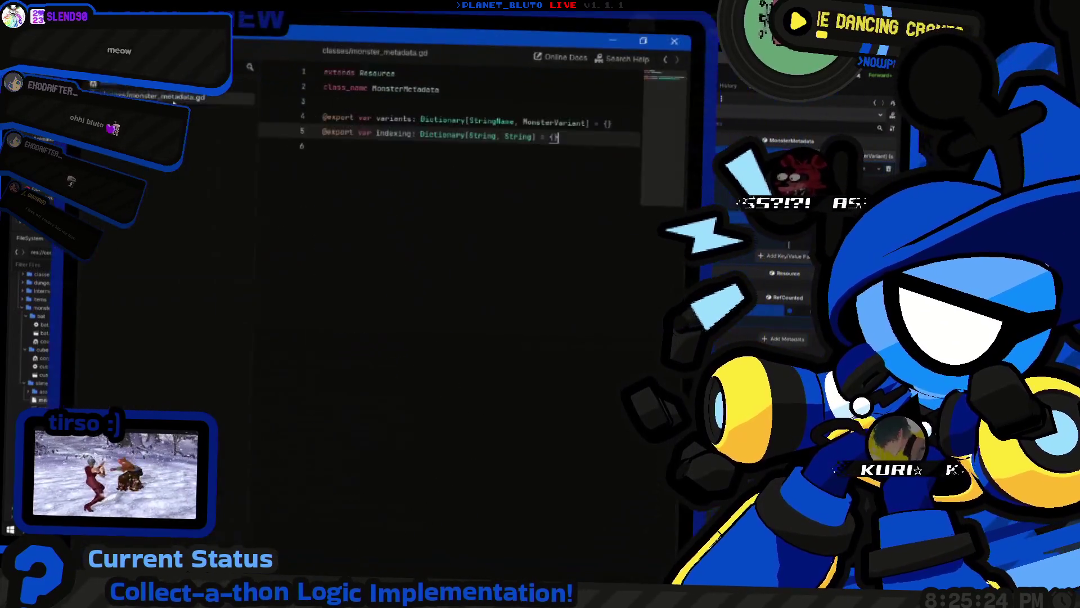
double_click(476, 155)
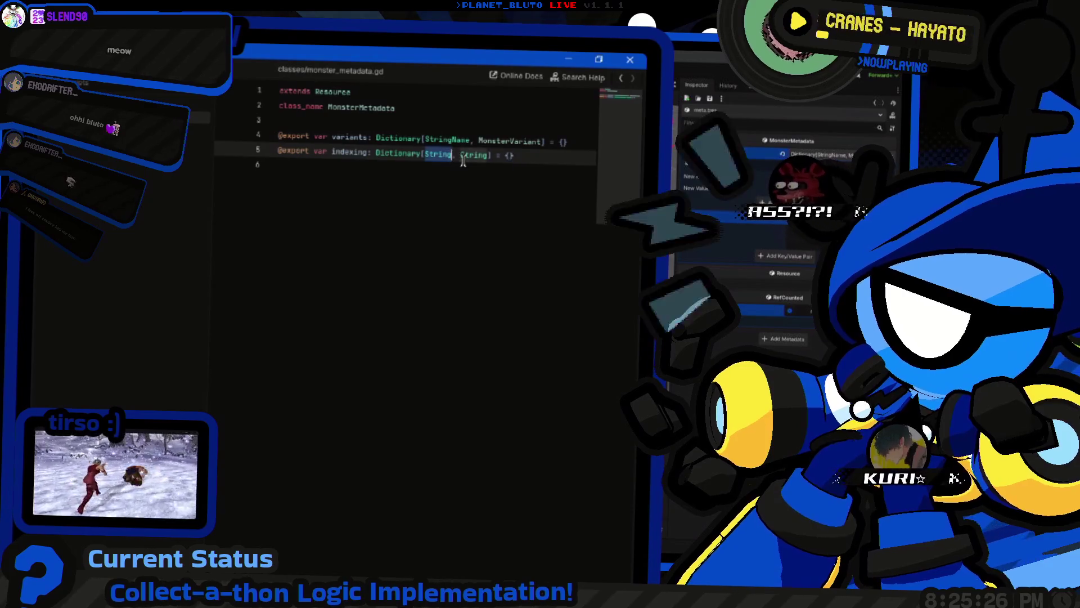
key(BackSpace)
text(y[String])
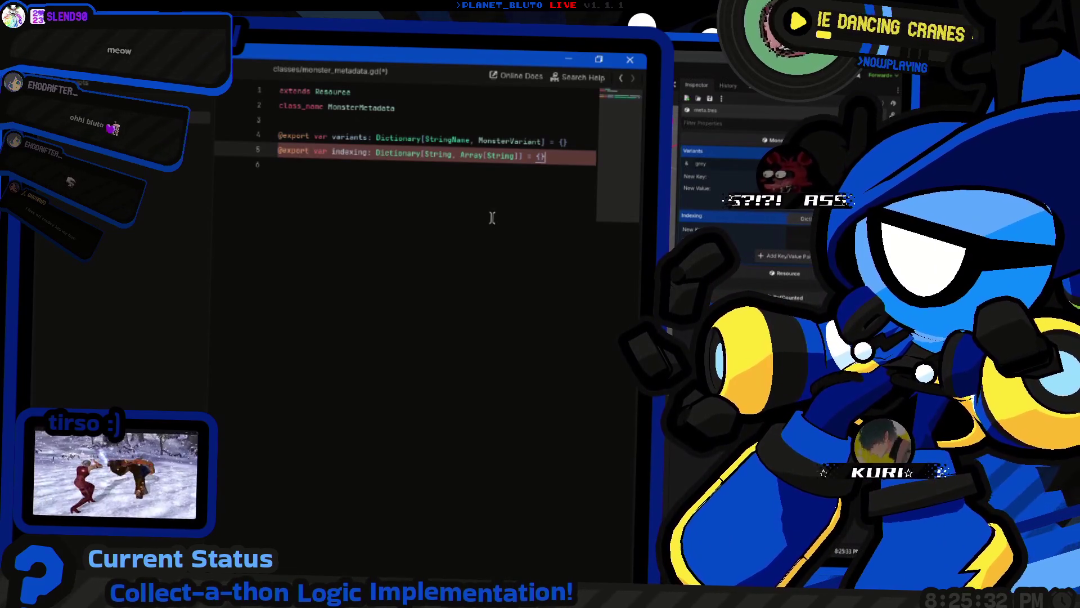
key(BackSpace)
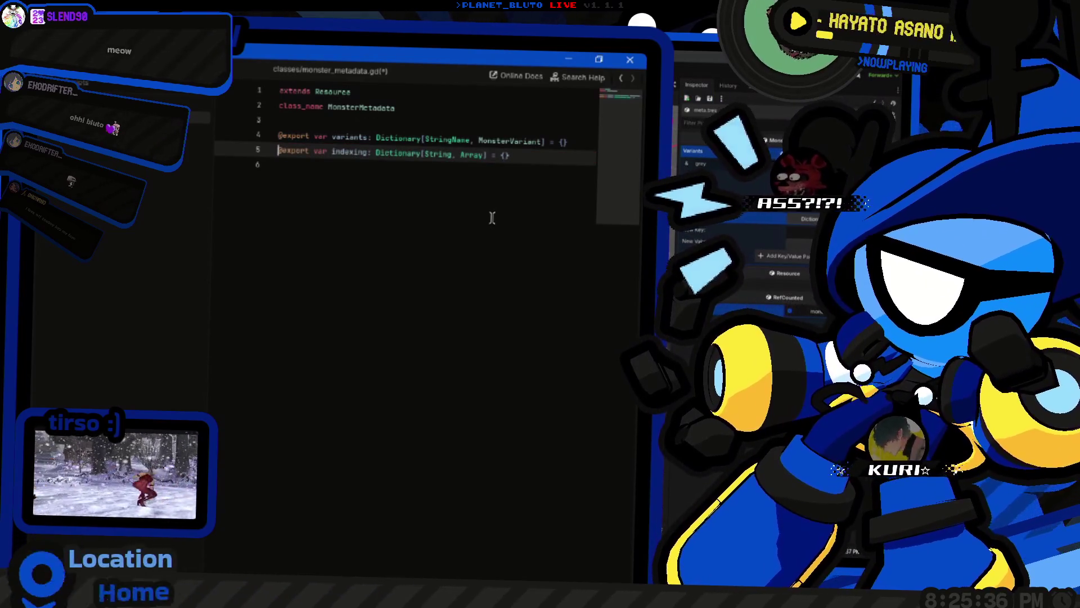
key(alt+Tab)
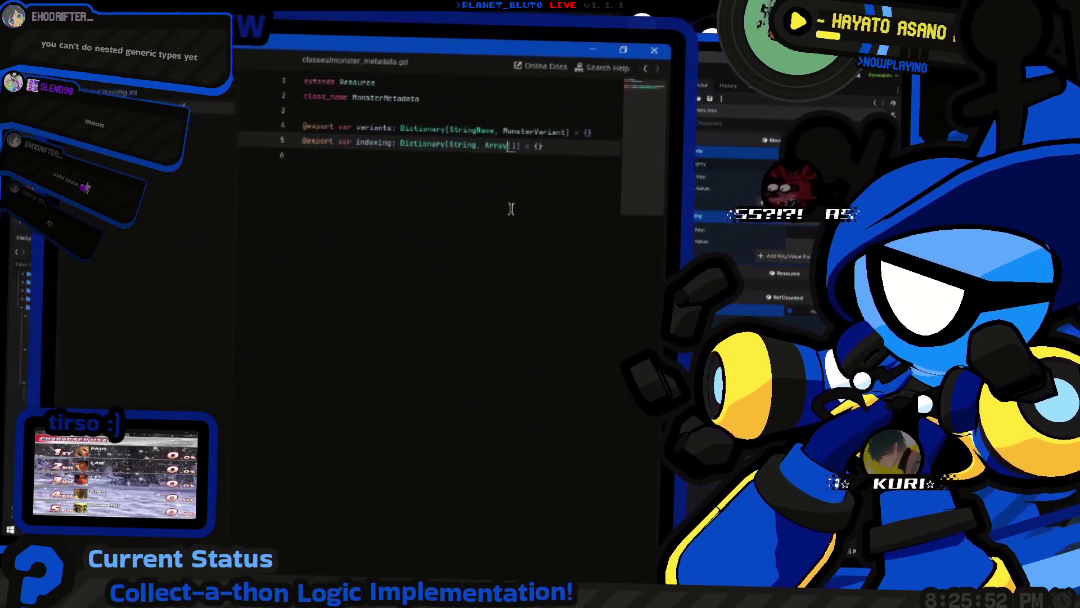
text(String, )
text(PackedS)
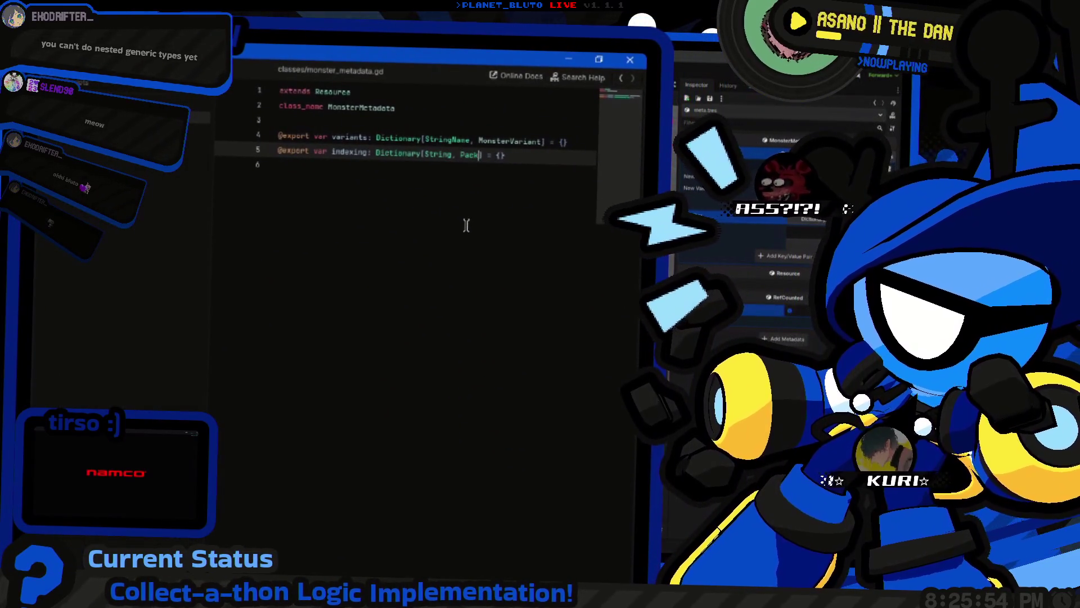
text(tr)
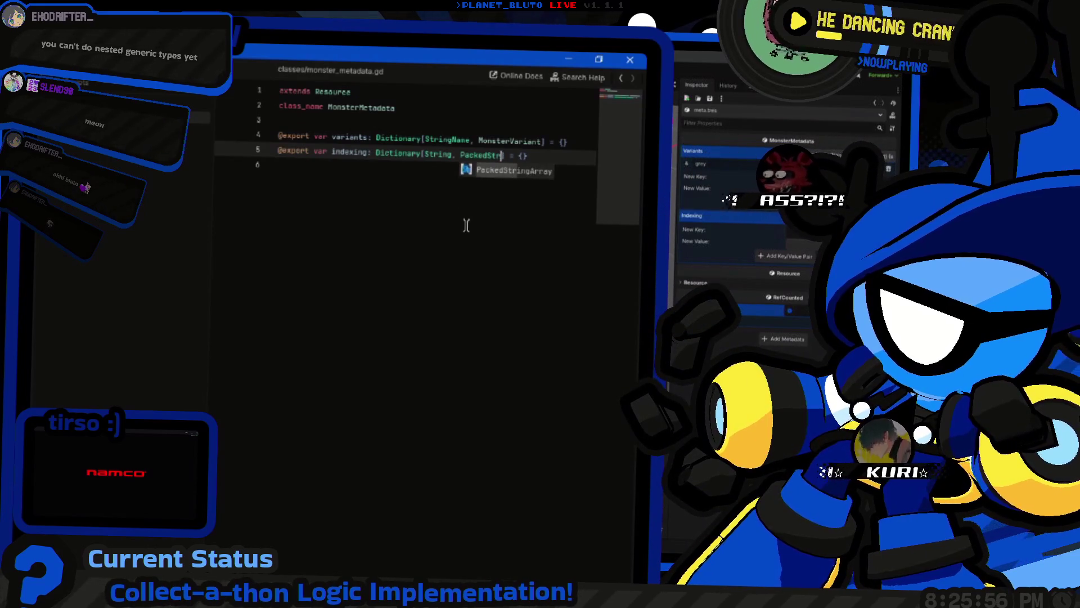
key(Return)
key(alt+Tab)
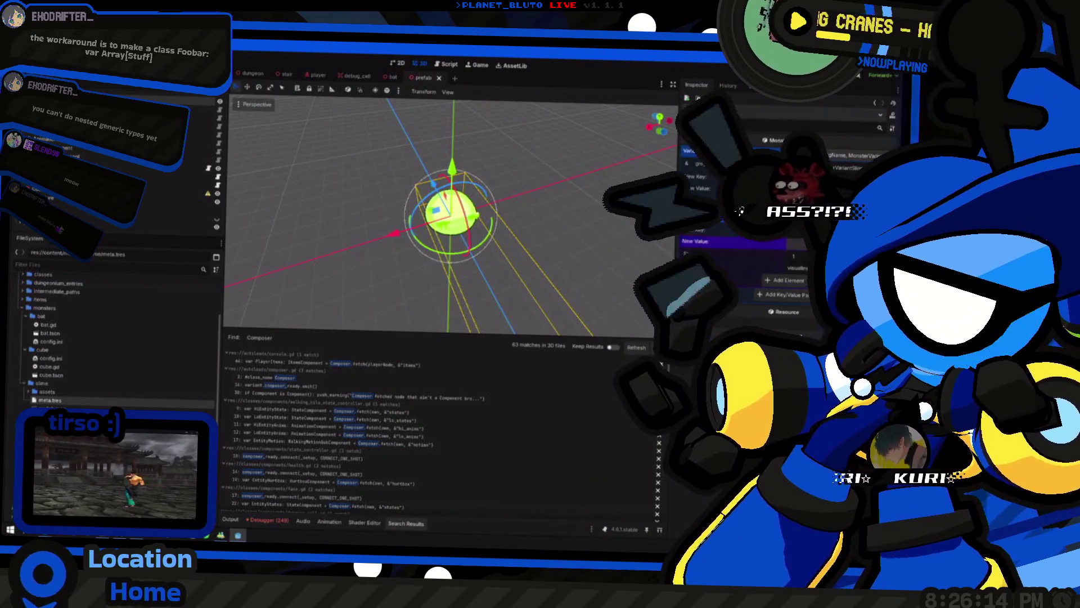
Insert a 'class Index:' declaration on new lines above the export declarations.
key(Return)
key(Return)
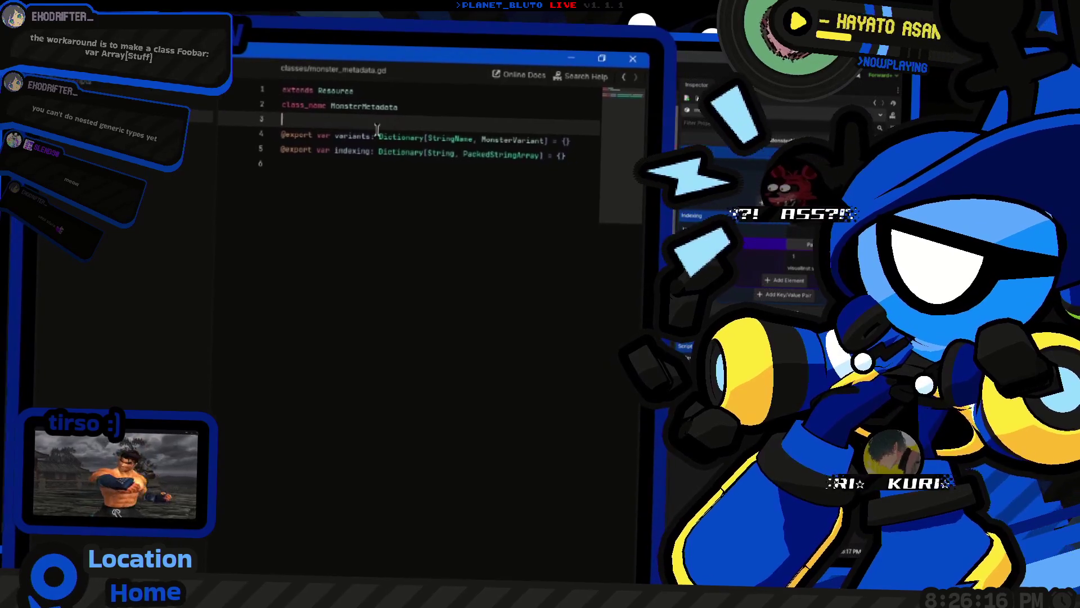
click(375, 130)
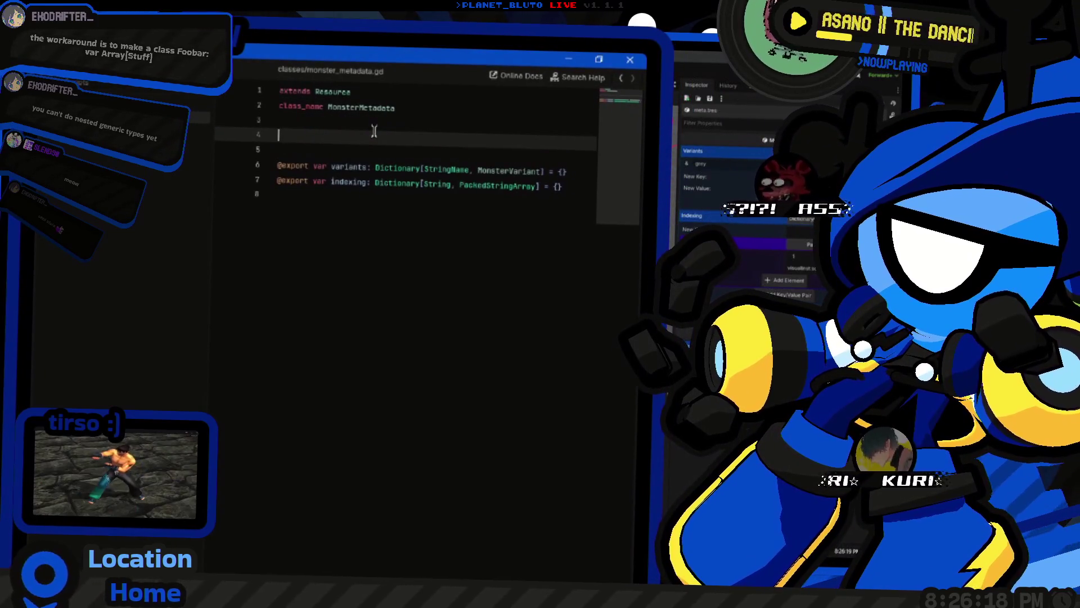
text(@index)
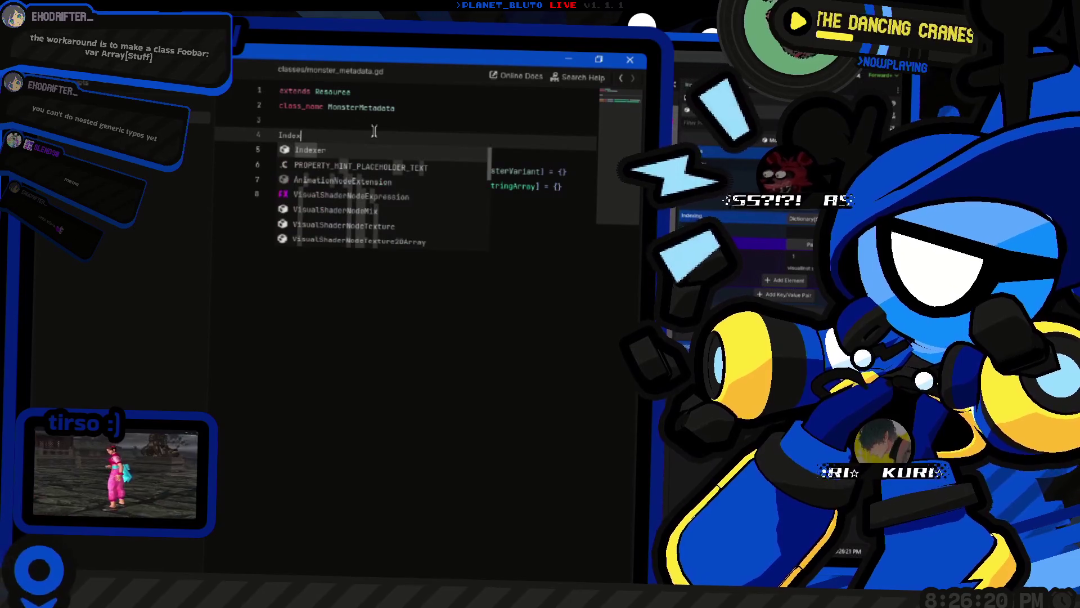
text(lass)
key(End)
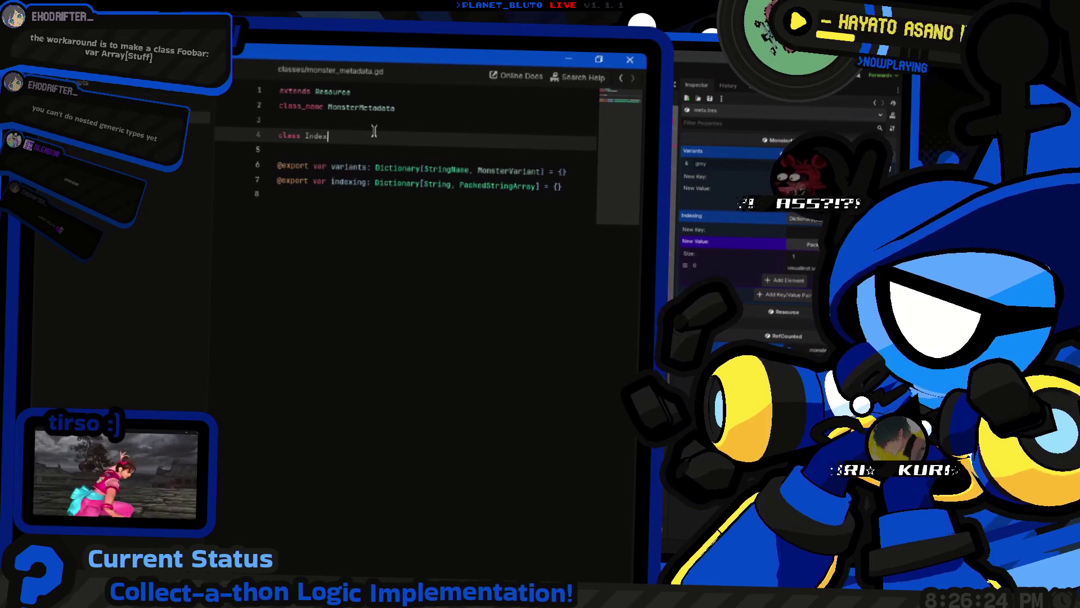
text(:)
key(Return)
Give the Index class a 'var _indexes: Array[String]' member and tidy its declaration line.
text(var )
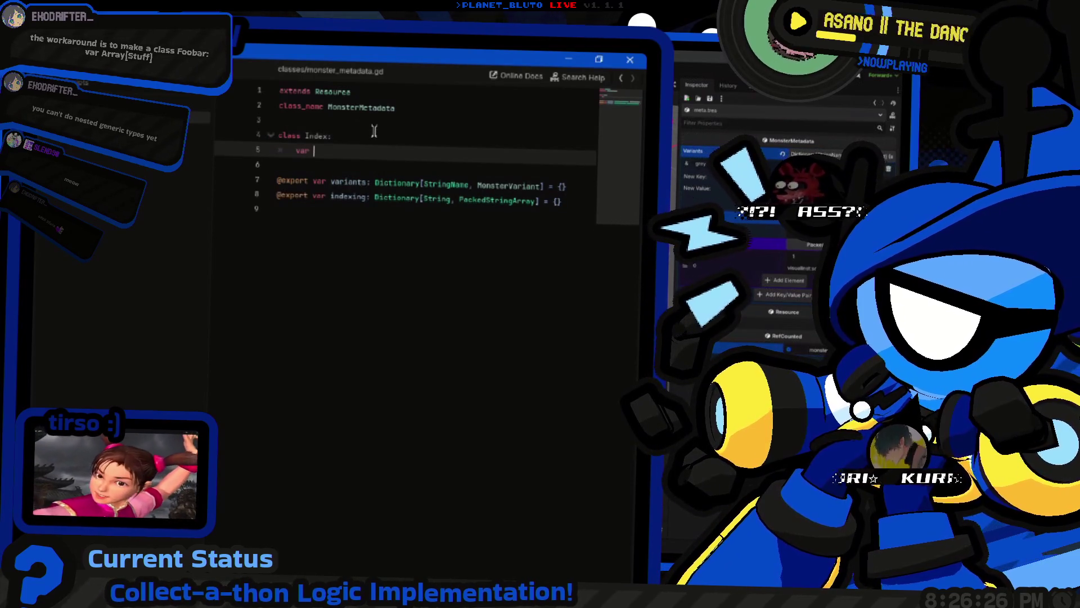
text(b)
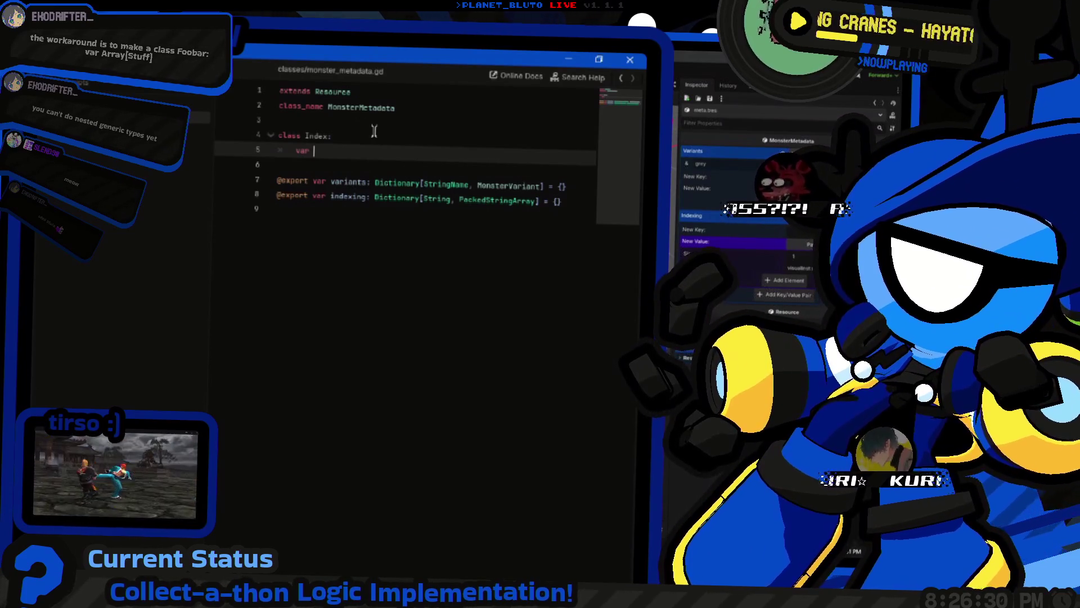
text(u)
key(BackSpace)
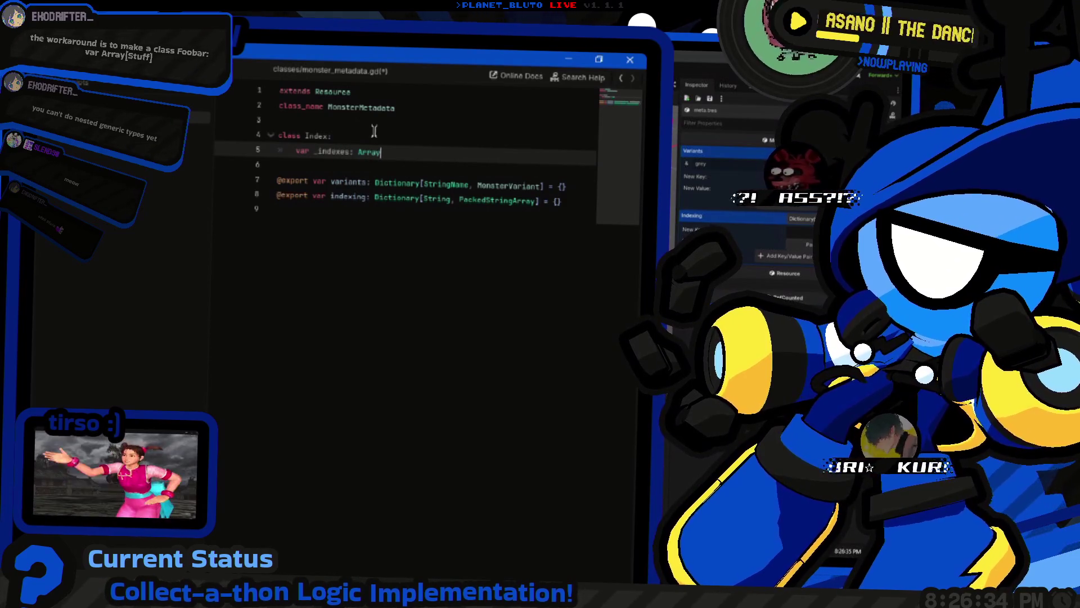
text([String)
key(Home)
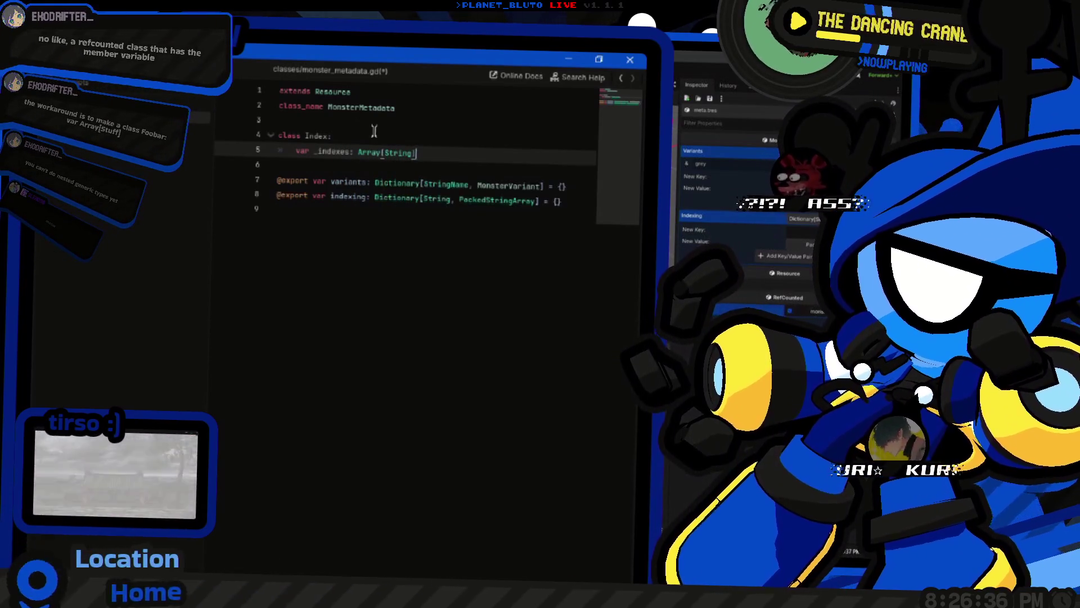
key(Up)
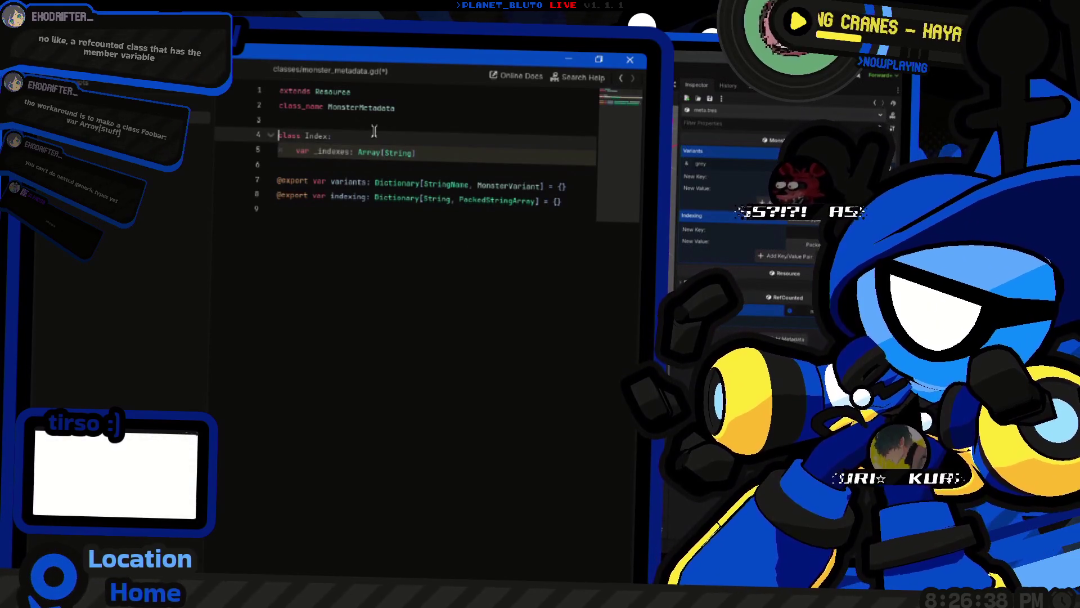
text(:)
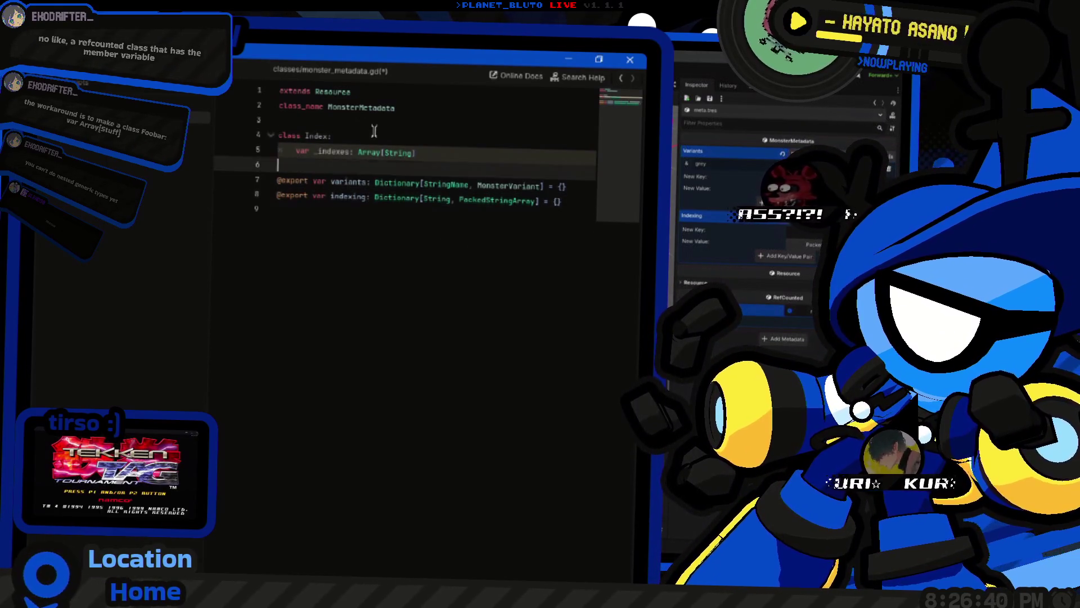
key(Return)
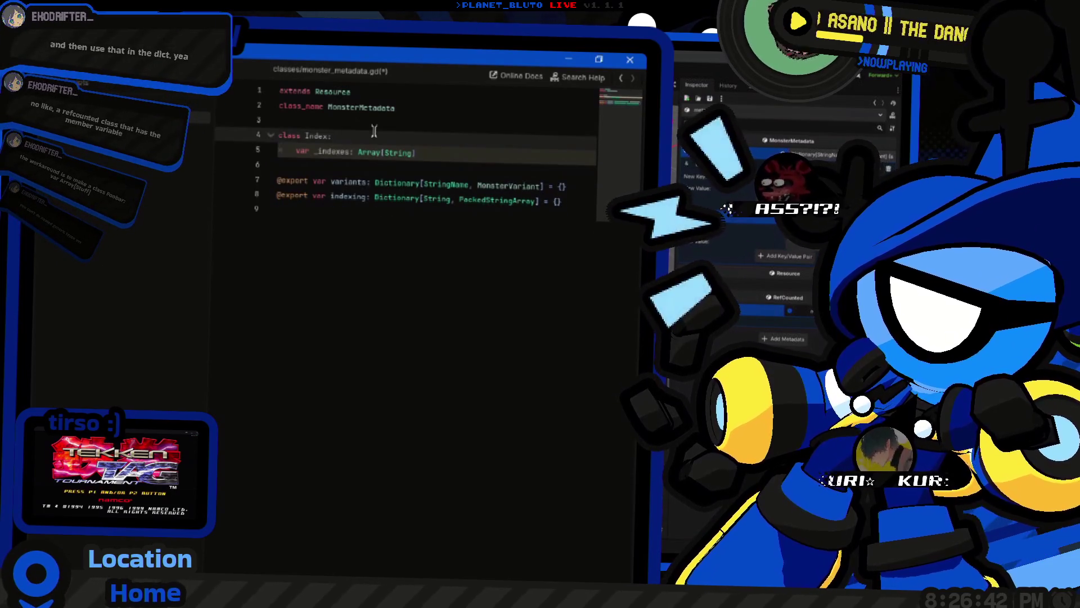
key(BackSpace)
key(BackSpace)
text(:)
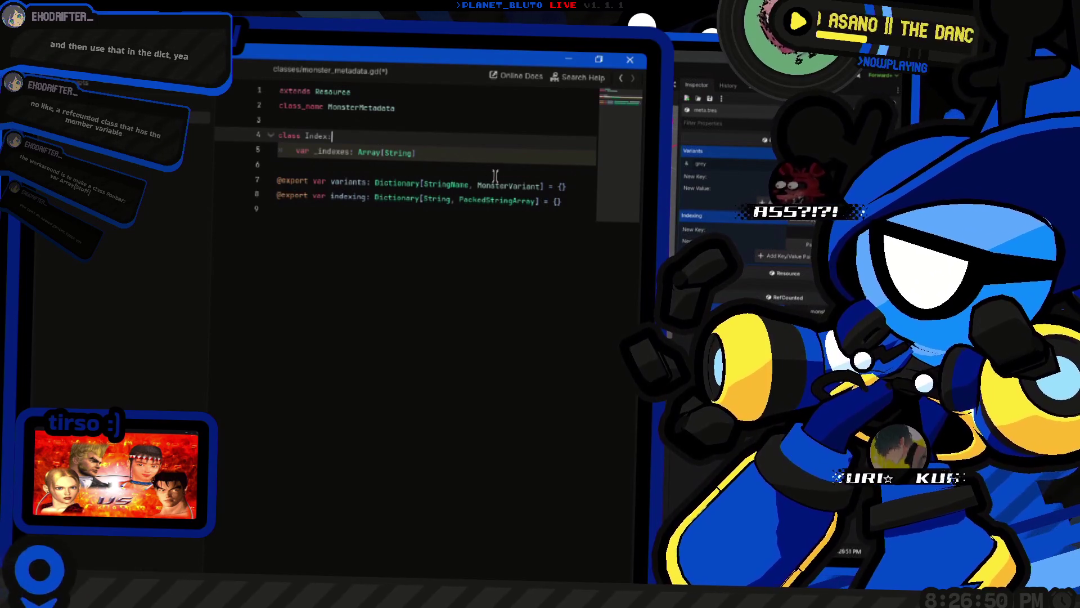
Replace PackedStringArray with Index as the indexing export's value type.
double_click(492, 200)
text(Index)
click(419, 151)
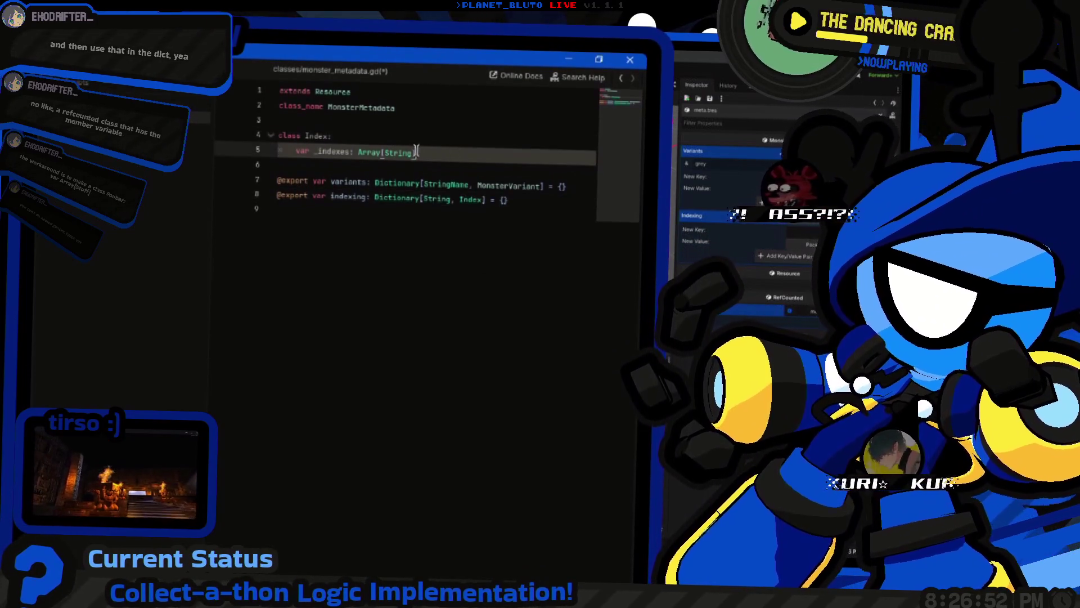
click(350, 137)
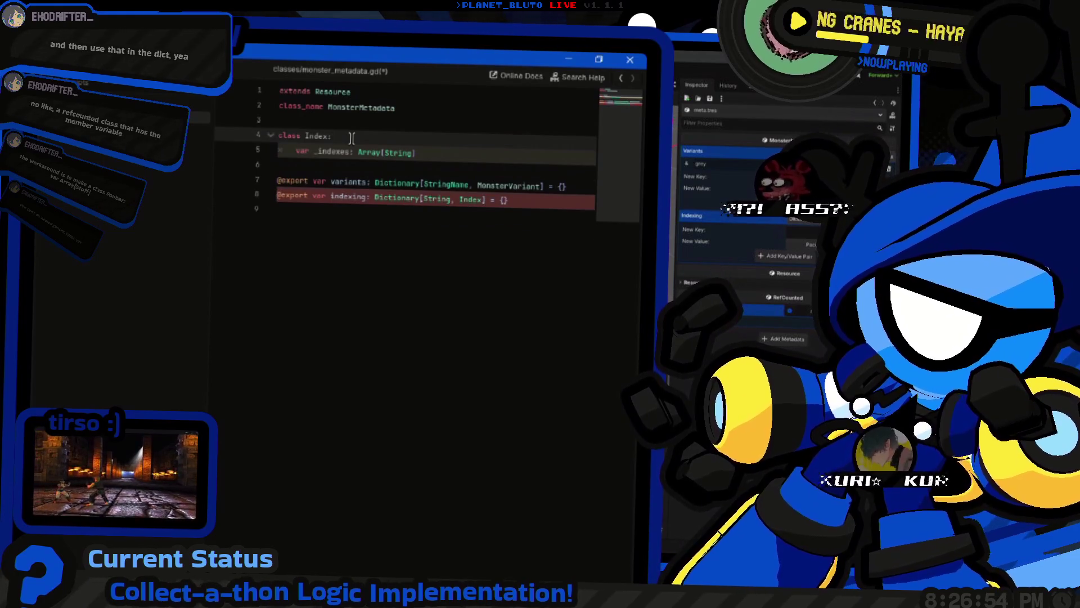
Try an extends line inside the Index class, then remove it again.
key(Return)
text(ex)
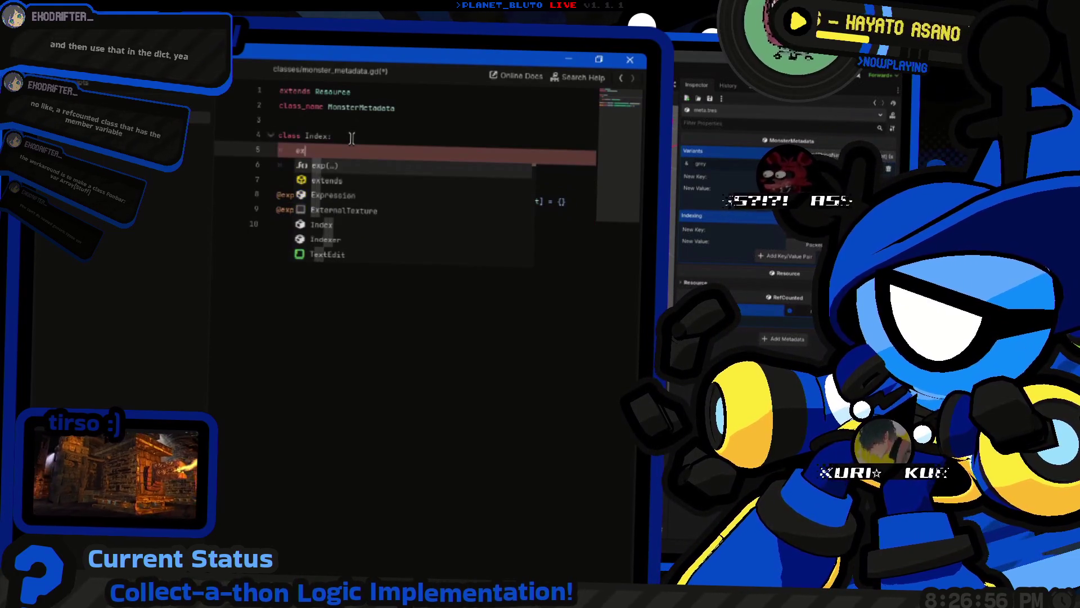
key(Return)
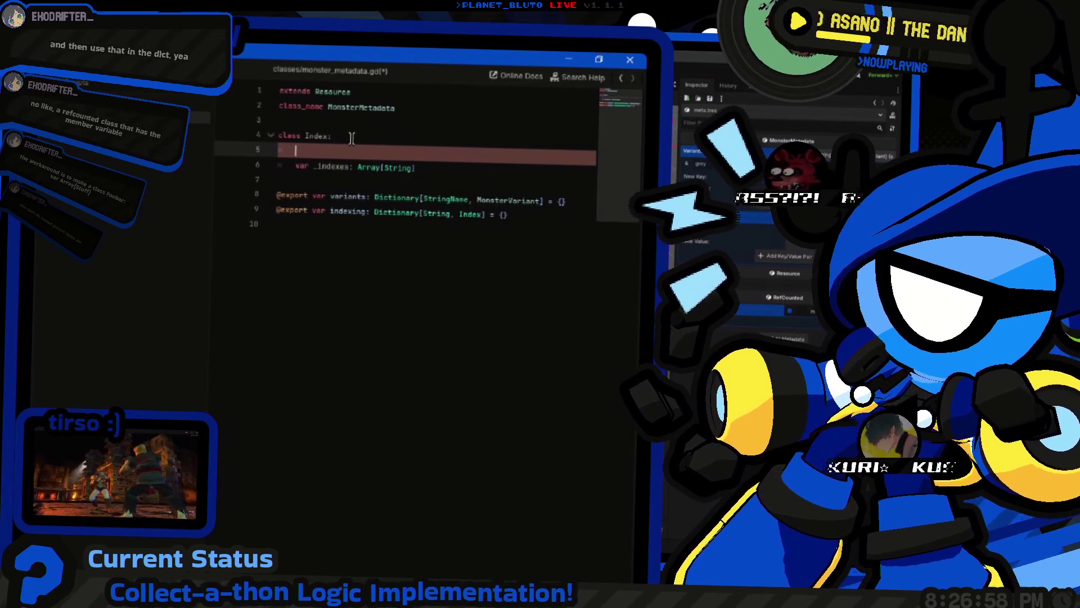
key(BackSpace)
text(tends)
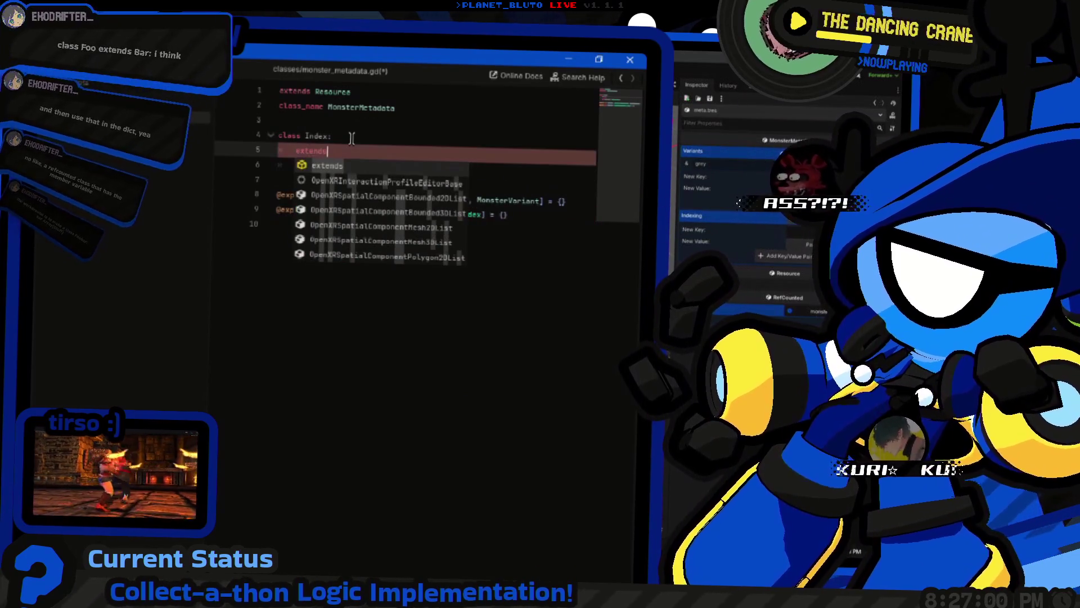
key(ctrl+BackSpace)
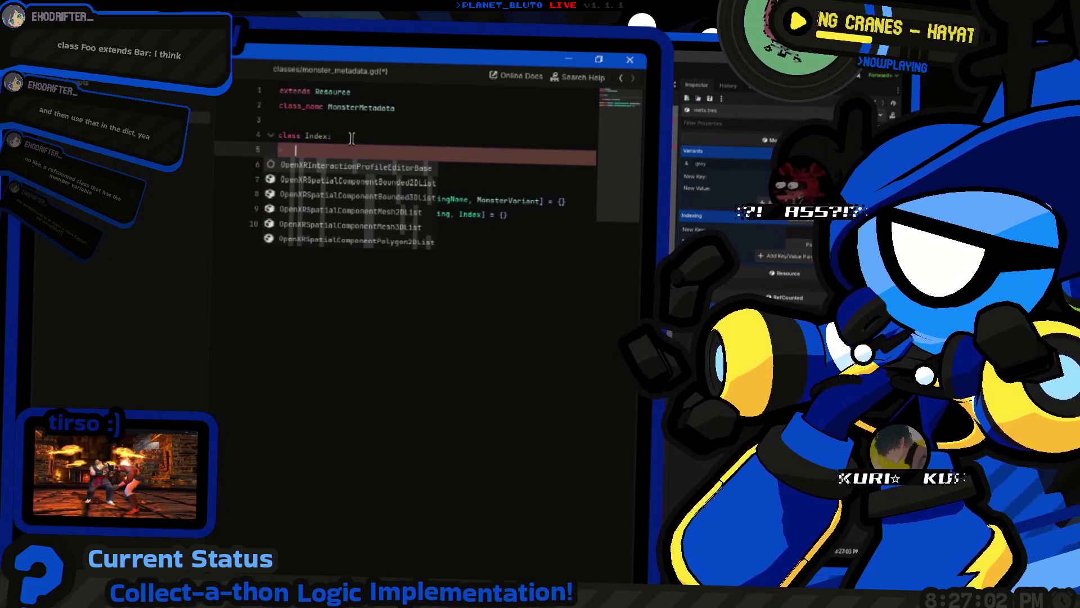
key(Down)
key(Escape)
key(Up)
key(Up)
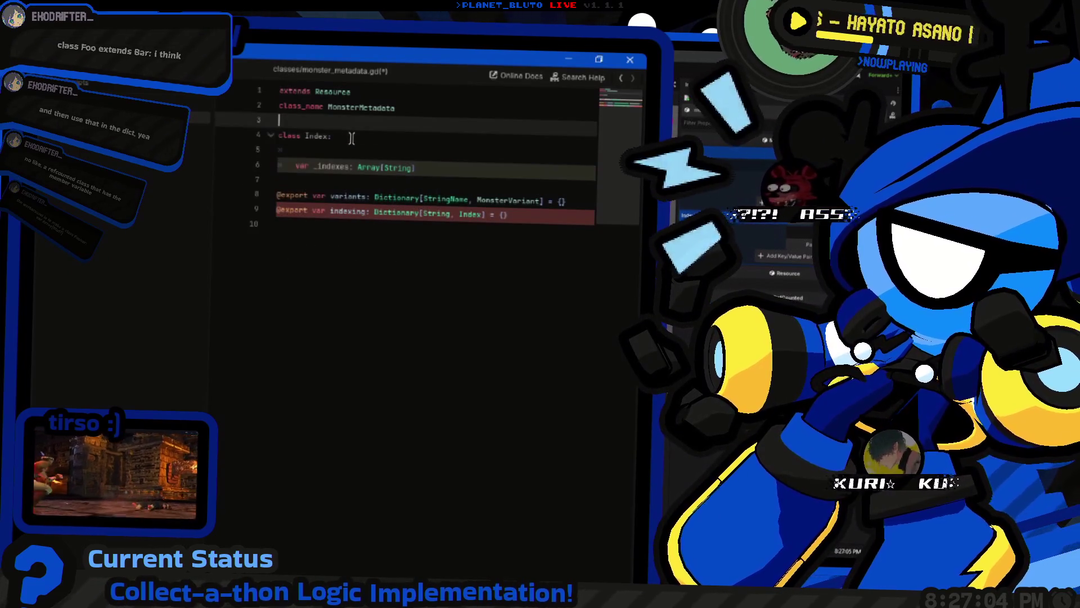
Make the Index class extend Resource, keeping _indexes directly beneath the declaration.
key(ctrl+Right)
text(extends )
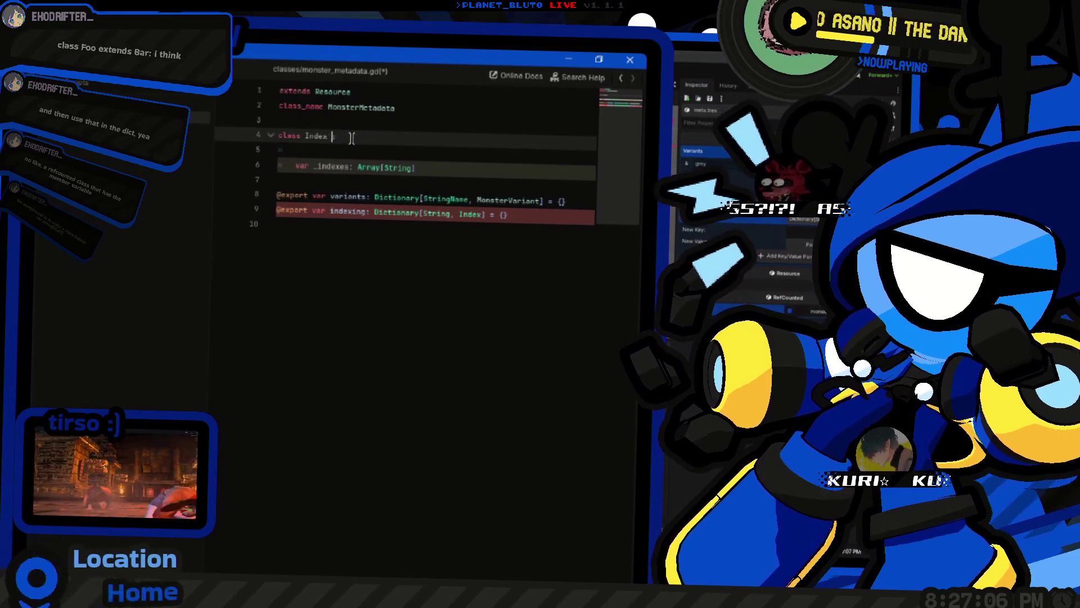
text(Ref)
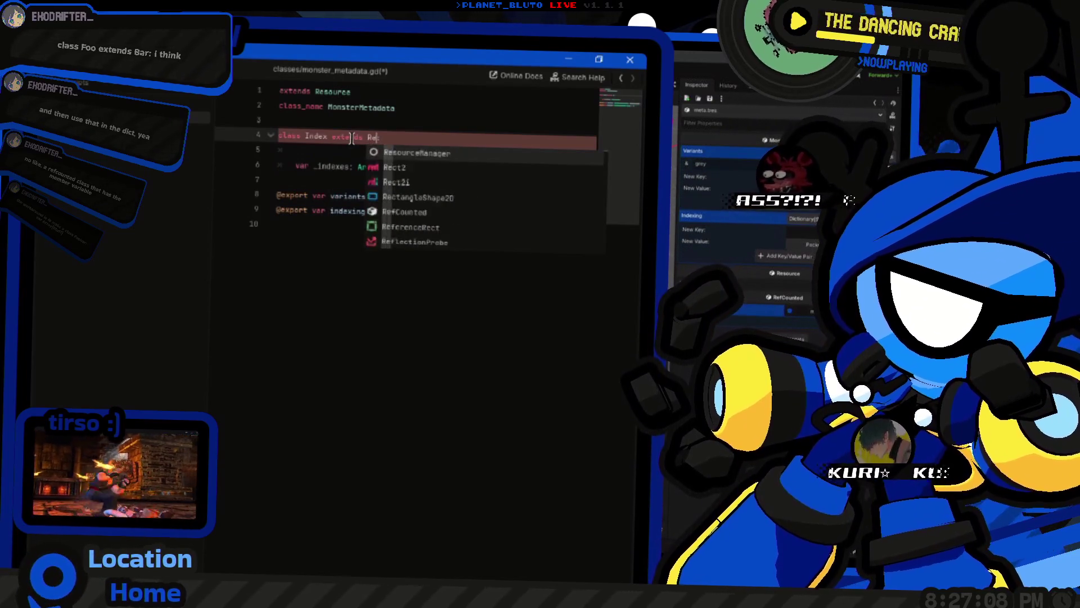
key(Return)
key(ctrl+shift+Left)
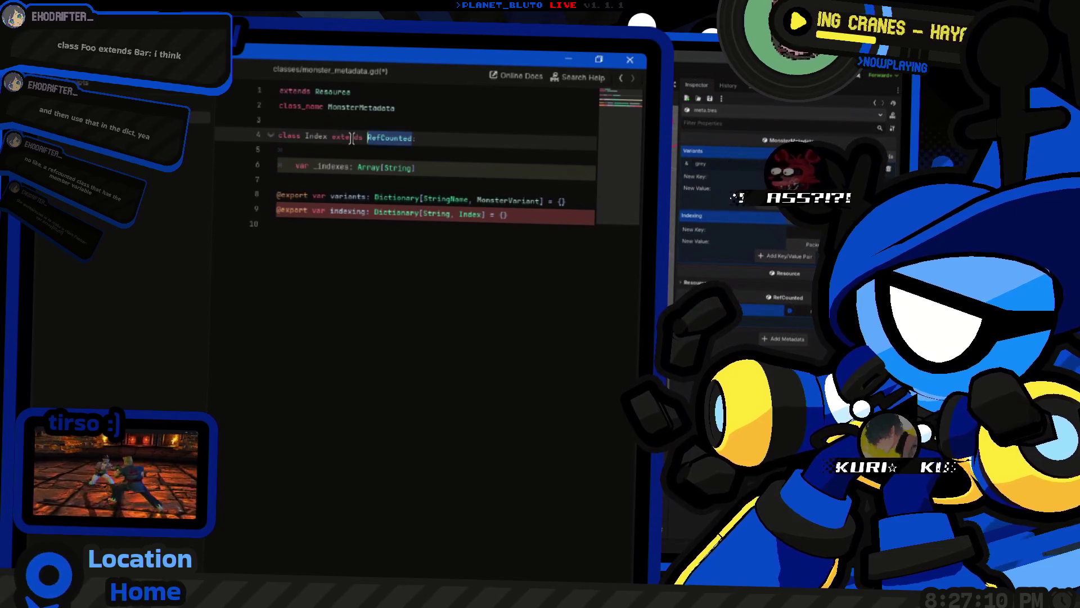
text(Resource)
key(Return)
key(BackSpace)
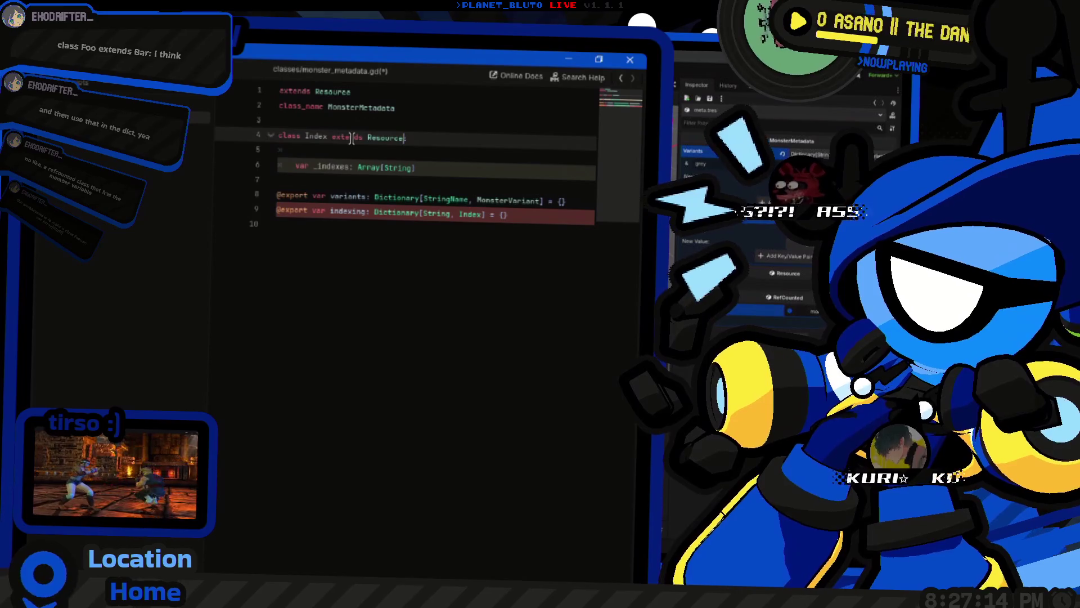
key(Down)
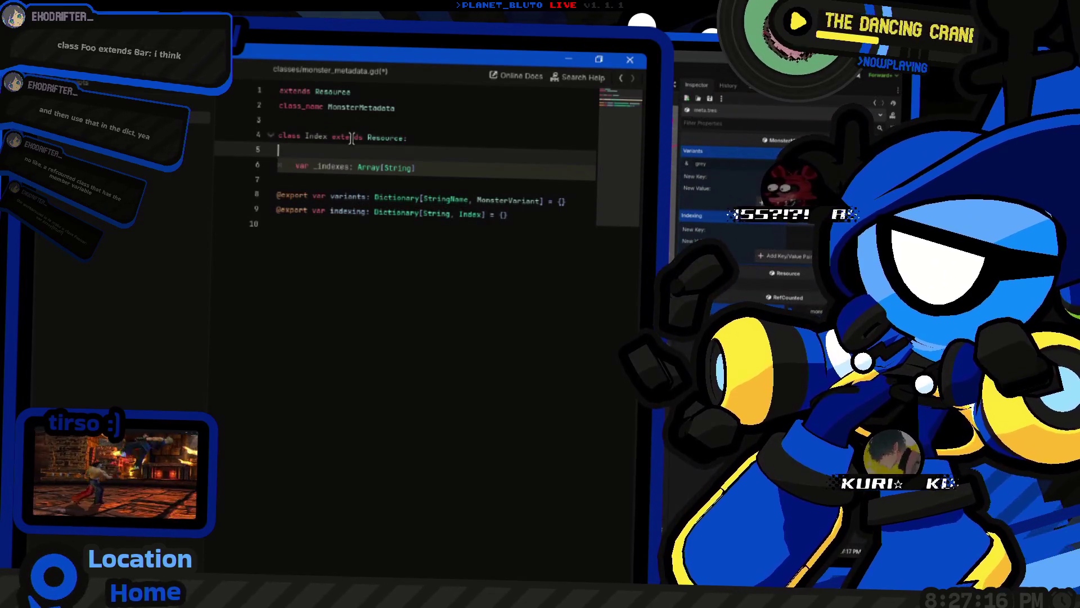
key(BackSpace)
Select the Index type on the indexing export line and bring the main editor forward.
click(520, 201)
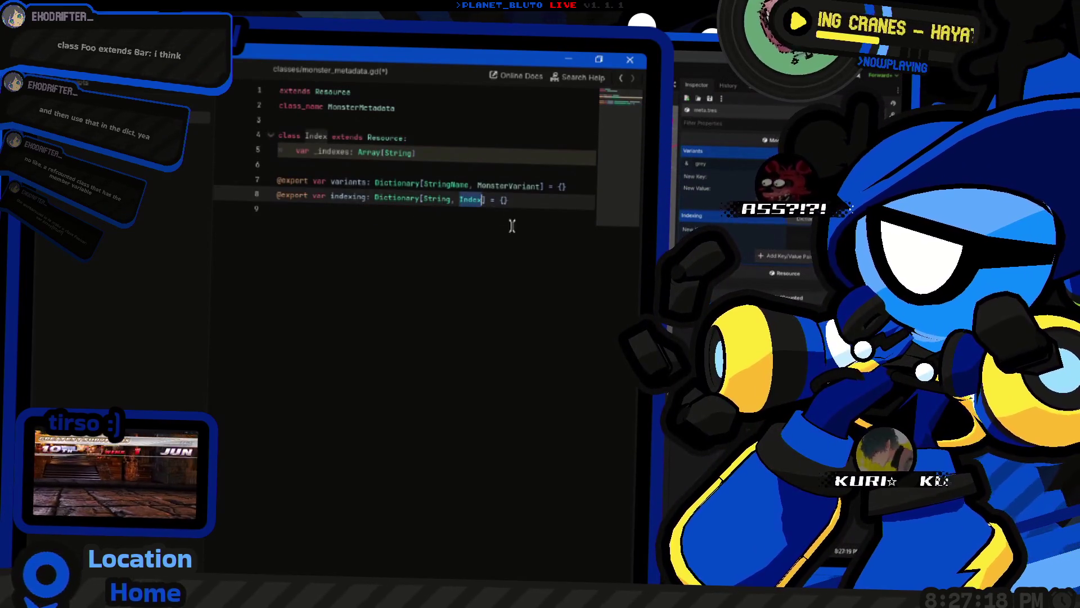
double_click(471, 199)
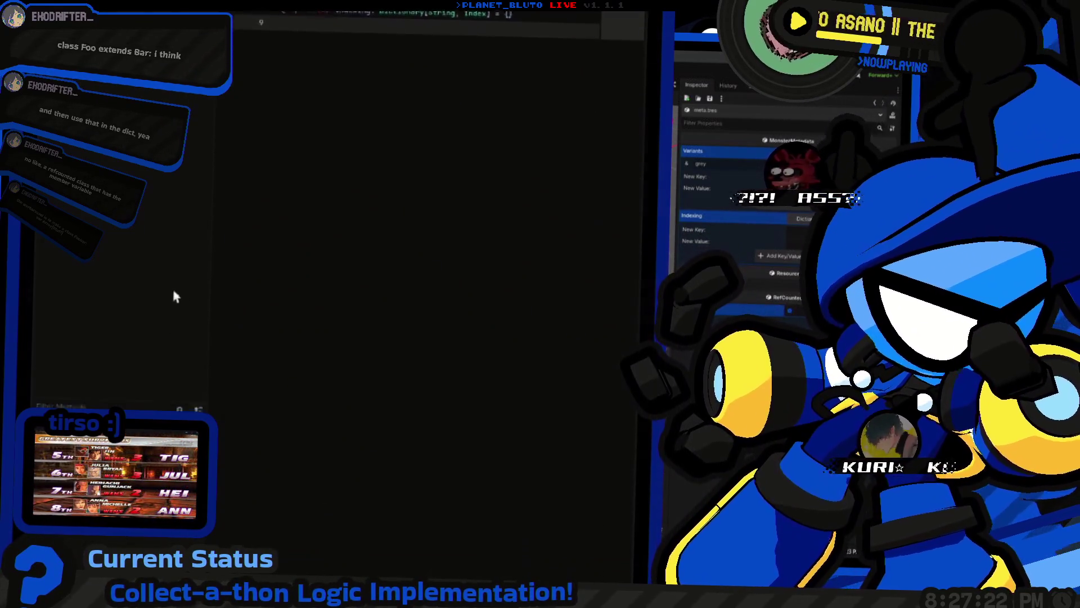
click(172, 288)
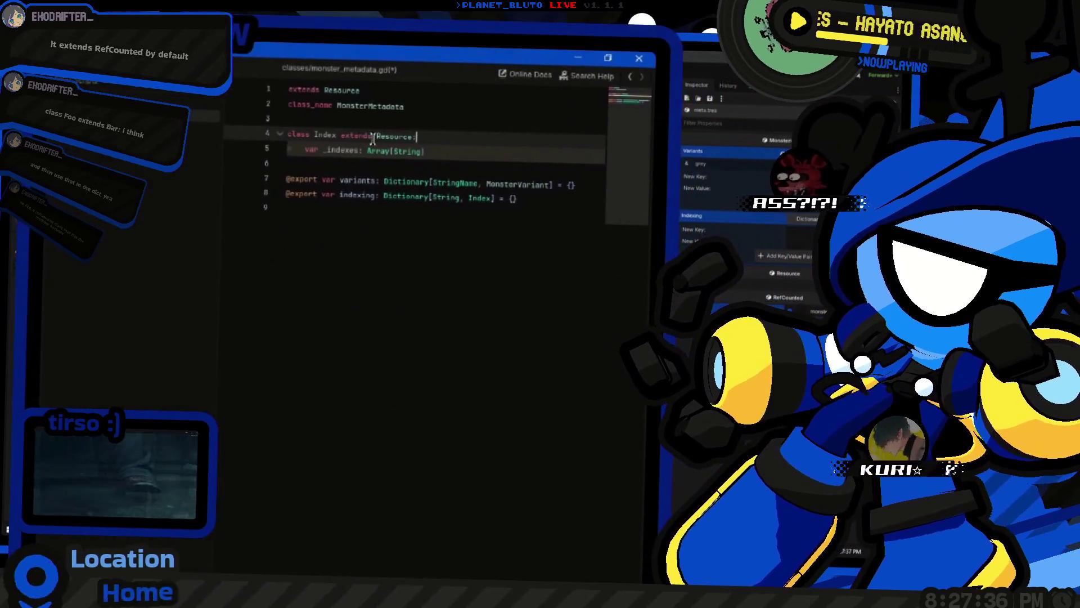
double_click(317, 138)
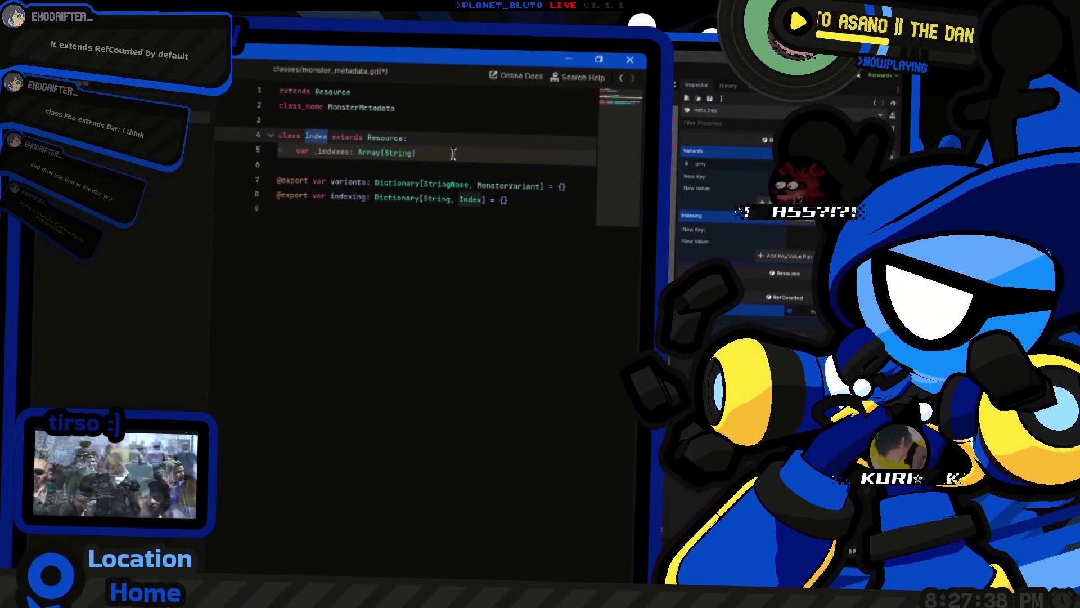
click(442, 160)
key(Home)
key(BackSpace)
key(Tab)
double_click(386, 137)
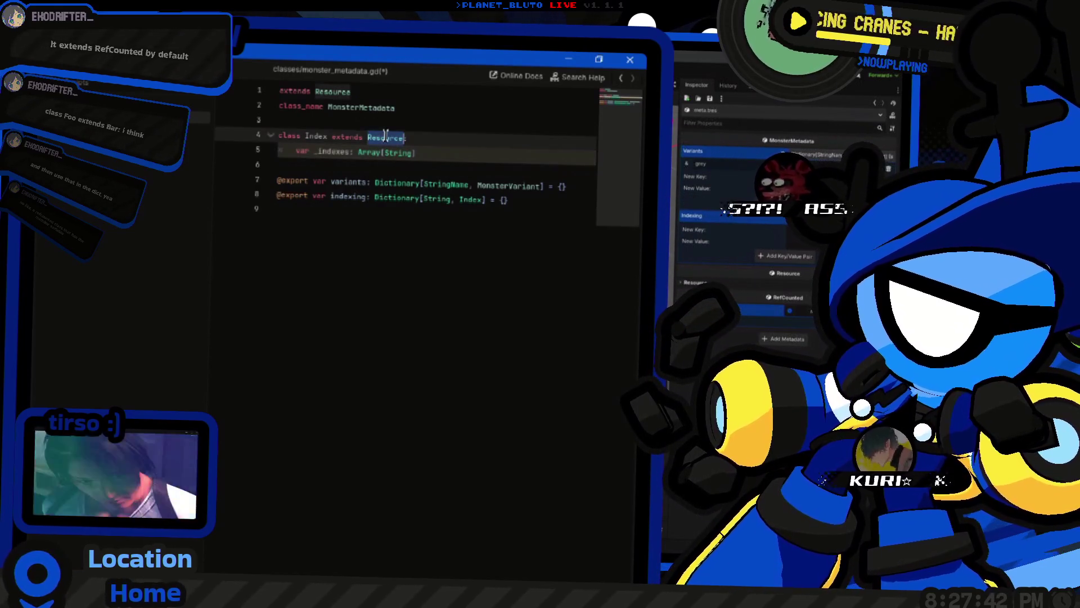
mouse_move(386, 137)
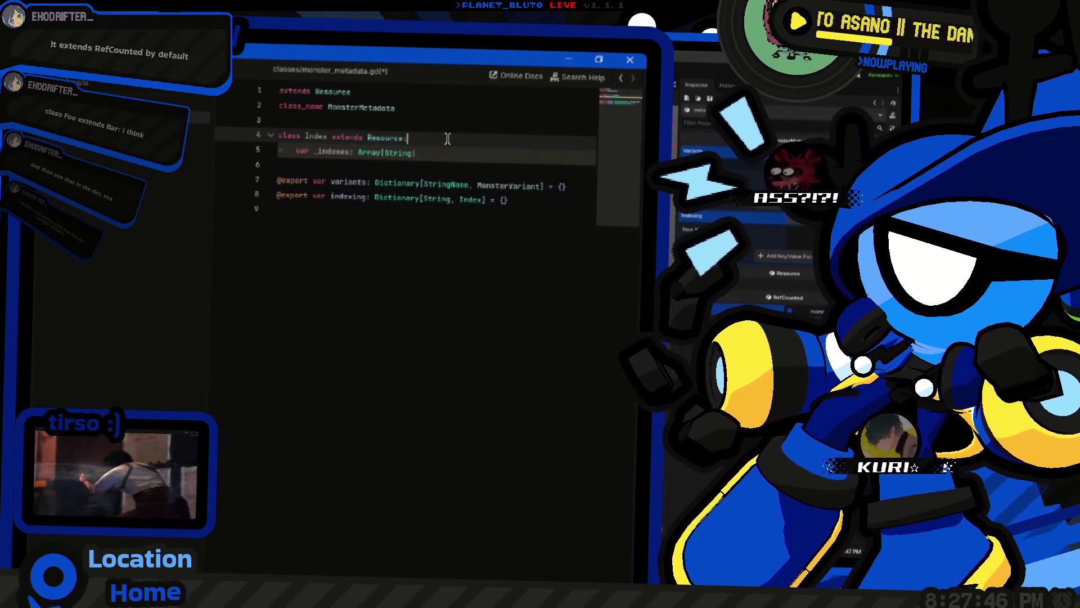
click(471, 195)
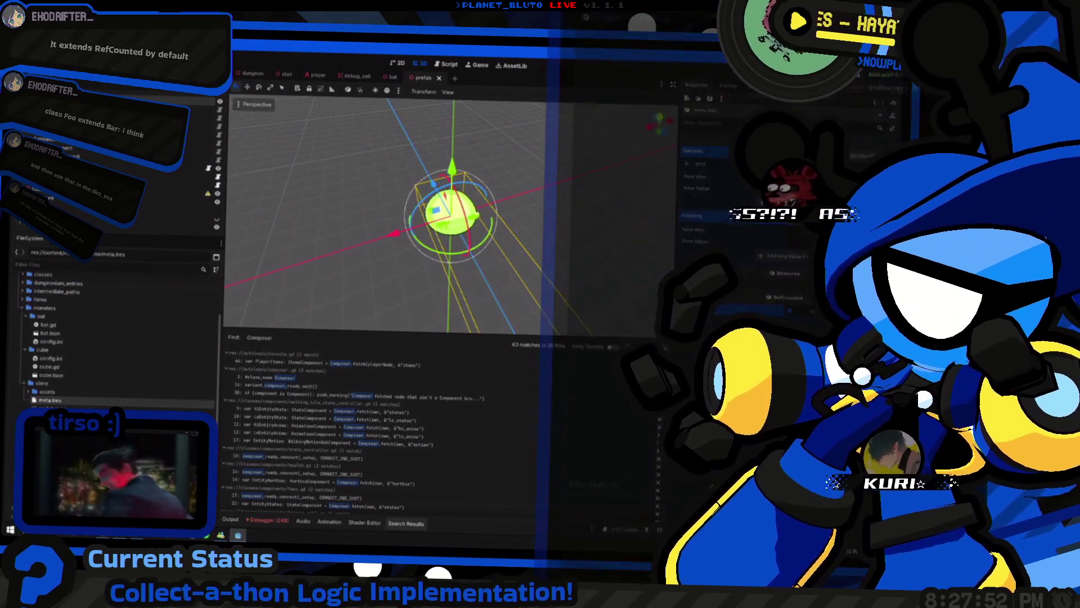
click(696, 219)
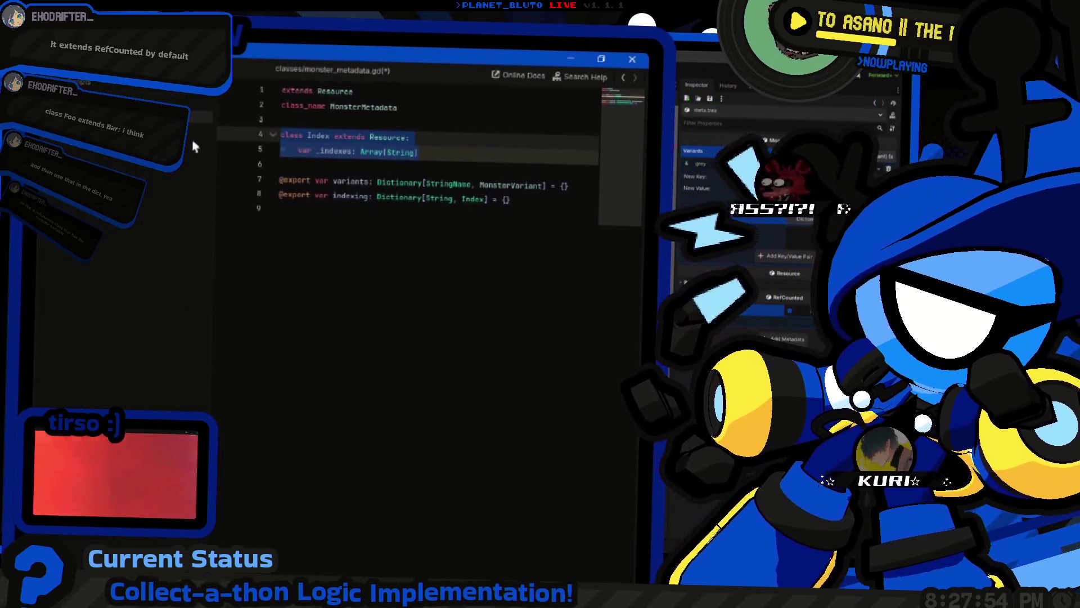
key(ctrl+x)
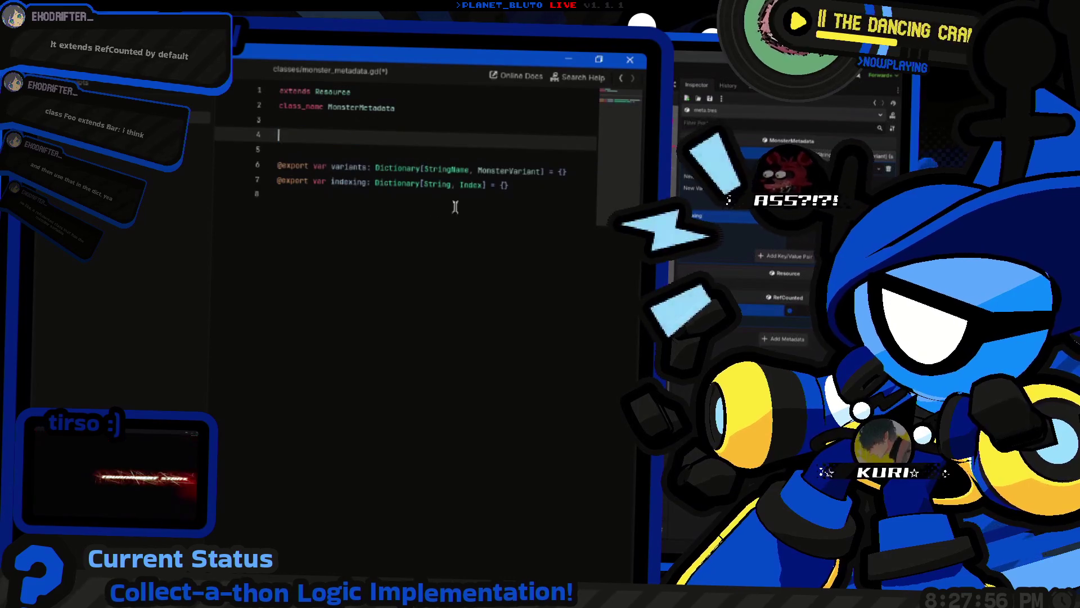
key(BackSpace)
key(BackSpace)
key(BackSpace)
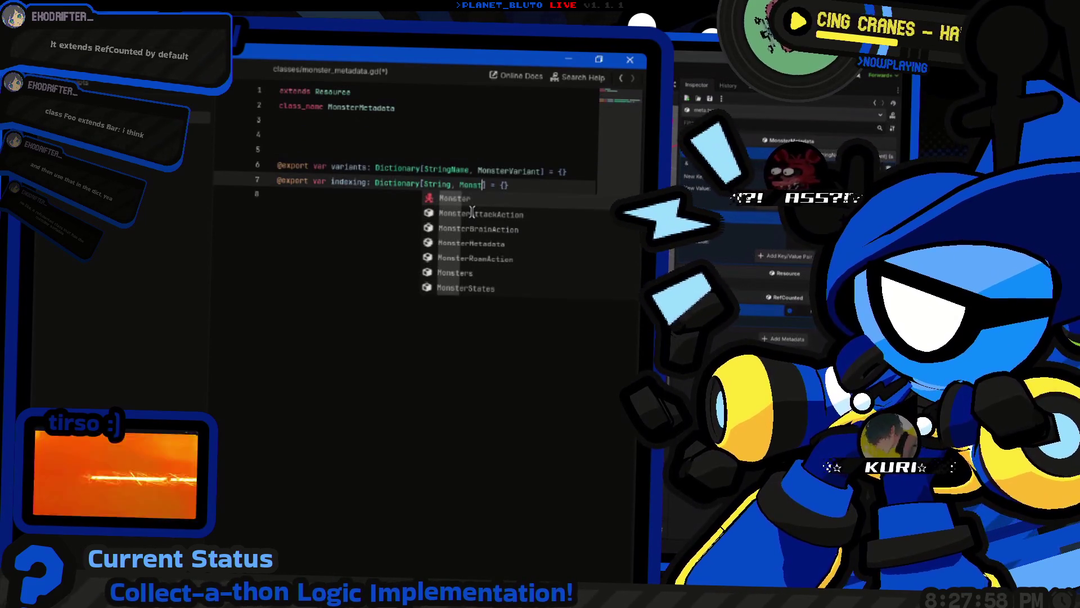
text(Index)
click(584, 132)
key(ctrl+v)
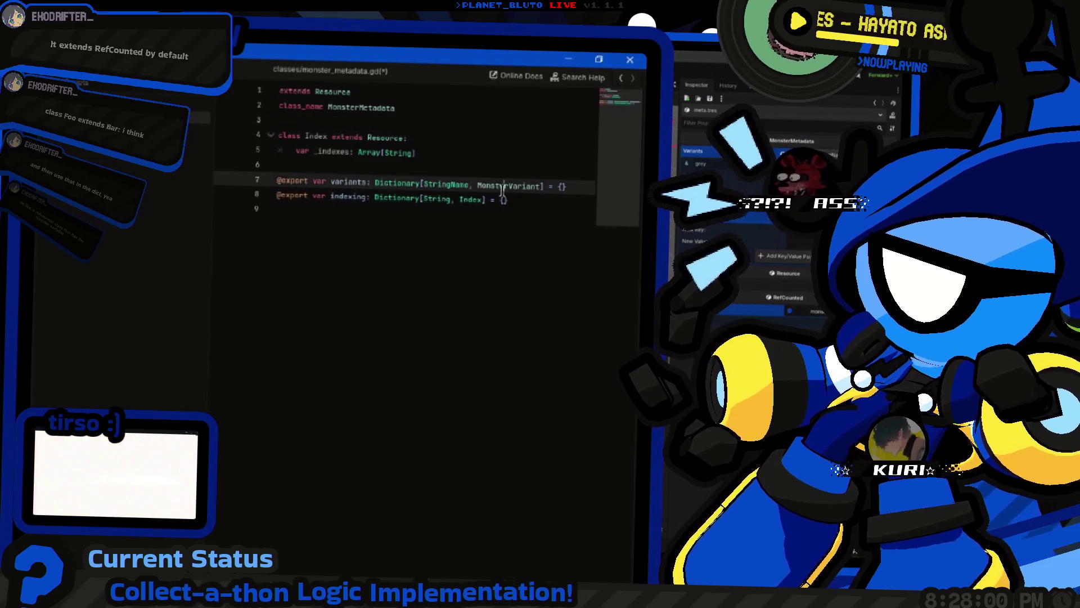
key(alt+Tab)
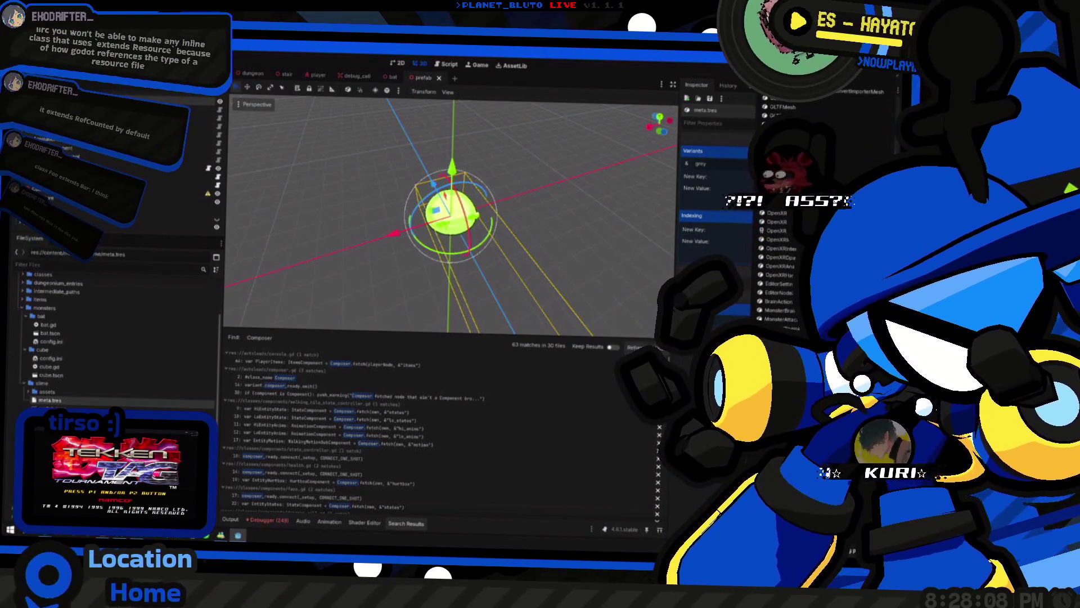
key(alt+Tab)
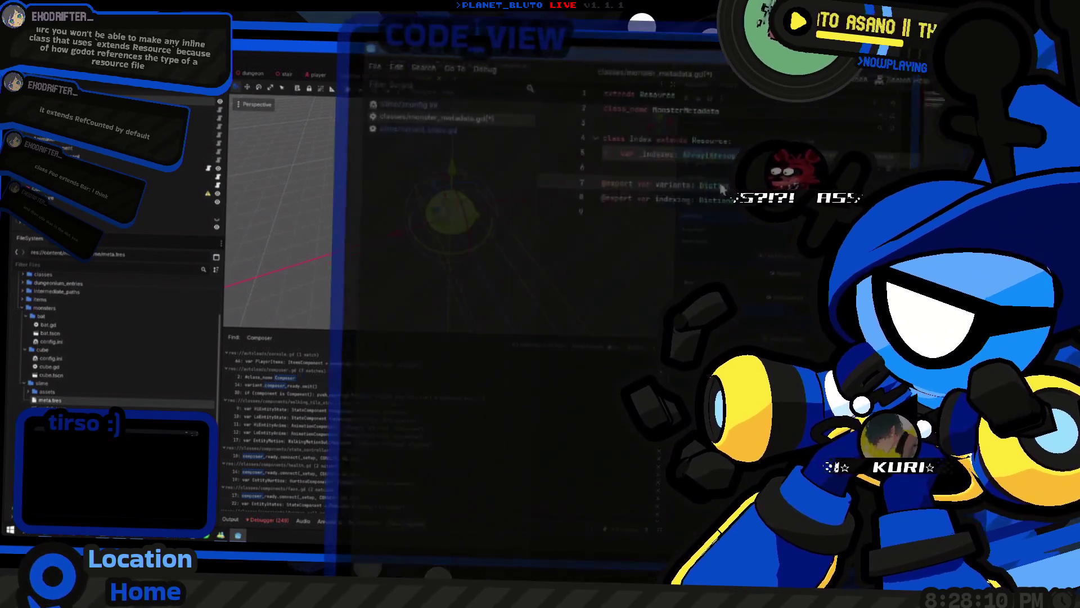
drag(297, 136, 478, 158)
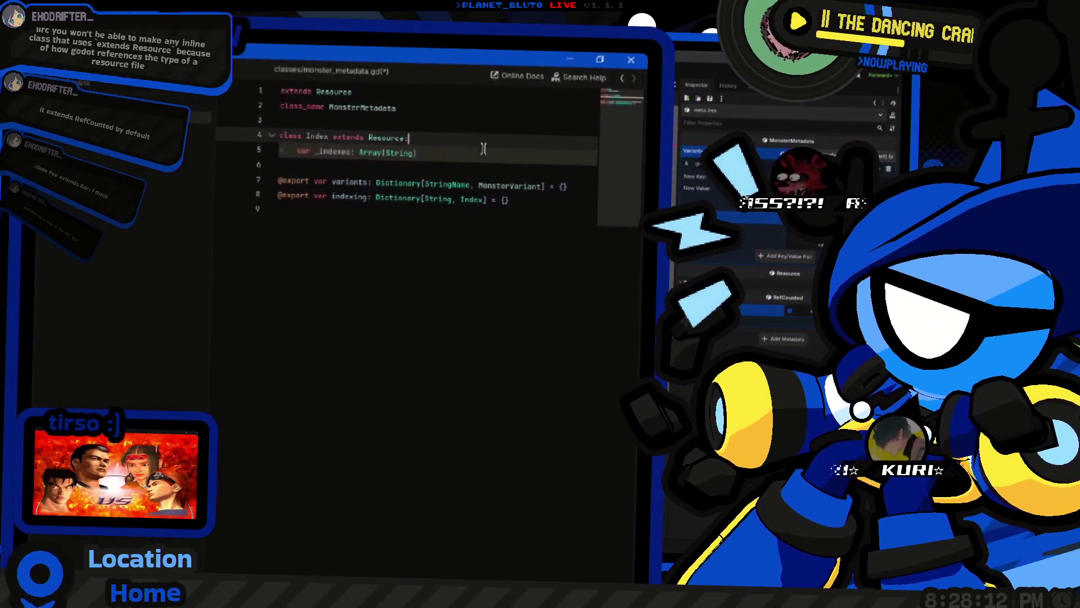
Delete the inline Index class and change indexing's value type to PackedScene.
key(BackSpace)
key(BackSpace)
key(BackSpace)
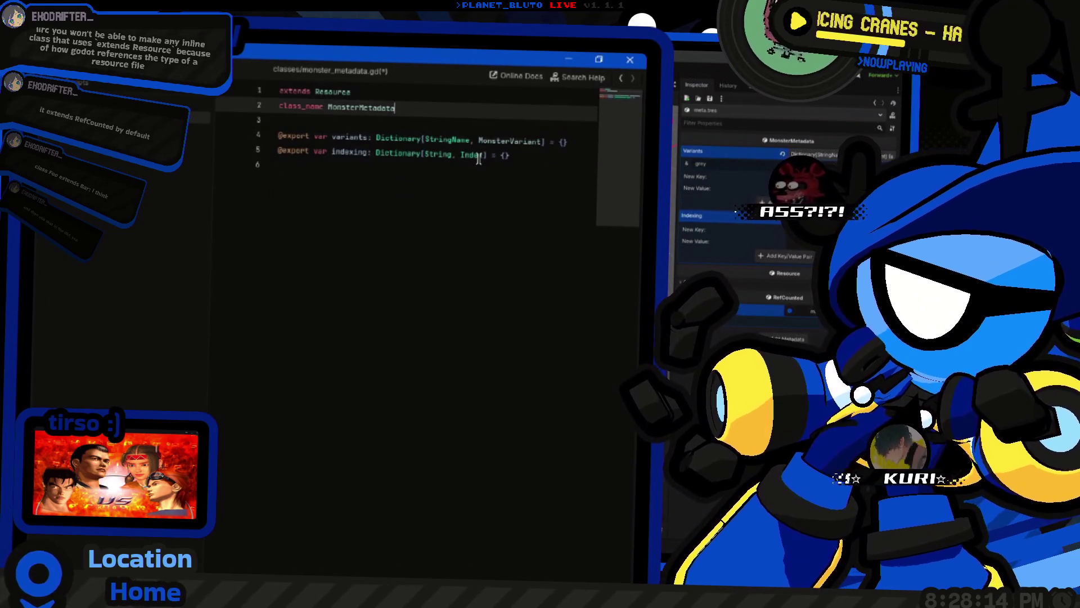
double_click(471, 155)
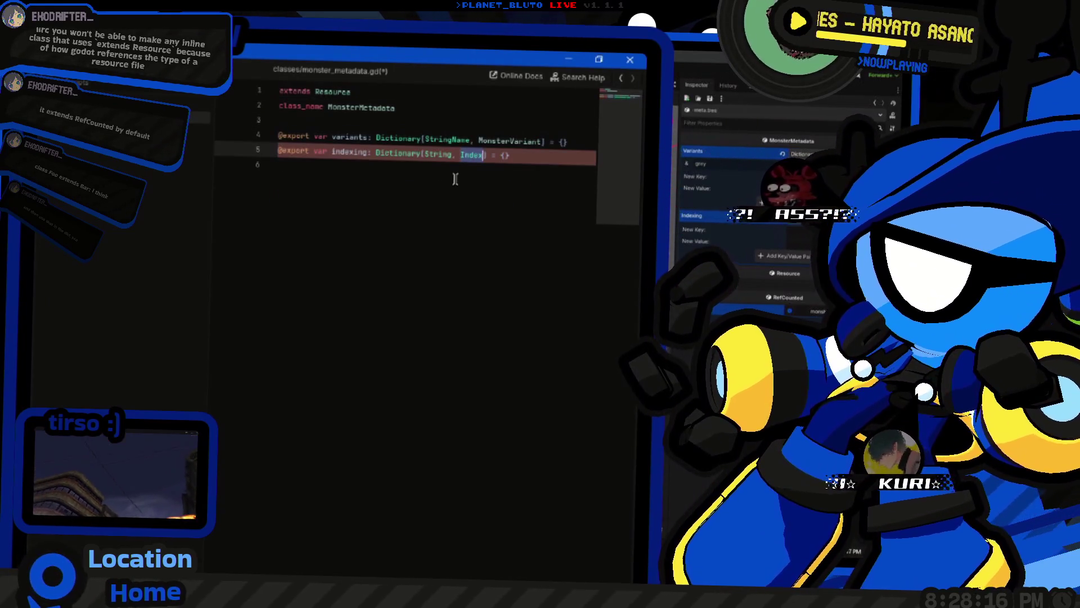
text(ckedSc)
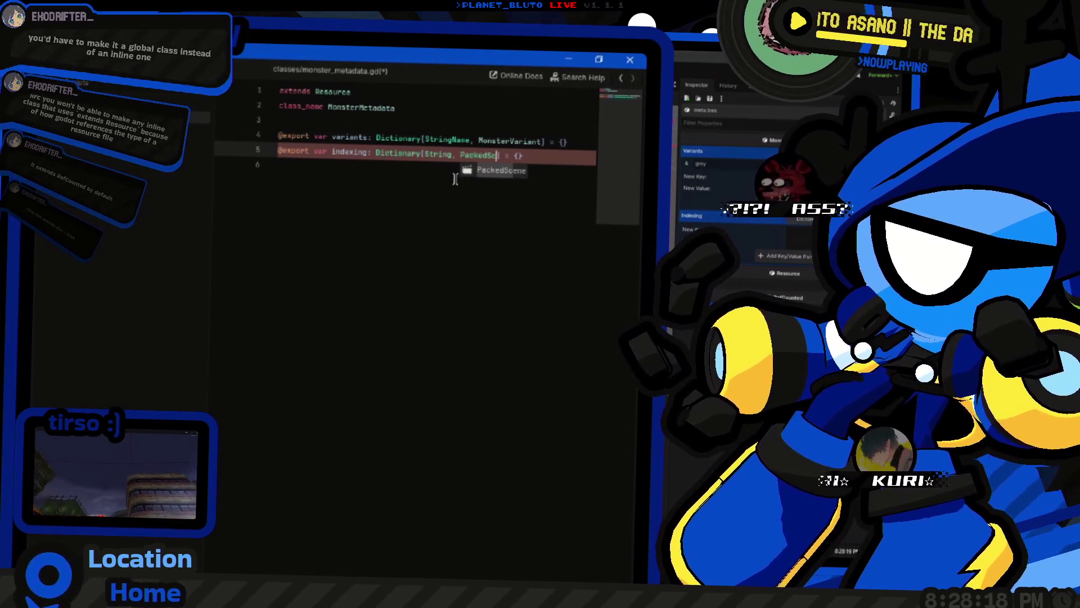
text(ene)
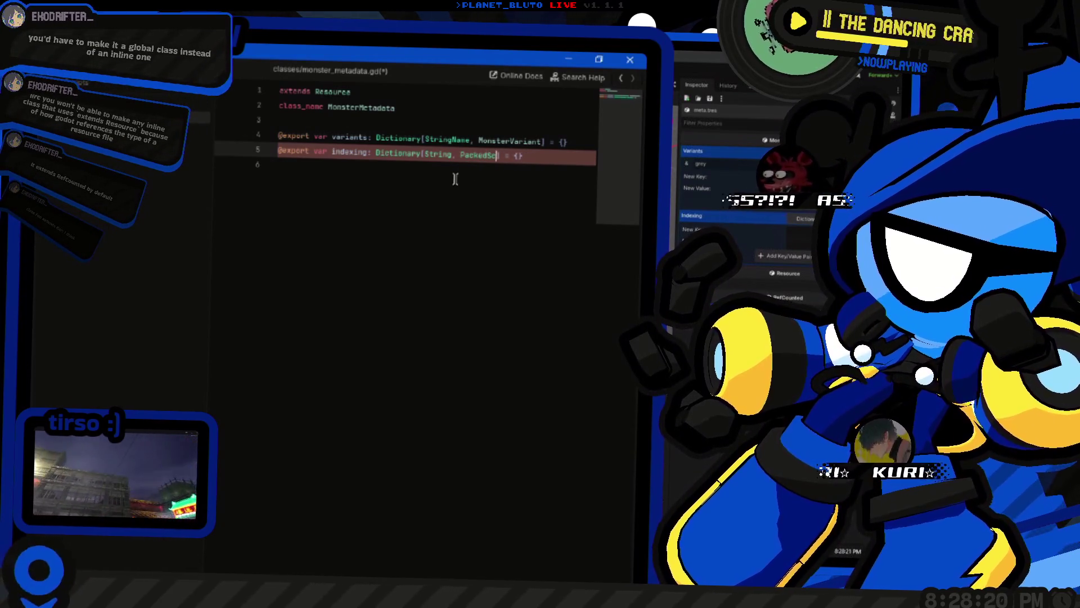
Retype the indexing export as Array[Index] and switch back to the main editor.
key(ctrl+Left)
key(ctrl+Left)
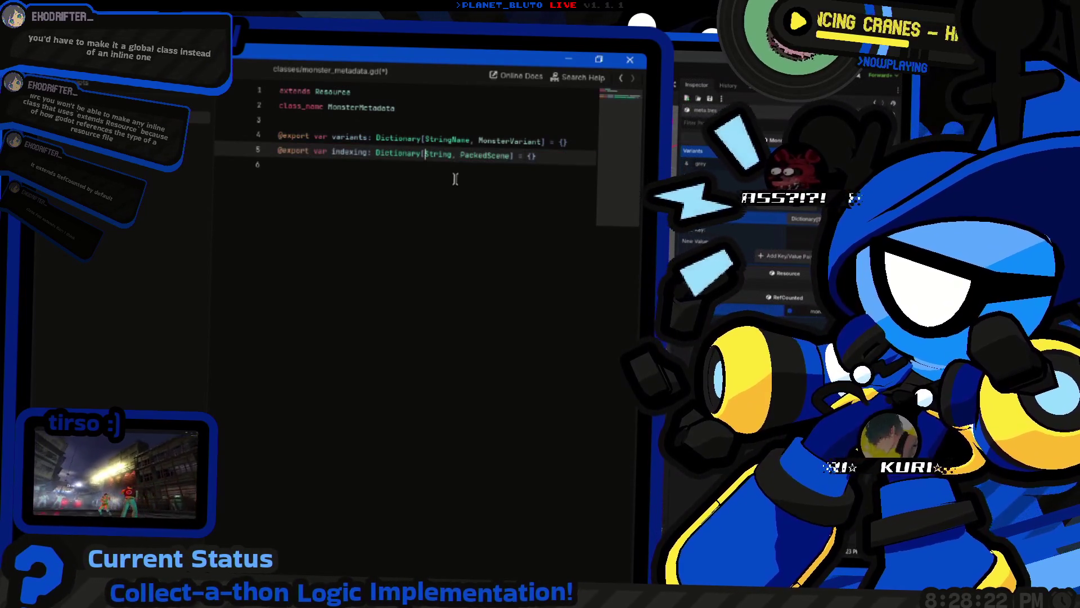
key(ctrl+Right)
key(ctrl+Right)
key(ctrl+shift+Right)
text(Array)
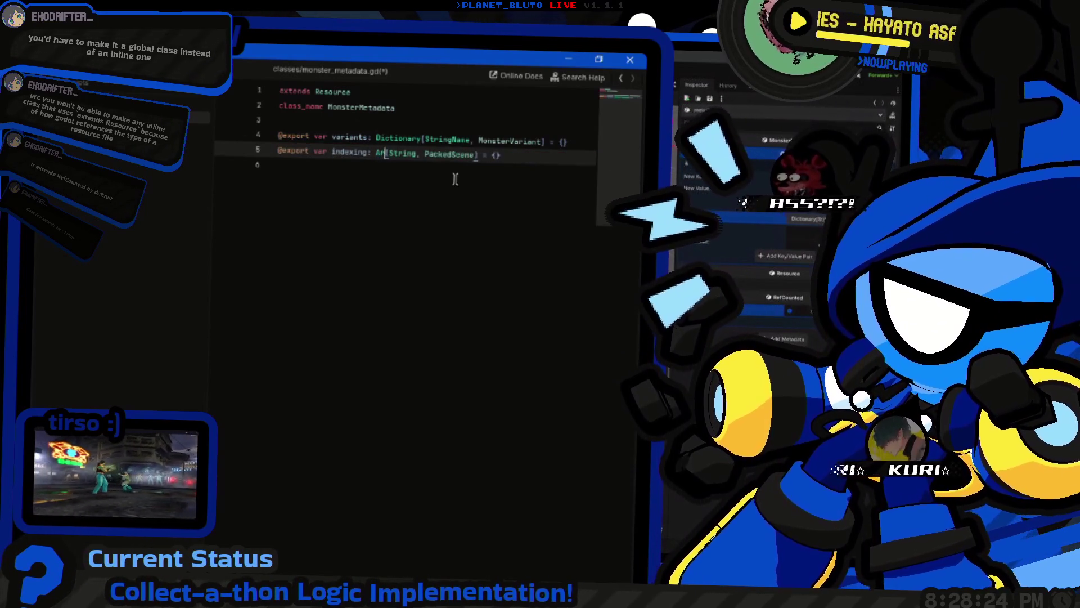
key(ctrl+shift+Right)
key(ctrl+shift+Right)
key(Delete)
text(Index)
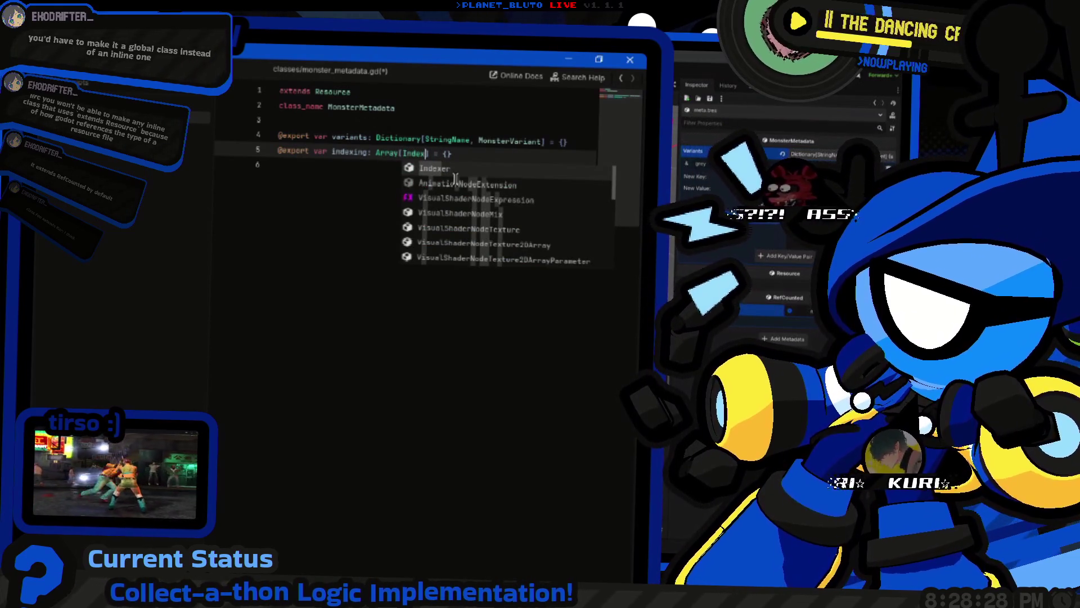
key(Return)
click(77, 340)
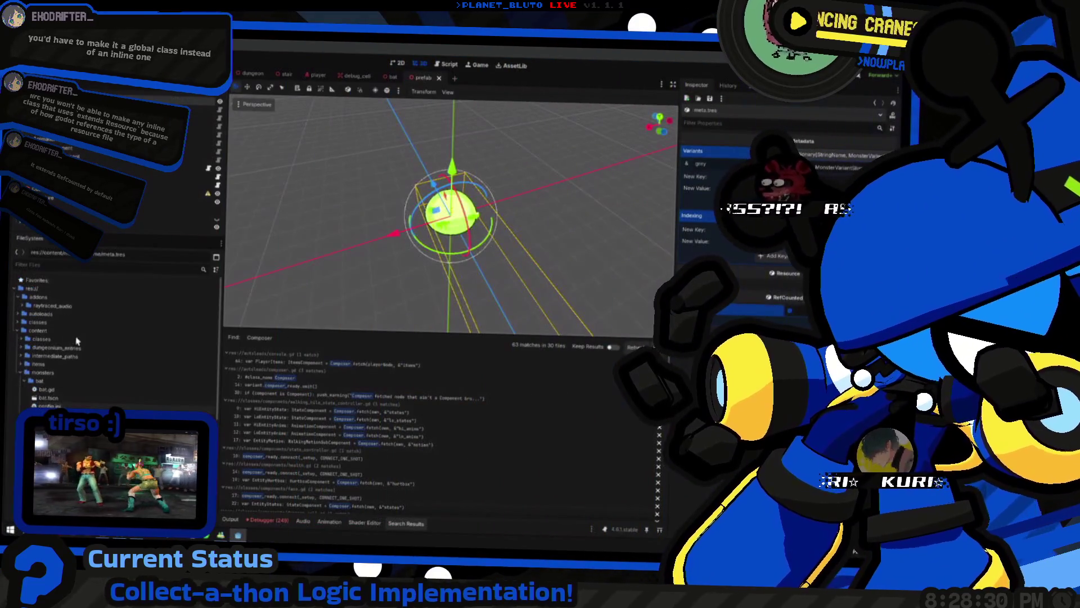
Create res://classes/index.gd through the classes folder's New > Script option.
click(45, 340)
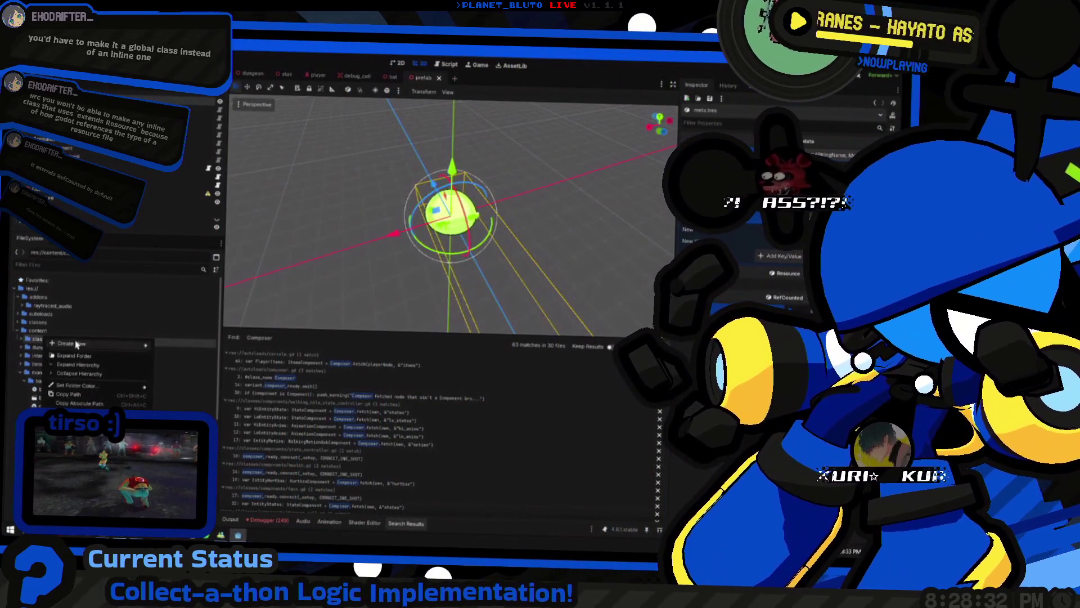
right_click(27, 324)
click(154, 355)
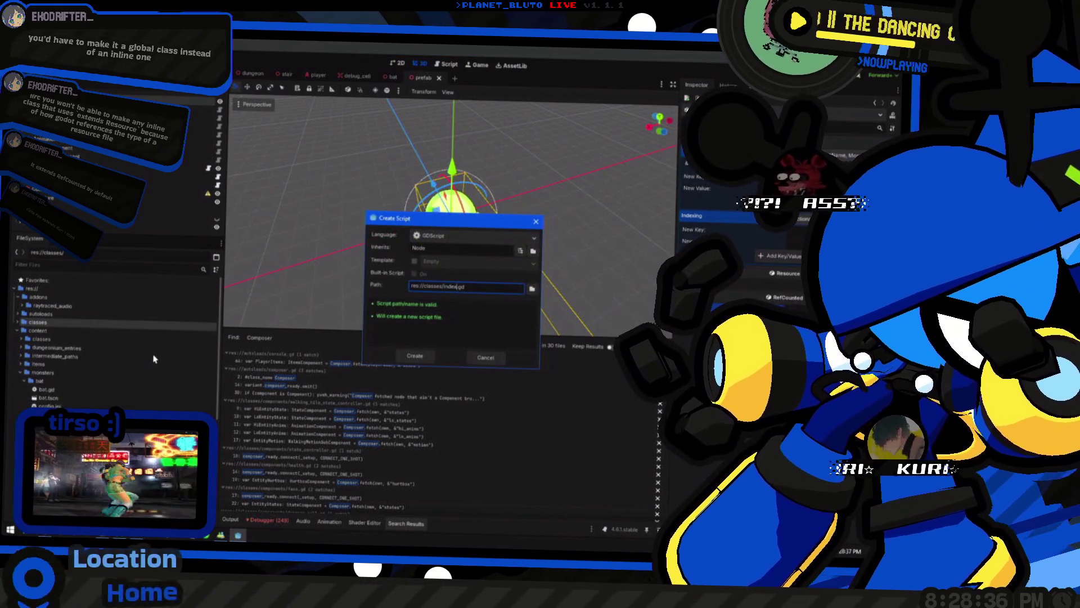
key(Return)
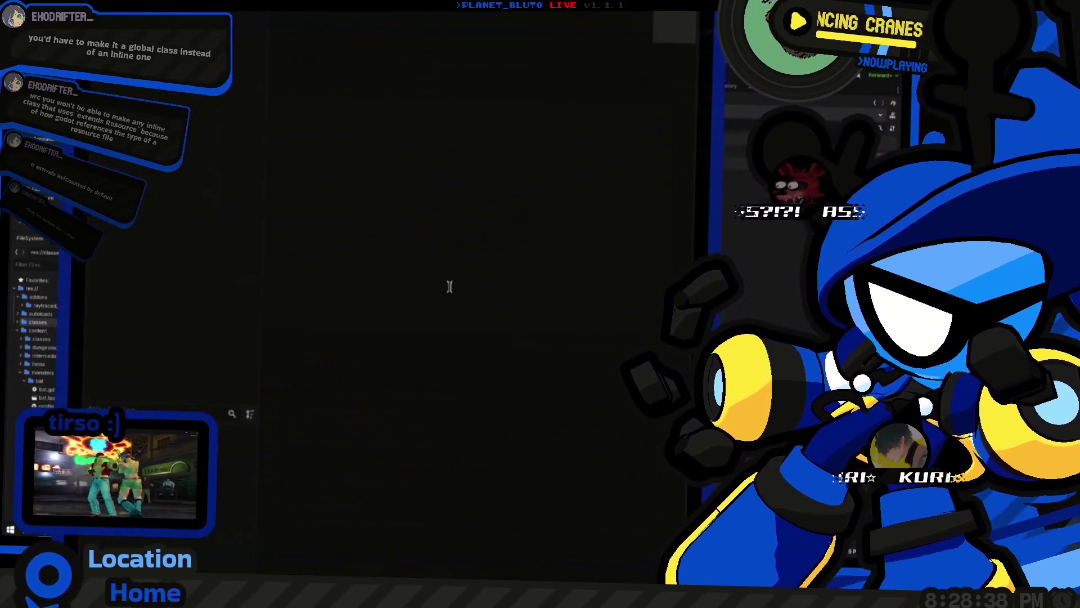
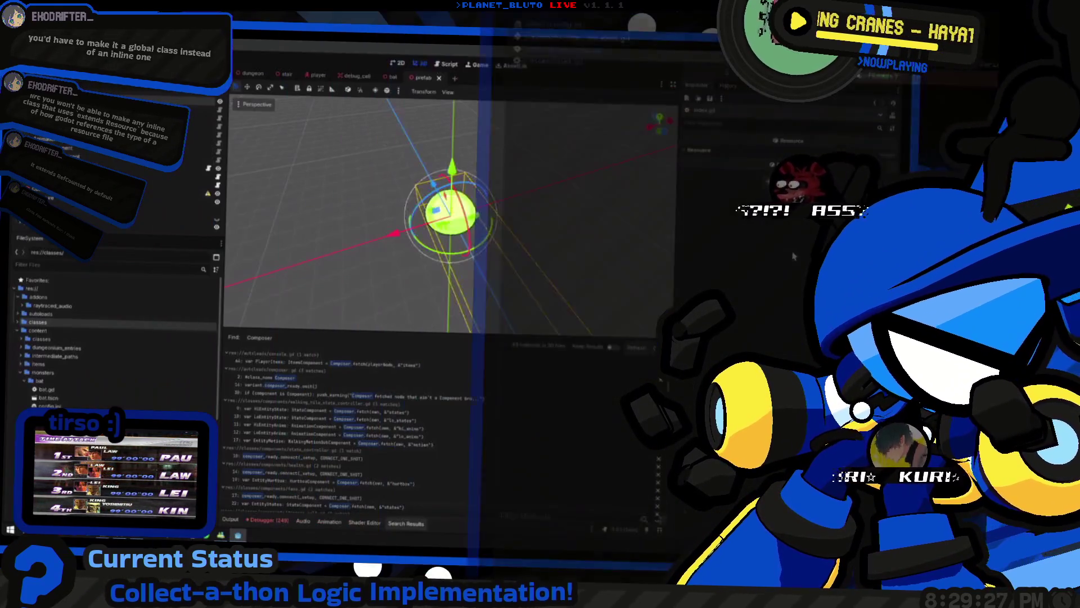
Load meta.tres in the Inspector with Indexing expanded, then bring up monster_metadata.gd.
scroll(64, 394, down, 2)
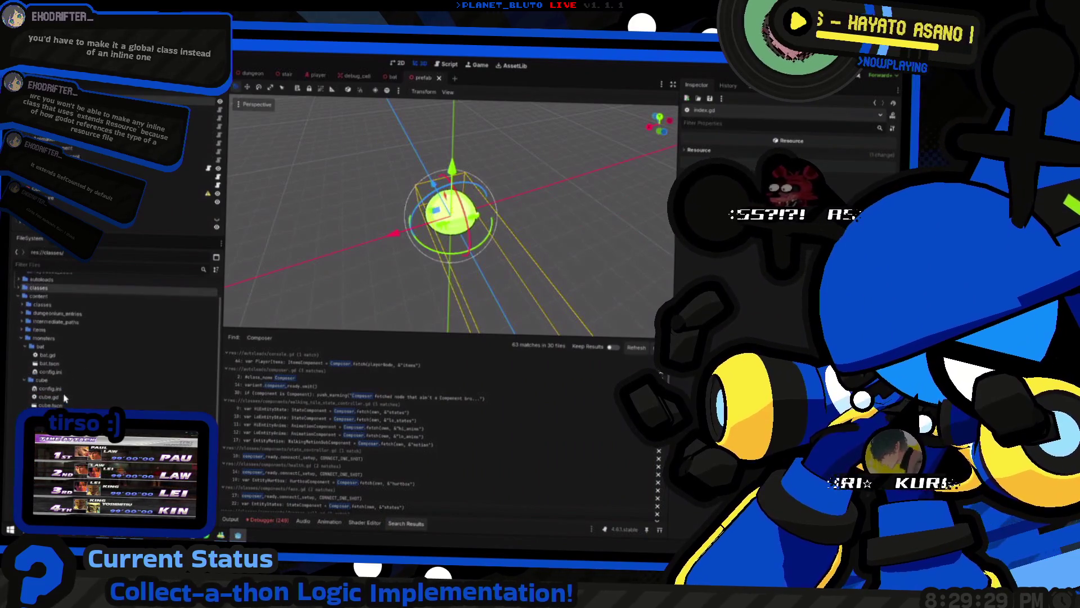
click(51, 414)
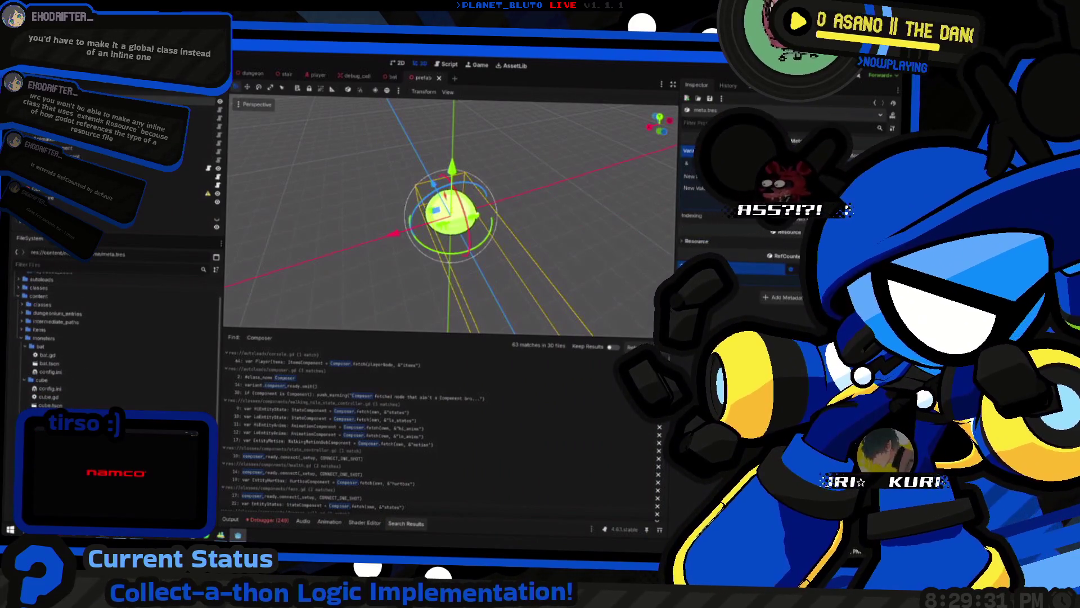
click(799, 217)
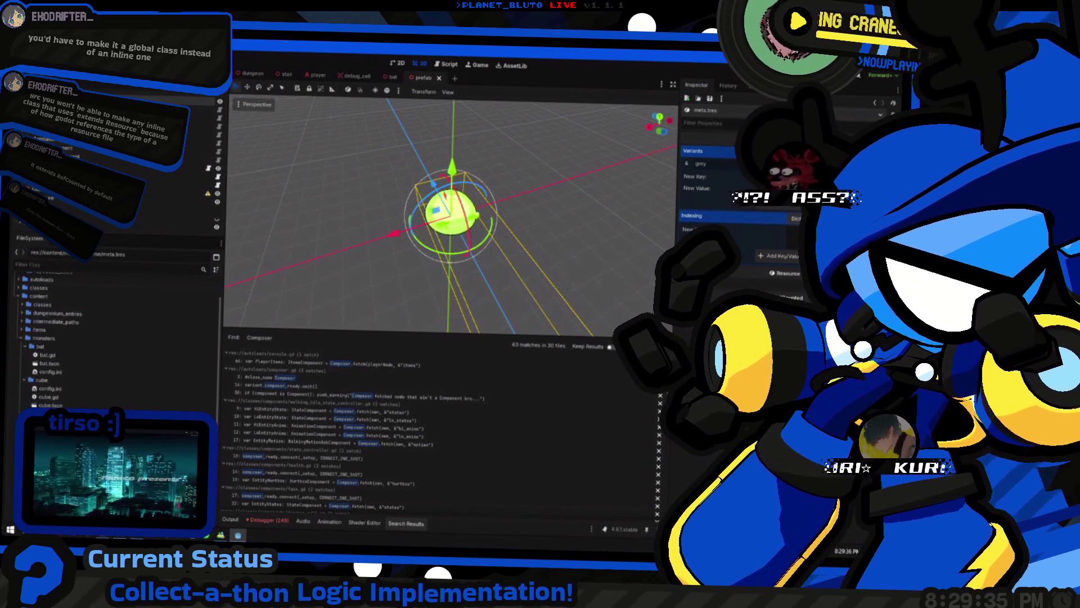
key(alt+Tab)
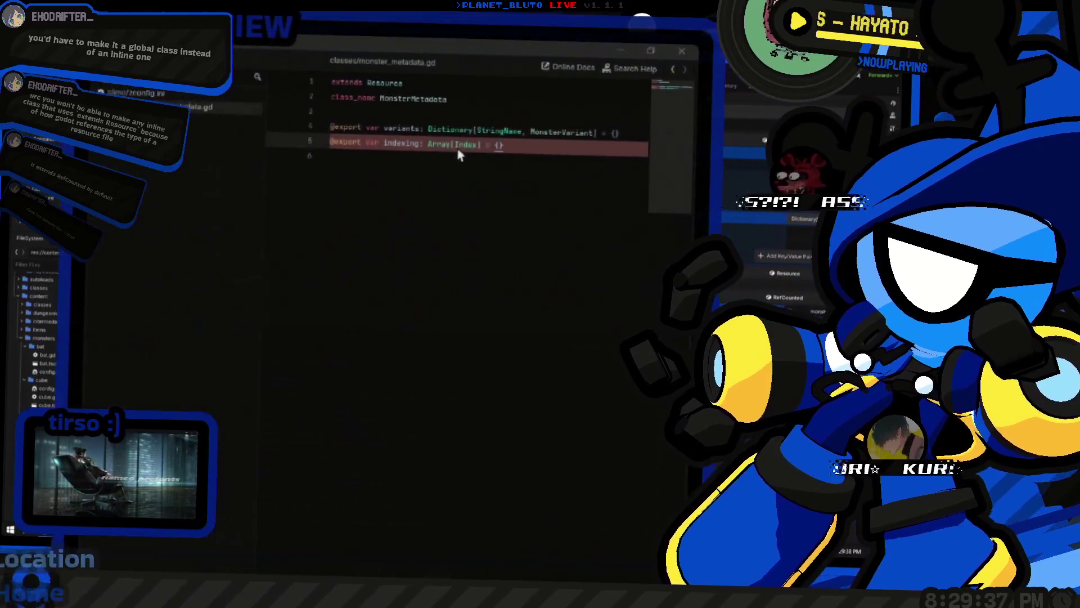
Revert the String type edit and change the indexing export's default from {} to [].
text(String)
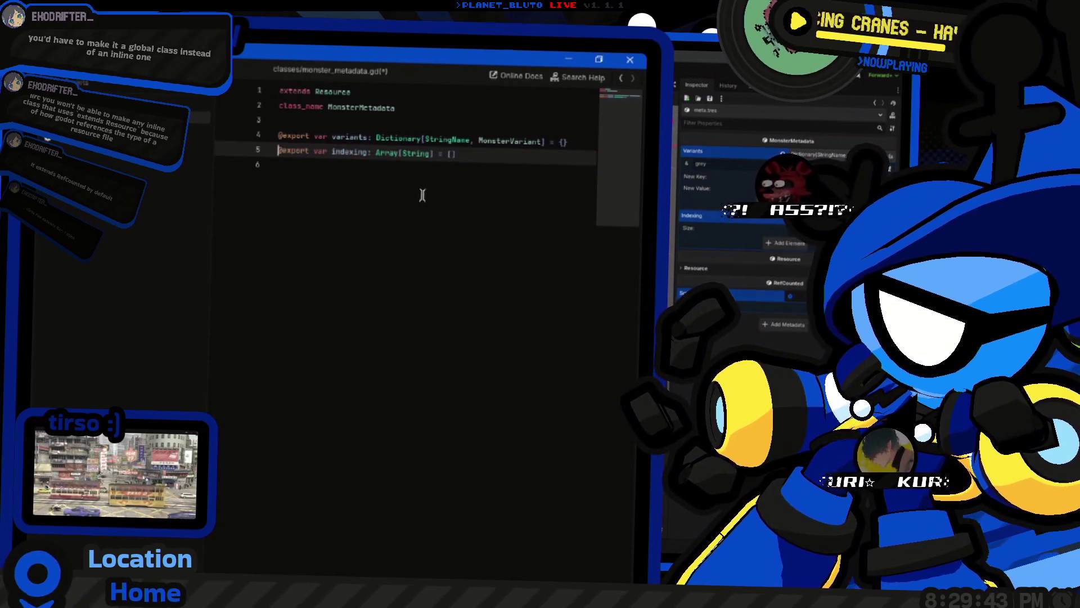
key(ctrl+z)
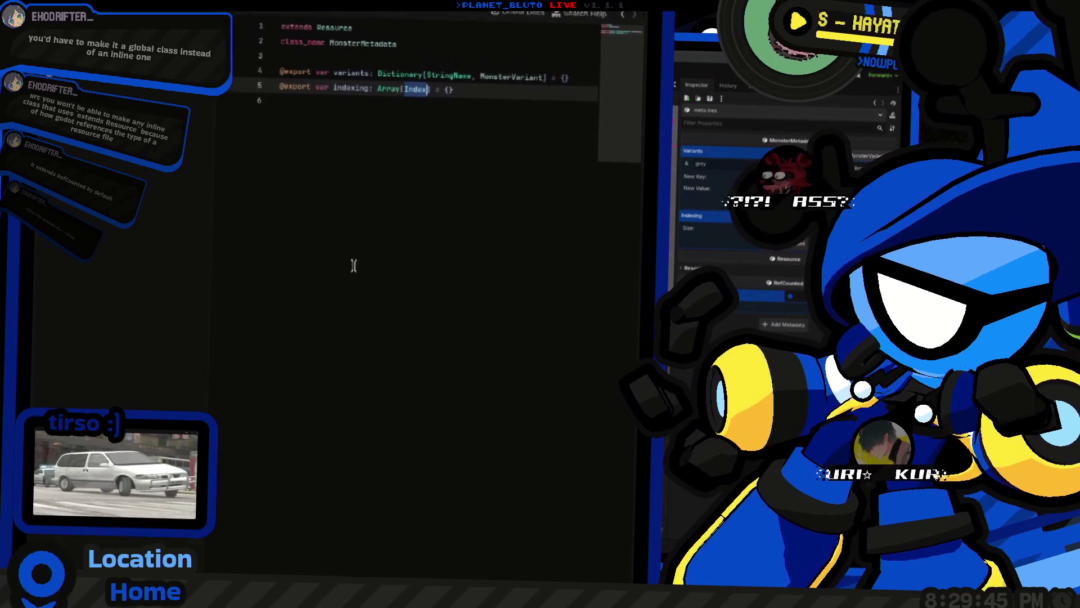
key(BackSpace)
key(BackSpace)
text([])
key(Down)
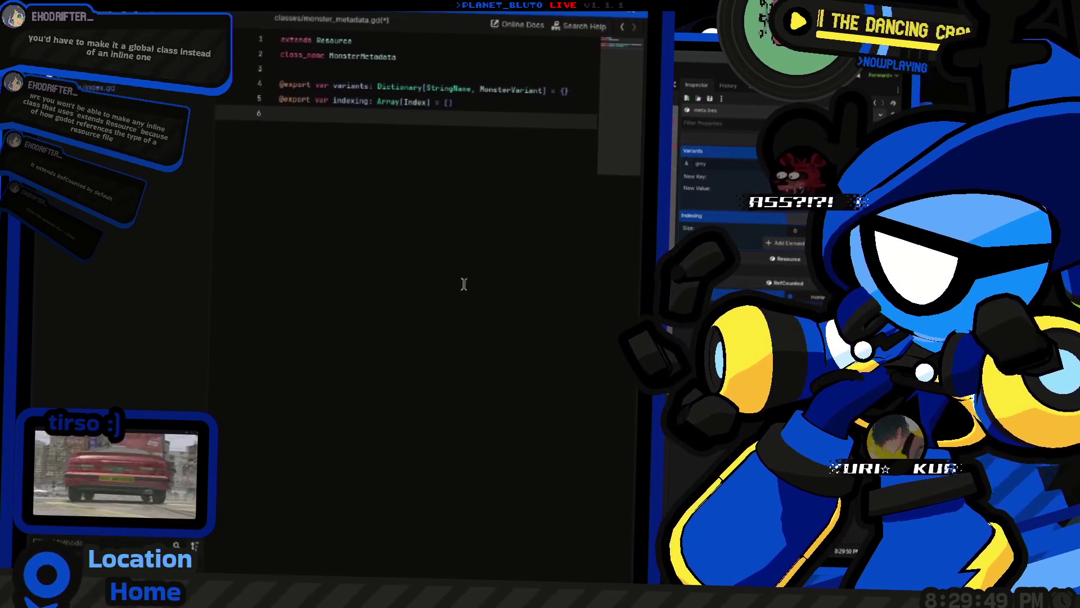
click(785, 248)
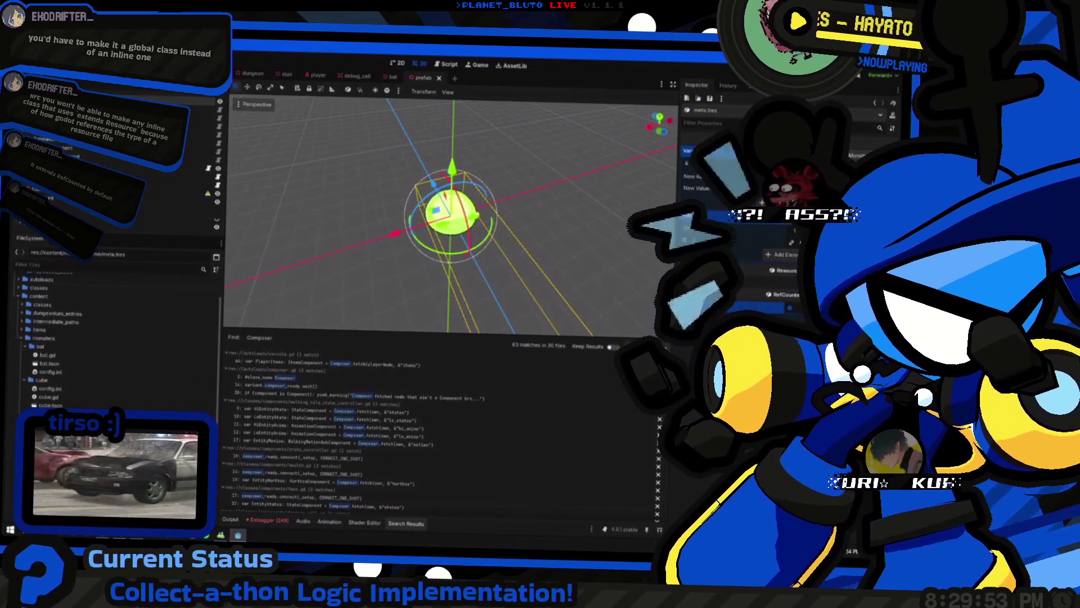
Add an element to meta.tres's Indexing array and widen the Godot editor window.
click(742, 242)
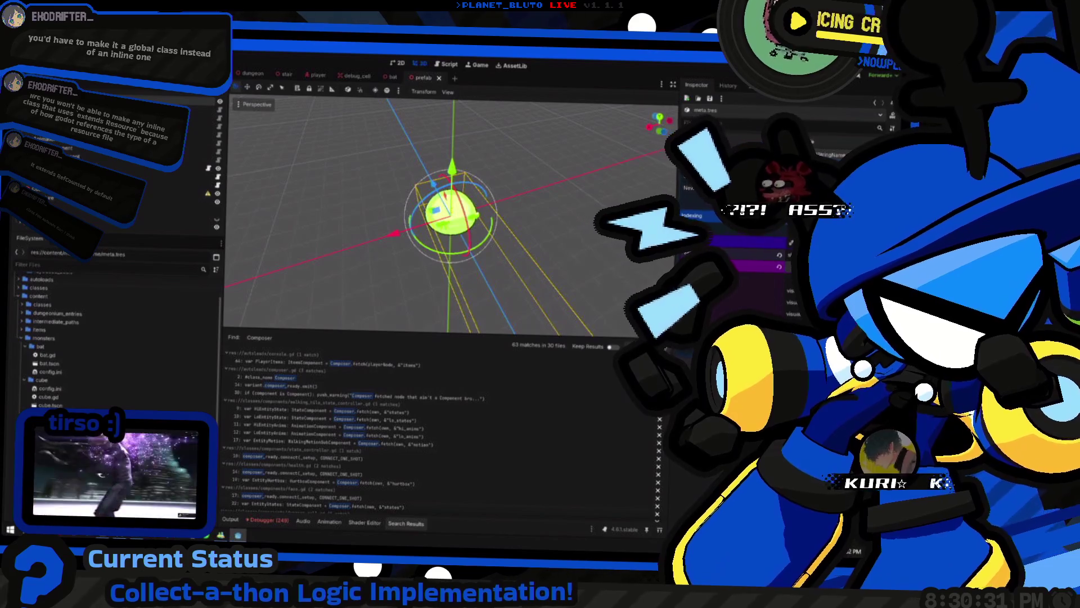
key(alt+Tab)
mouse_move(456, 190)
mouse_down()
mouse_move(697, 191)
mouse_move(678, 215)
mouse_up()
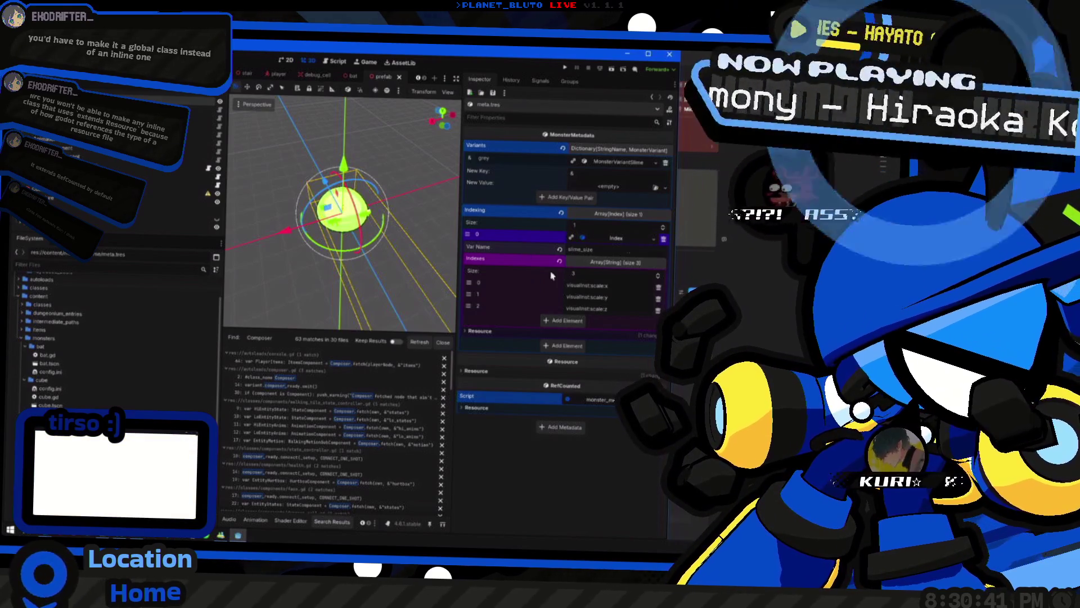
Add a second Indexing element as a new Index resource with three Indexes slots.
click(567, 346)
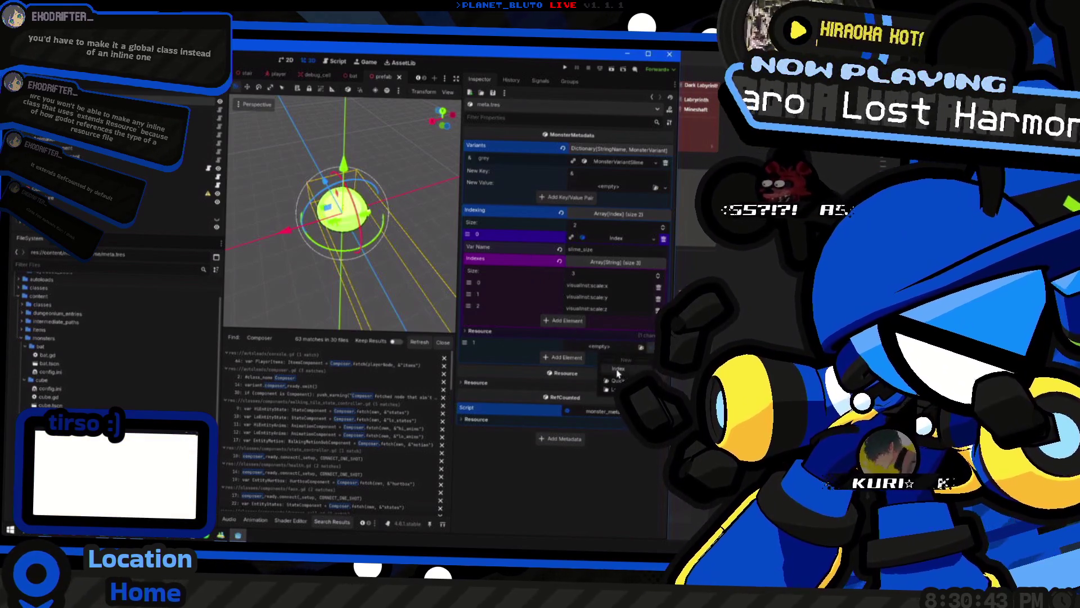
click(618, 370)
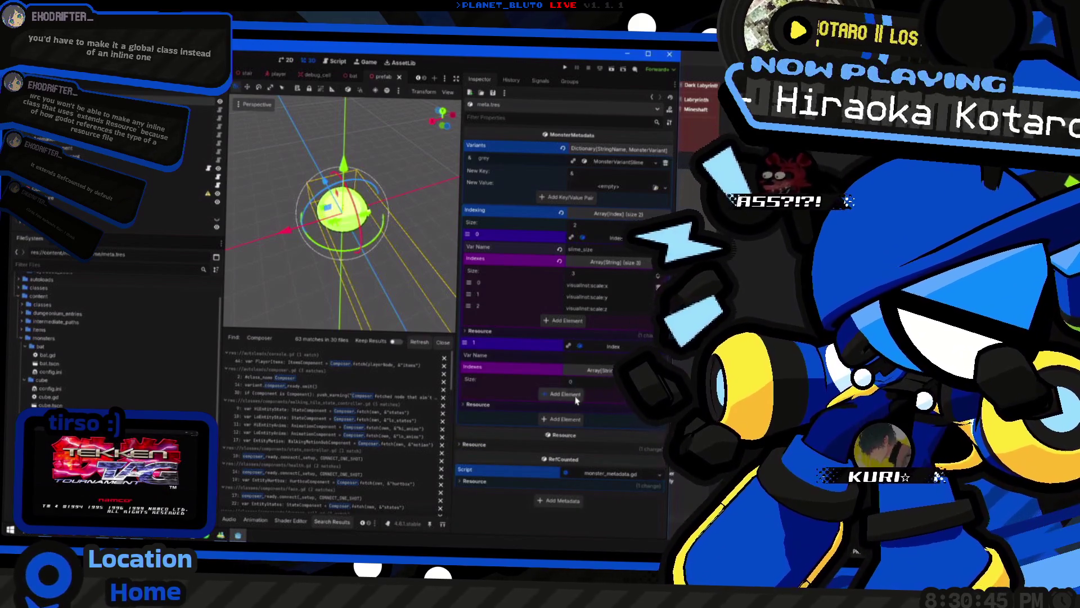
click(577, 400)
click(577, 407)
click(575, 418)
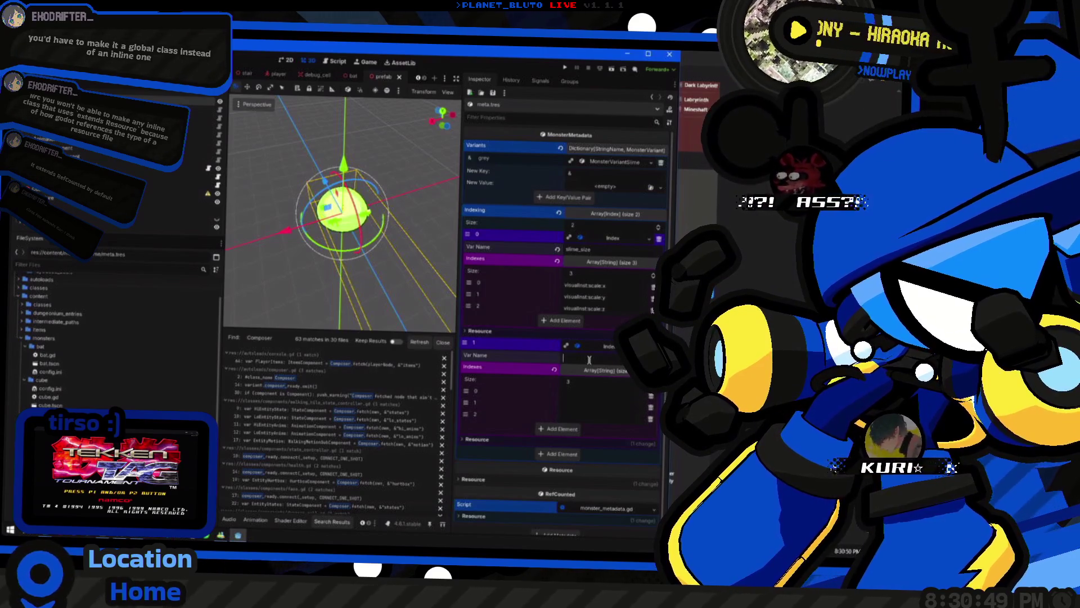
key(alt+Tab)
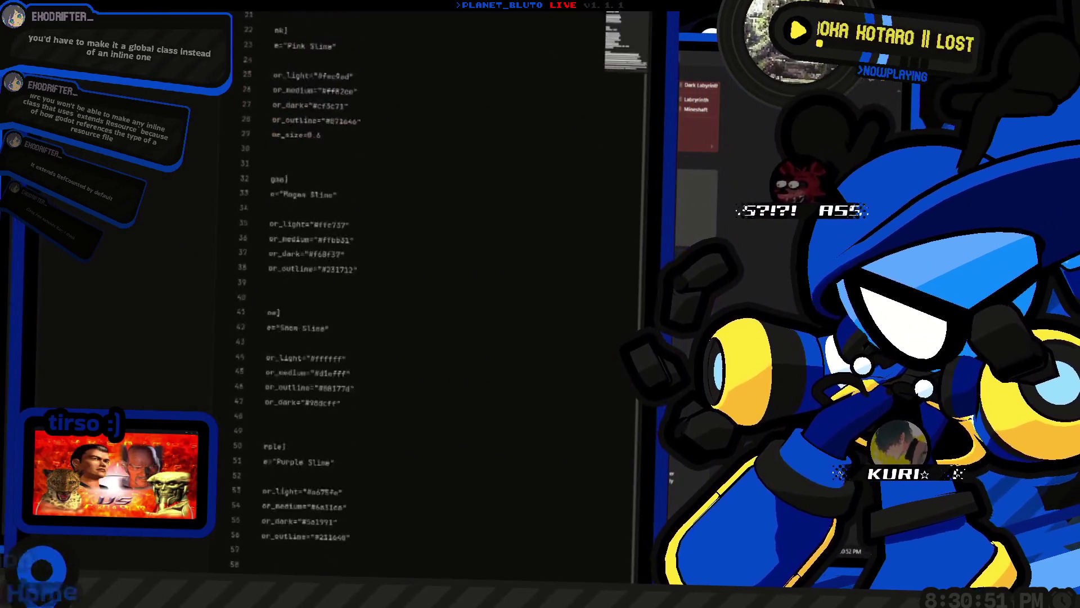
Name the second Index entry bash_knockback and trim its Indexes back to one slot.
scroll(338, 338, down, 10)
click(292, 459)
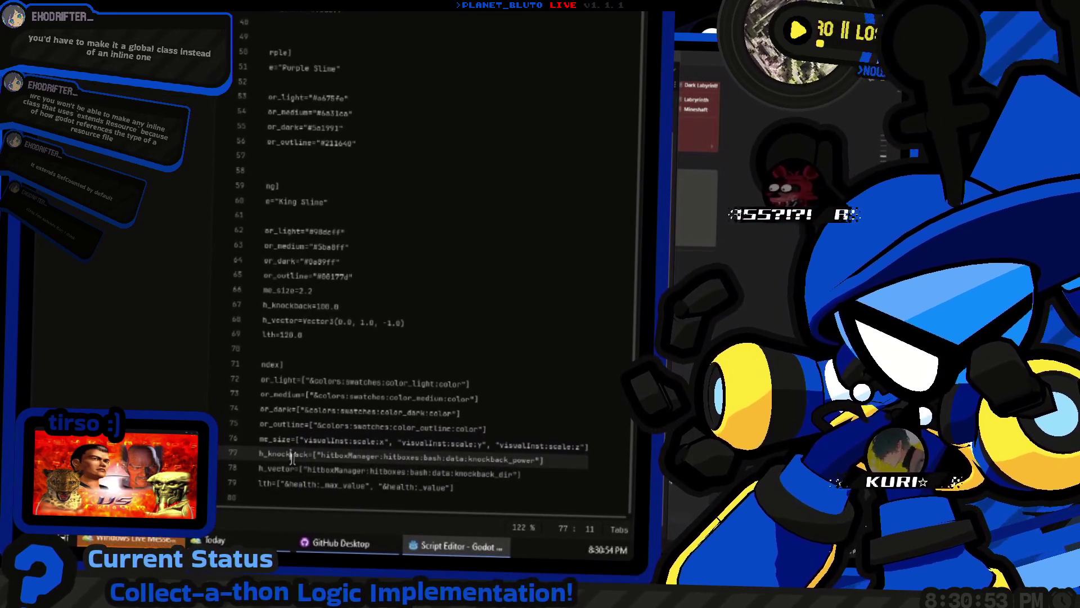
triple_click(292, 458)
key(ctrl+c)
key(alt+Tab)
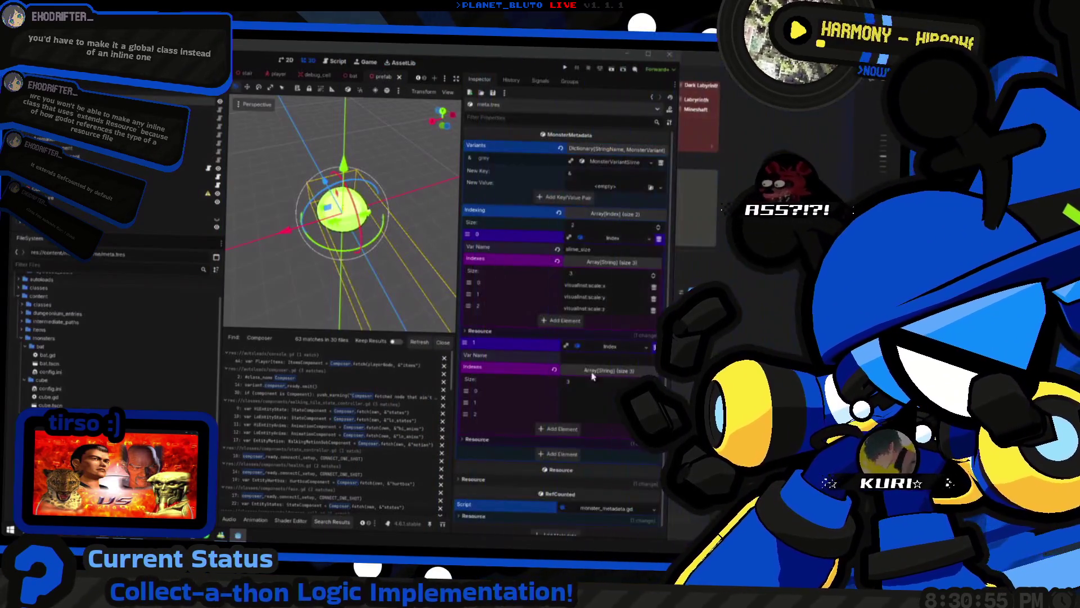
click(580, 356)
key(ctrl+v)
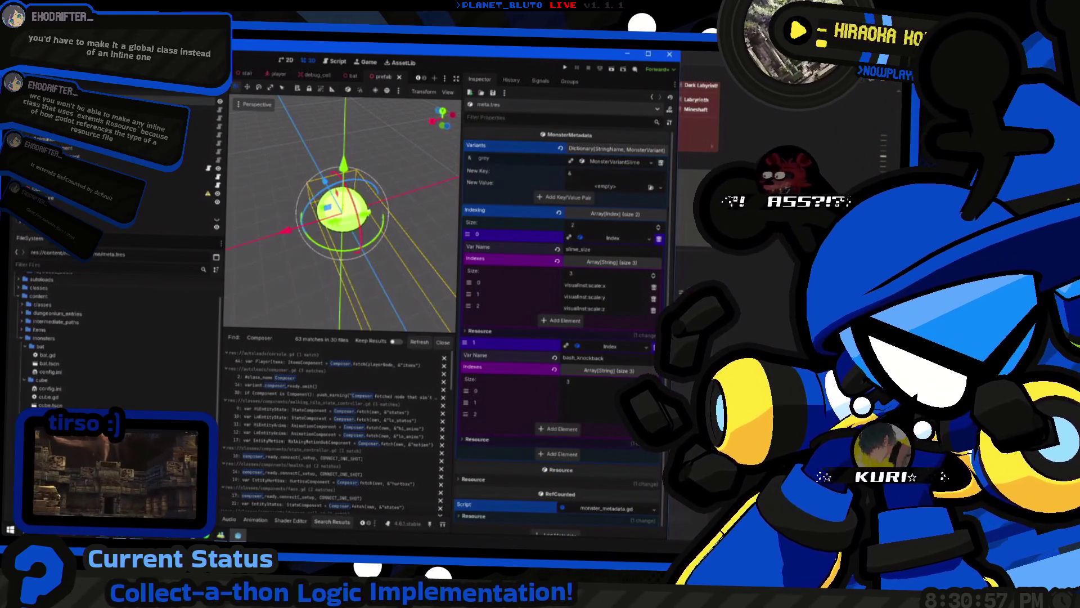
key(alt+Tab)
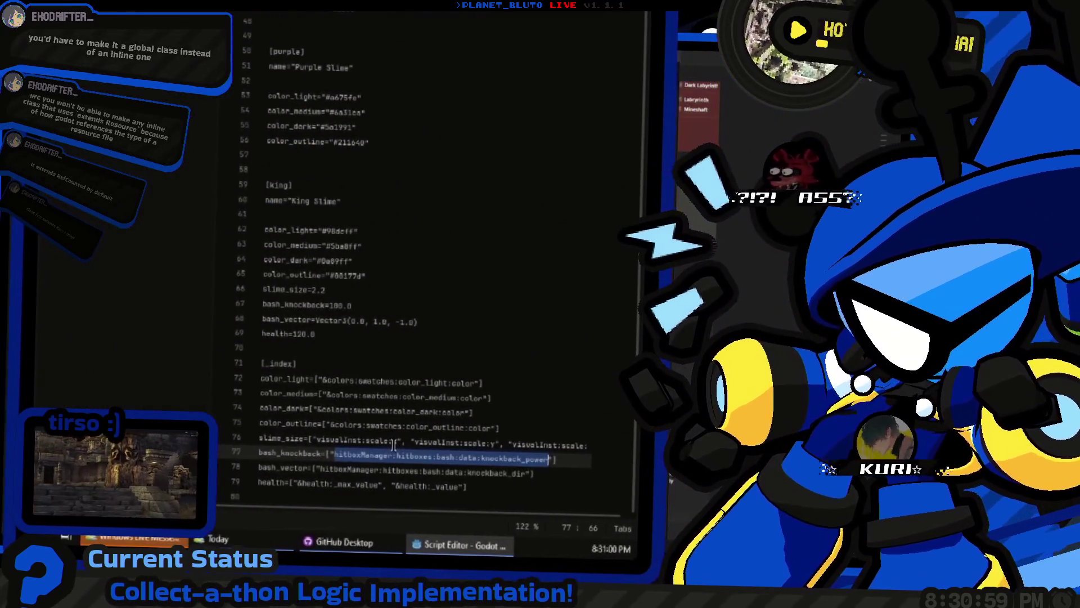
key(alt+Tab)
click(650, 419)
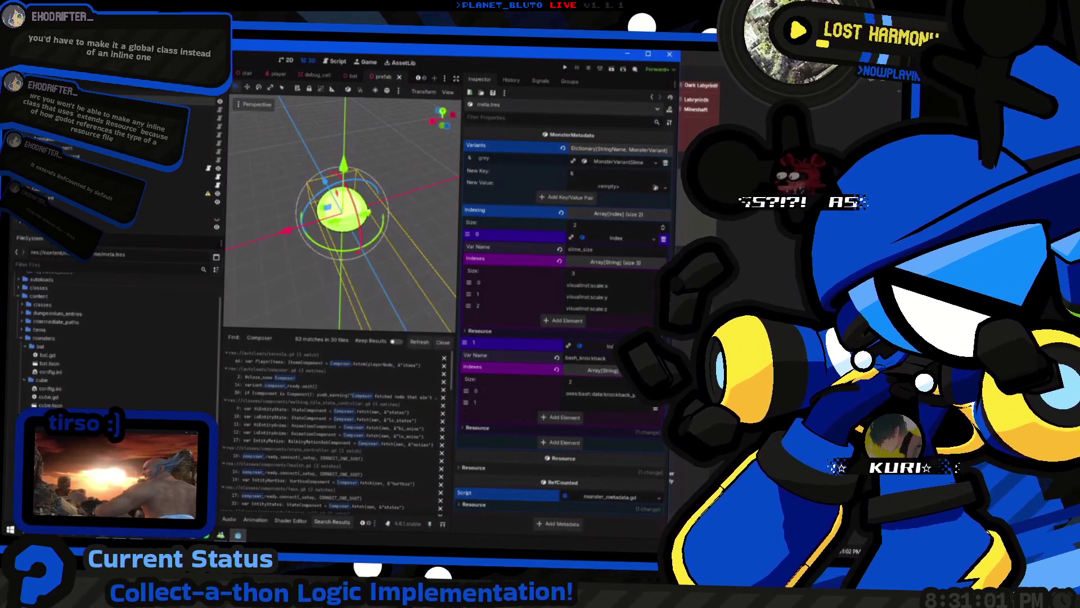
click(652, 408)
Add a third Index entry named bash_vector with one Indexes slot.
click(566, 436)
click(599, 432)
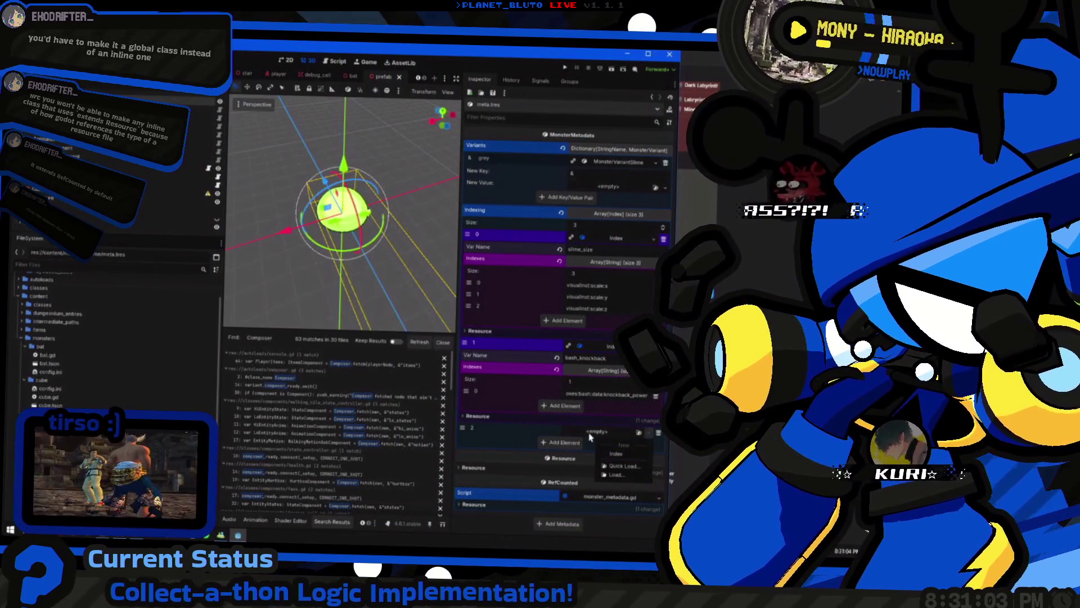
click(610, 450)
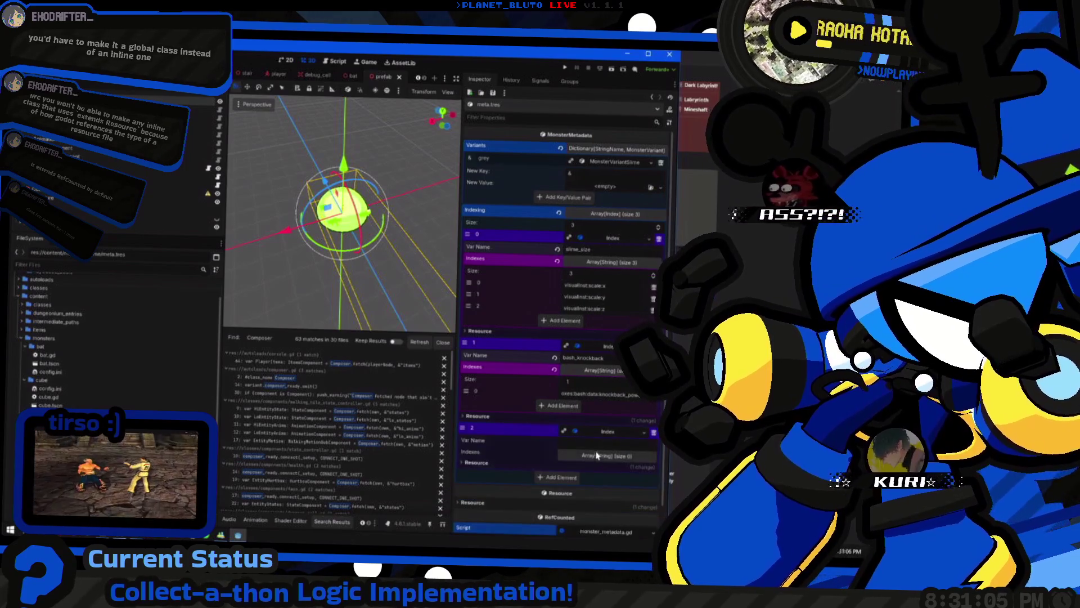
key(alt+Tab)
key(alt+Tab)
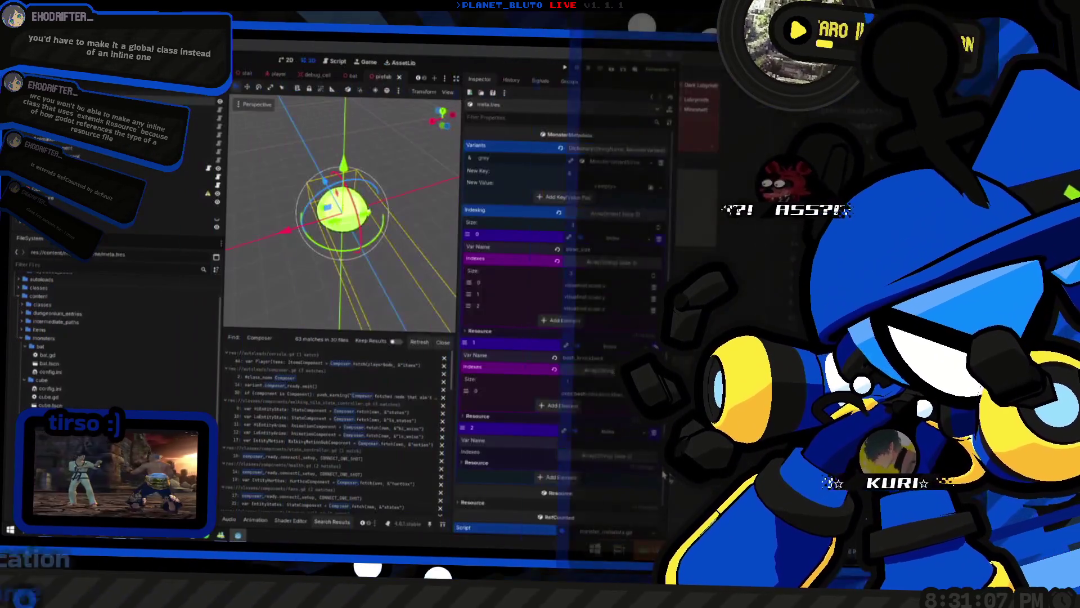
click(608, 442)
key(ctrl+v)
click(595, 456)
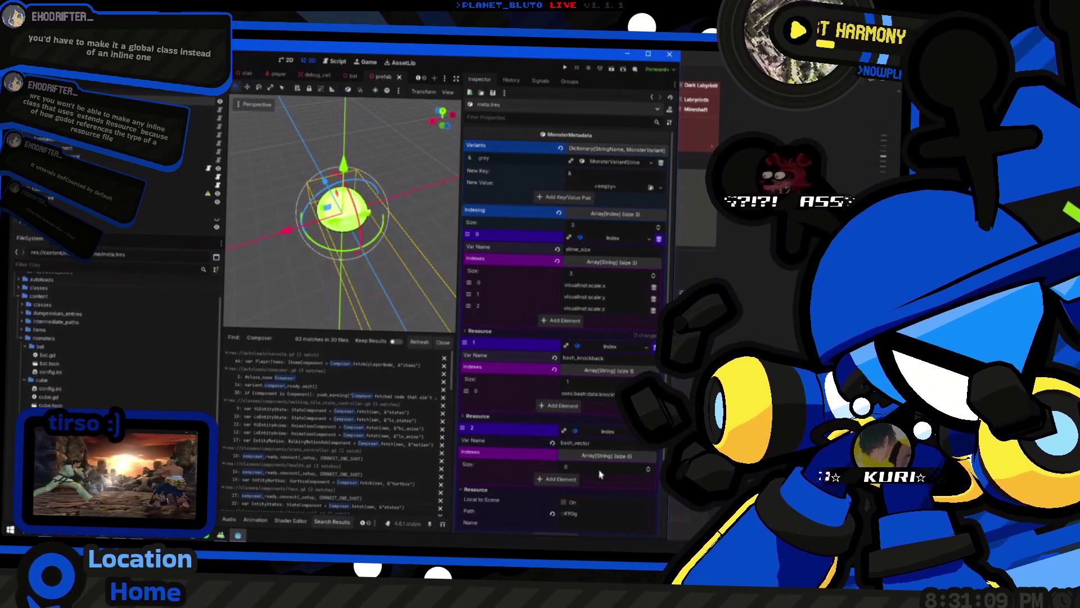
click(564, 480)
Copy the knockback_dir hitbox path from line 78 of the config file into Godot.
scroll(504, 399, down, 2)
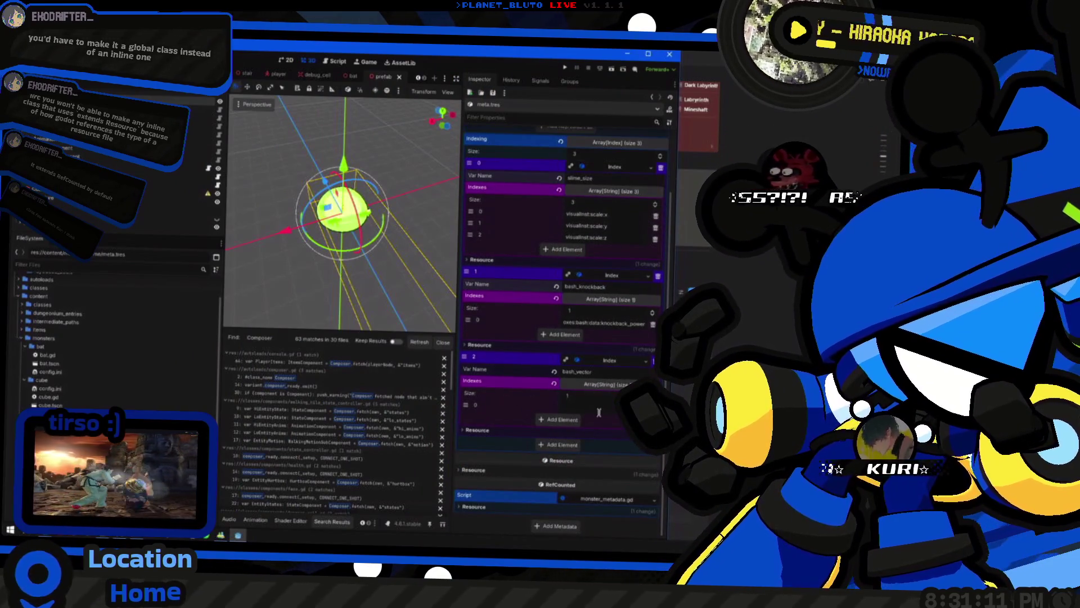
key(alt+Tab)
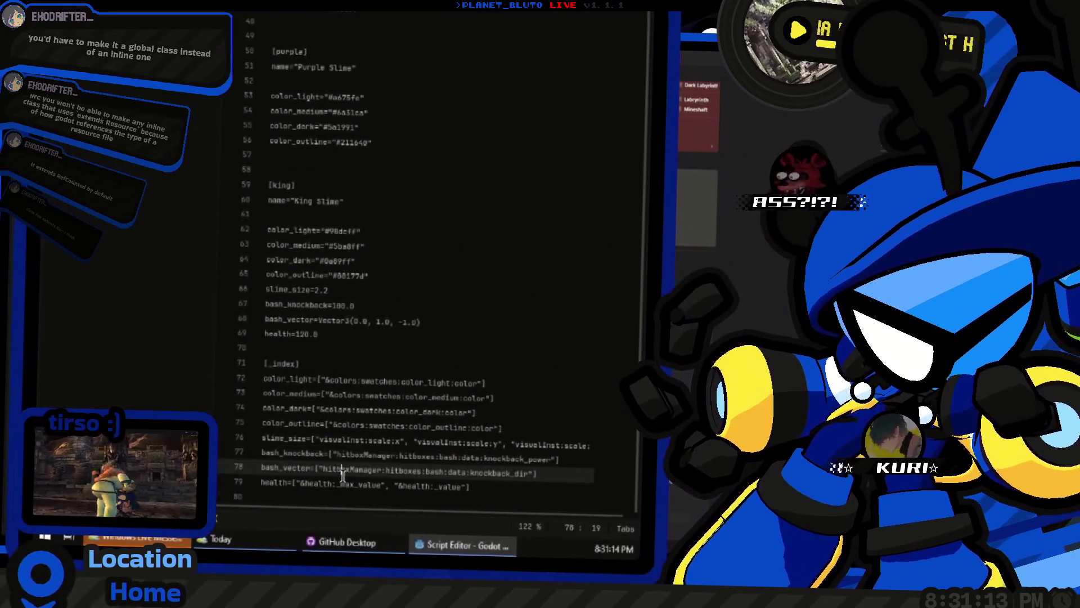
double_click(342, 475)
key(alt+Tab)
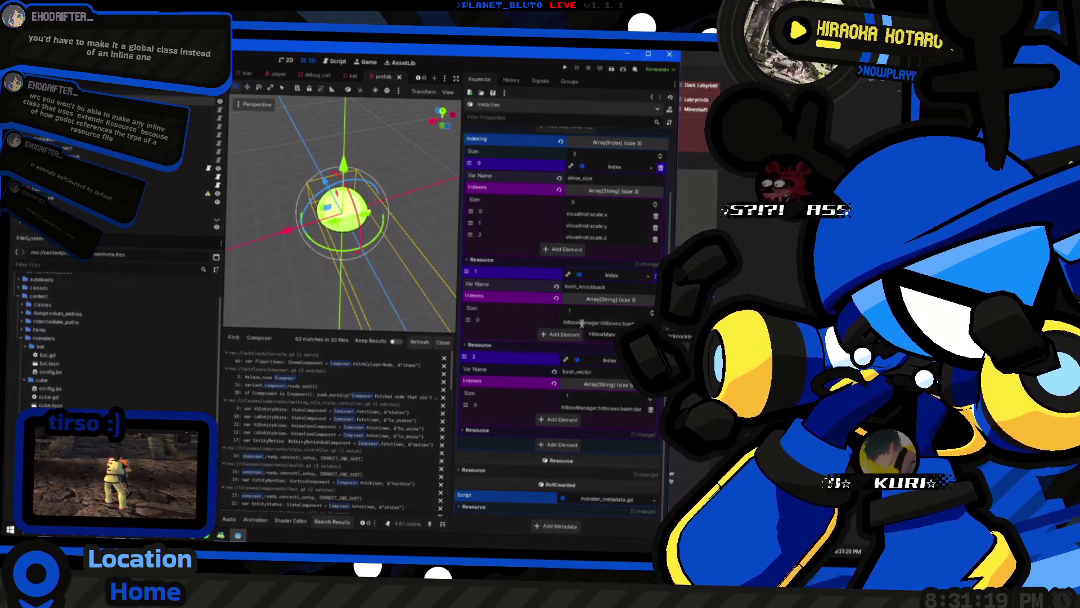
key(alt+Tab)
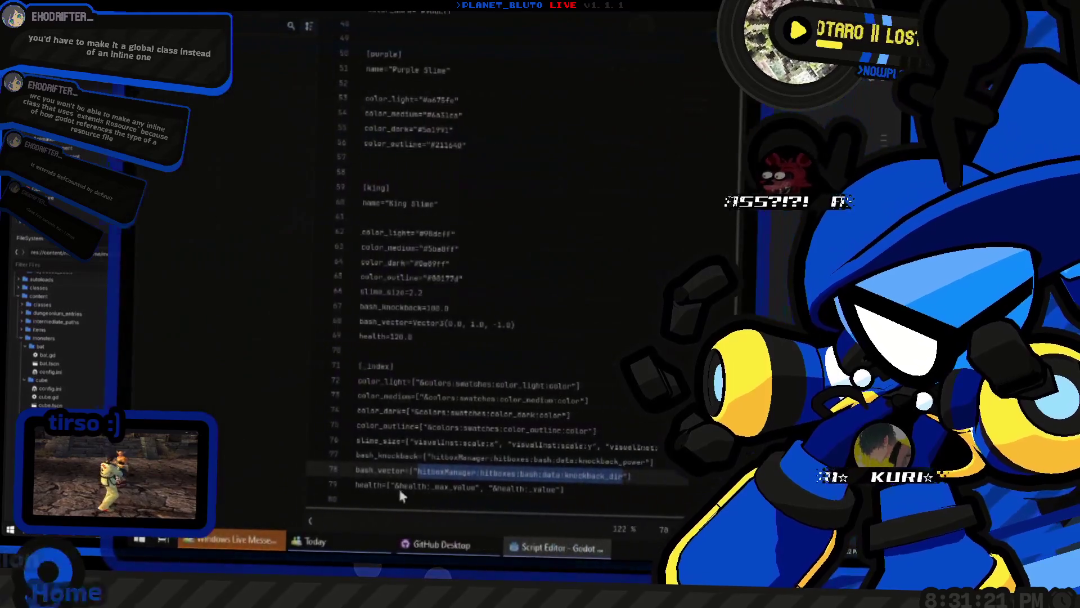
Copy the health paths from line 79 and add a fourth Index entry with one Indexes slot.
click(317, 479)
key(shift+End)
key(alt+Tab)
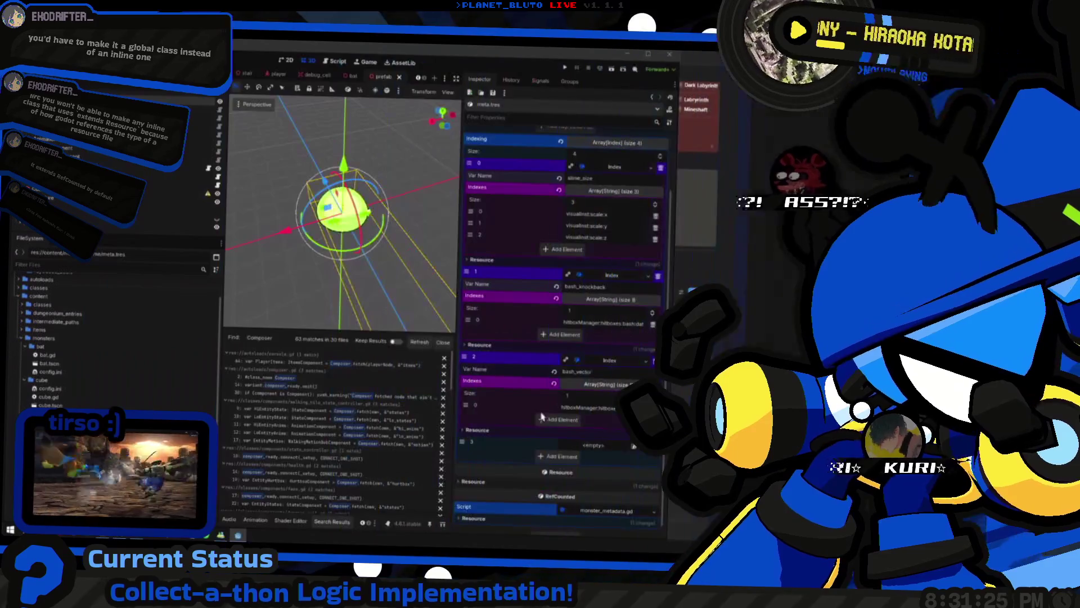
scroll(585, 450, down, 1)
click(599, 438)
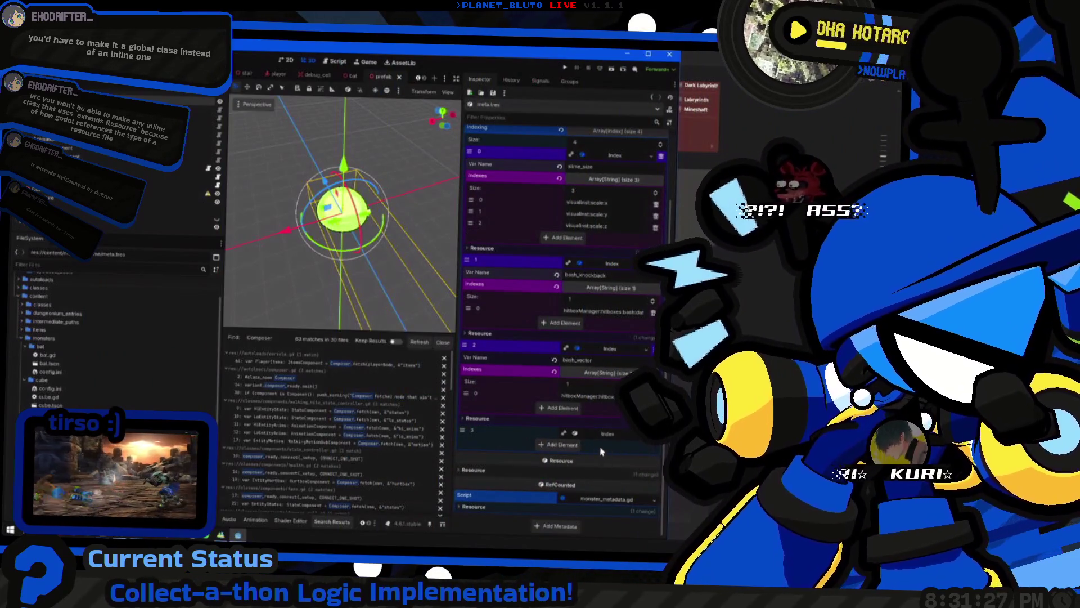
click(591, 434)
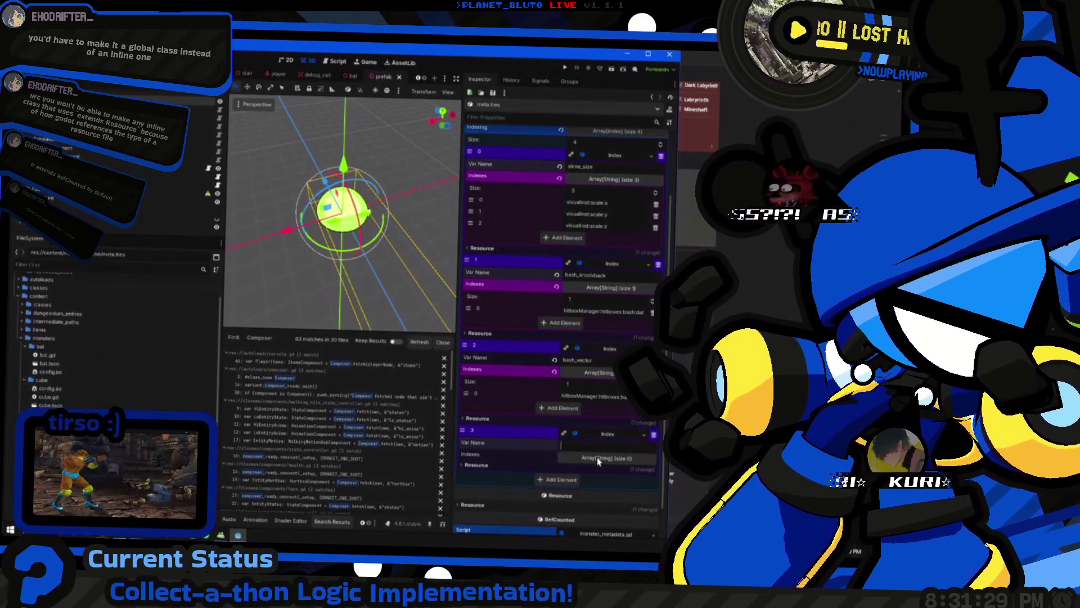
click(599, 459)
click(562, 482)
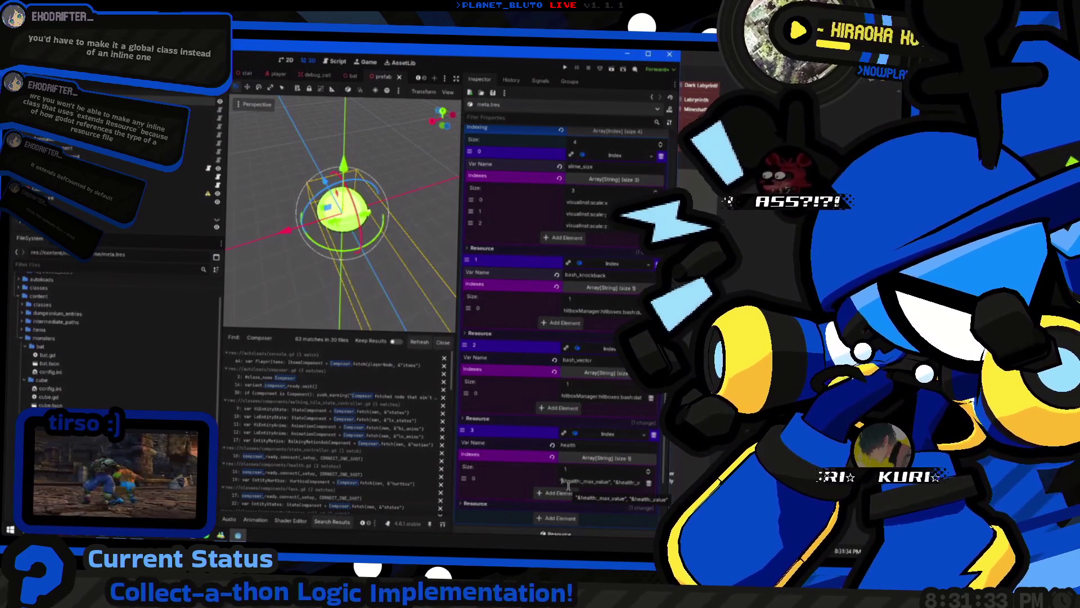
Set the health index entry to health_max_value, then collapse the Variants and Indexing lists.
double_click(570, 483)
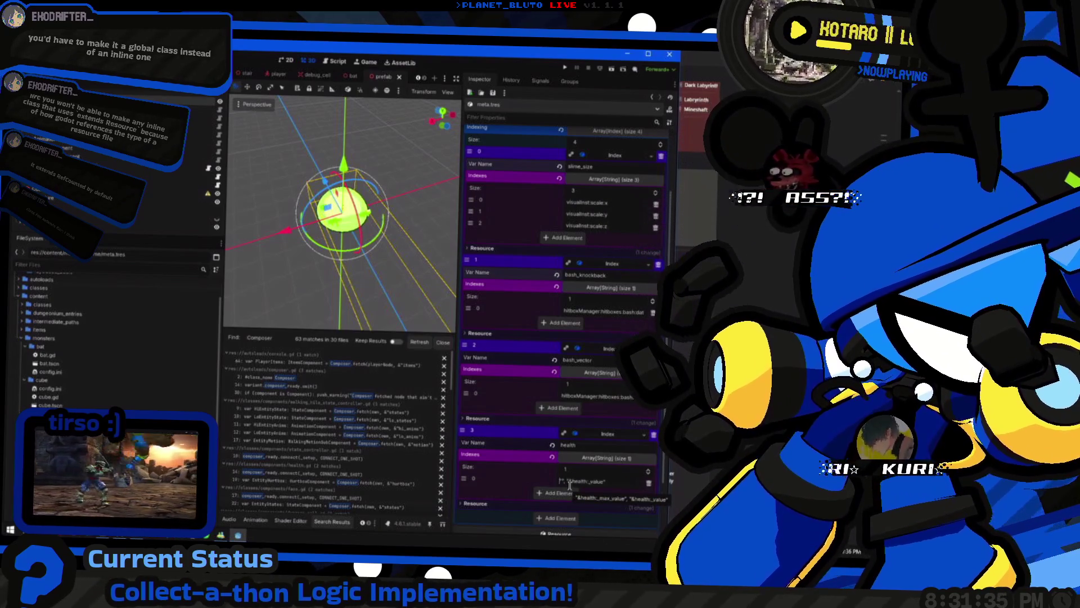
key(Return)
key(shift+End)
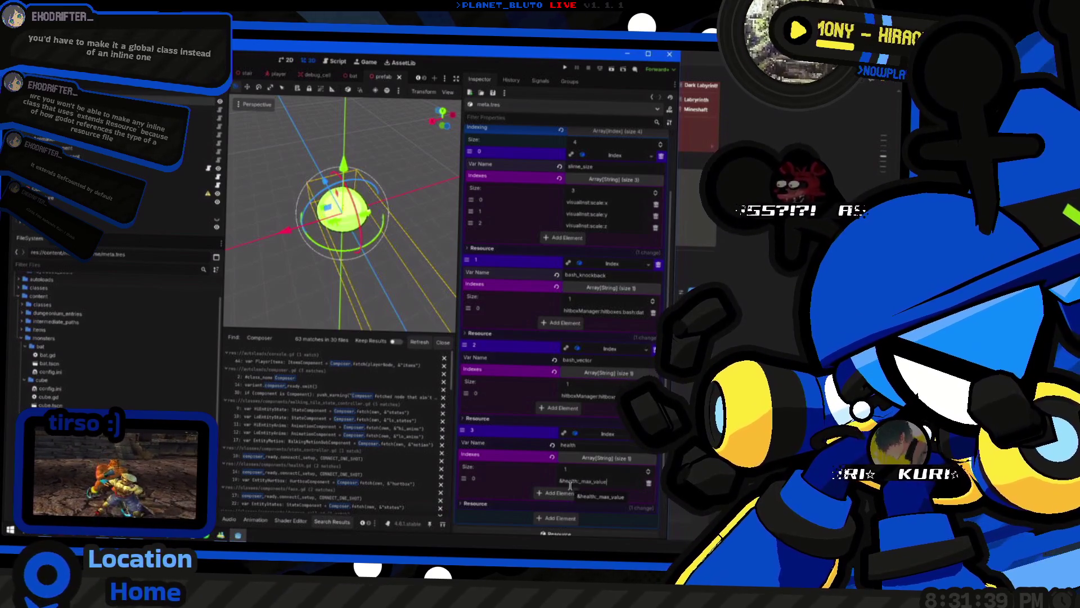
scroll(570, 487, down, 3)
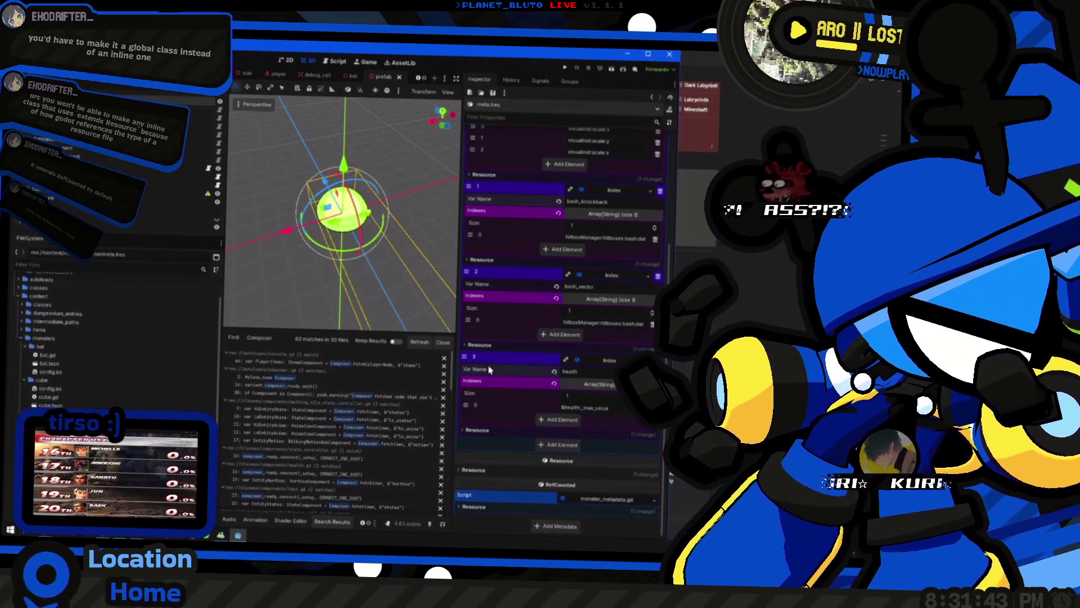
scroll(540, 366, up, 3)
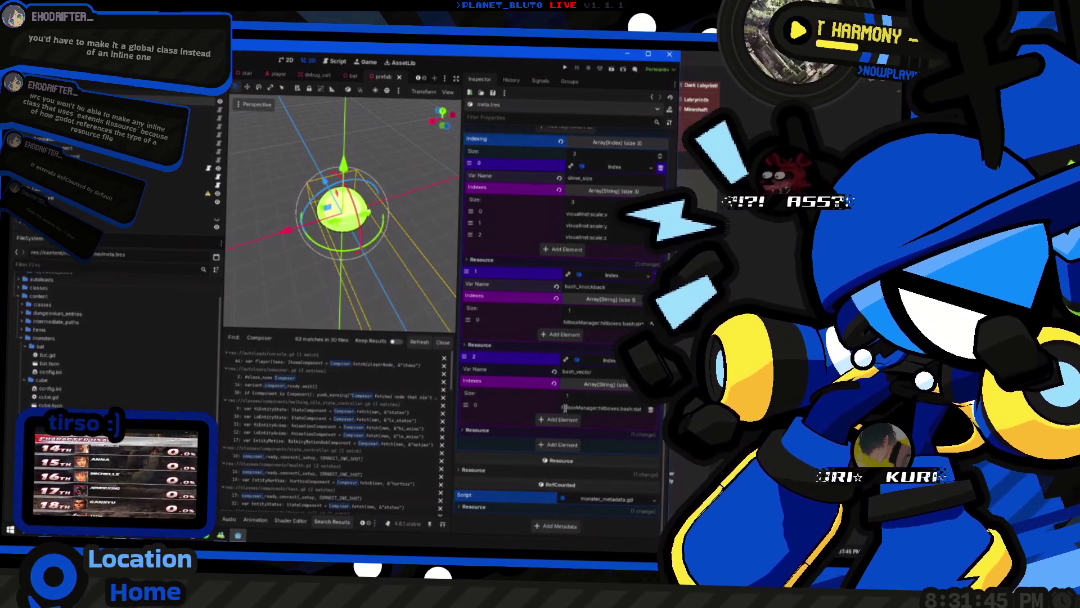
scroll(586, 375, up, 3)
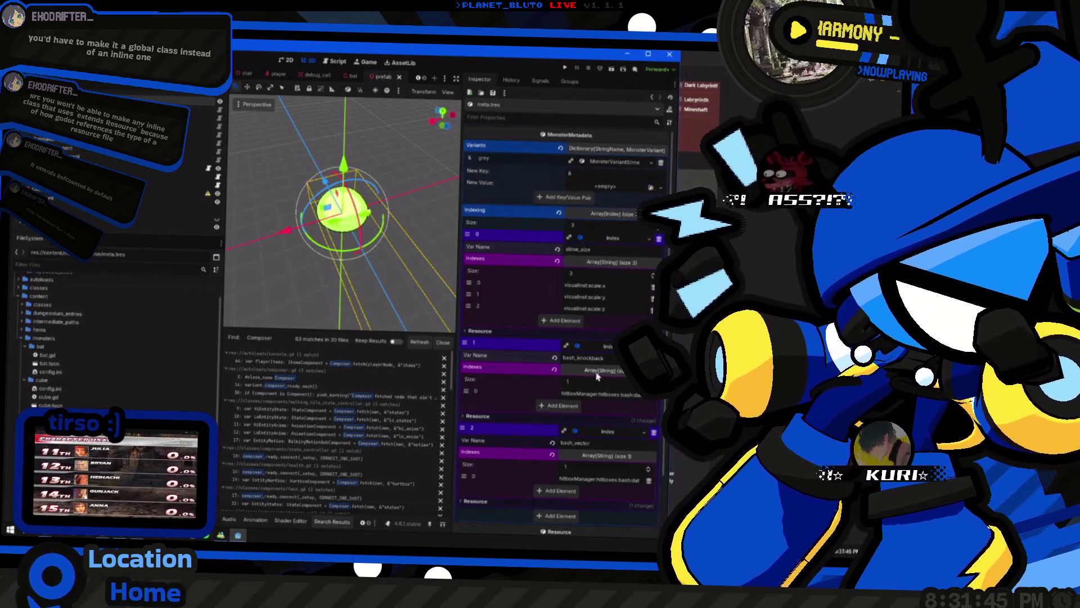
click(602, 150)
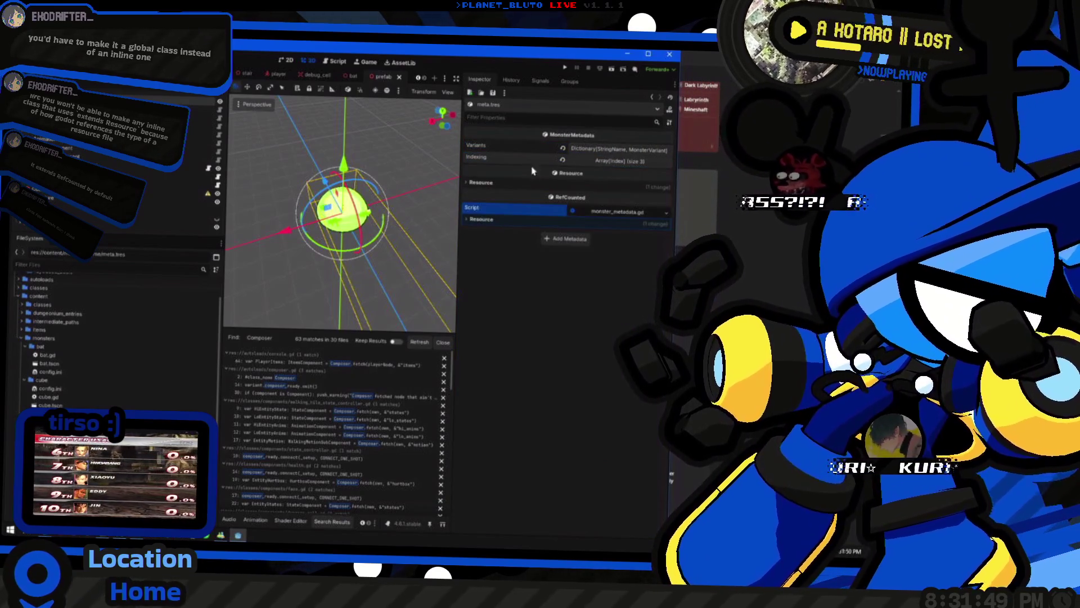
click(338, 61)
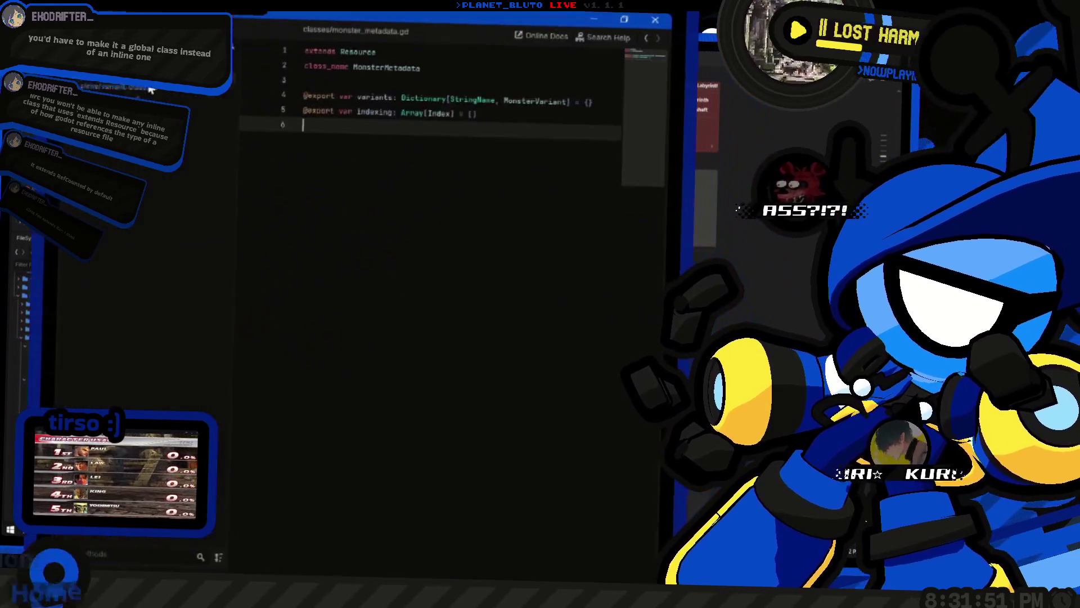
key(Return)
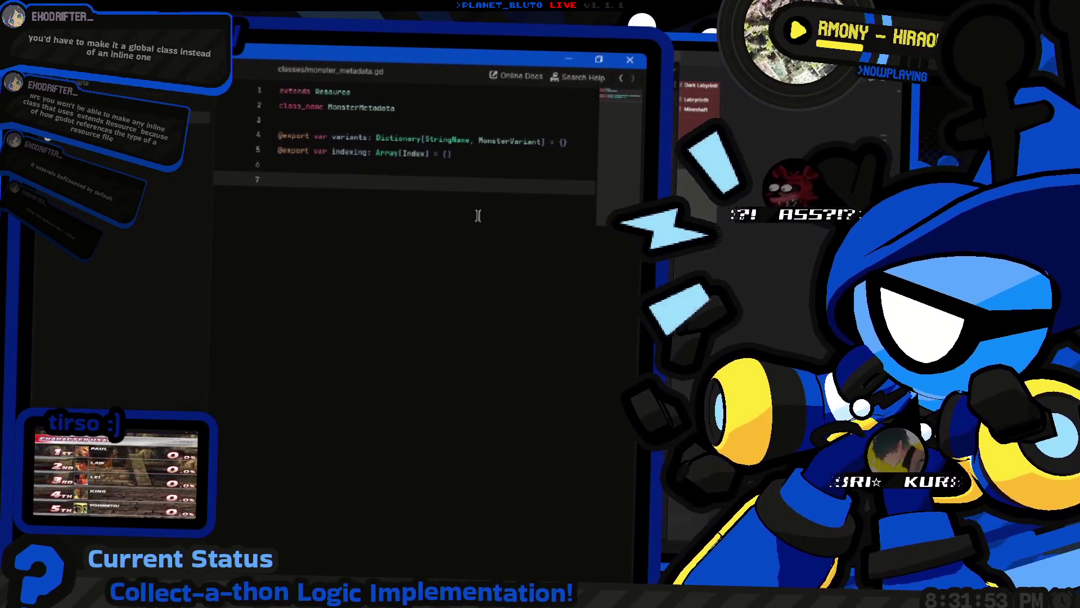
text(ar hea;lt)
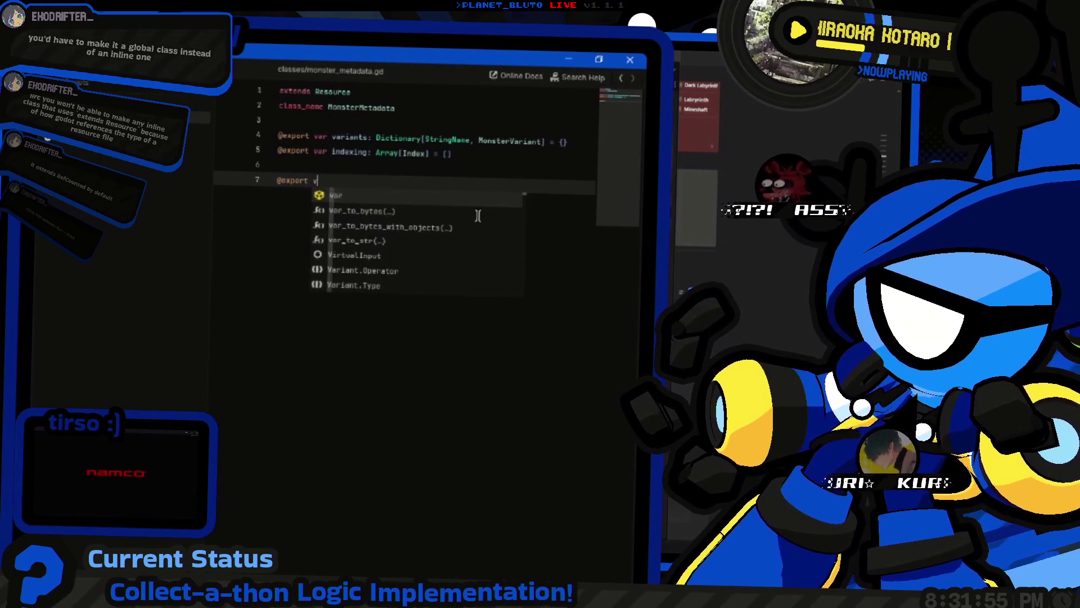
key(BackSpace)
key(BackSpace)
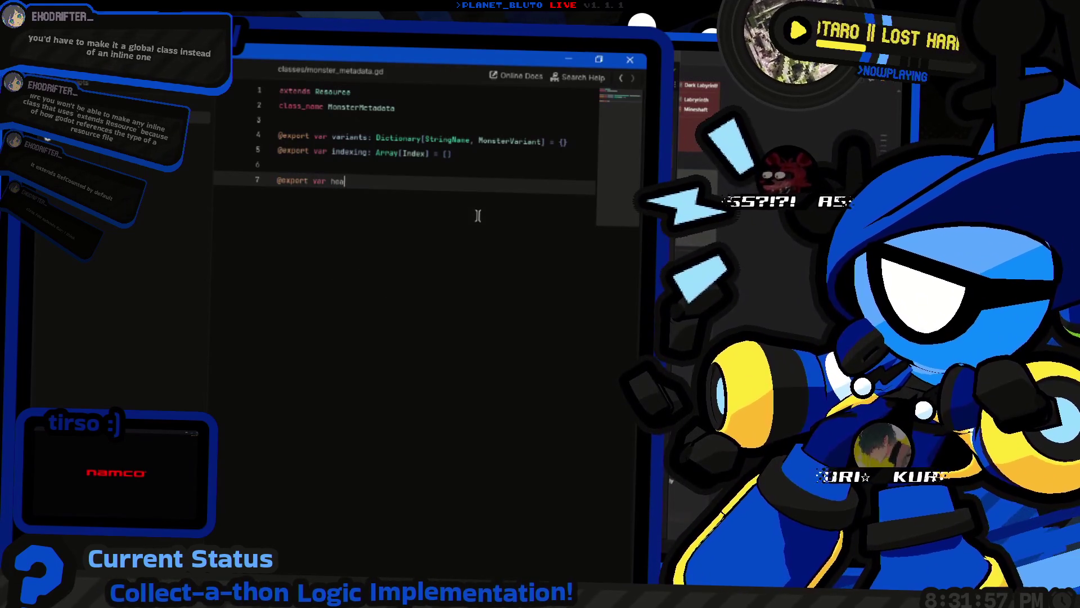
text(: float = )
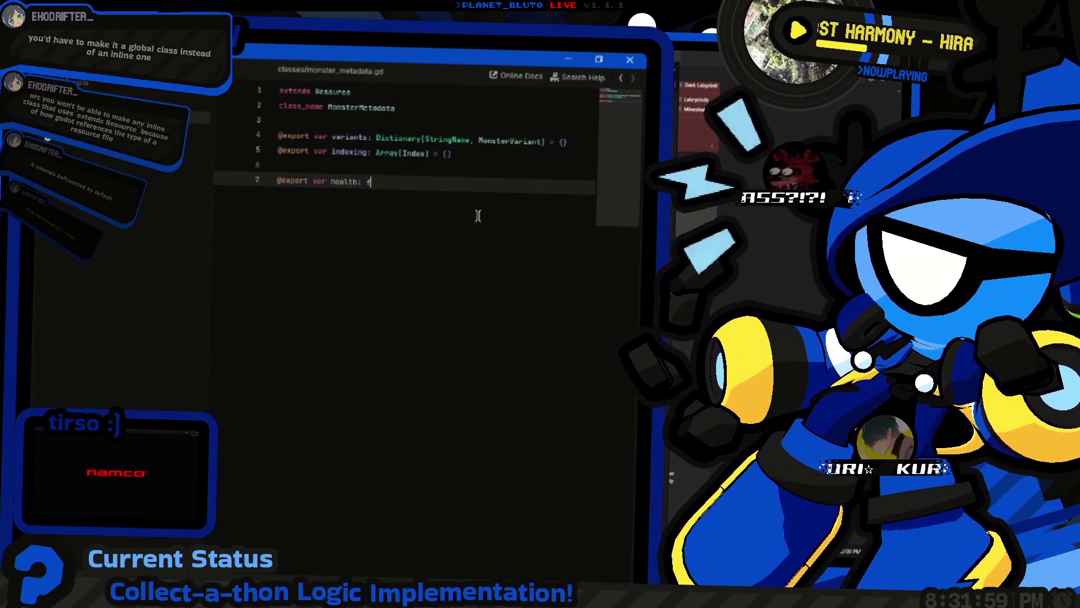
text(60.0)
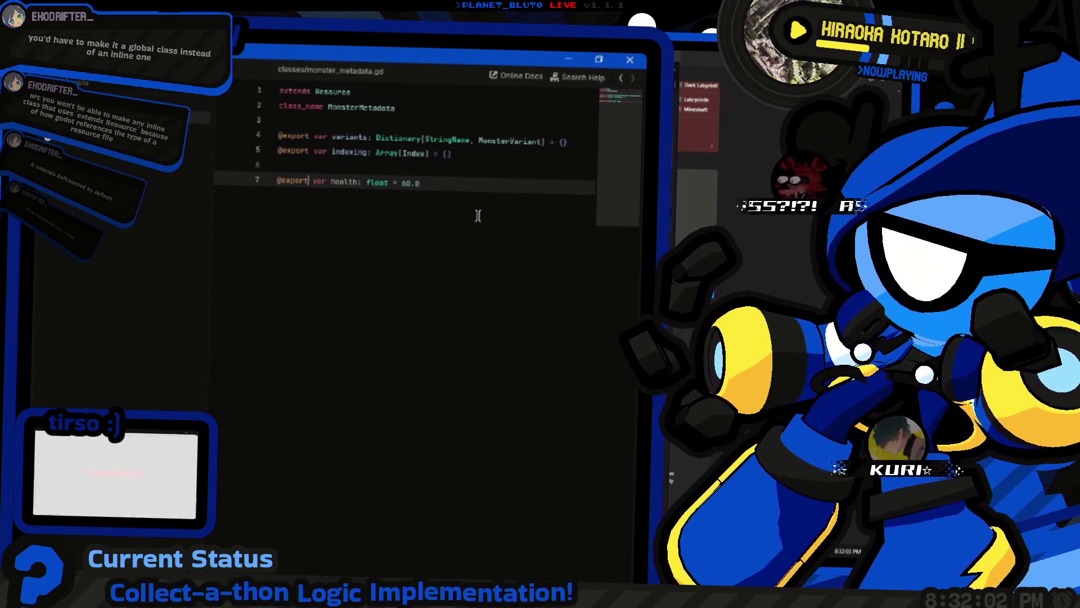
key(ctrl+z)
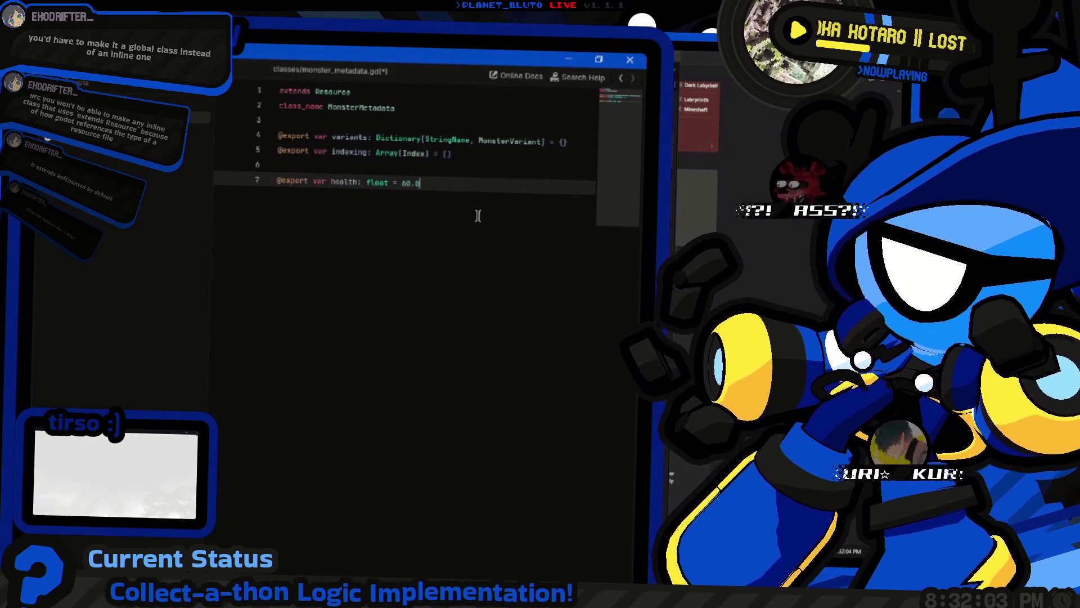
key(Return)
key(Return)
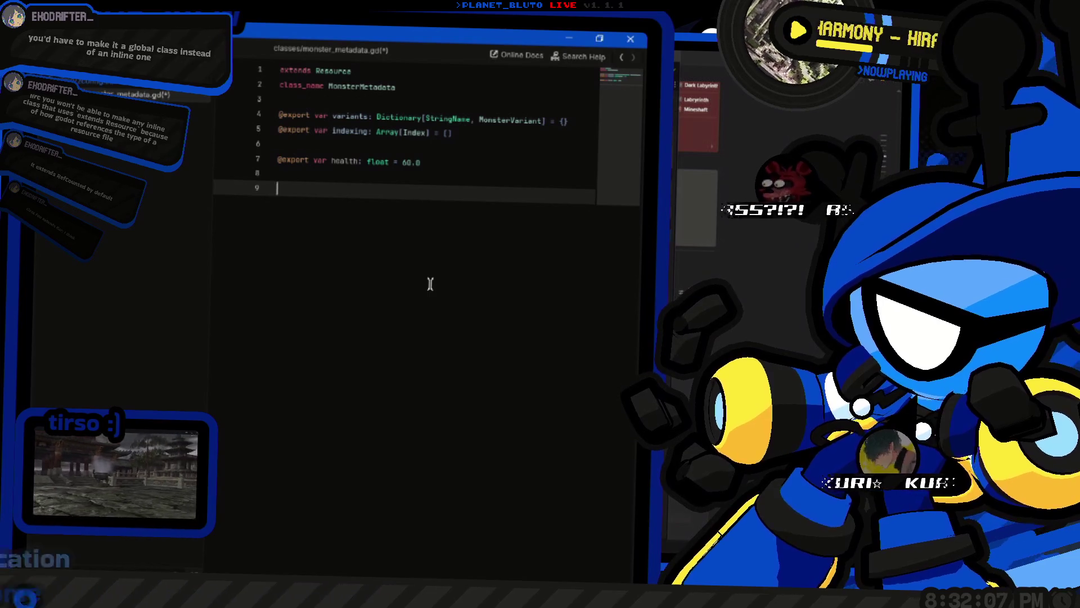
key(alt+Tab)
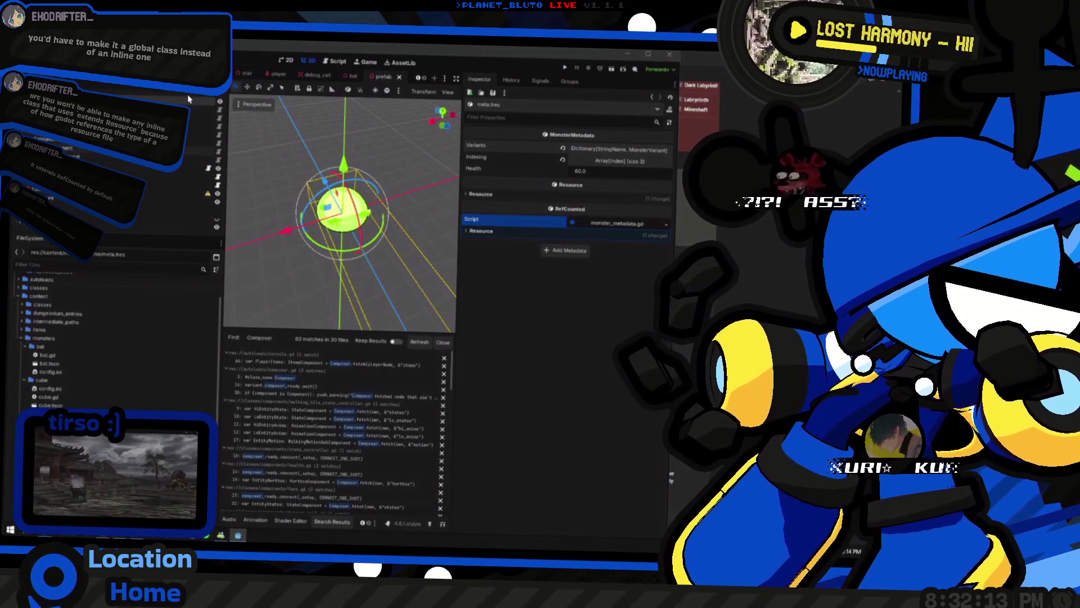
Inspect how the monster script's _ready loads monsterMeta from Monsters.global and instantiates its prefab.
key(alt+Tab)
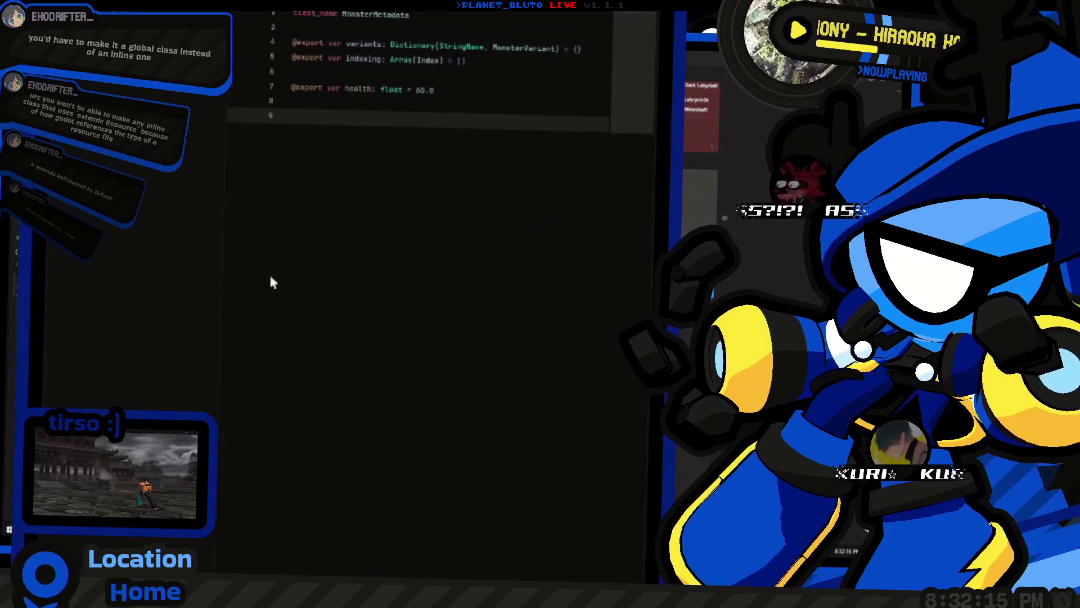
key(alt+Left)
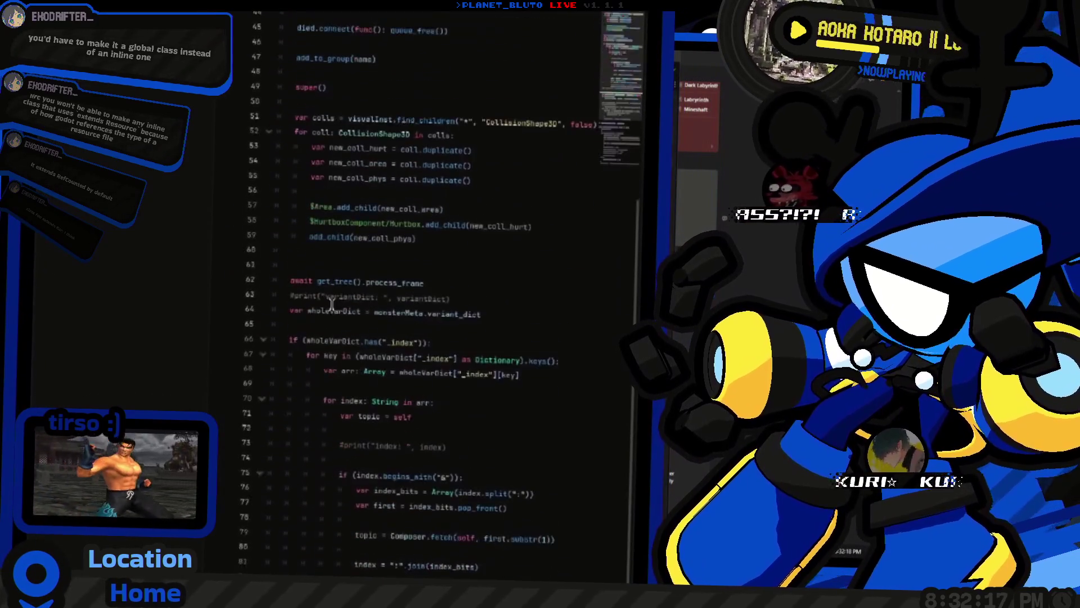
scroll(332, 304, down, 10)
scroll(360, 270, up, 12)
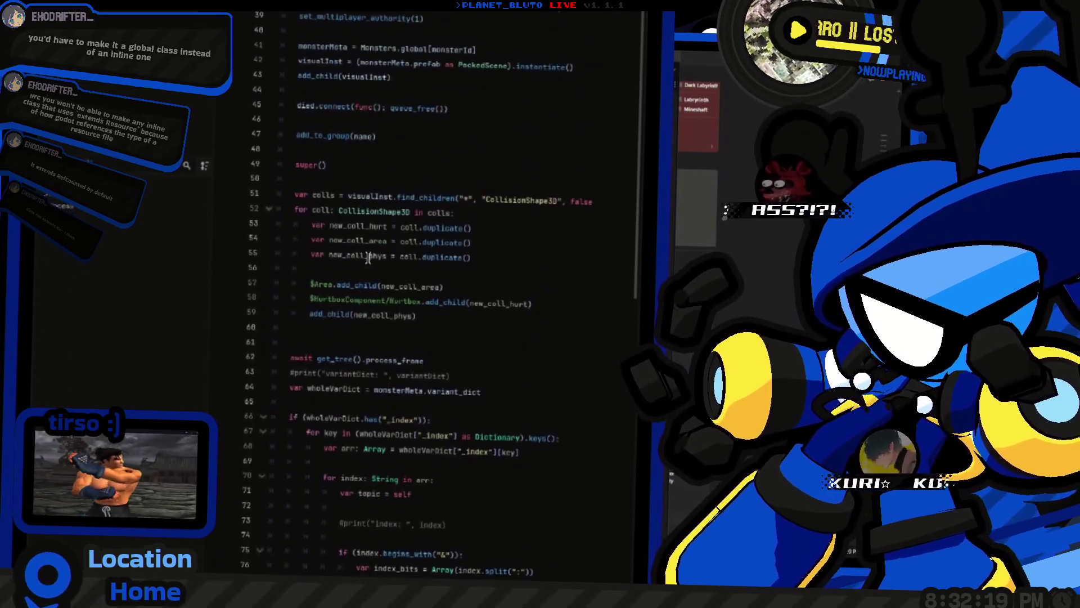
scroll(366, 258, up, 5)
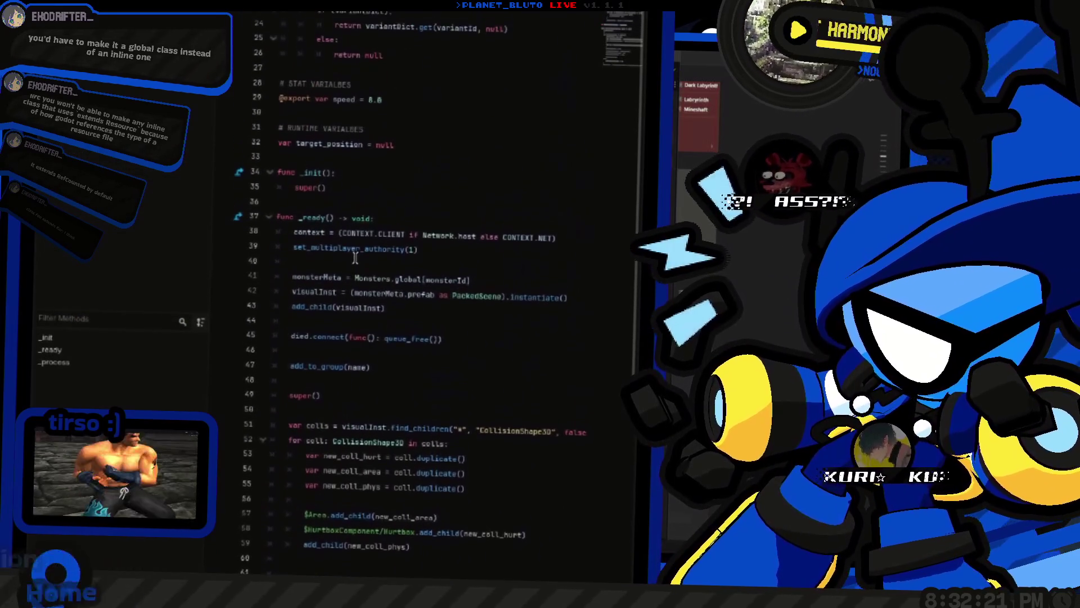
double_click(380, 297)
scroll(478, 279, down, 1)
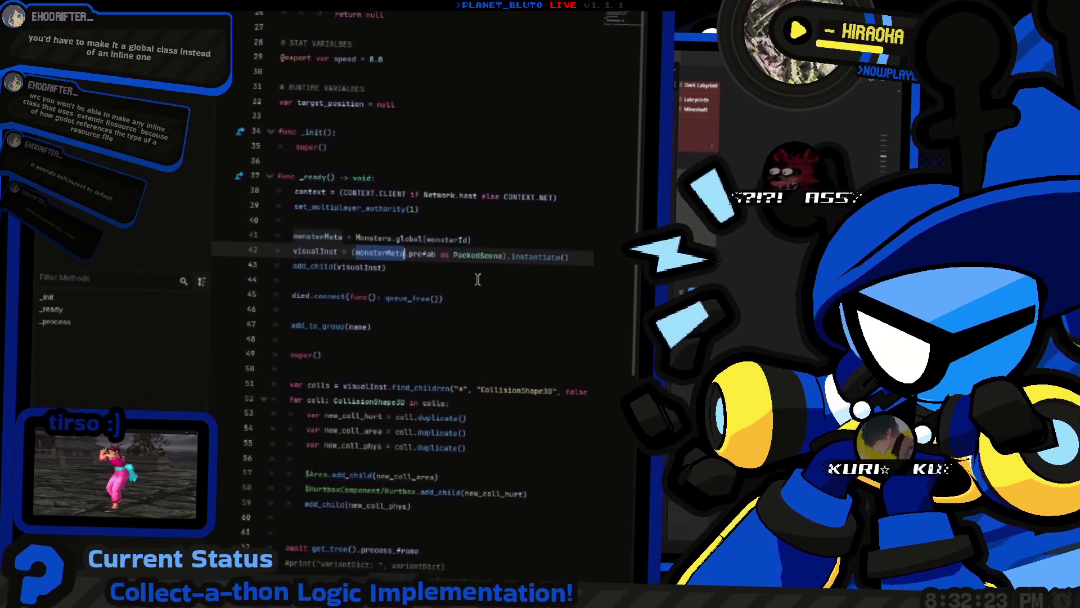
scroll(477, 279, down, 3)
mouse_move(293, 236)
mouse_down()
mouse_move(453, 330)
mouse_move(480, 261)
mouse_up()
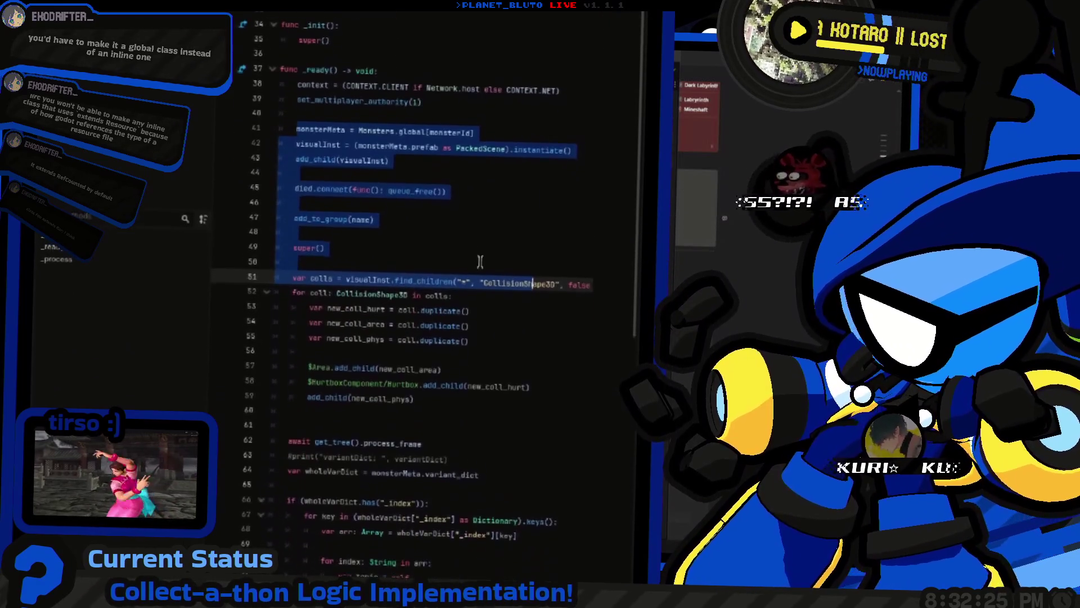
click(428, 160)
scroll(422, 254, up, 5)
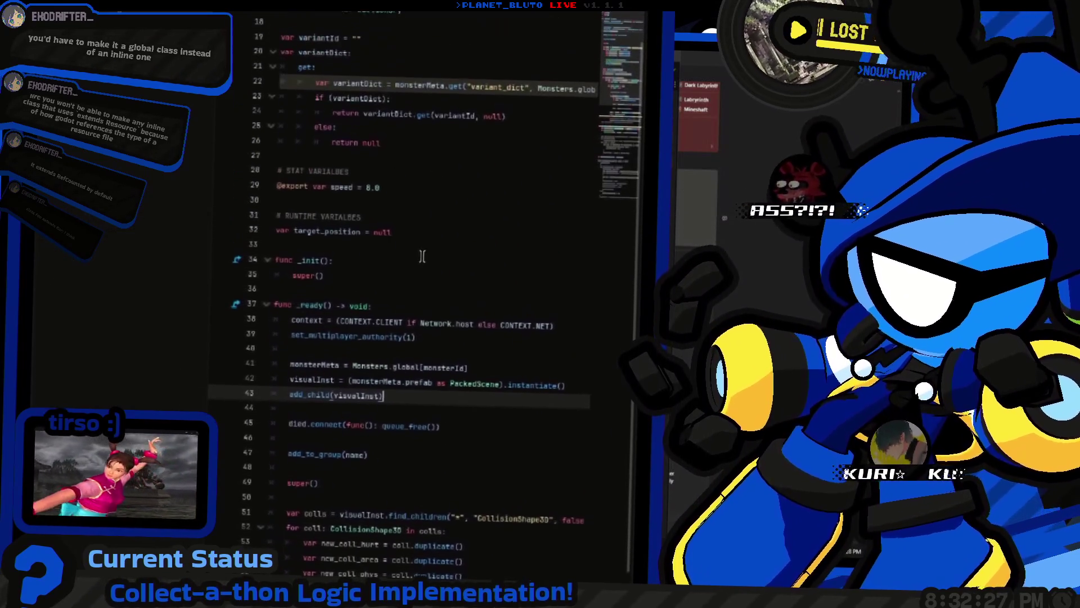
scroll(422, 254, down, 5)
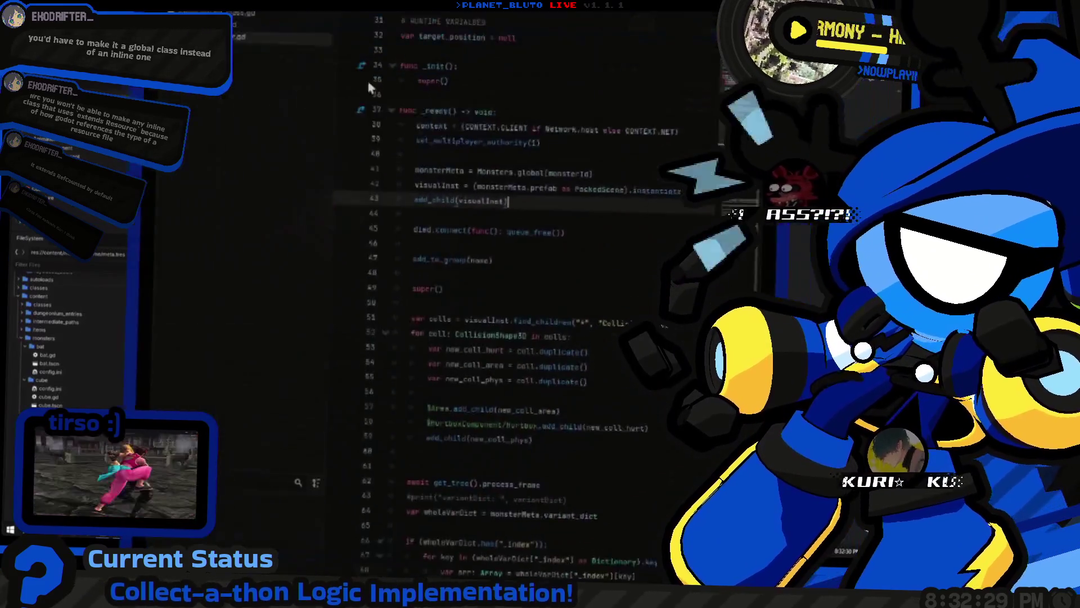
key(alt+Tab)
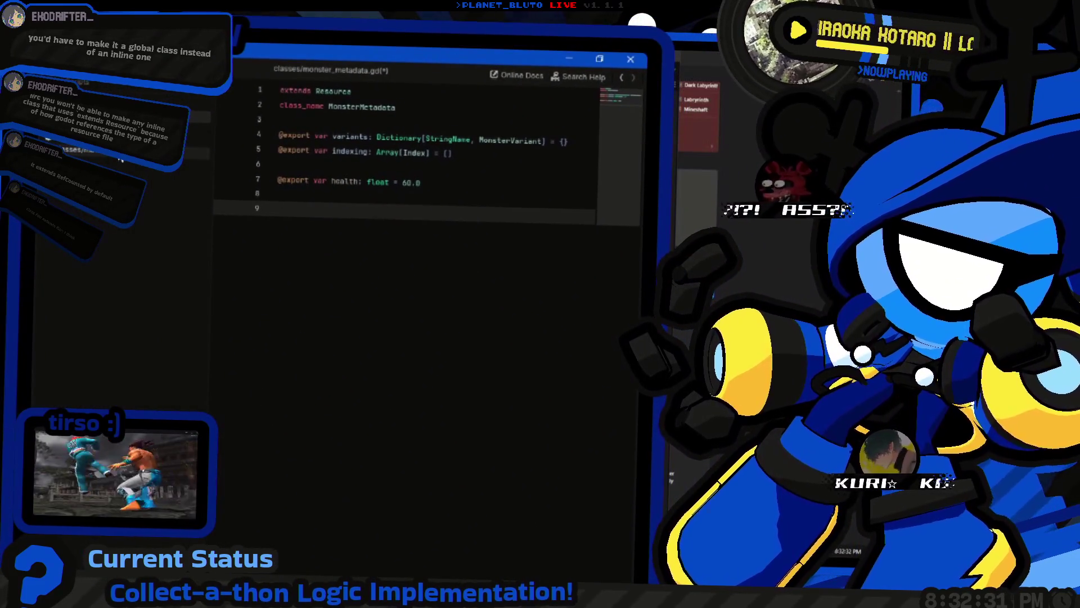
Cut the health export line and paste it above the variants export.
key(alt+Tab)
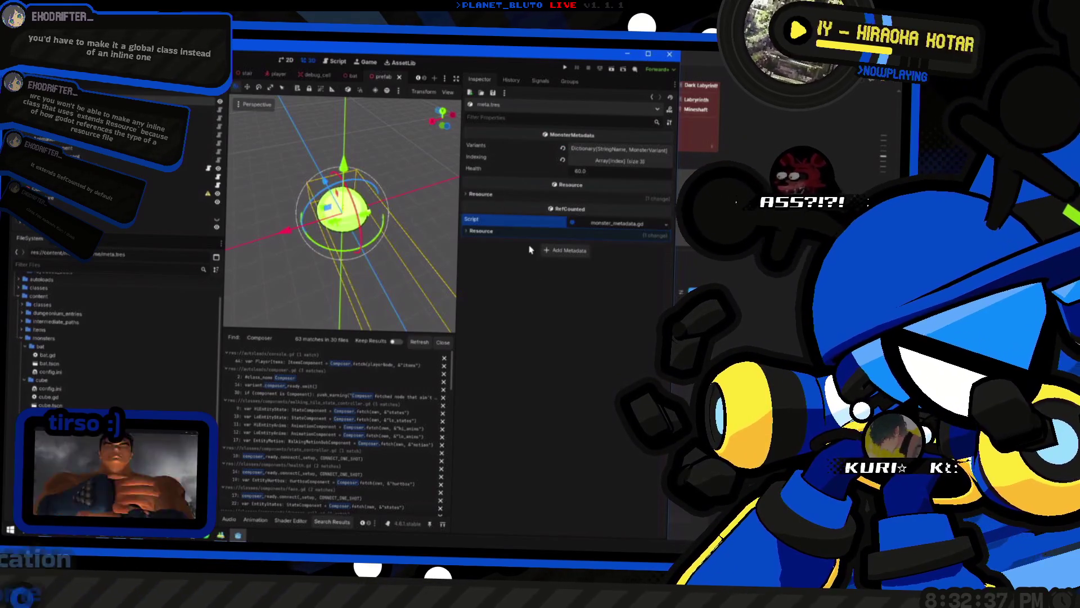
key(alt+Tab)
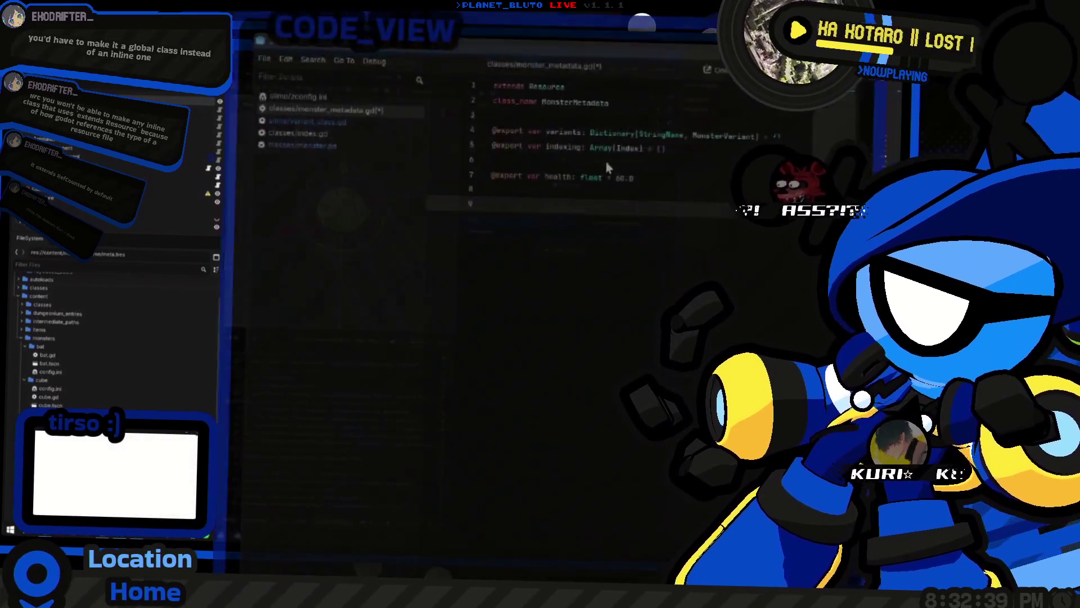
key(shift+Up)
key(ctrl+c)
key(BackSpace)
key(Up)
key(Up)
key(Return)
key(Return)
key(Return)
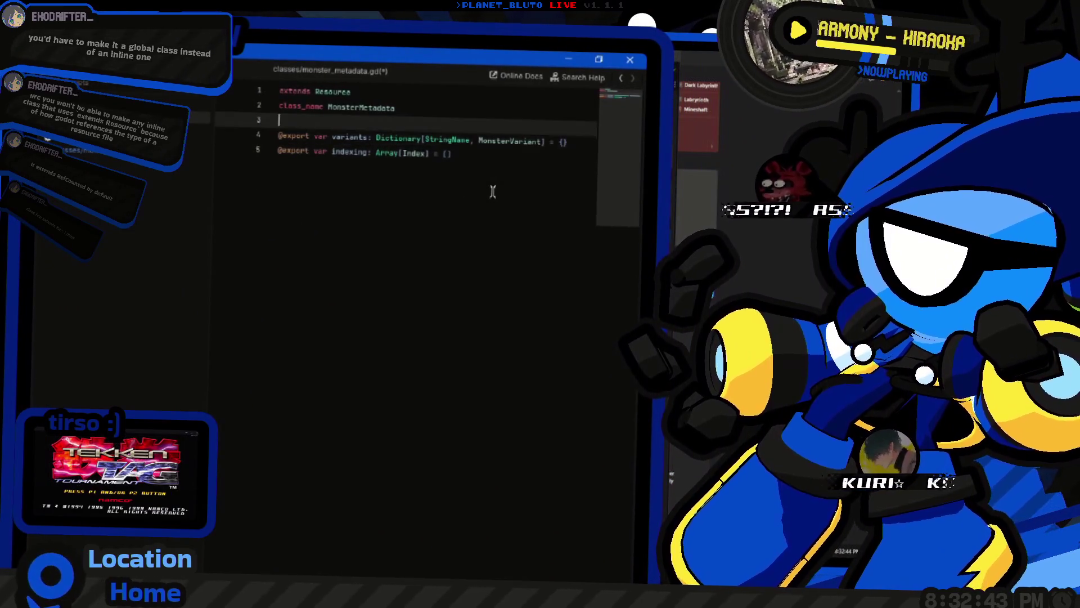
key(Up)
key(ctrl+v)
Settle the health export on line 4 with tidy spacing, then jump to MonsterVariant's script.
key(alt+Up)
key(Down)
key(Up)
key(Up)
key(BackSpace)
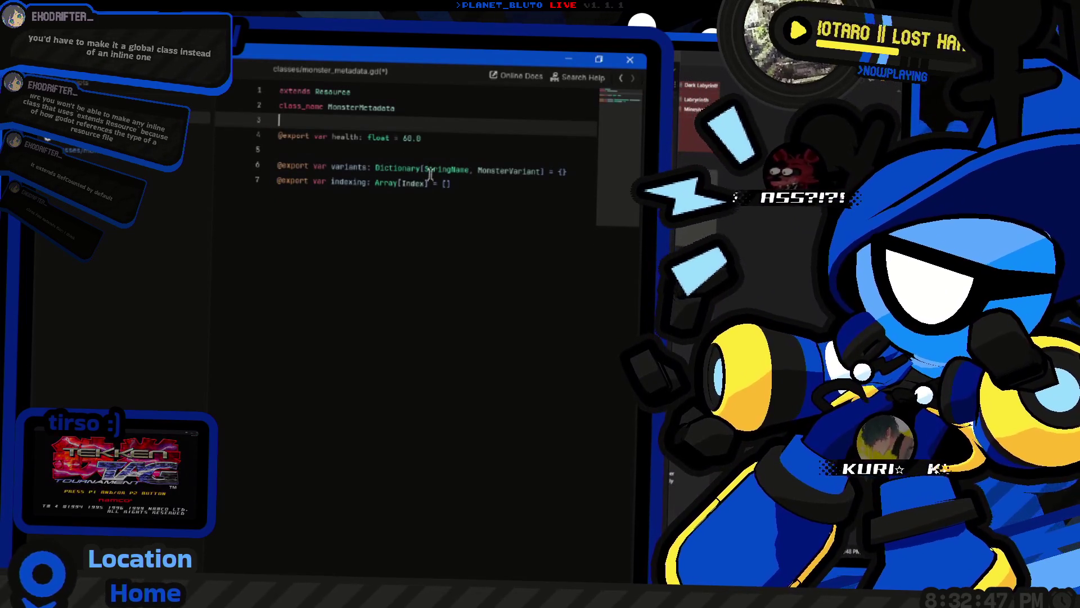
click(510, 171)
ctrl+click(511, 171)
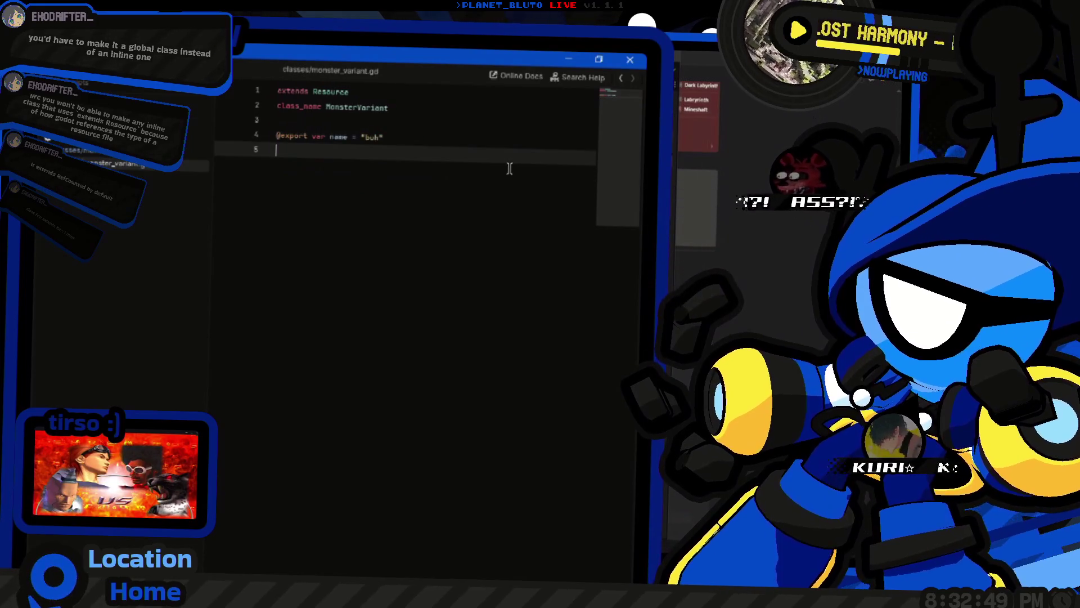
Duplicate the name export in monster_variant.gd as a health export with default 60.
click(362, 108)
click(423, 137)
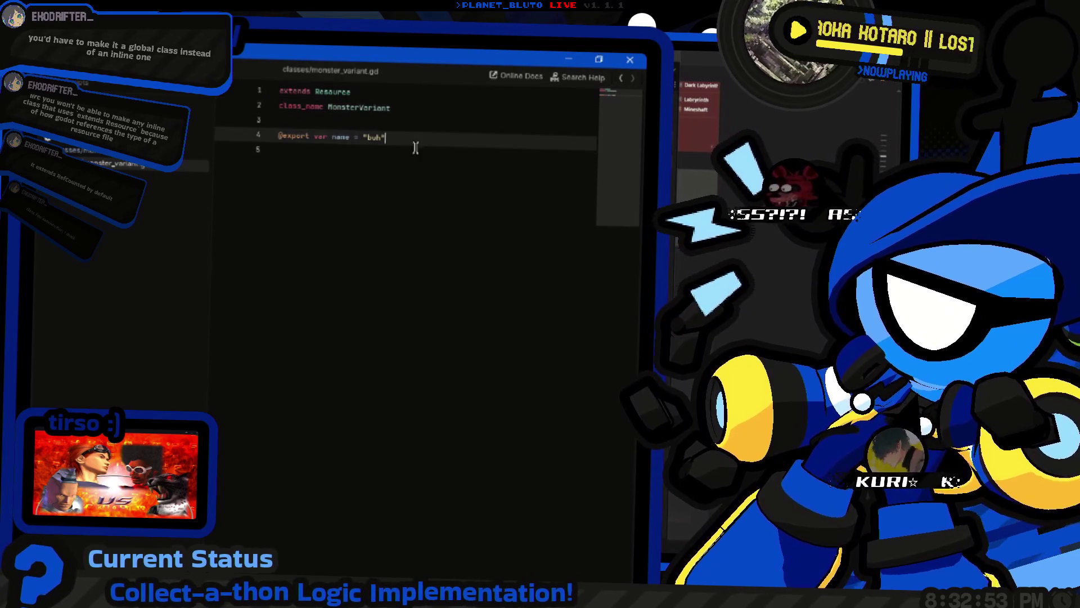
key(ctrl+shift+Left)
key(ctrl+shift+Left)
key(ctrl+shift+Left)
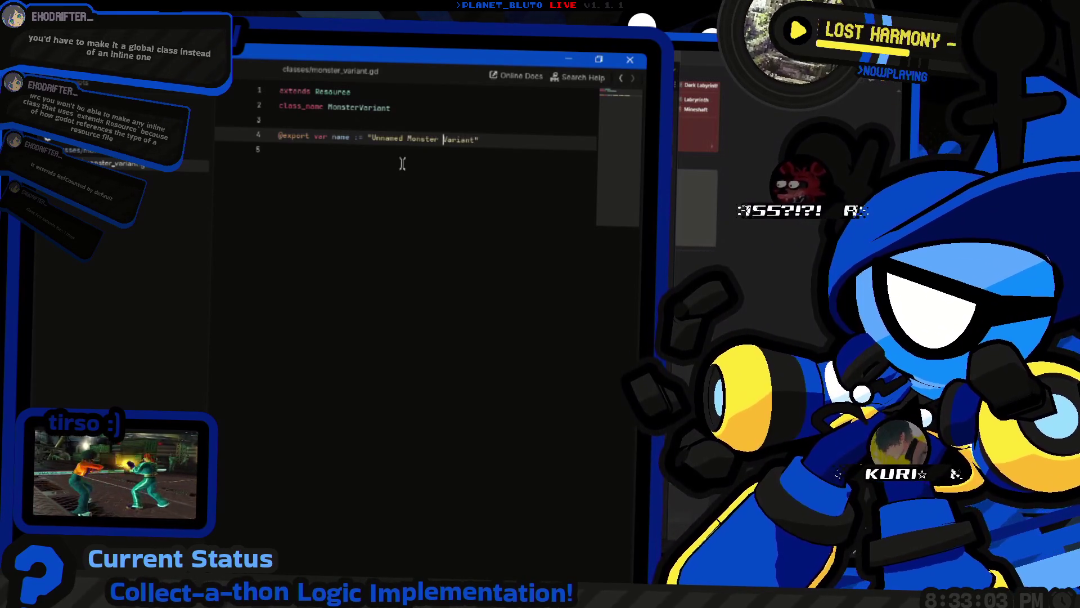
key(ctrl+shift+d)
key(ctrl+Right)
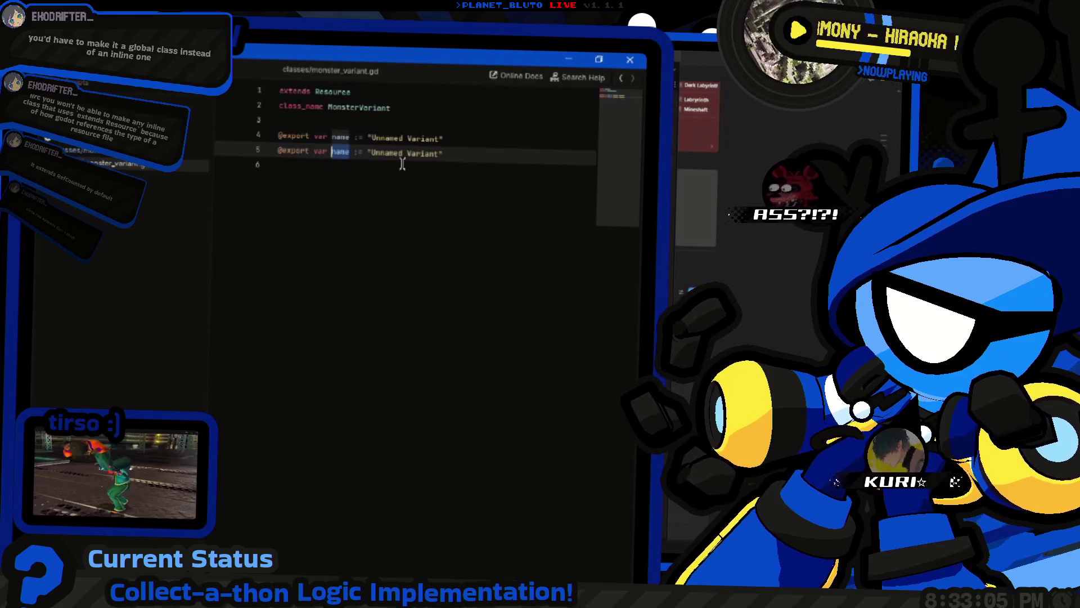
key(ctrl+Left)
key(ctrl+Left)
key(shift+End)
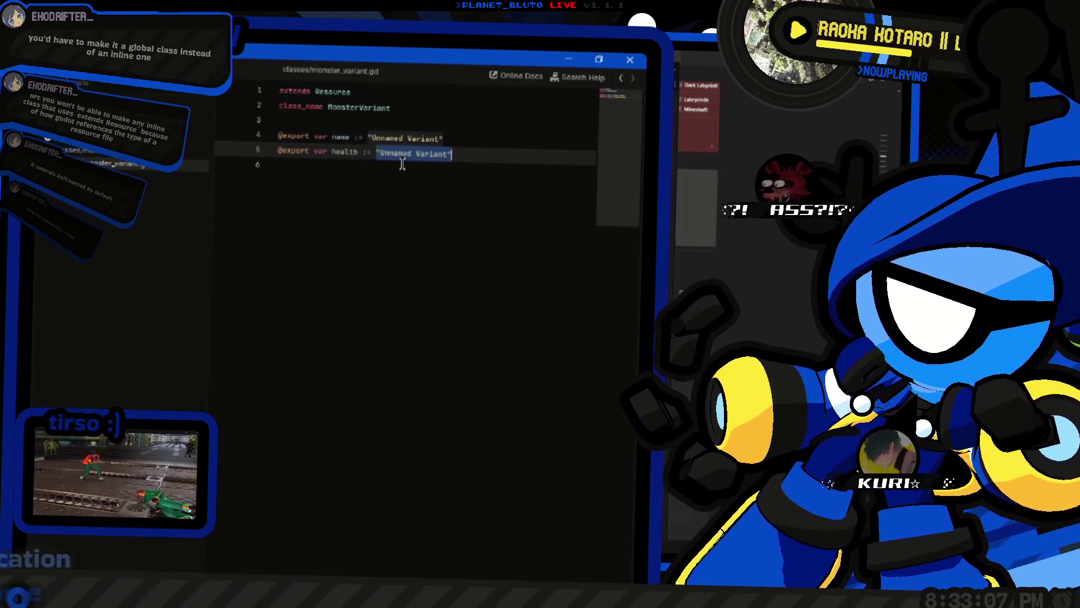
text(60)
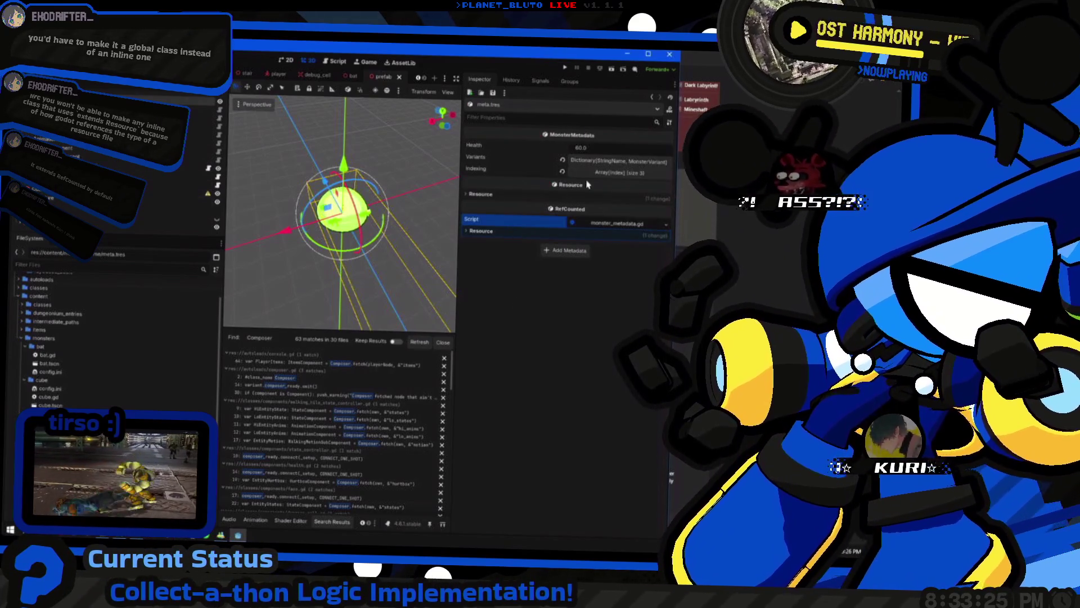
Check the grey slime variant's Health of 60.0 in meta.tres, then select the slime's script.gd.
mouse_move(586, 184)
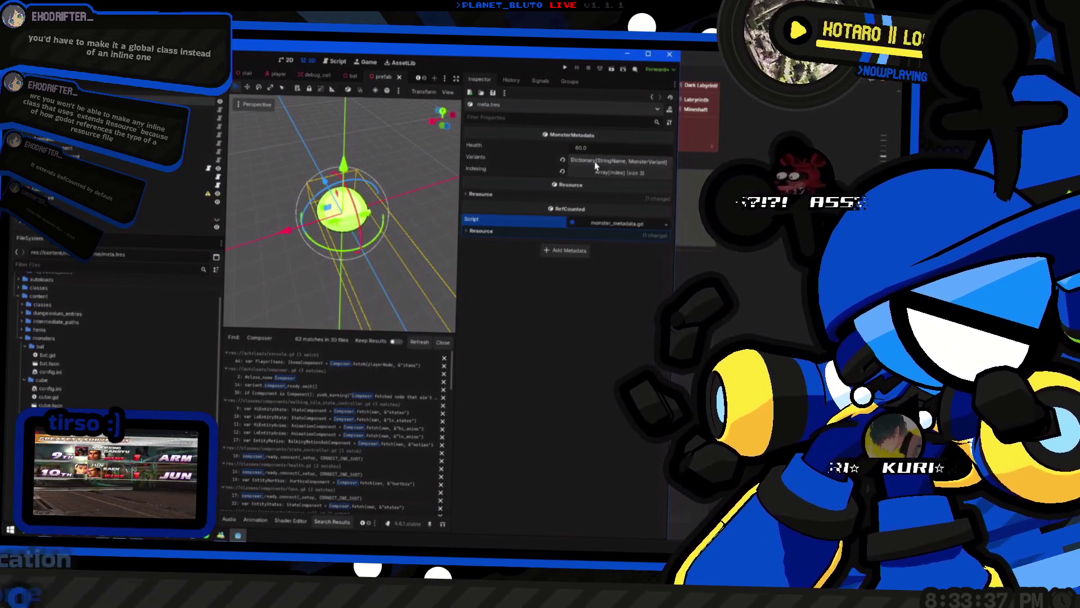
click(597, 163)
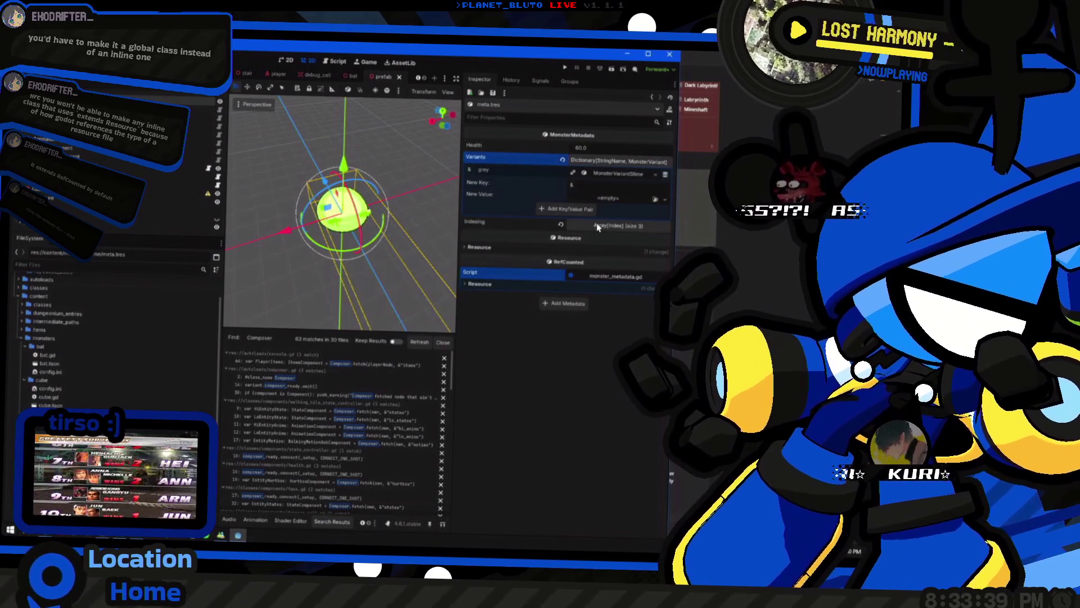
click(599, 227)
click(606, 175)
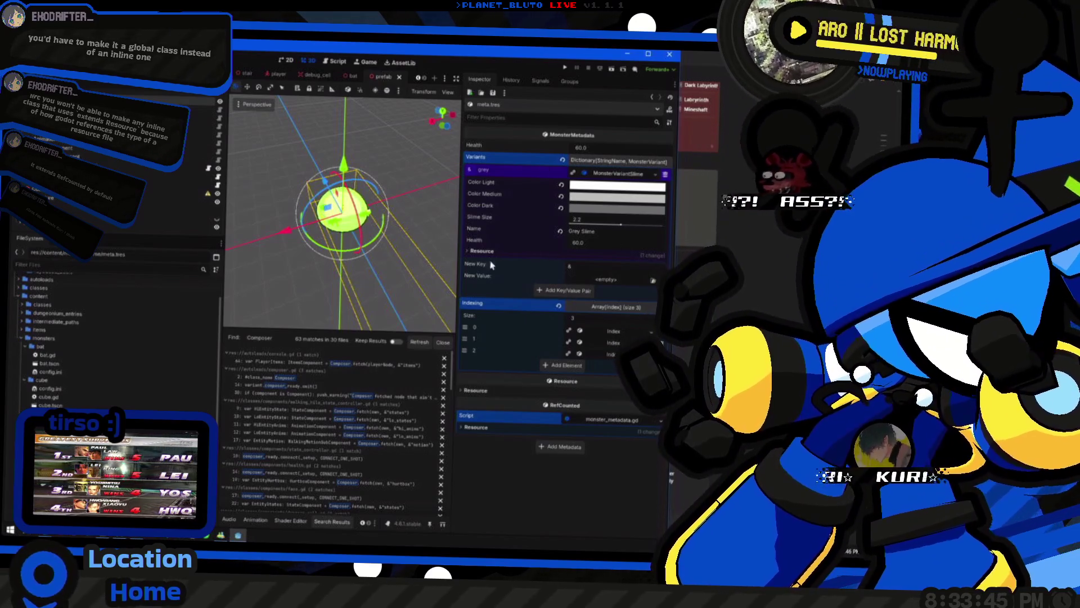
scroll(82, 392, down, 5)
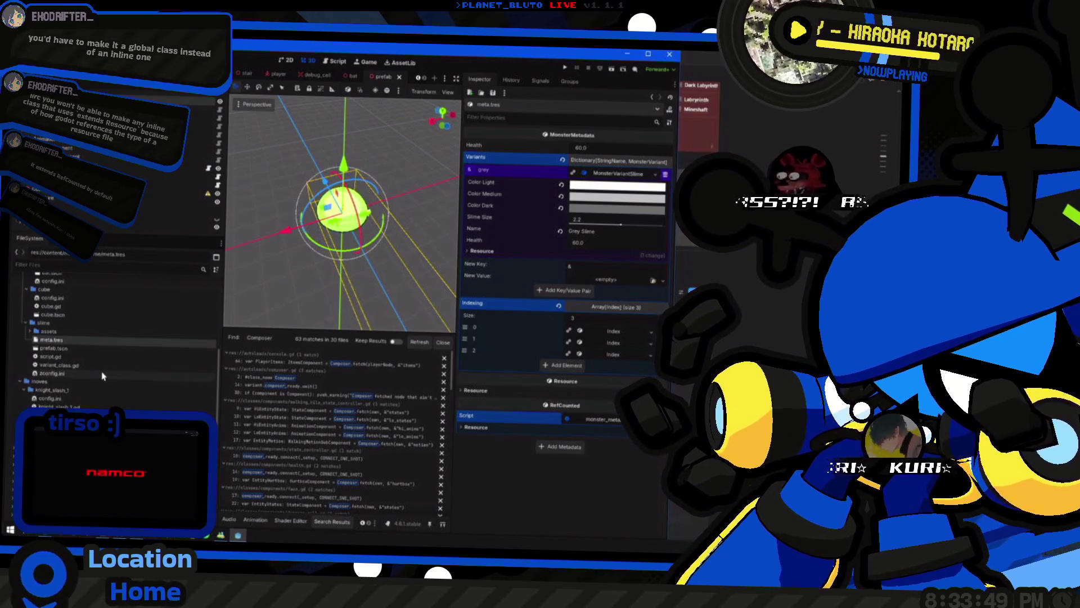
scroll(85, 389, down, 3)
scroll(84, 337, up, 3)
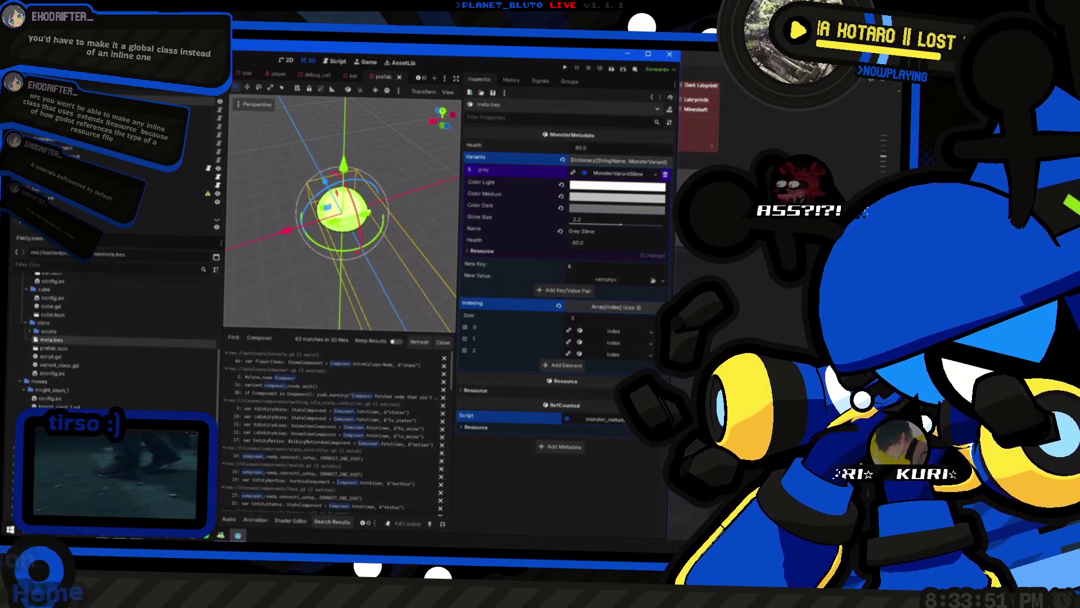
click(590, 162)
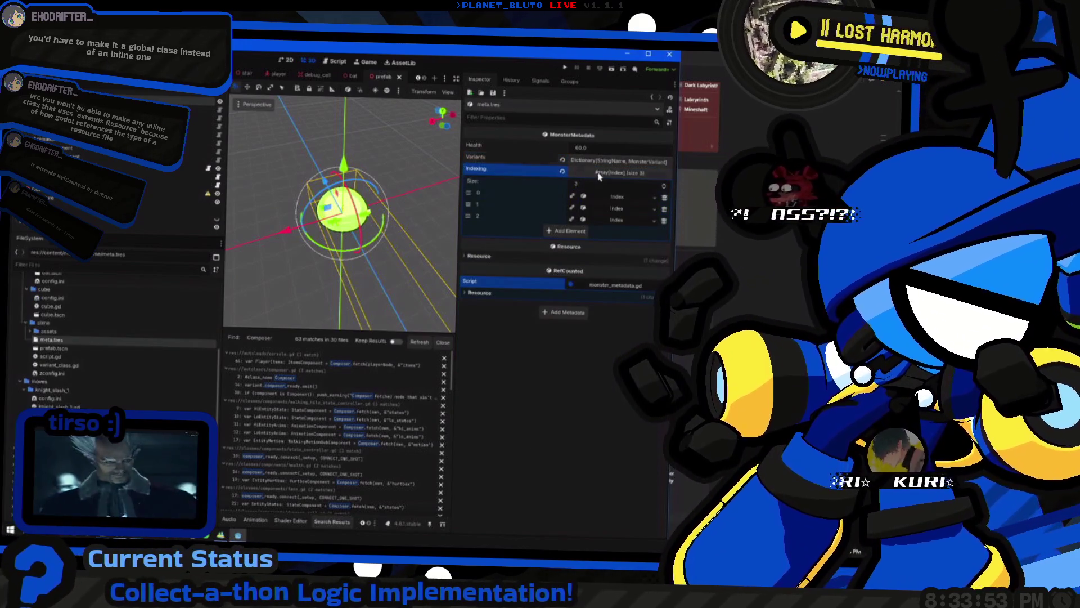
click(599, 174)
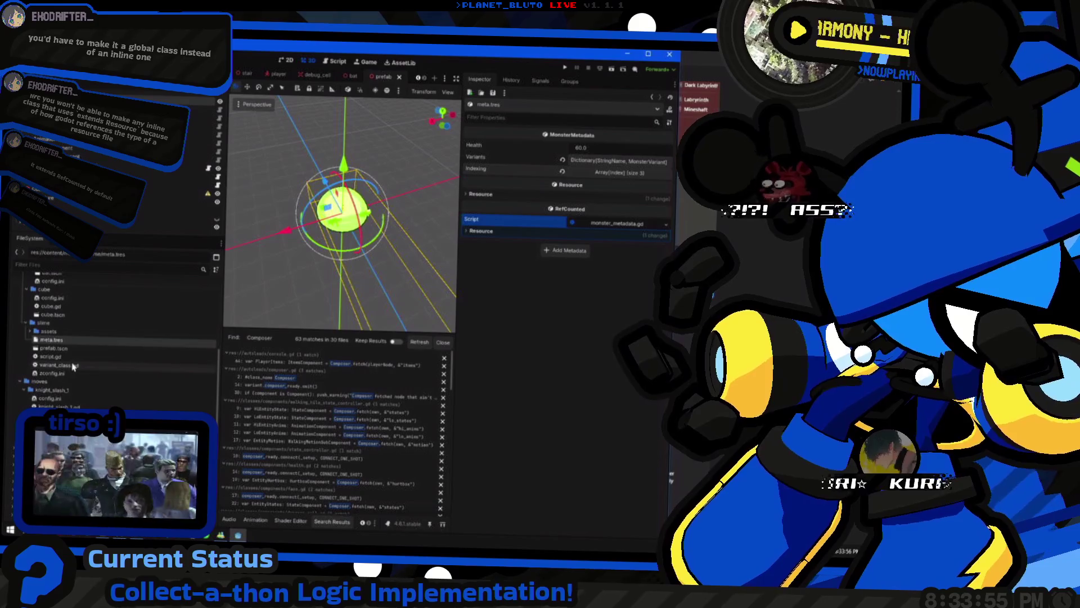
click(68, 358)
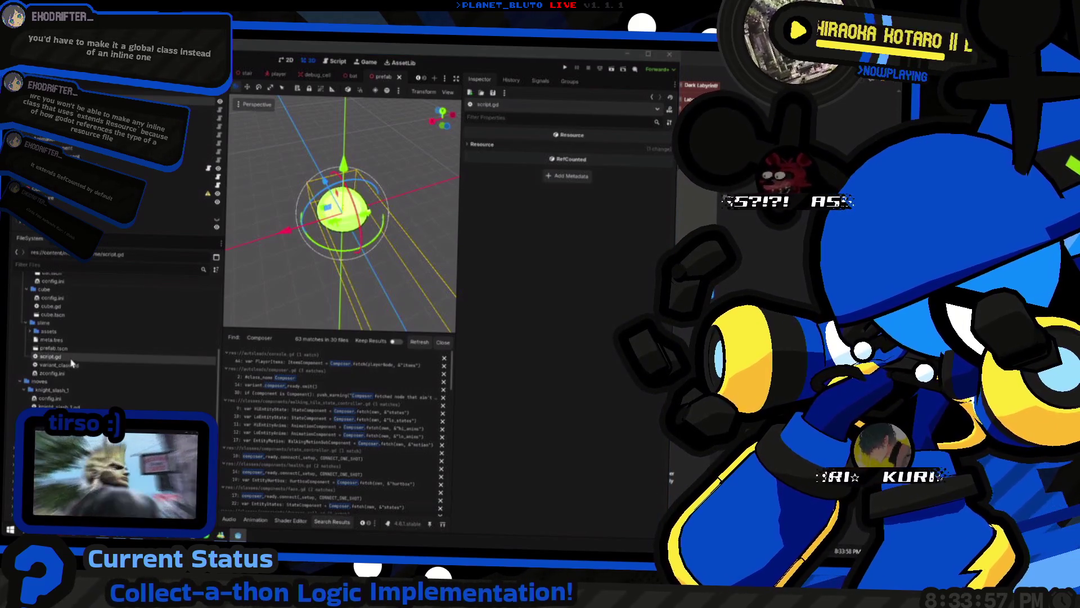
Select prefab.tscn and read slime/script.gd's physics and setup code up to the _ready header.
click(72, 350)
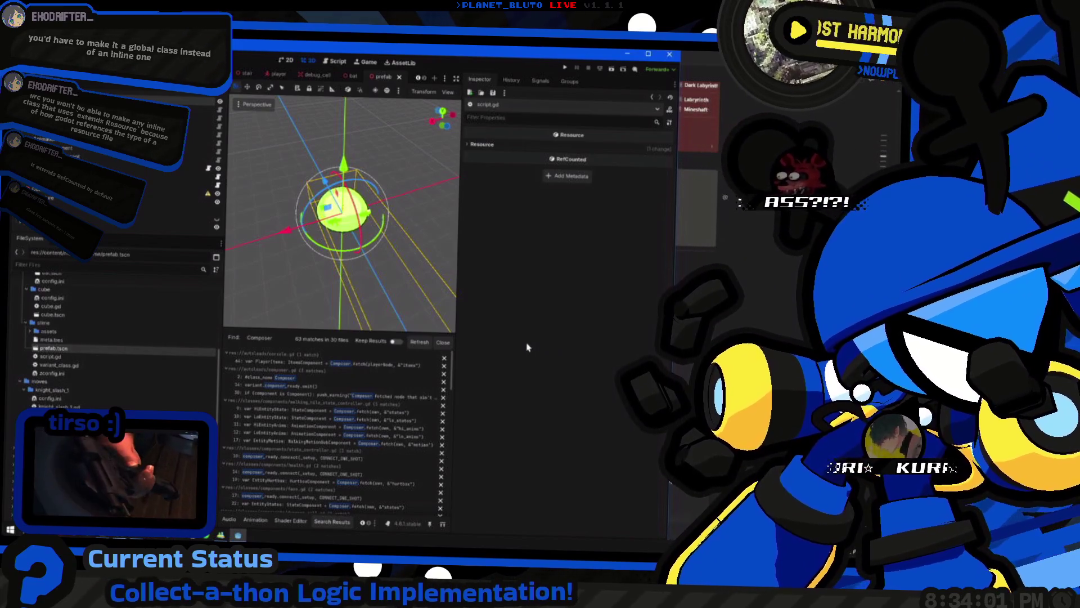
key(alt+Tab)
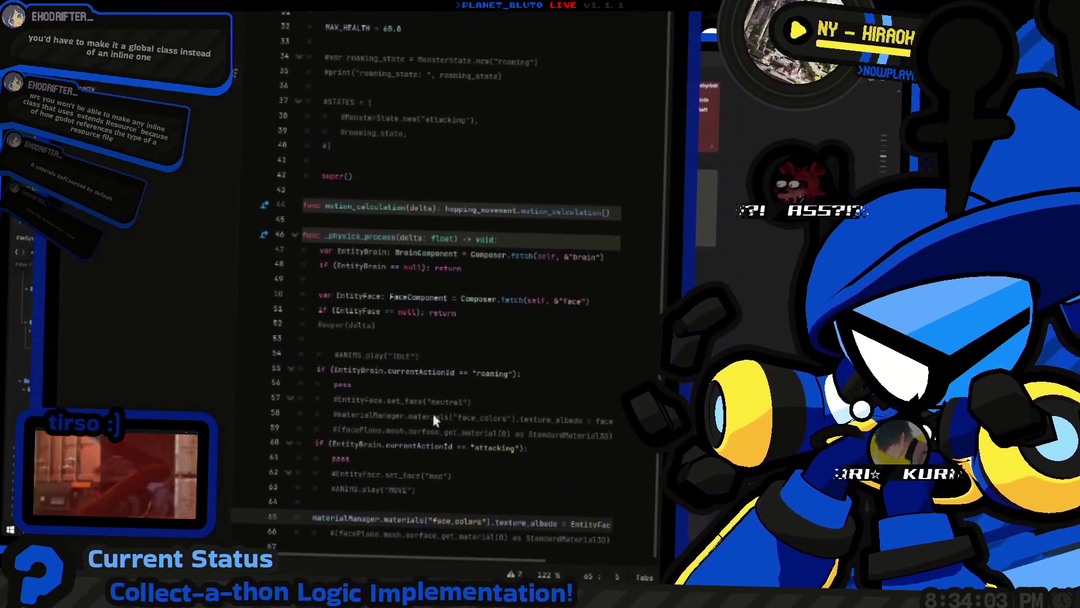
key(End)
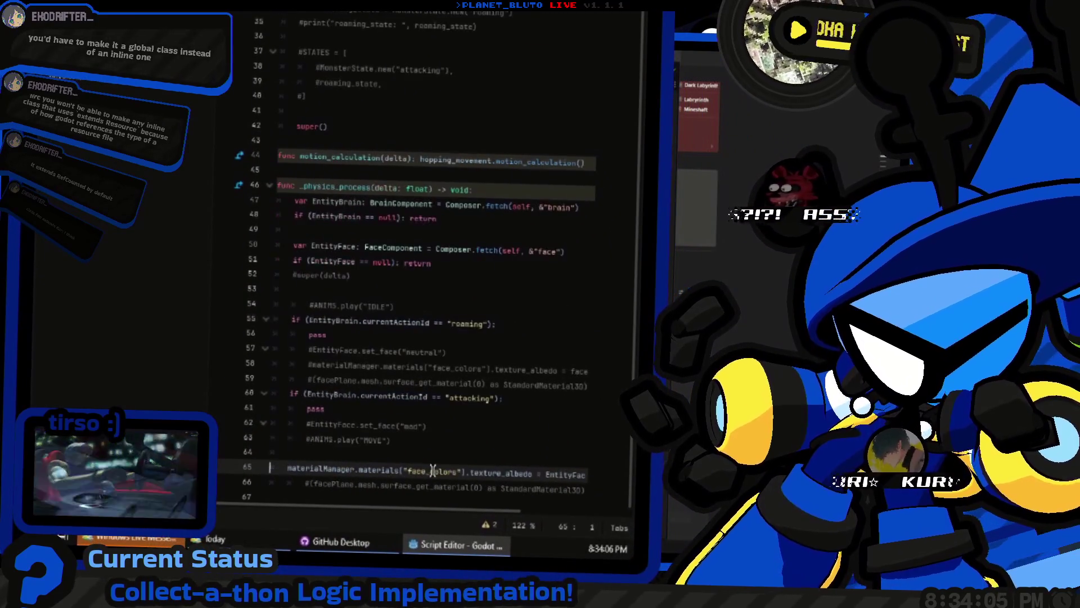
click(435, 398)
key(Home)
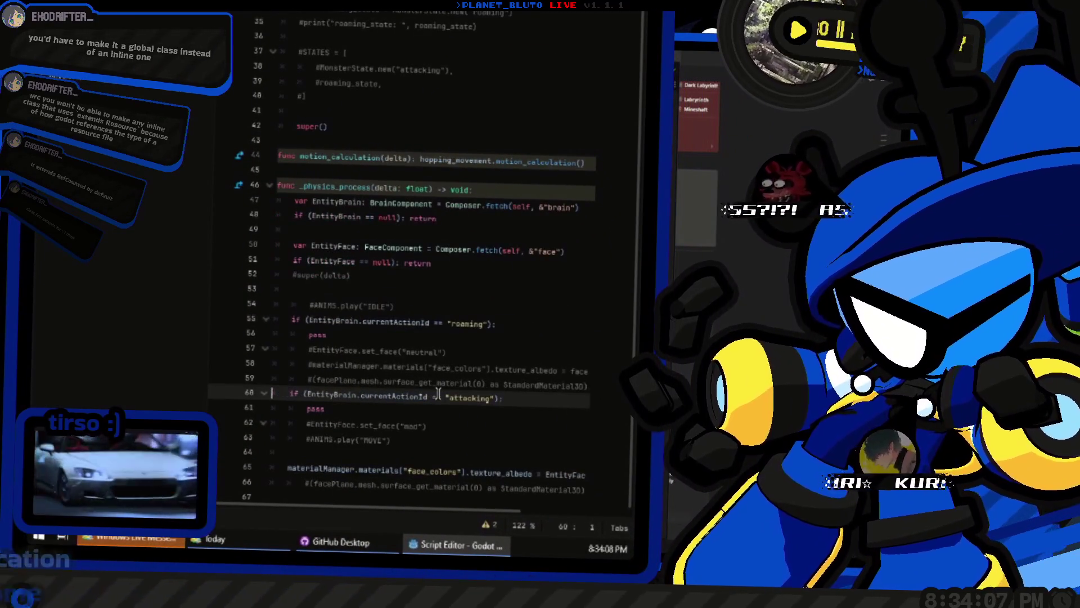
scroll(410, 133, up, 10)
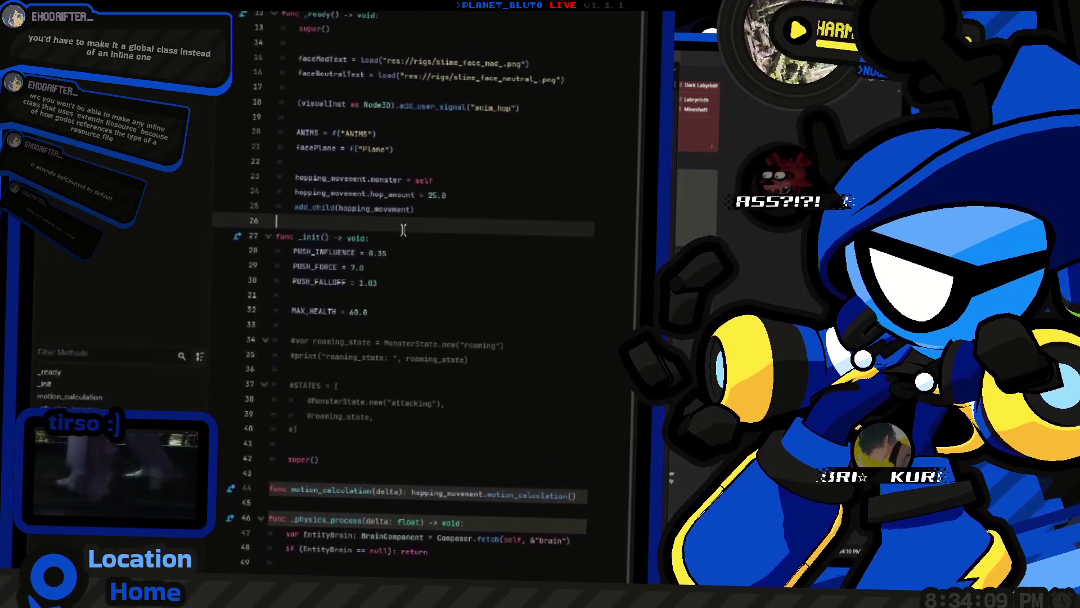
click(449, 252)
scroll(449, 252, up, 3)
click(550, 265)
click(457, 258)
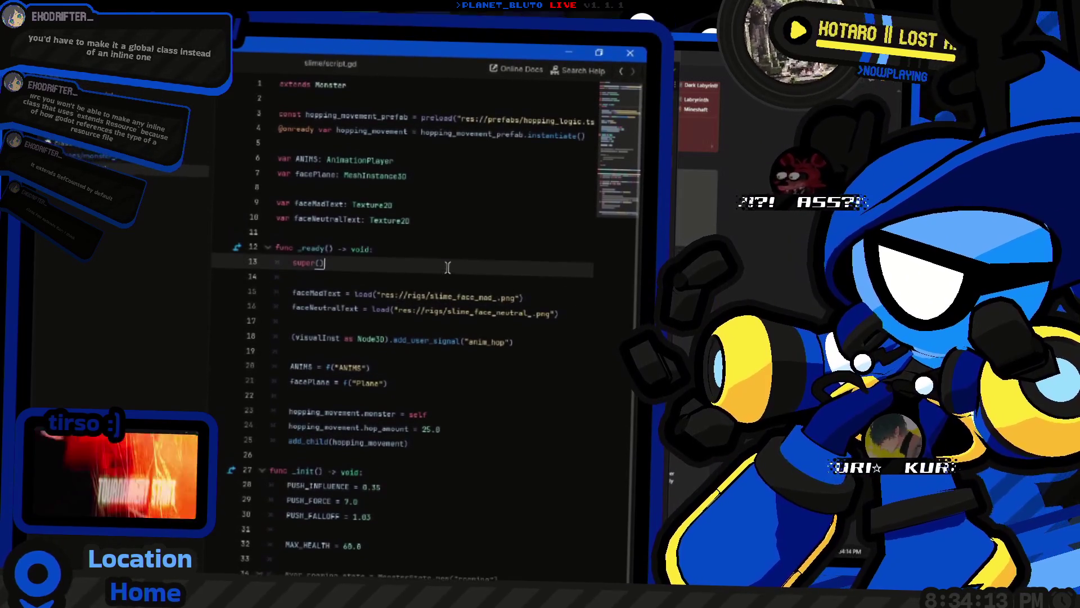
Check the facePlane, hopping_movement_prefab and faceNeutralText declarations, then move to monster_variant.gd.
click(460, 228)
click(482, 181)
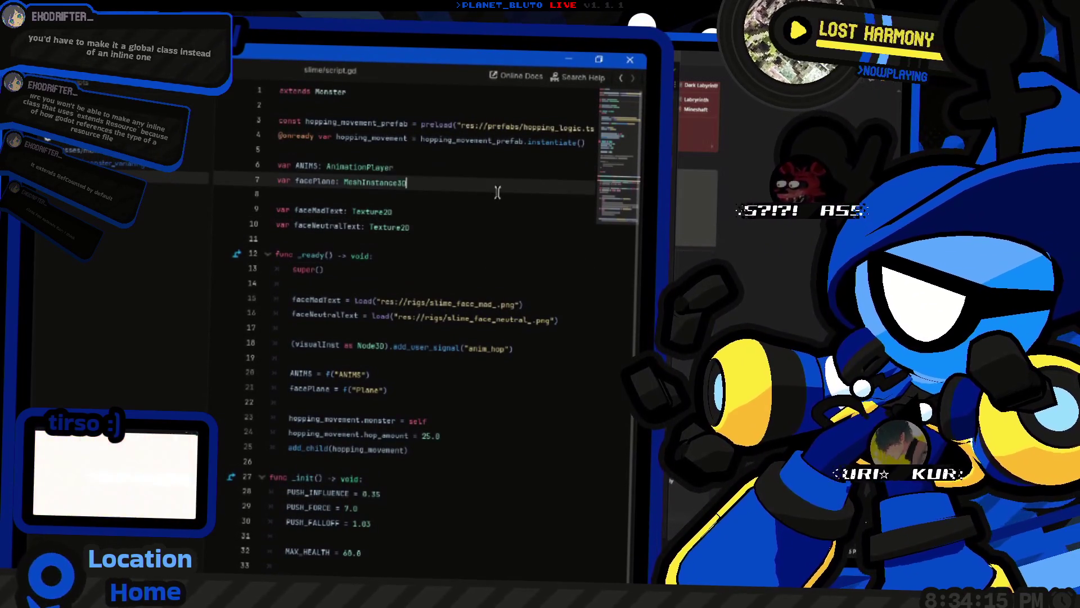
click(483, 128)
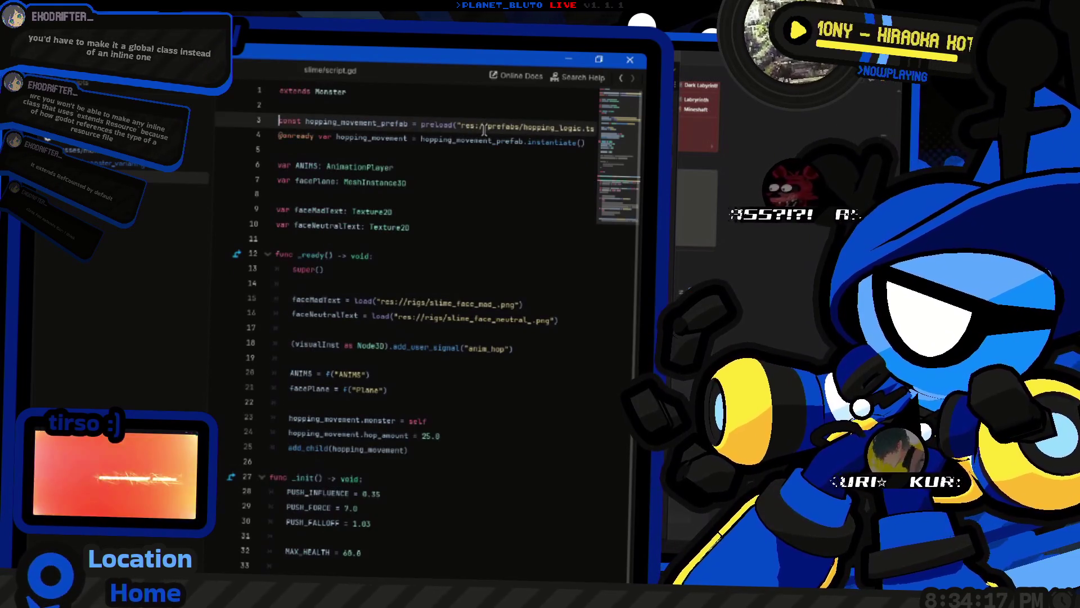
click(490, 179)
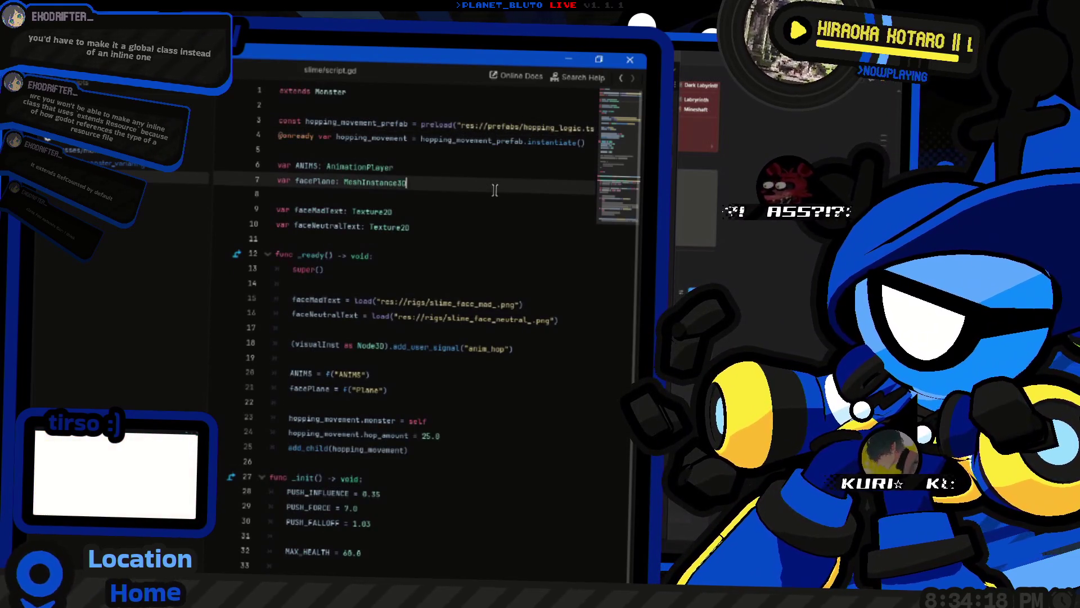
click(456, 234)
scroll(457, 234, down, 10)
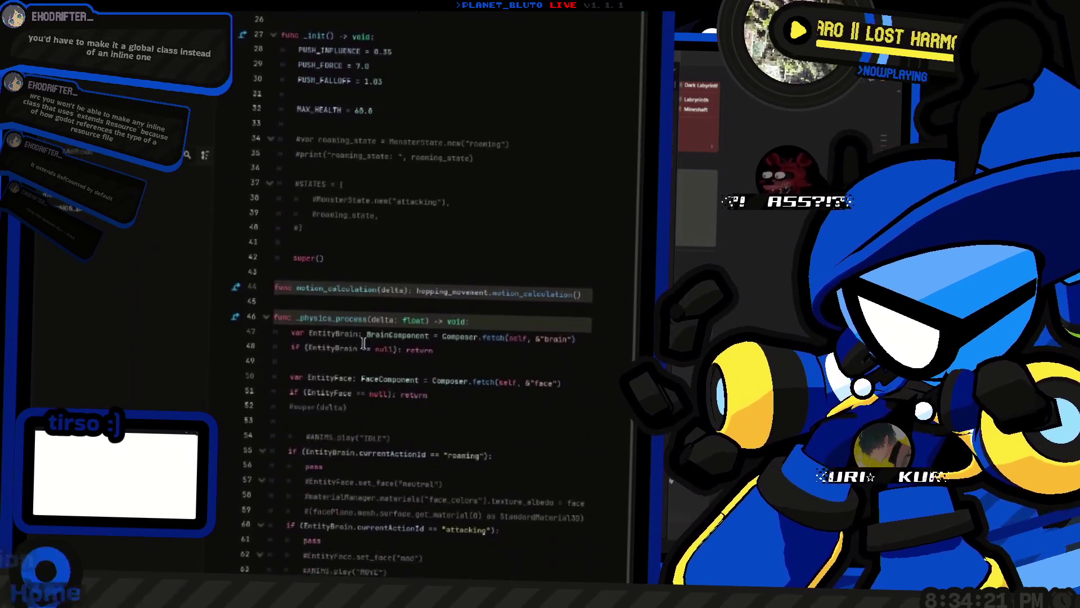
scroll(387, 278, down, 2)
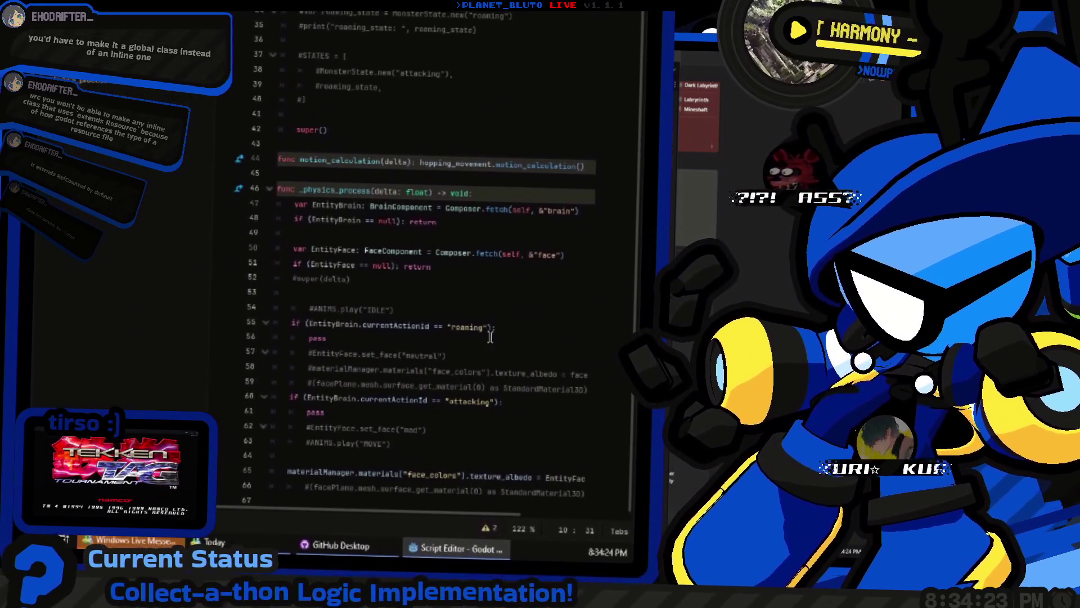
scroll(413, 169, up, 2)
key(Down)
key(Down)
key(Down)
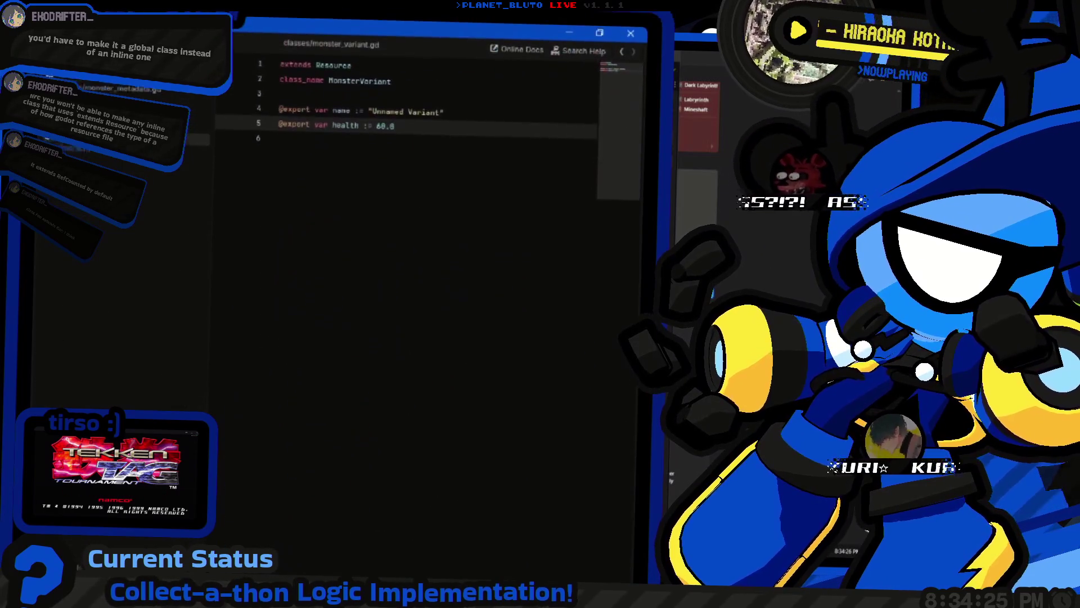
Select meta.tres and Quick Open slime/zconfig.ini to check its colour and bash values.
click(228, 284)
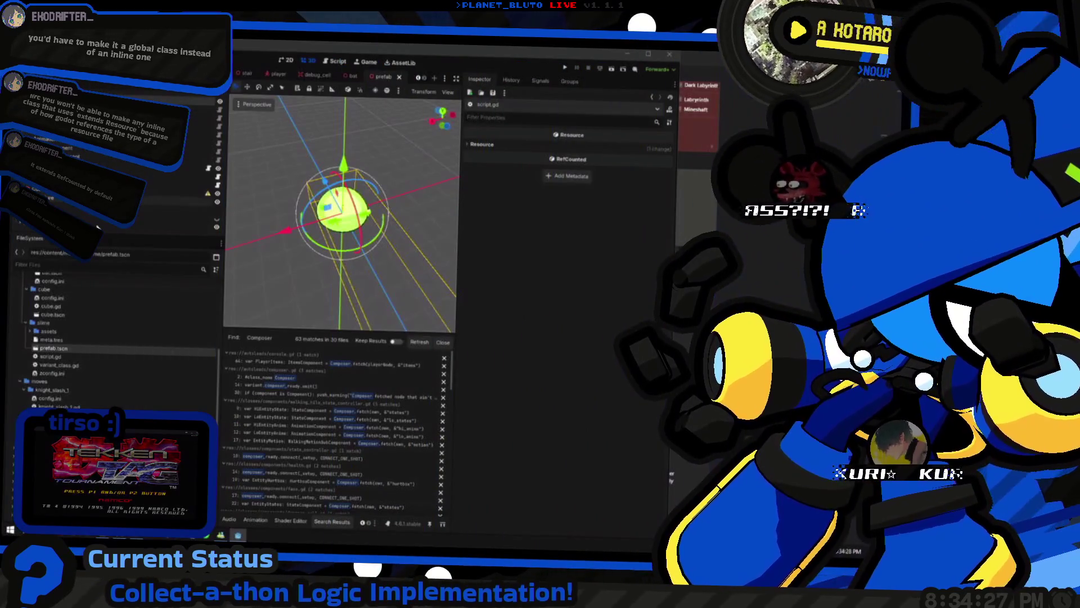
click(59, 341)
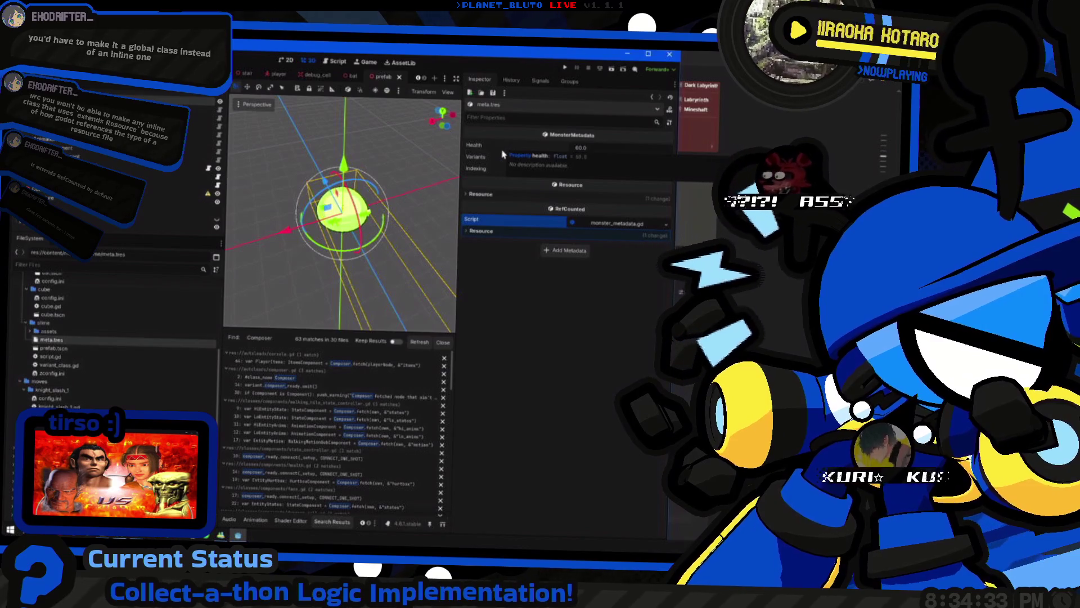
key(alt+Tab)
key(ctrl+p)
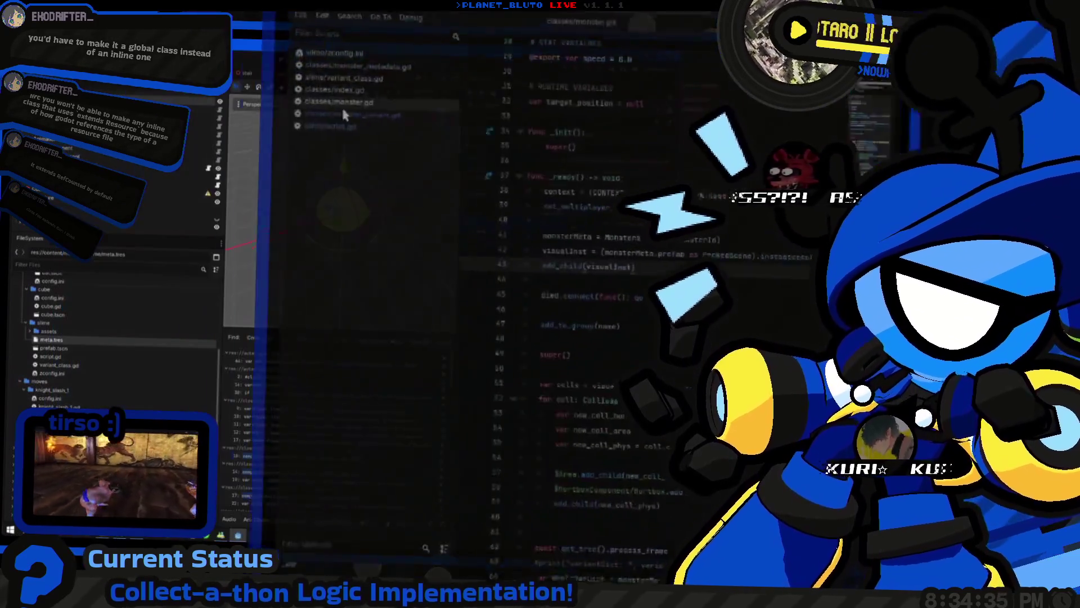
click(335, 90)
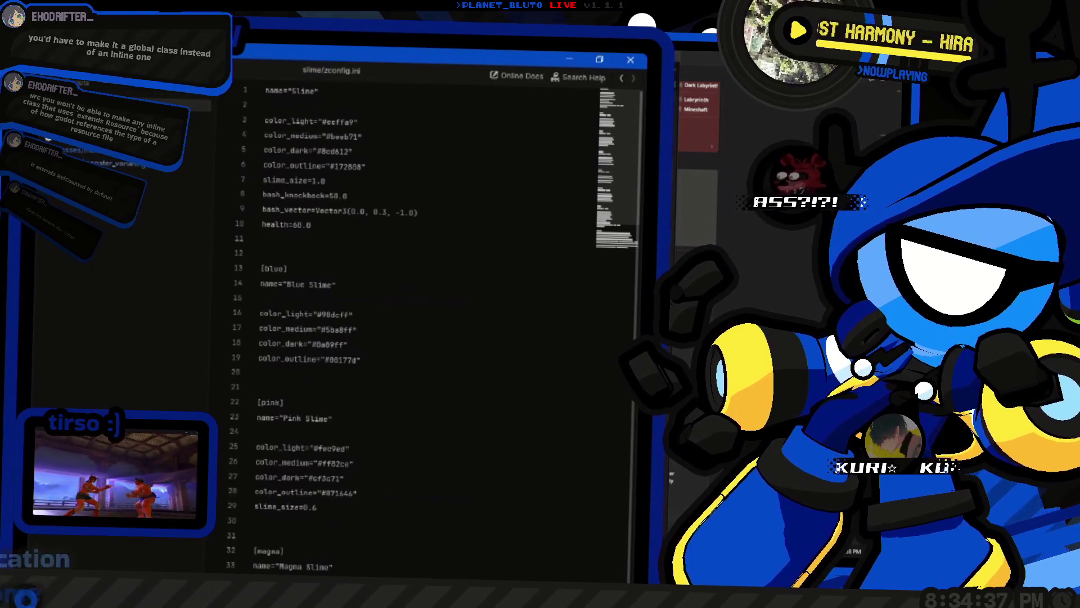
Look over monster_variant.gd, then view the script that builds the variant dictionaries.
click(95, 151)
click(150, 164)
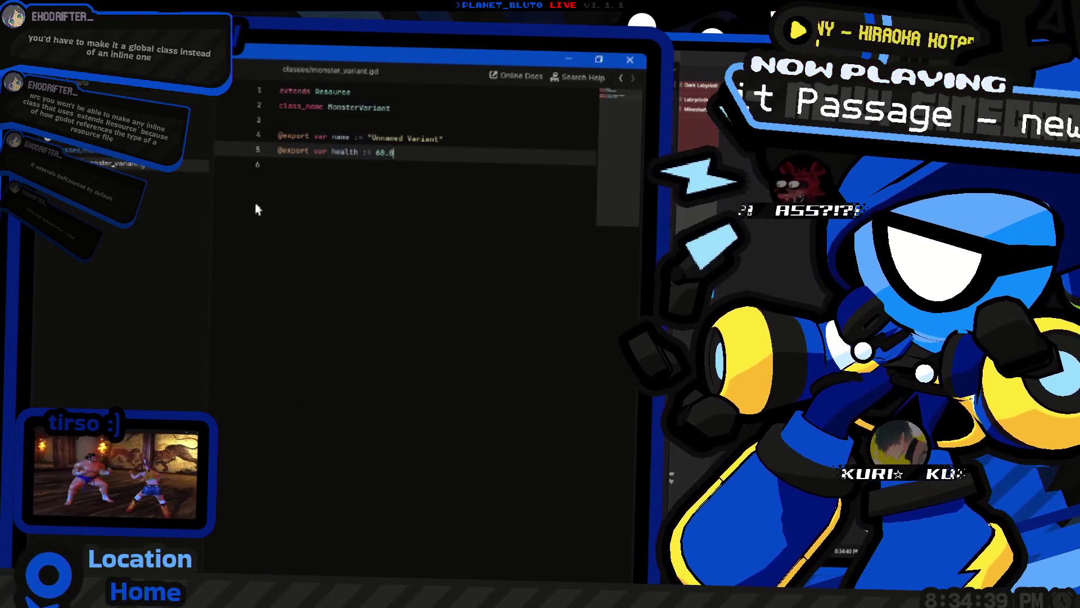
click(350, 217)
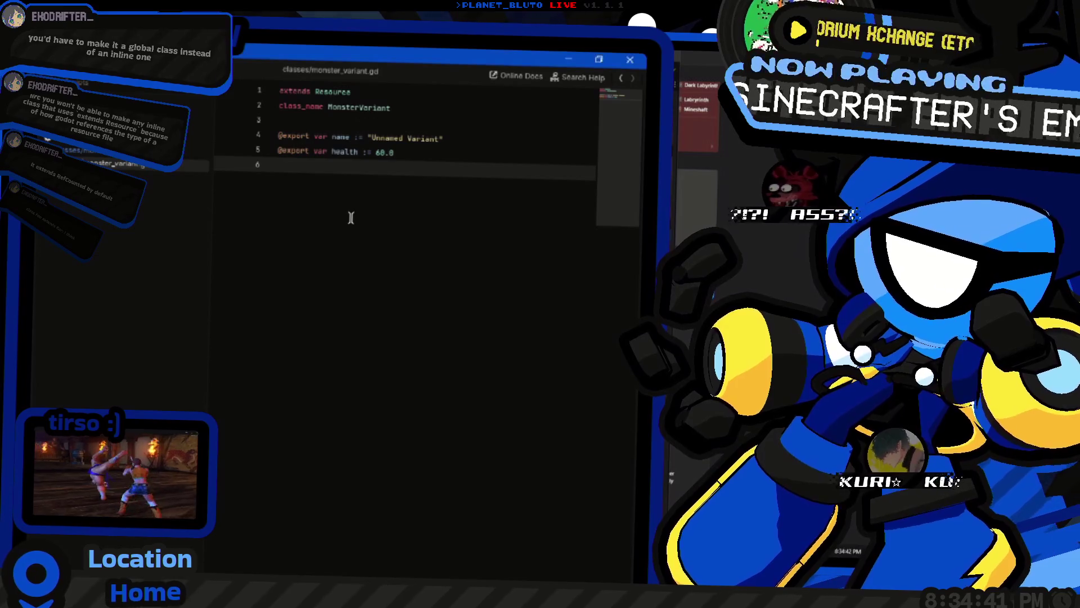
key(alt+Tab)
scroll(409, 284, down, 5)
scroll(409, 284, down, 4)
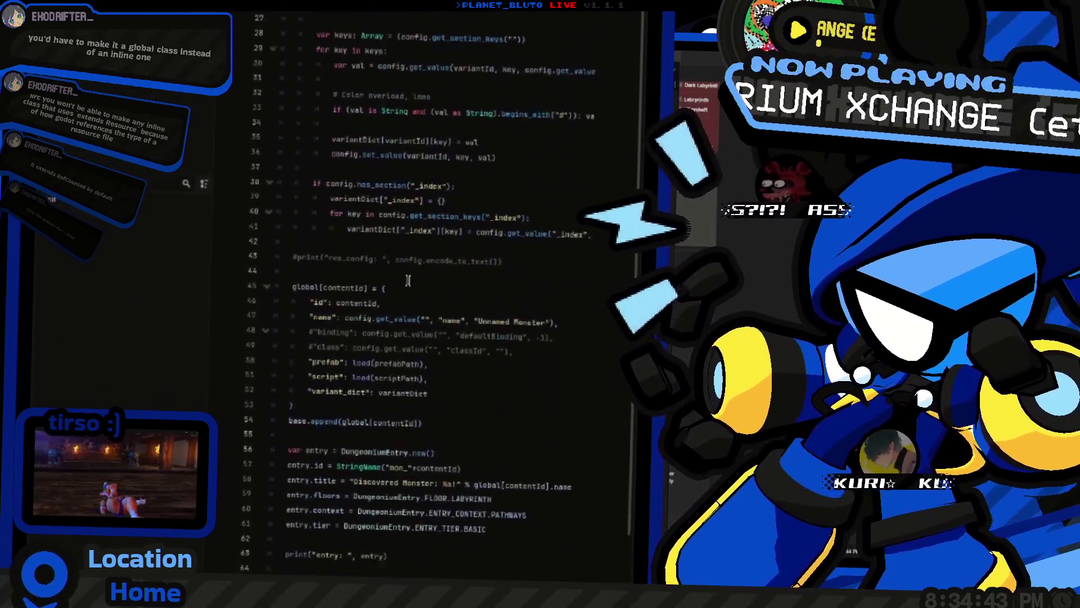
Scroll through monsters.gd's variant loop, then leave Godot for the task board and GitHub.
click(409, 284)
scroll(273, 227, up, 8)
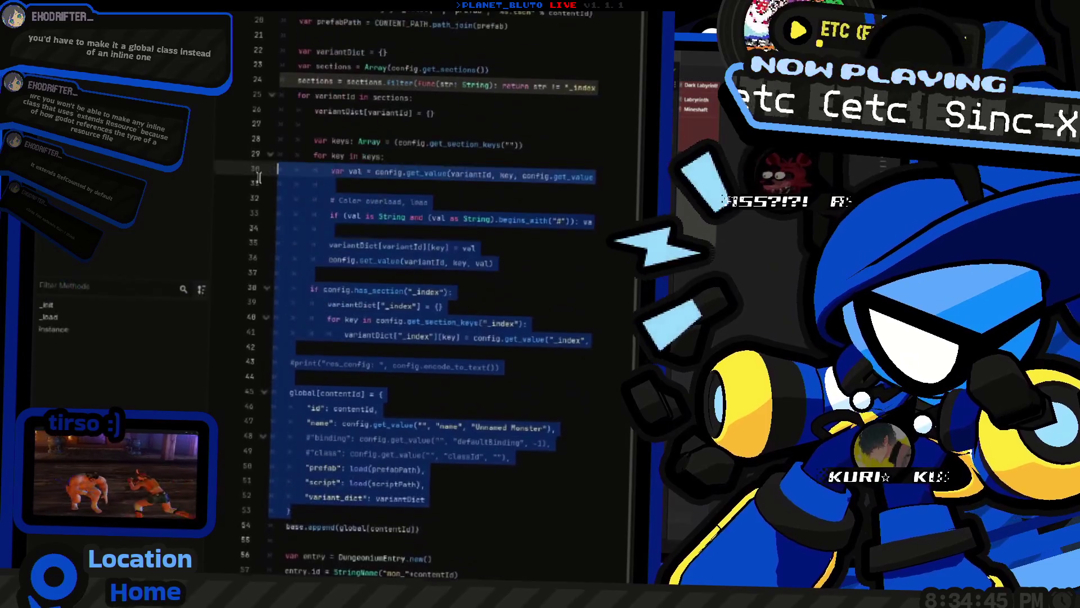
click(410, 241)
scroll(366, 295, down, 6)
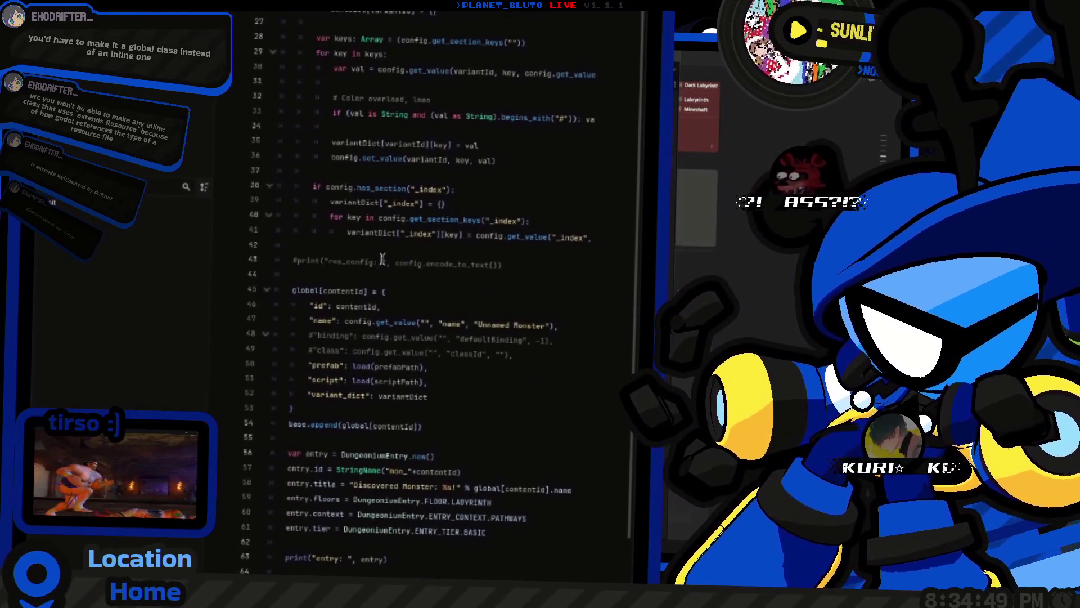
scroll(380, 263, up, 9)
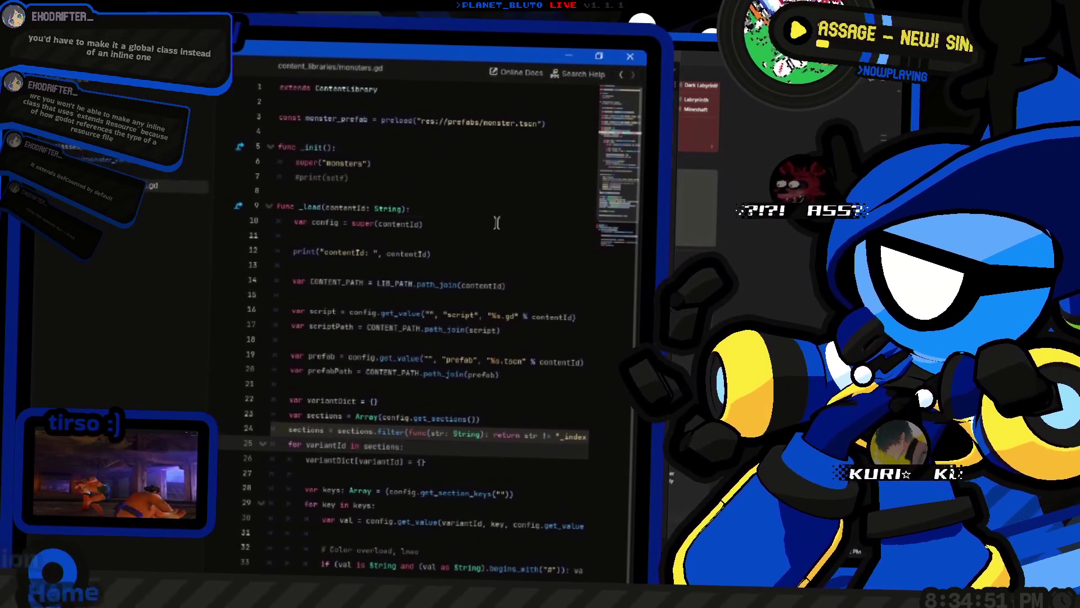
scroll(381, 274, down, 10)
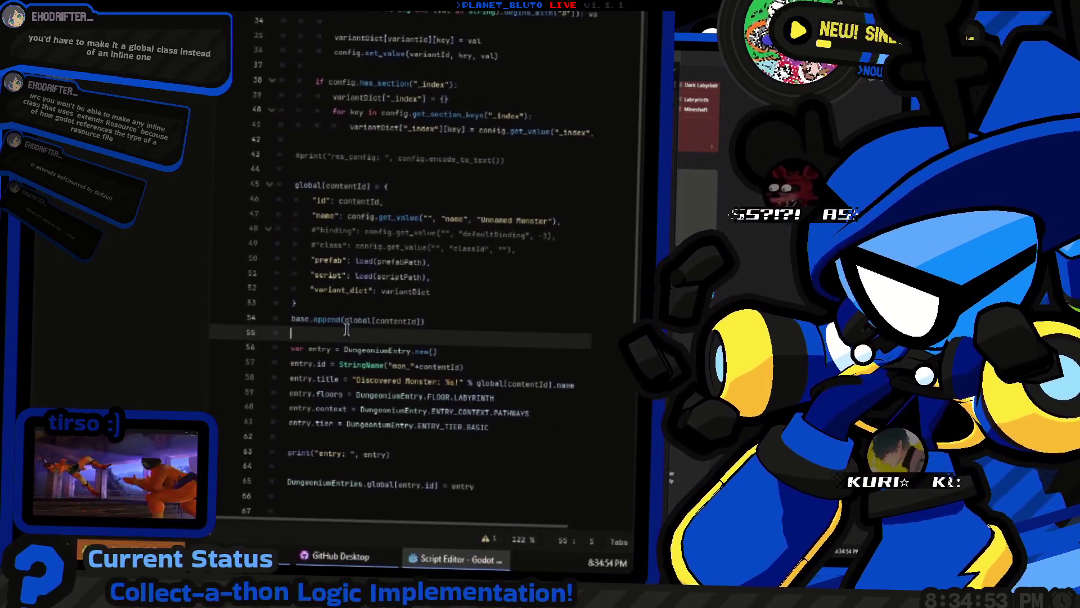
key(ctrl+F2)
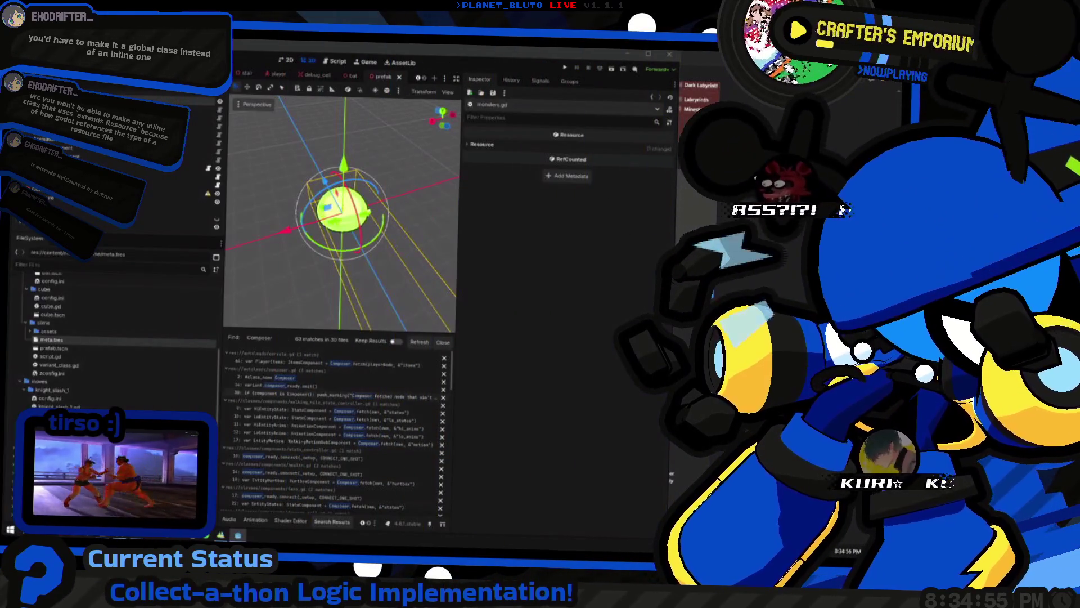
key(alt+Tab)
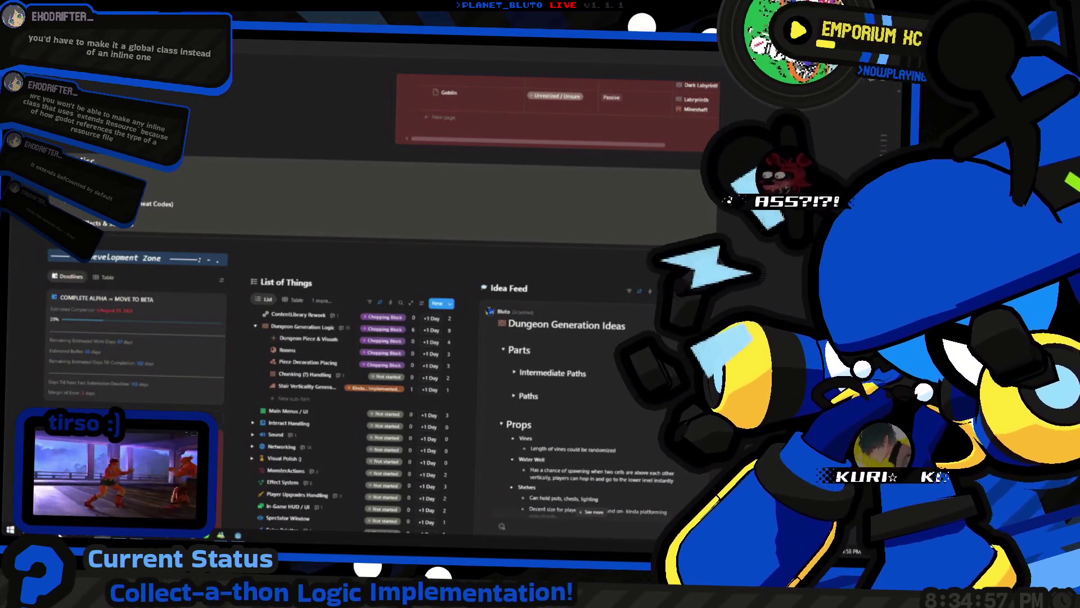
key(alt+Tab)
Search for ProjectDNS and open autoloads/content_libraries/monsters.gd in the repository.
double_click(417, 167)
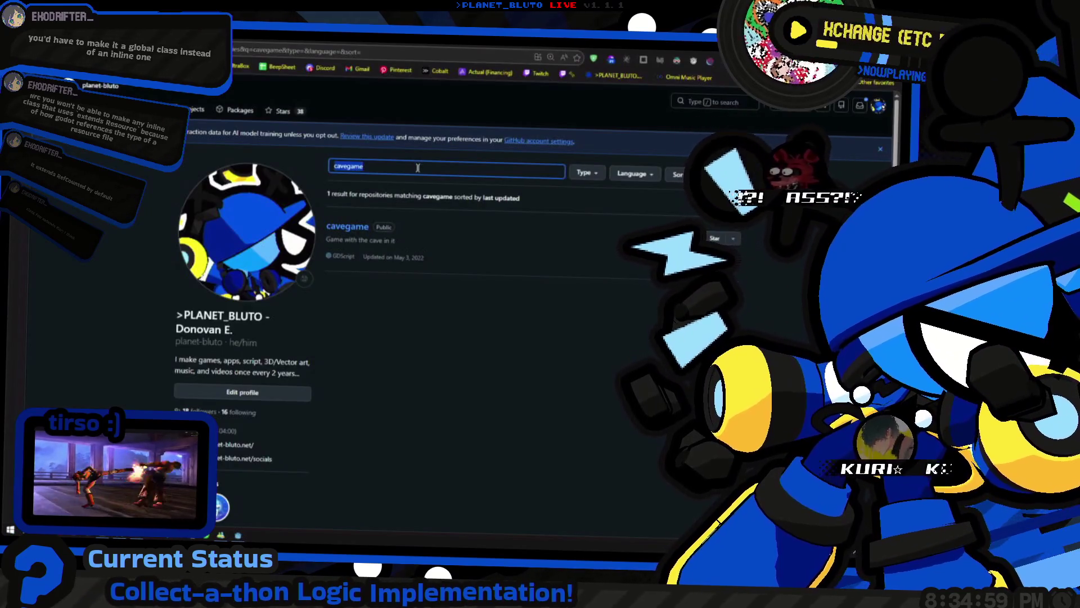
key(Return)
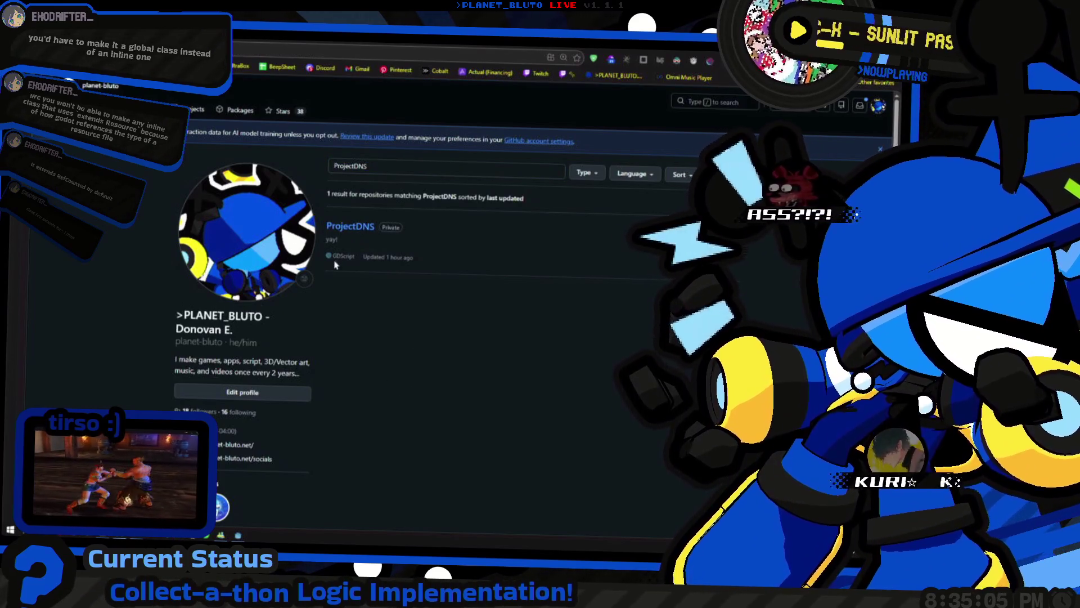
scroll(322, 315, down, 3)
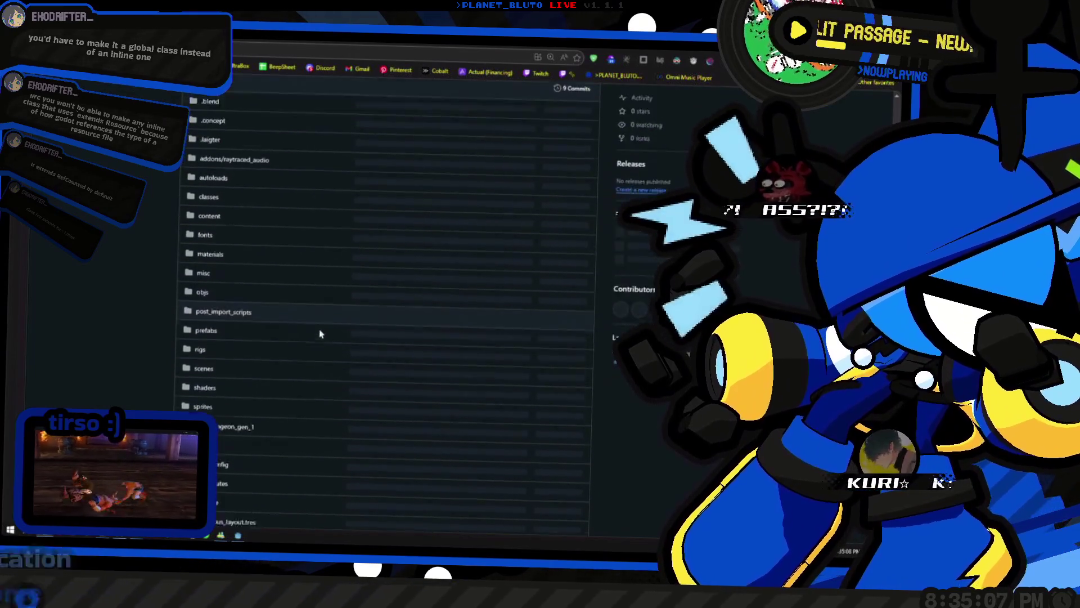
scroll(215, 232, down, 2)
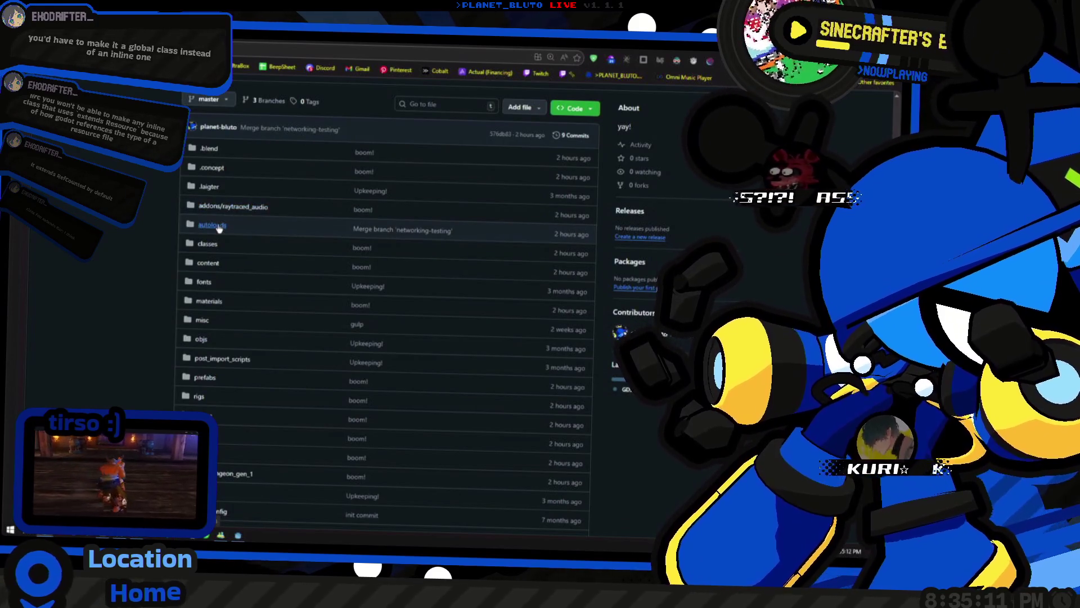
click(219, 228)
click(284, 250)
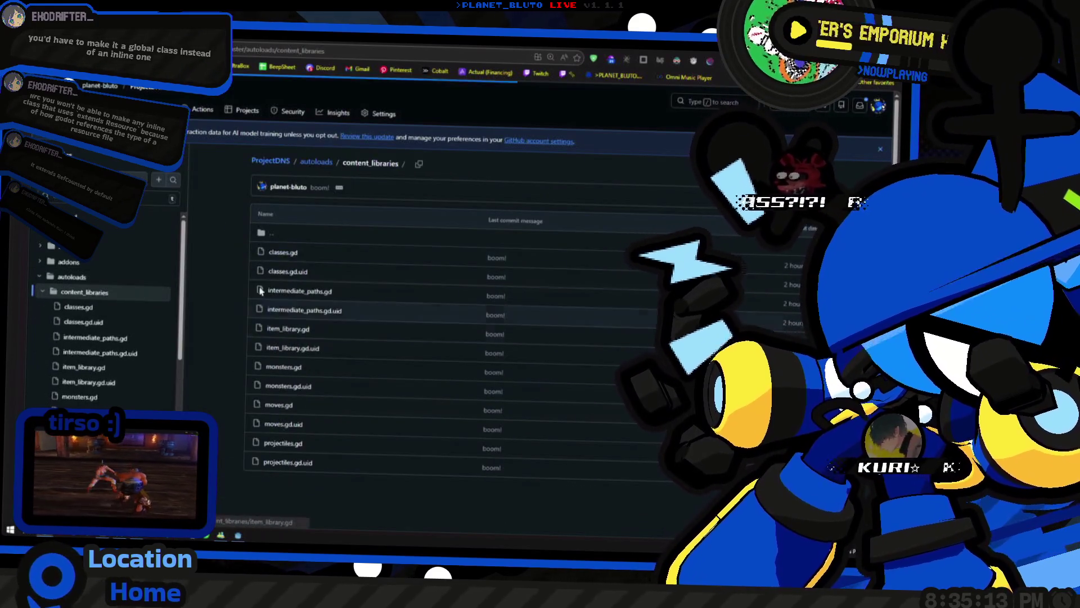
click(288, 371)
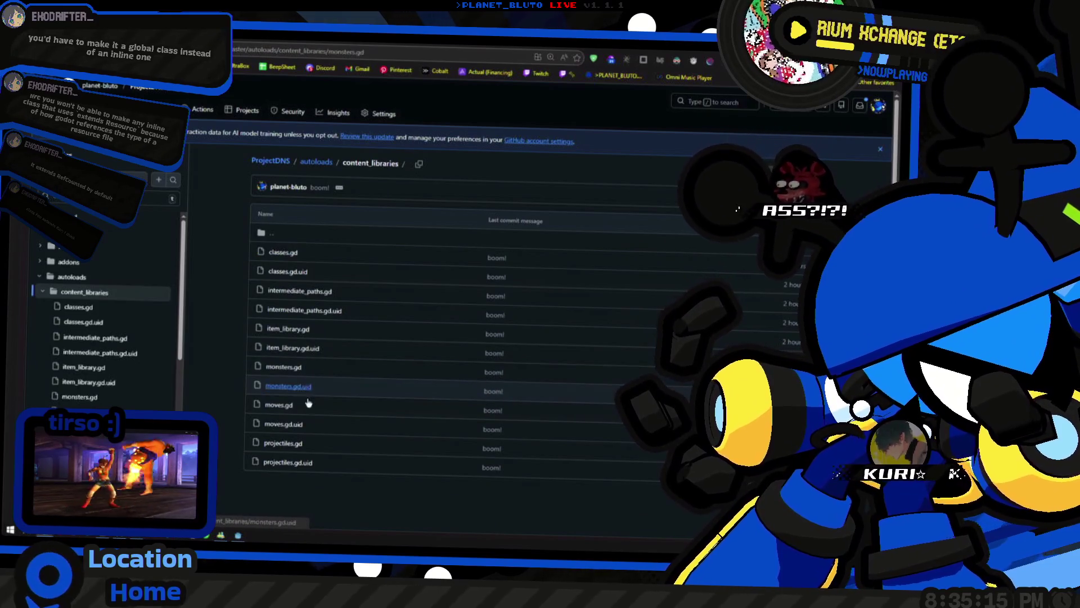
Scroll through the committed monsters.gd code, highlighting the instance function header, then return to Godot.
scroll(307, 338, down, 5)
drag(325, 174, 453, 419)
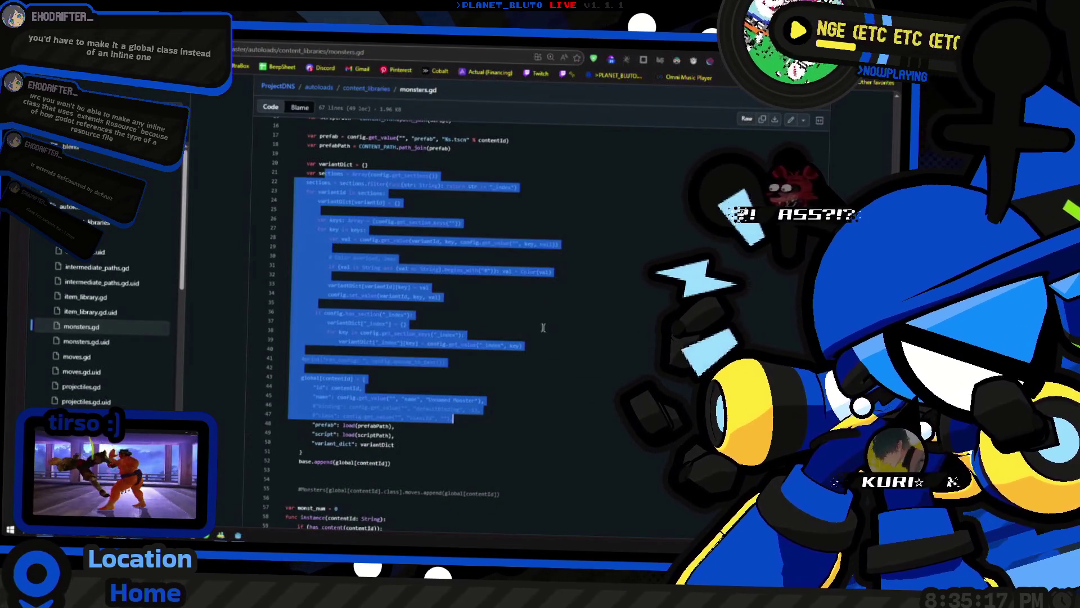
click(637, 305)
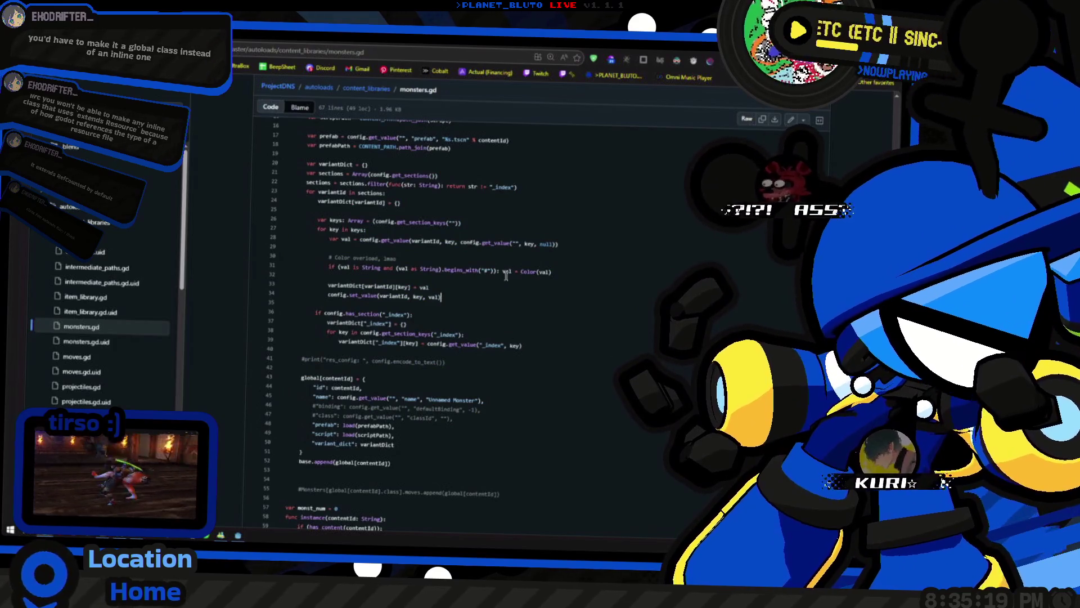
scroll(421, 331, down, 3)
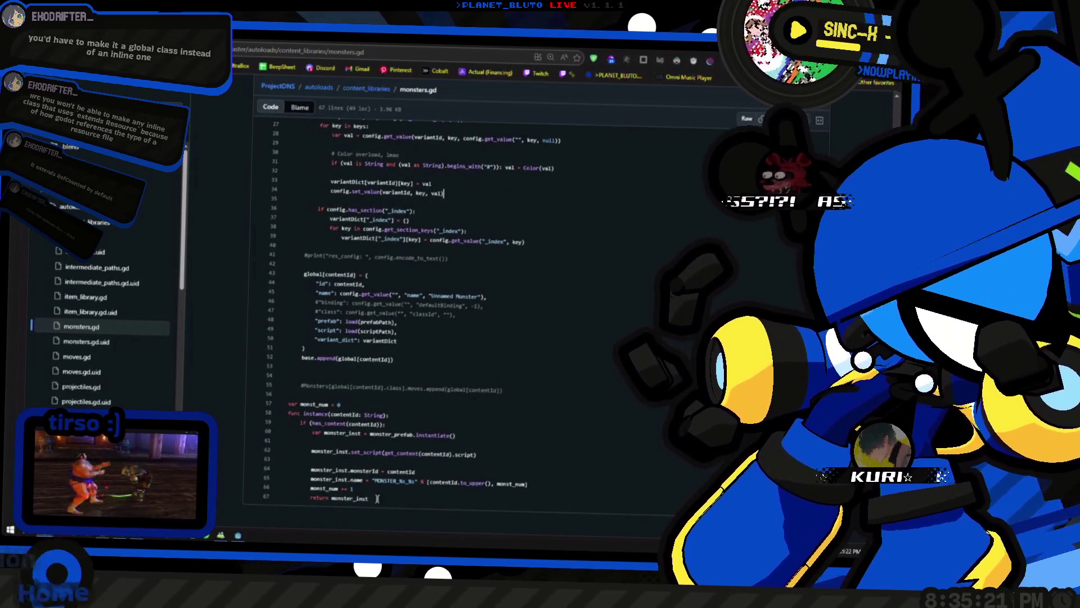
drag(341, 404, 521, 412)
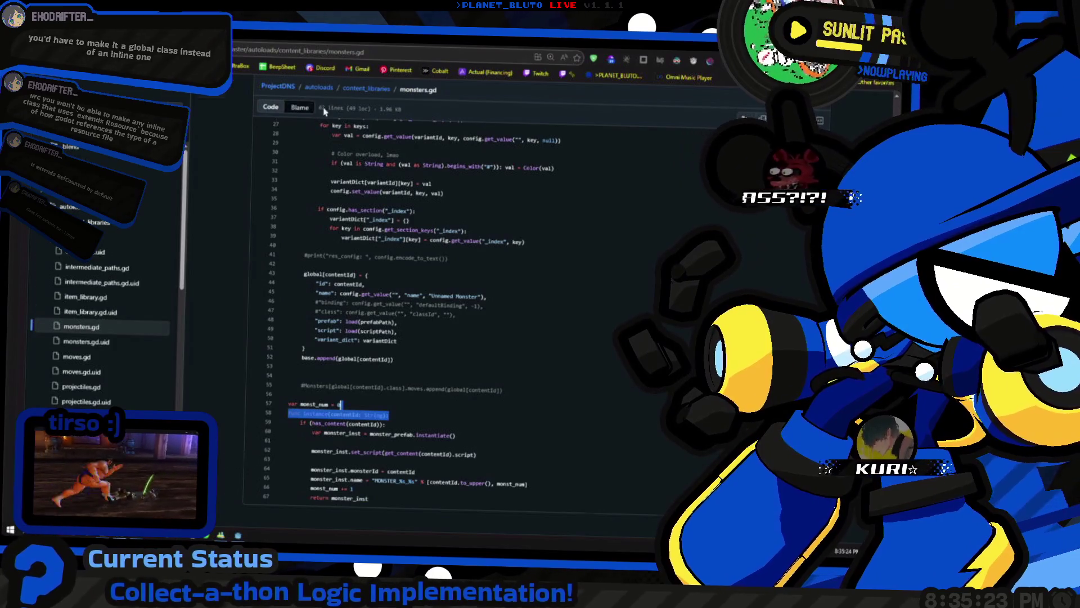
ctrl+scroll(324, 109, up, 8)
scroll(281, 205, up, 1)
ctrl+scroll(282, 204, down, 7)
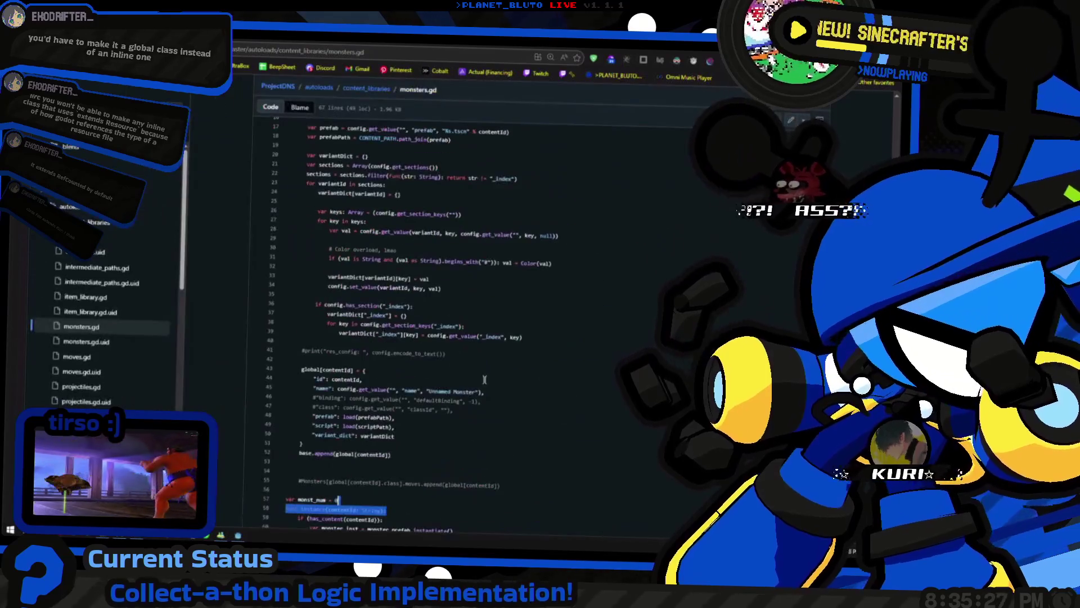
scroll(499, 291, up, 5)
key(alt+Tab)
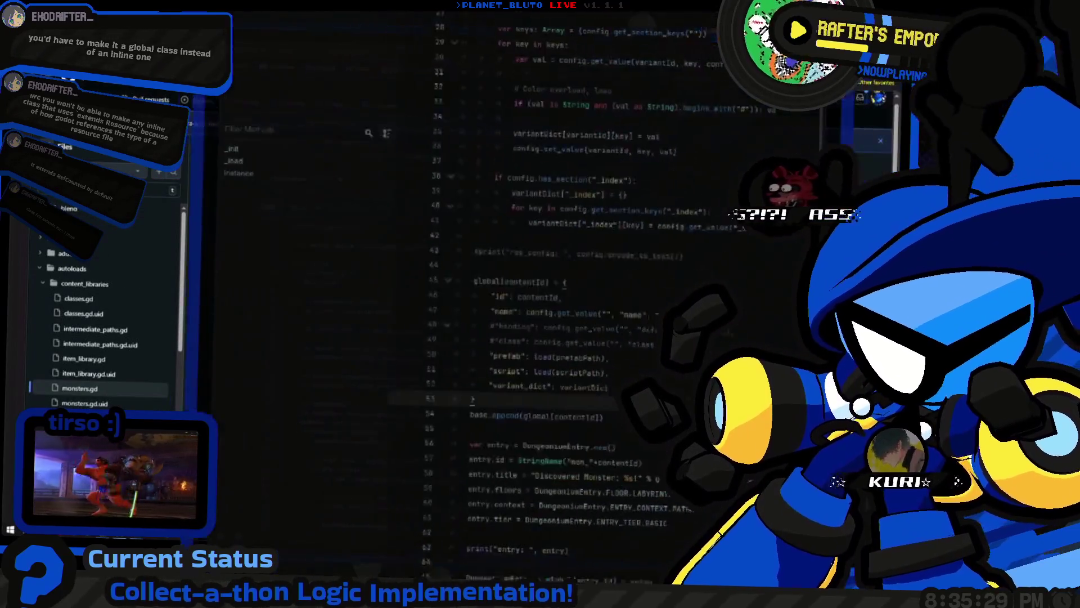
Inspect the ContentLibrary class definition from monsters.gd and come back.
scroll(472, 222, up, 5)
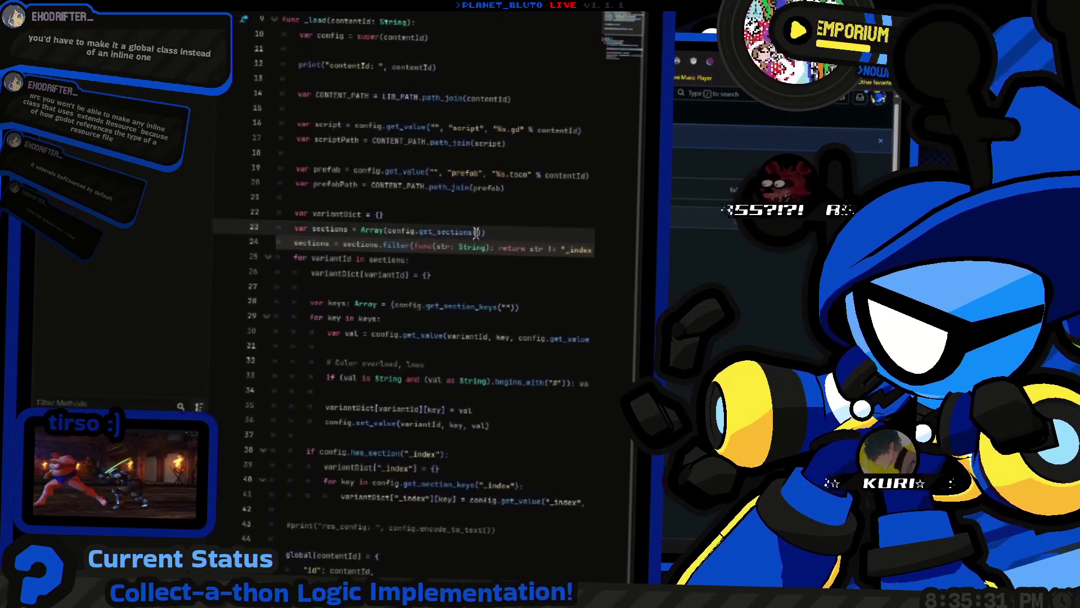
click(293, 233)
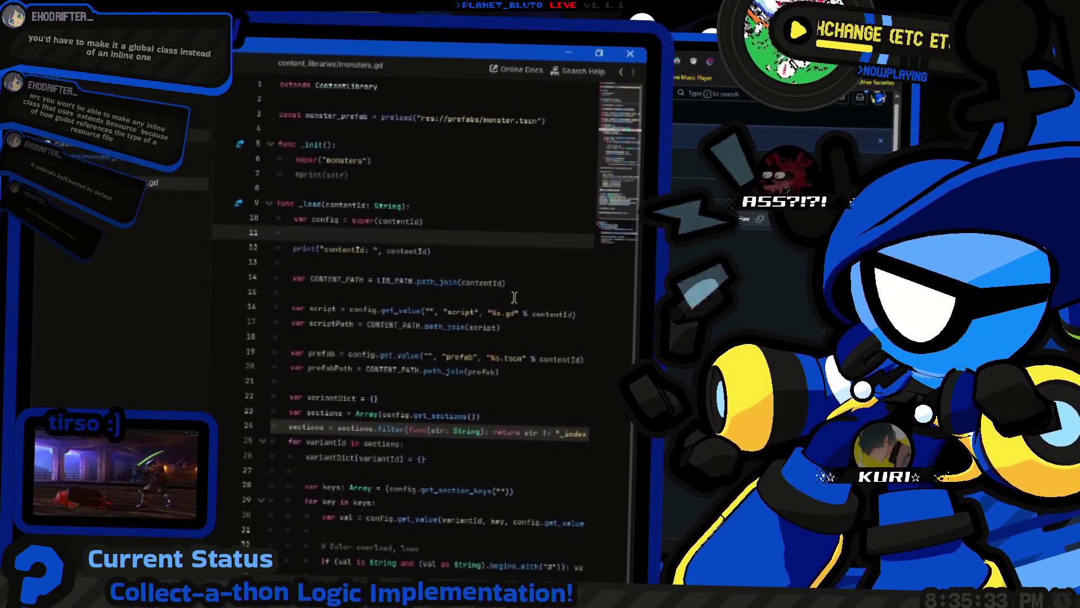
click(304, 279)
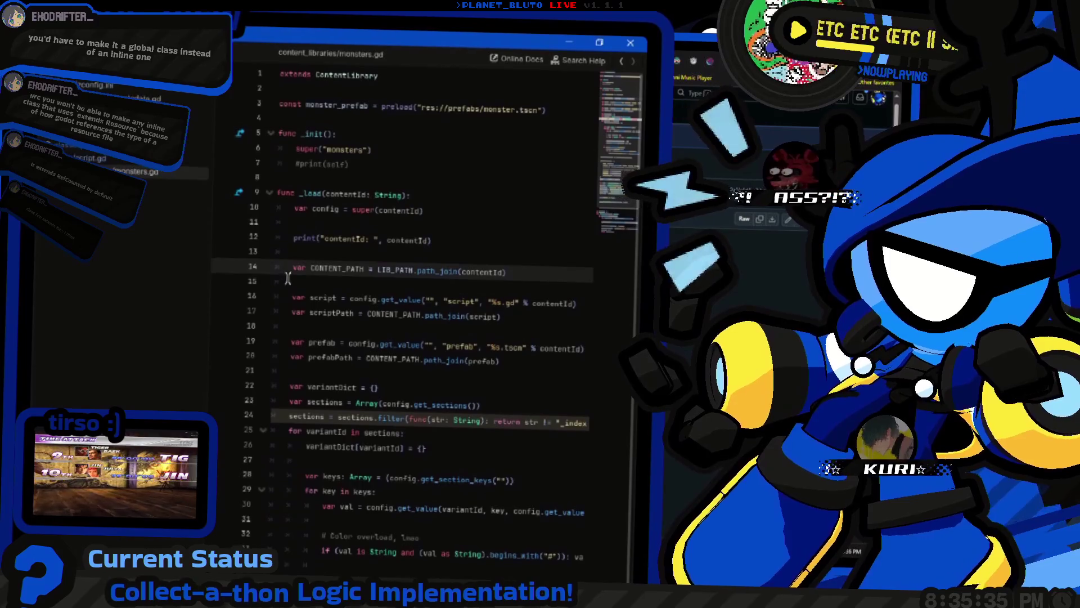
click(431, 149)
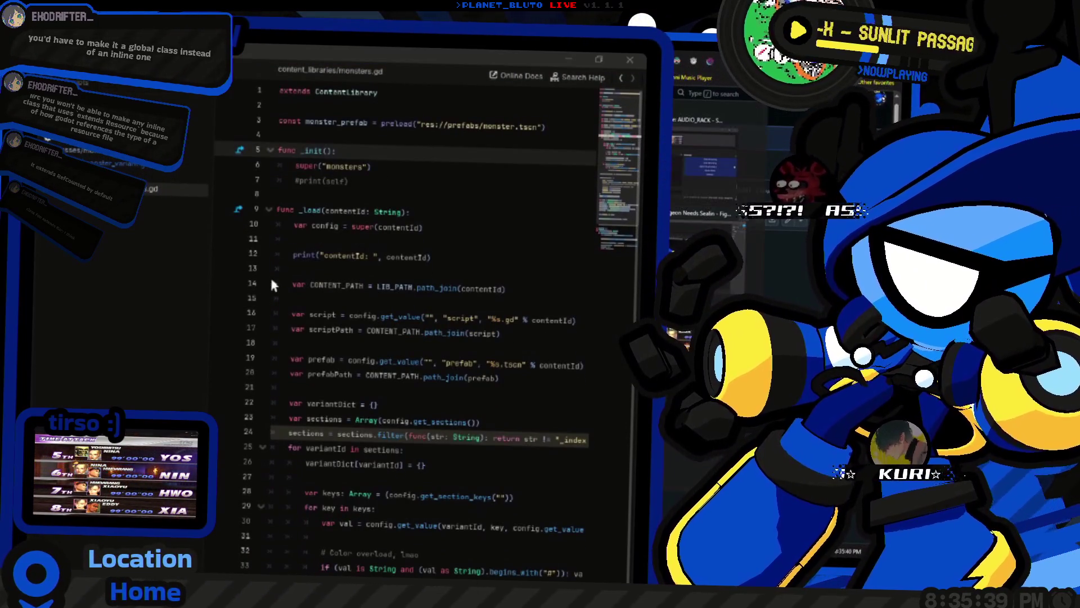
key(alt+Tab)
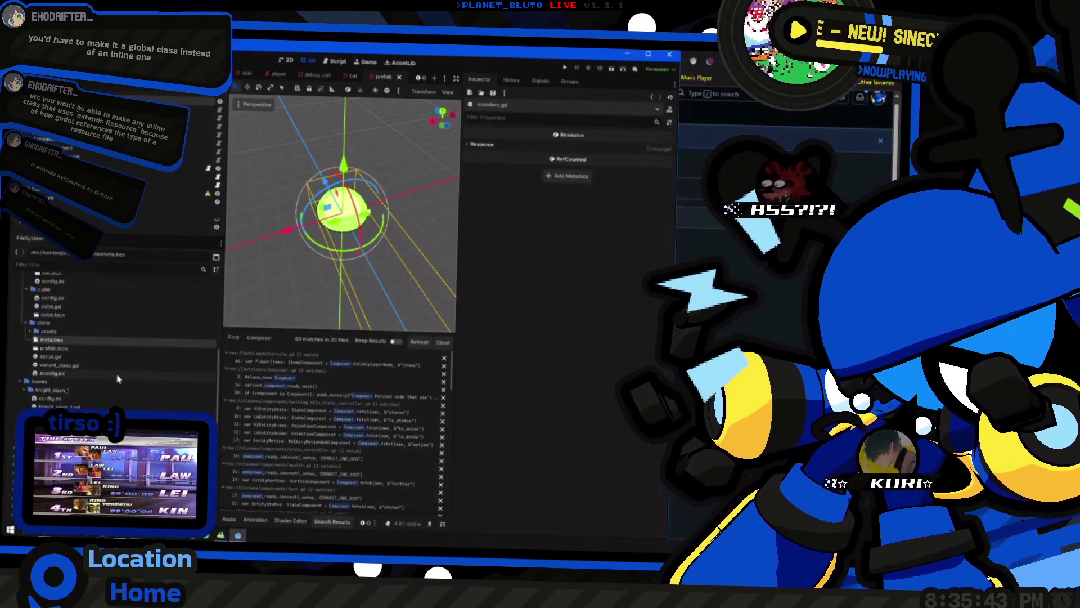
key(alt+Tab)
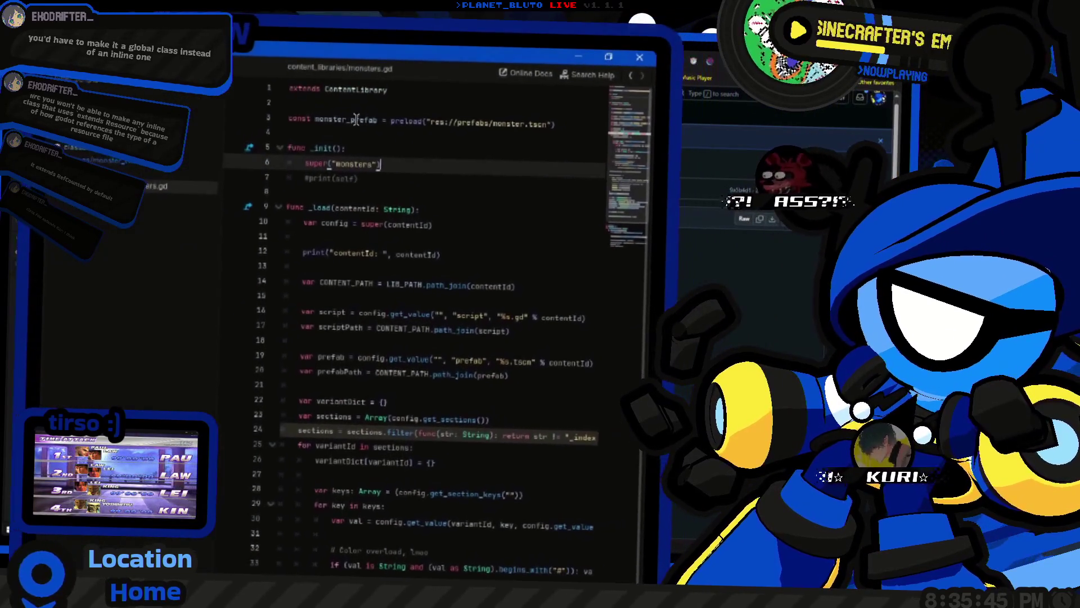
ctrl+click(362, 97)
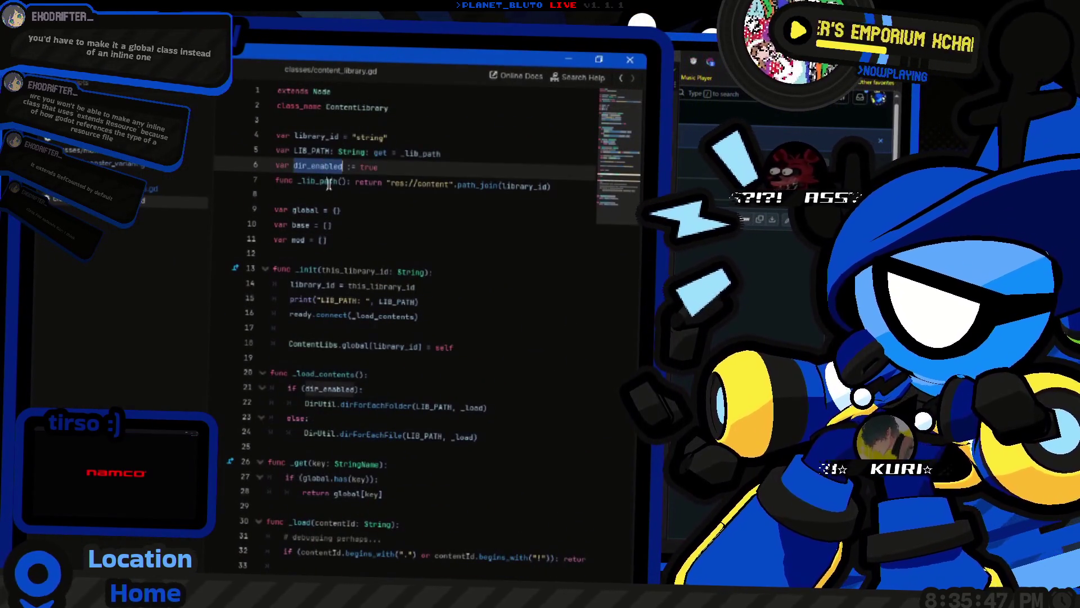
key(alt+Left)
Add dir_enabled = false in _init, rename CONTENT_PATH to FILE_NAME, and duplicate that line.
click(385, 151)
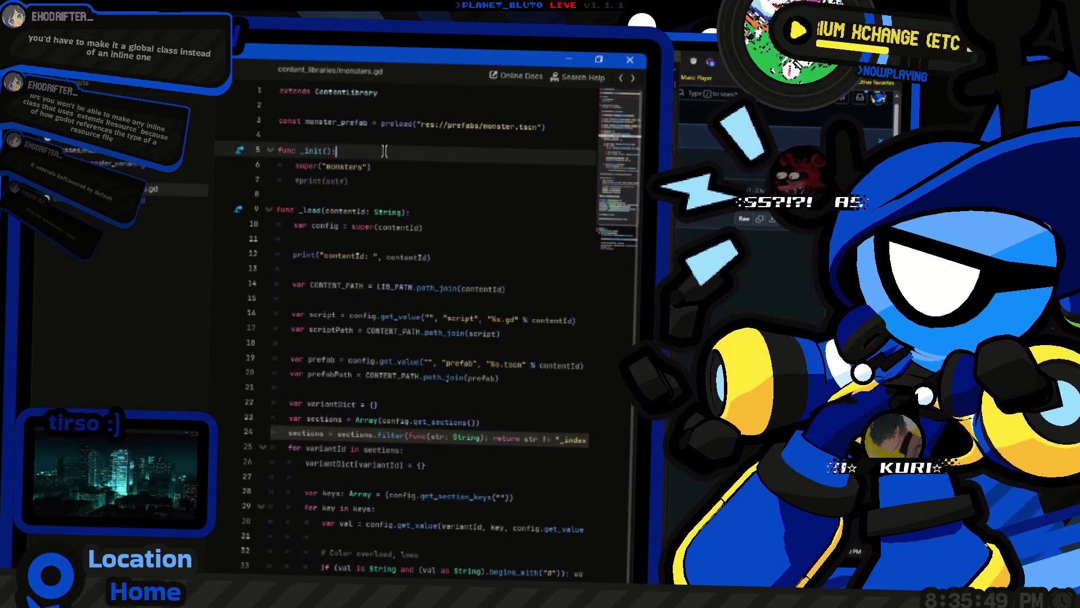
key(Return)
text(dir_enabled = false)
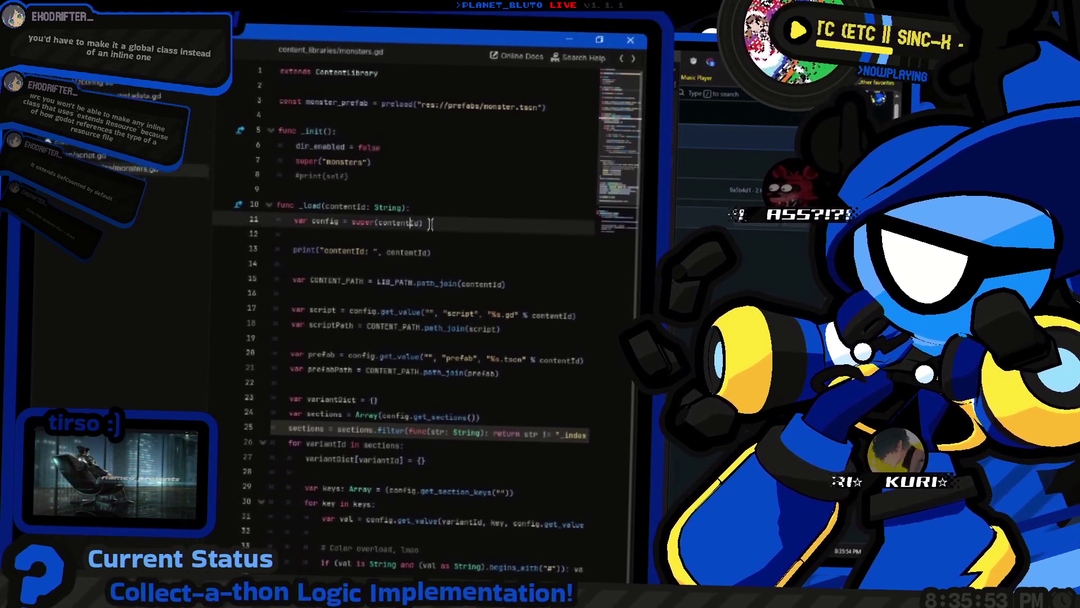
click(343, 269)
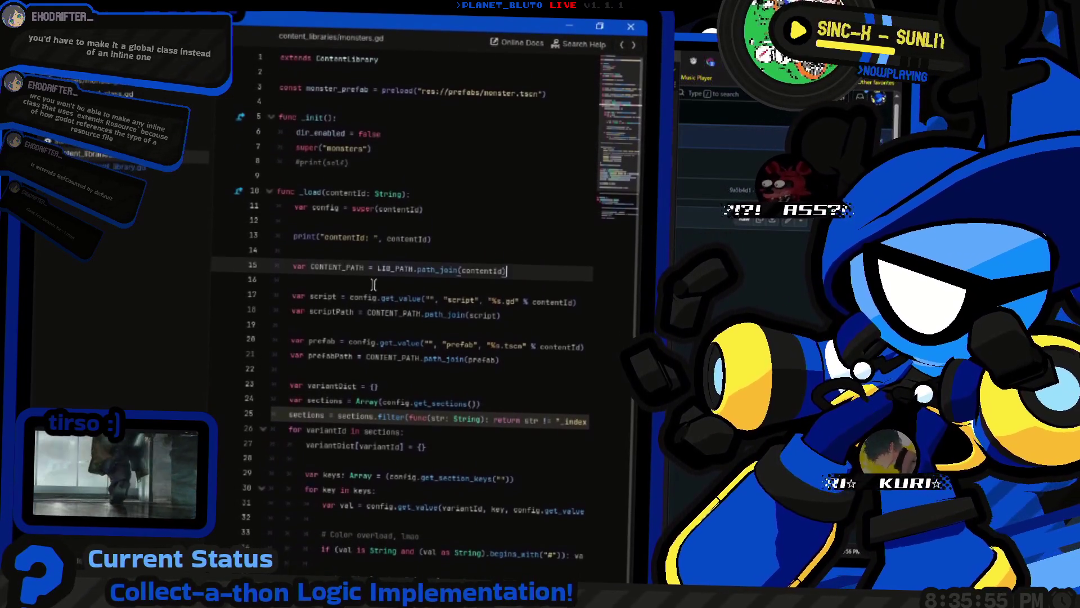
key(End)
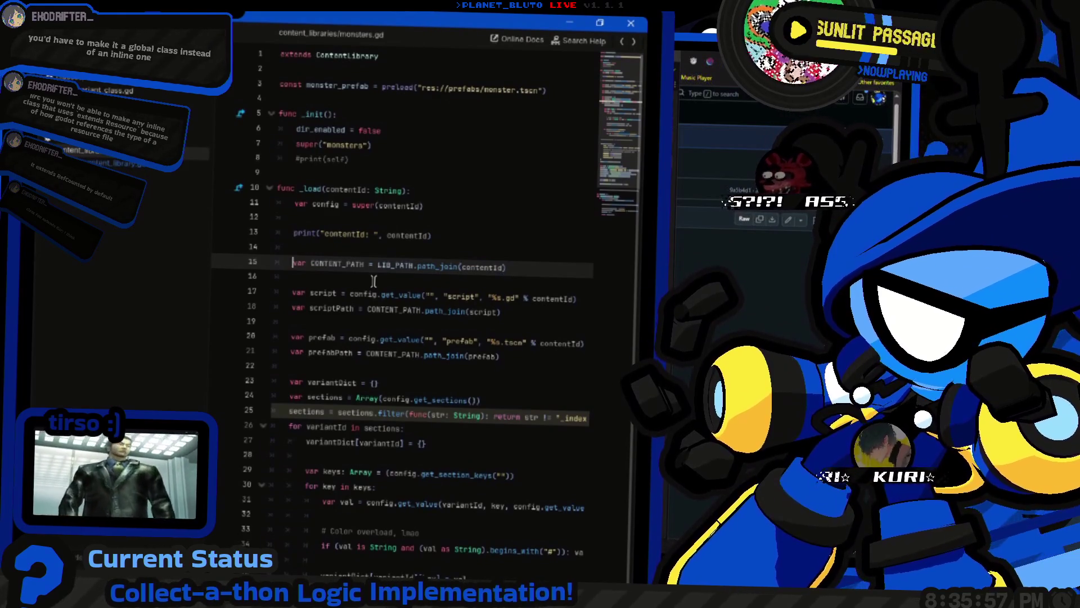
text(NAME)
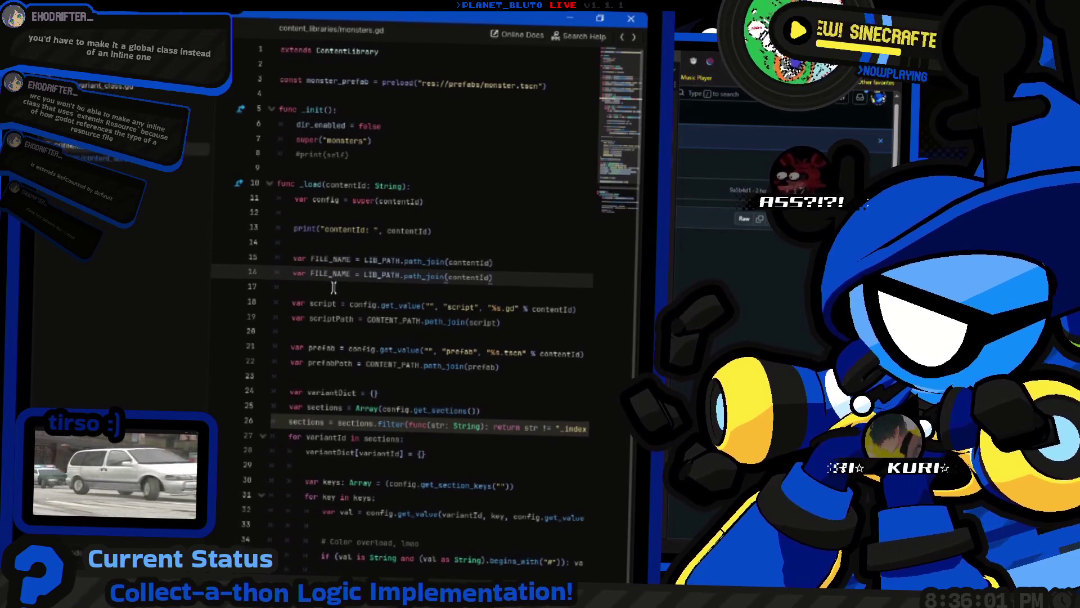
key(ctrl+shift+d)
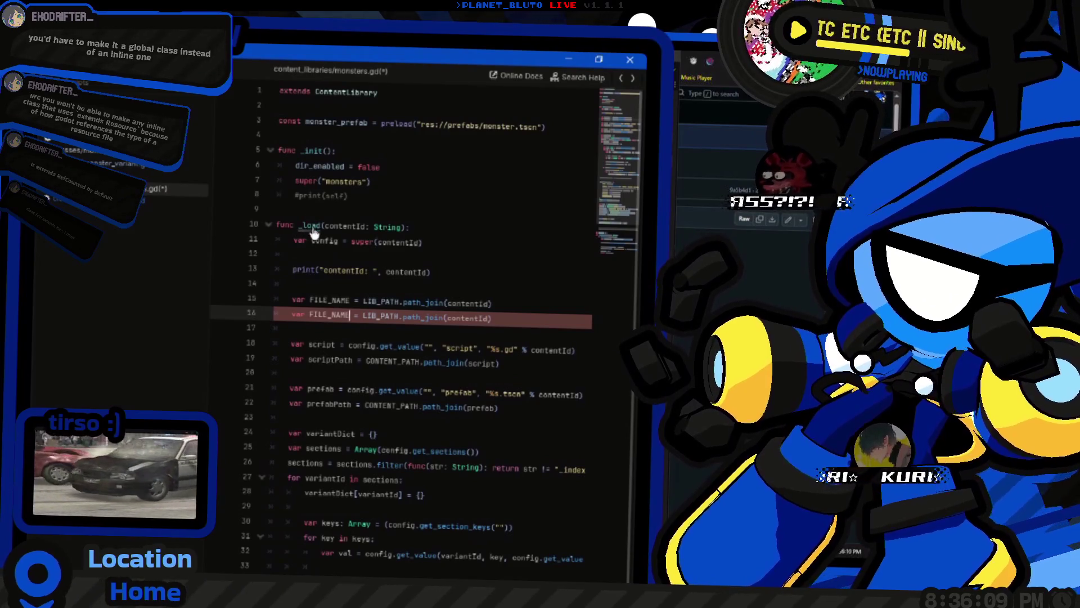
Rename the _load parameter to fileName and add var contentId = fileName.get_basename().
double_click(338, 227)
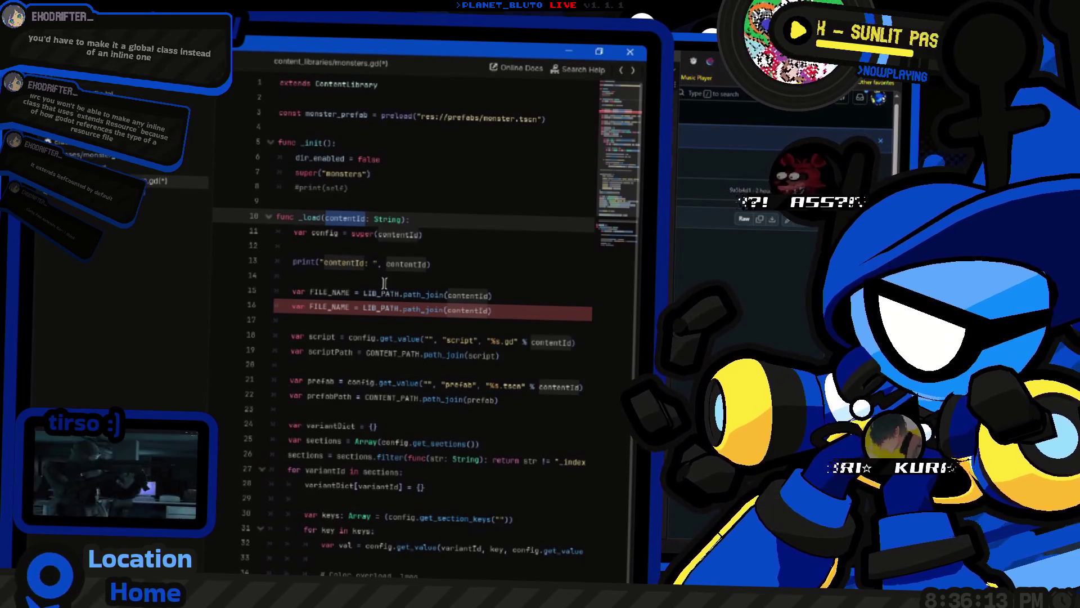
text(fileName)
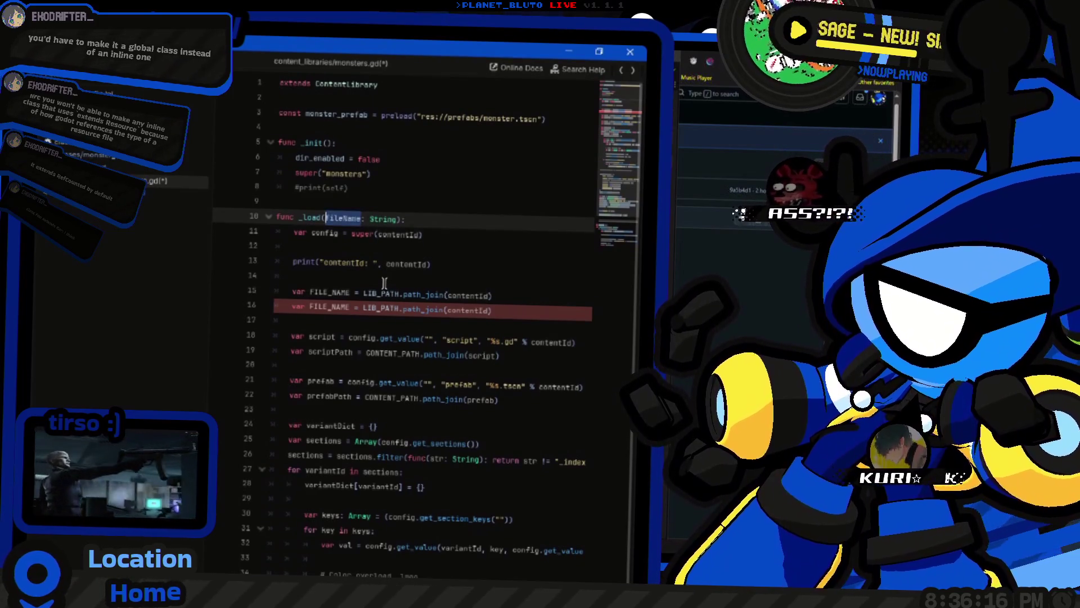
key(Down)
key(End)
key(Return)
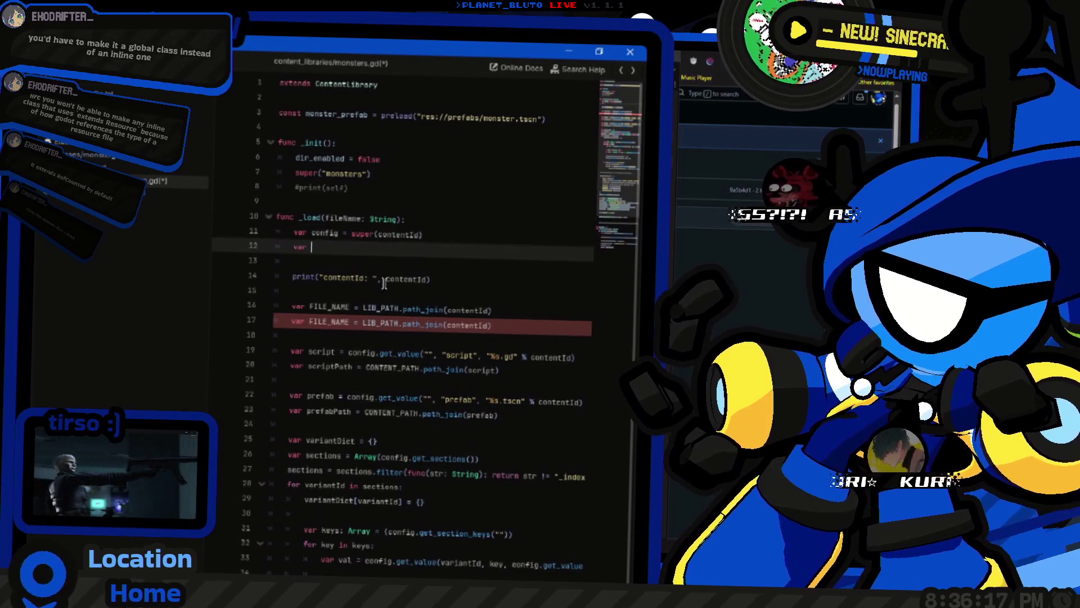
text(var contentId)
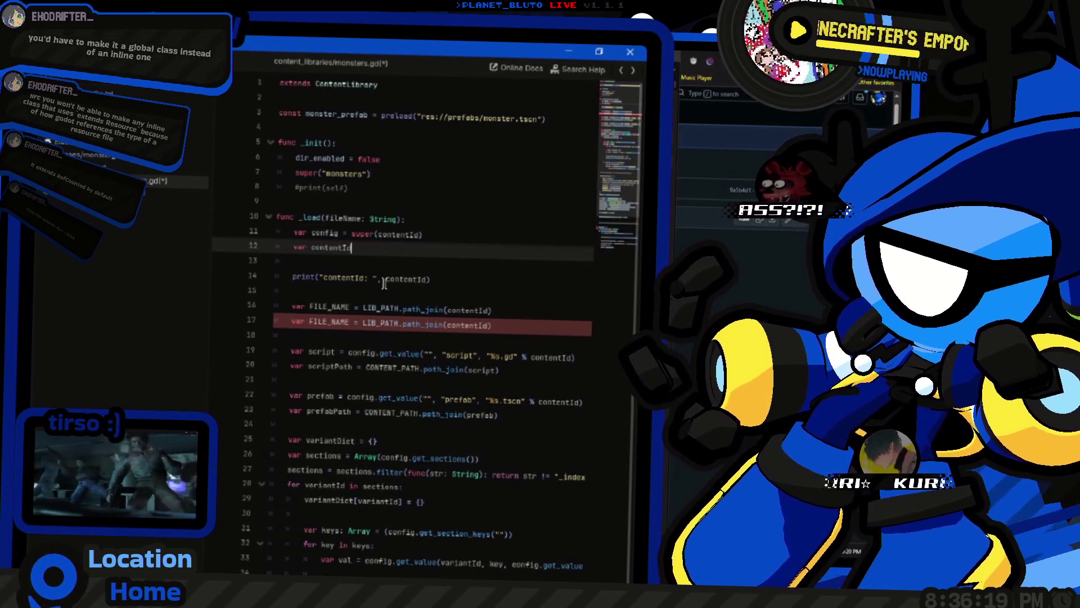
scroll(384, 283, down, 3)
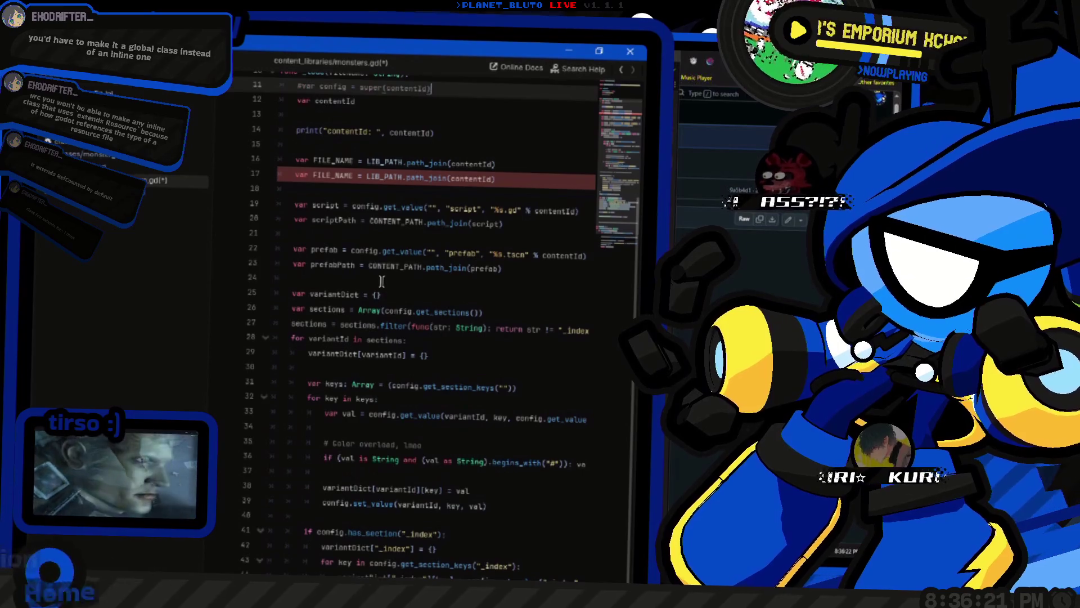
scroll(384, 283, up, 3)
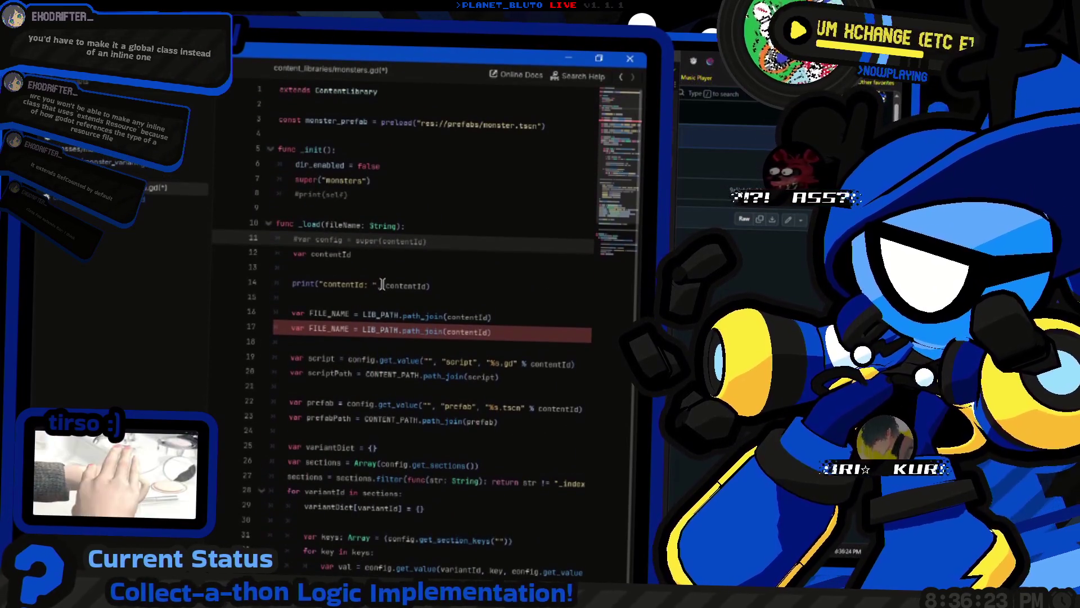
ctrl+click(366, 241)
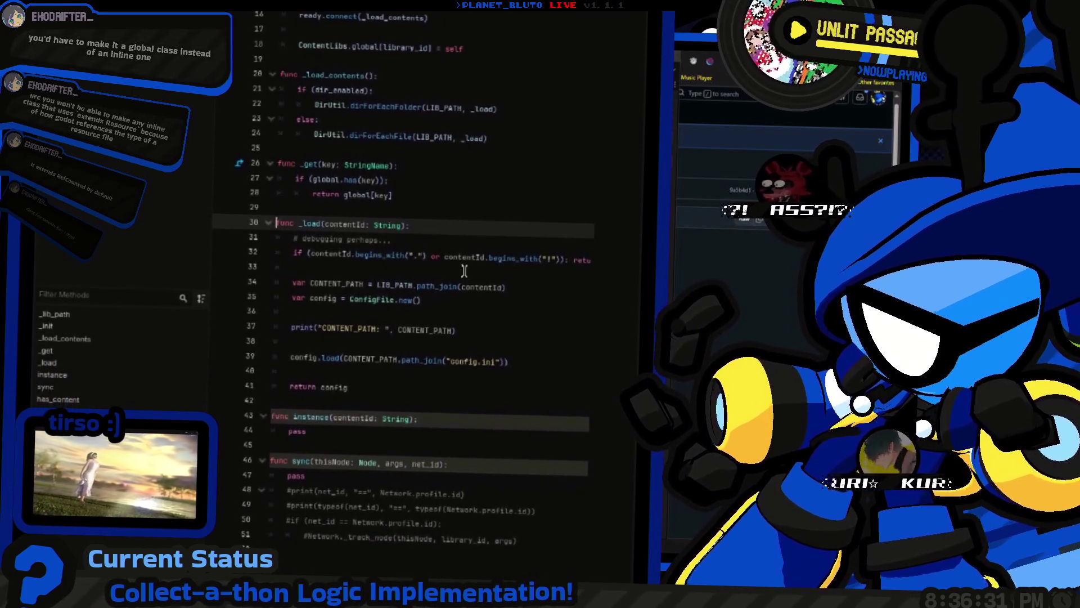
key(ctrl+z)
key(ctrl+z)
key(ctrl+z)
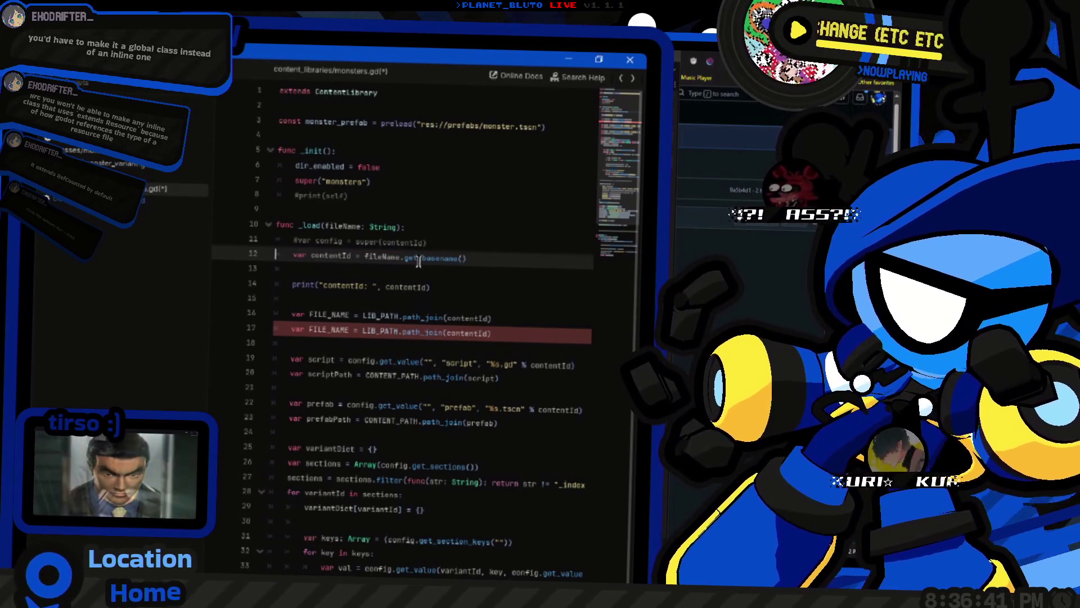
Rename the duplicated FILE_NAME declaration to CONTENT_PATH.
key(Down)
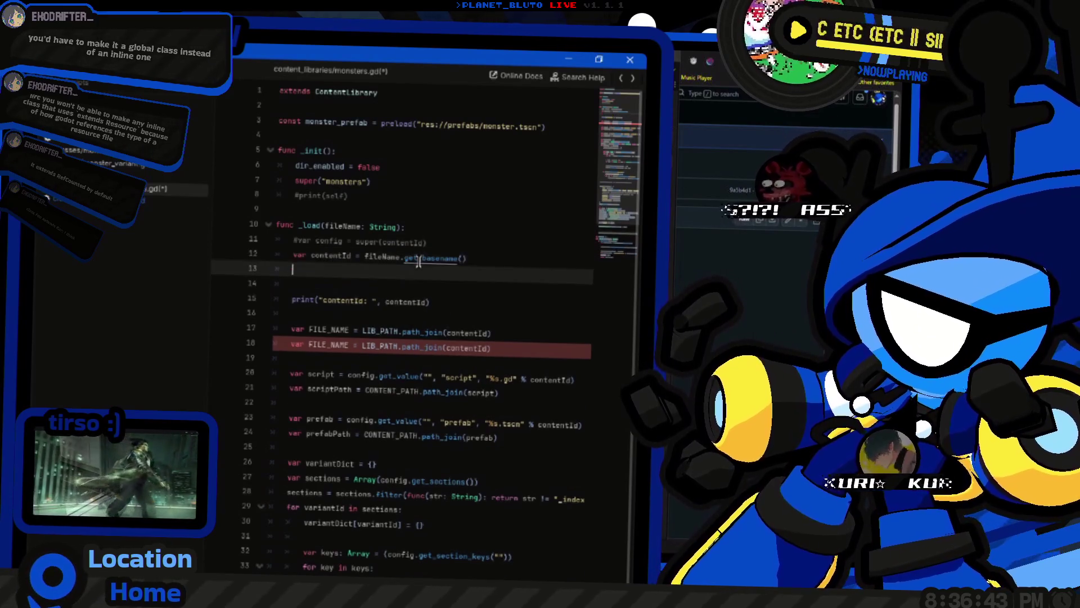
scroll(419, 262, down, 10)
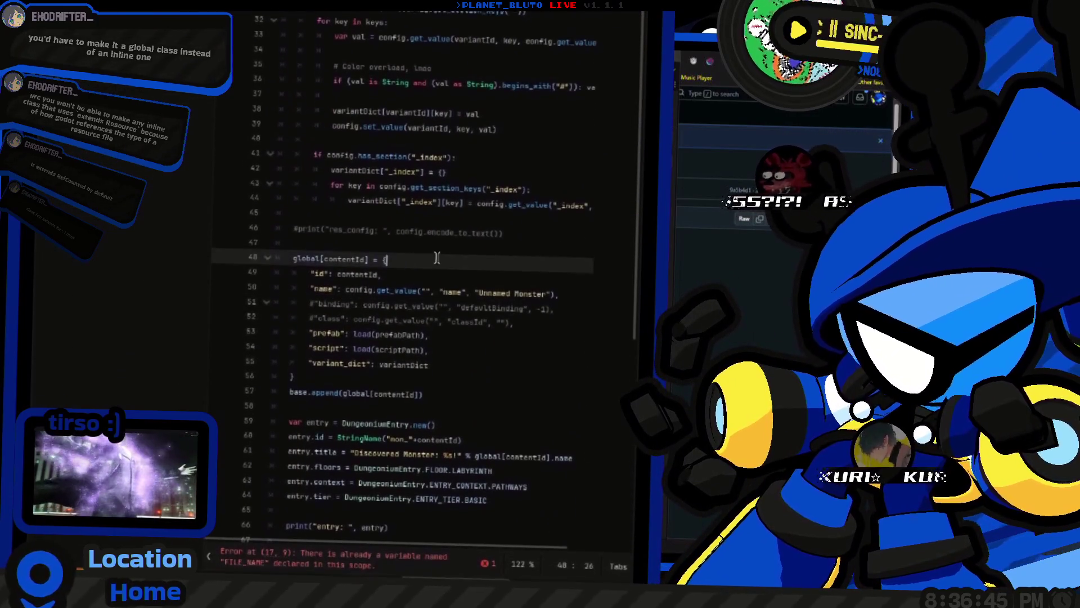
scroll(418, 304, up, 10)
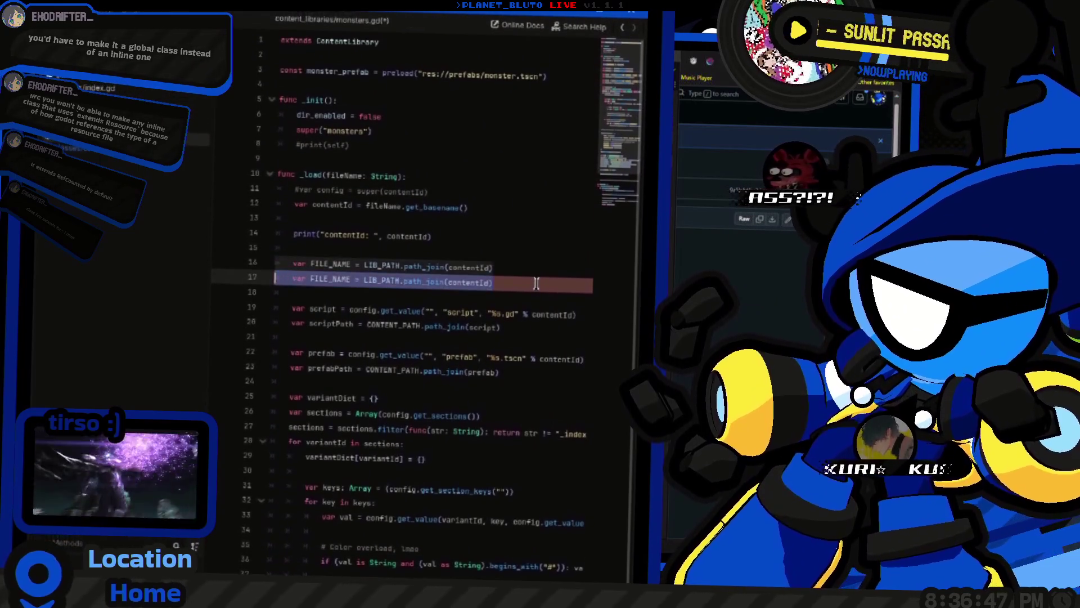
key(ctrl+shift+k)
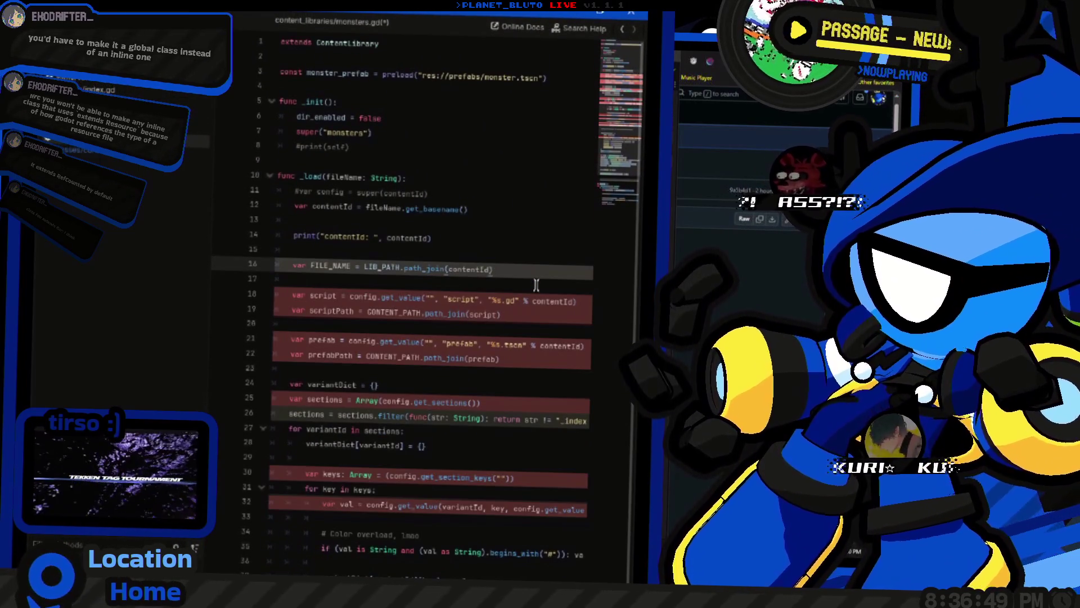
key(ctrl+z)
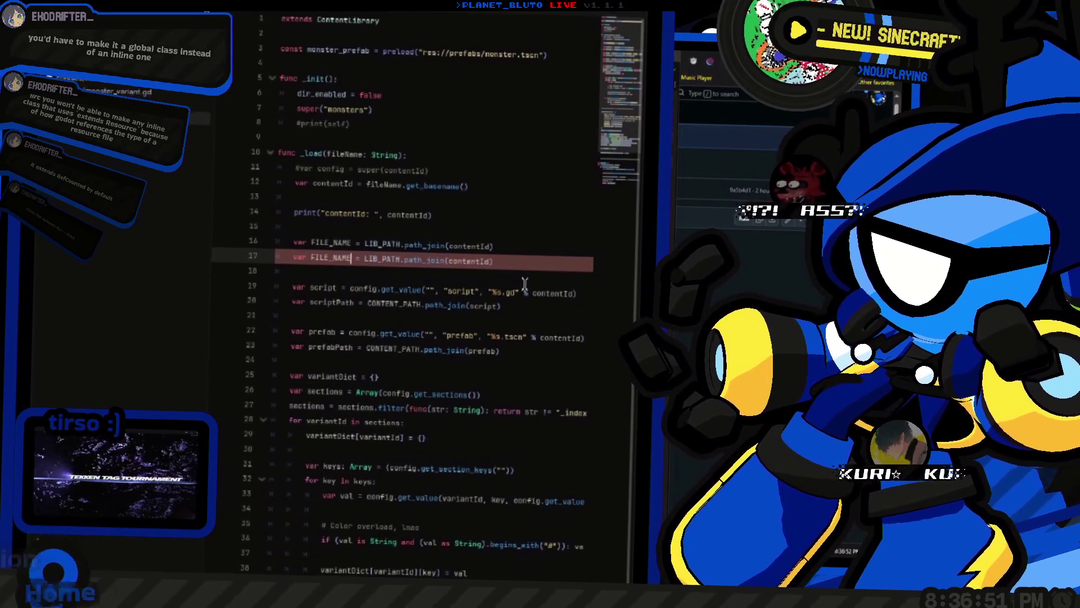
key(ctrl+Left)
key(ctrl+d)
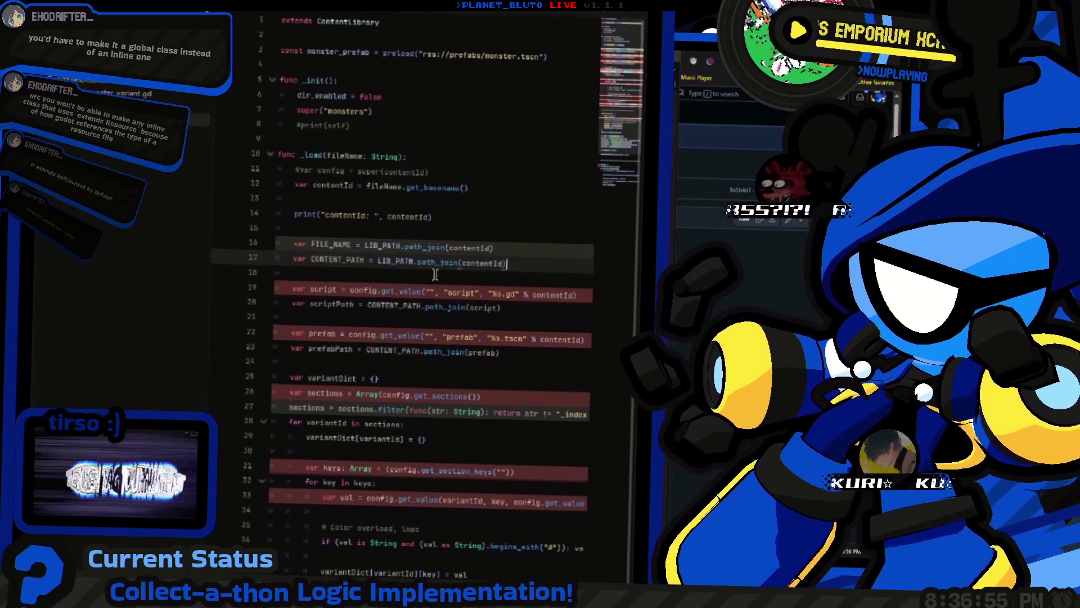
scroll(525, 283, down, 1)
drag(502, 294, 256, 272)
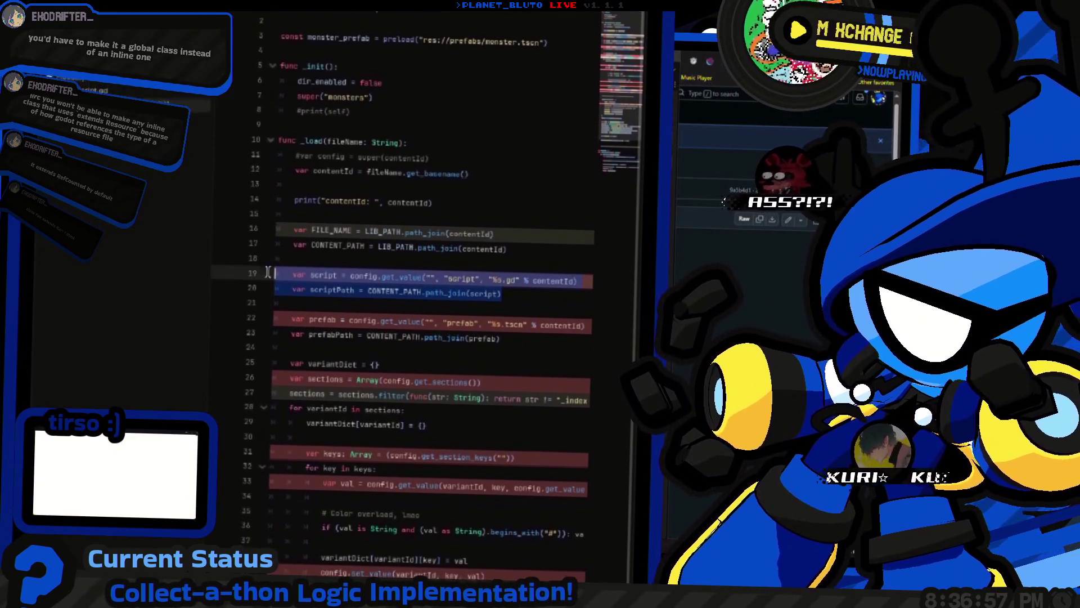
scroll(256, 272, up, 1)
Check the scriptPath line's CONTENT_PATH.path_join, then comment out the dir_enabled = false line.
click(244, 308)
scroll(245, 308, down, 1)
click(243, 281)
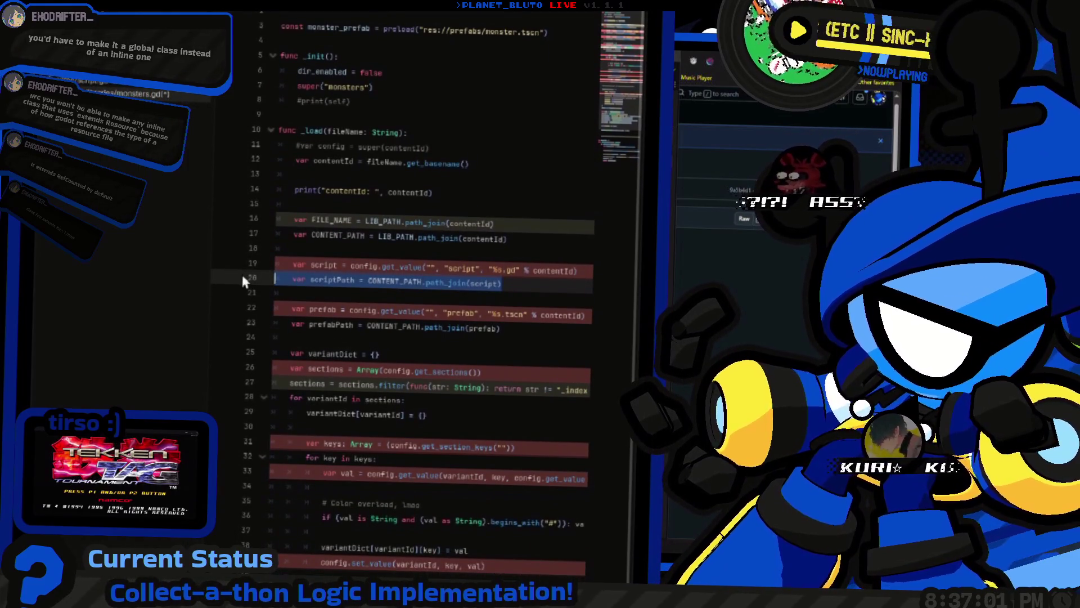
scroll(243, 281, down, 1)
key(Left)
key(ctrl+Right)
key(ctrl+Right)
key(ctrl+shift+Right)
key(ctrl+shift+Right)
key(ctrl+shift+Right)
key(Left)
key(Up)
key(Up)
key(Up)
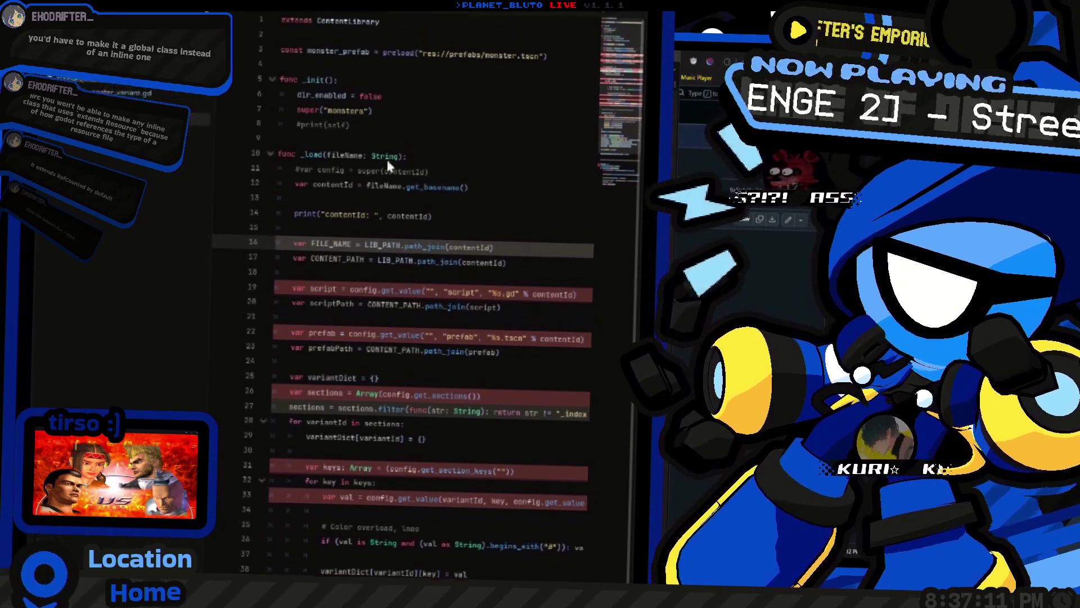
click(413, 169)
key(ctrl+k)
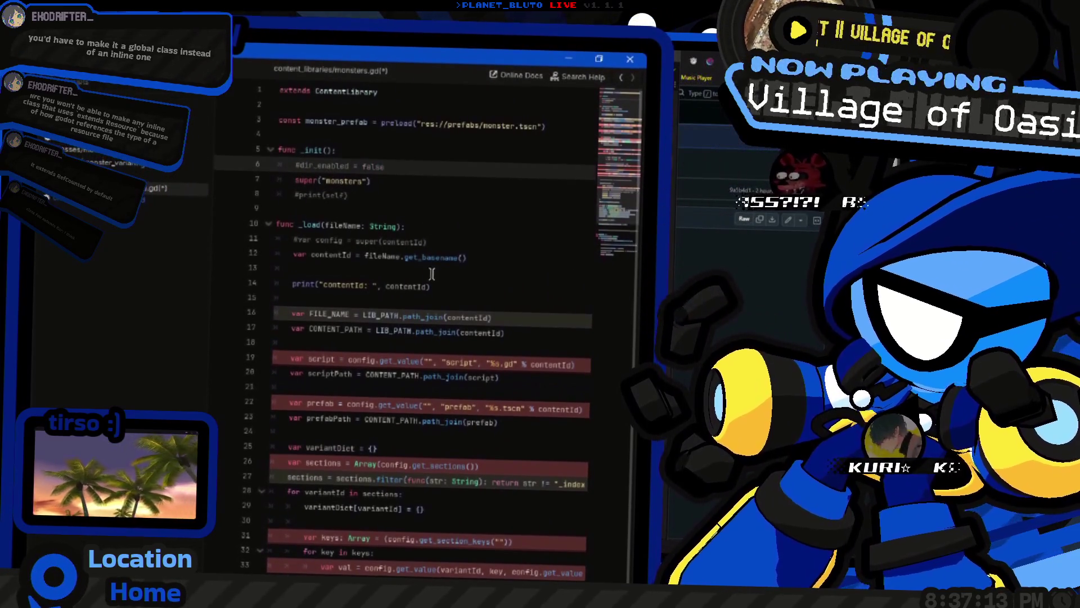
Start the load() call for meta, delete the obsolete FILE_NAME lines and a stray character.
click(340, 276)
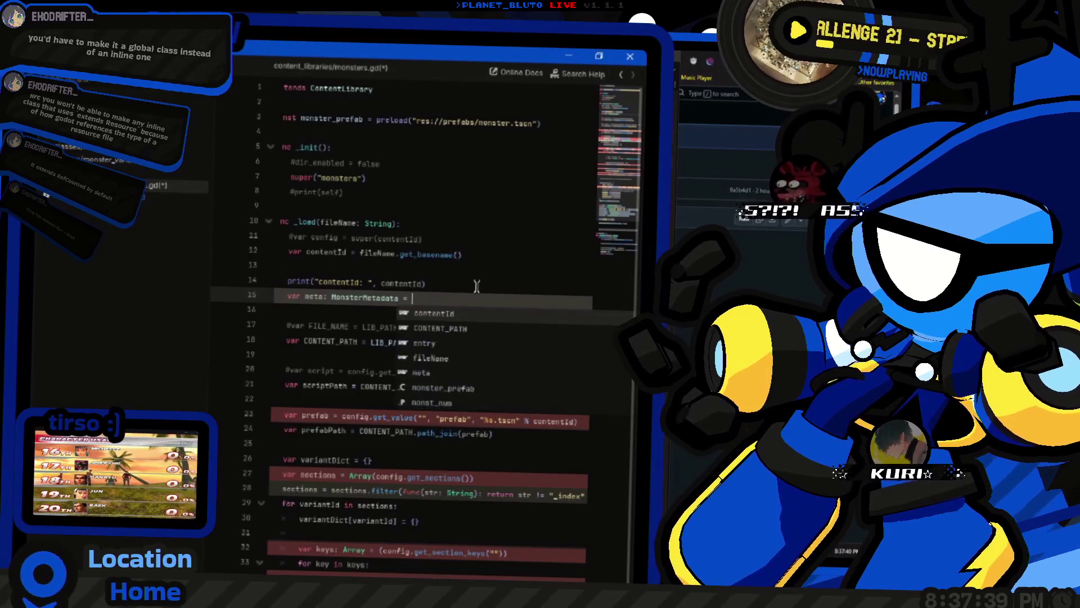
text(load()
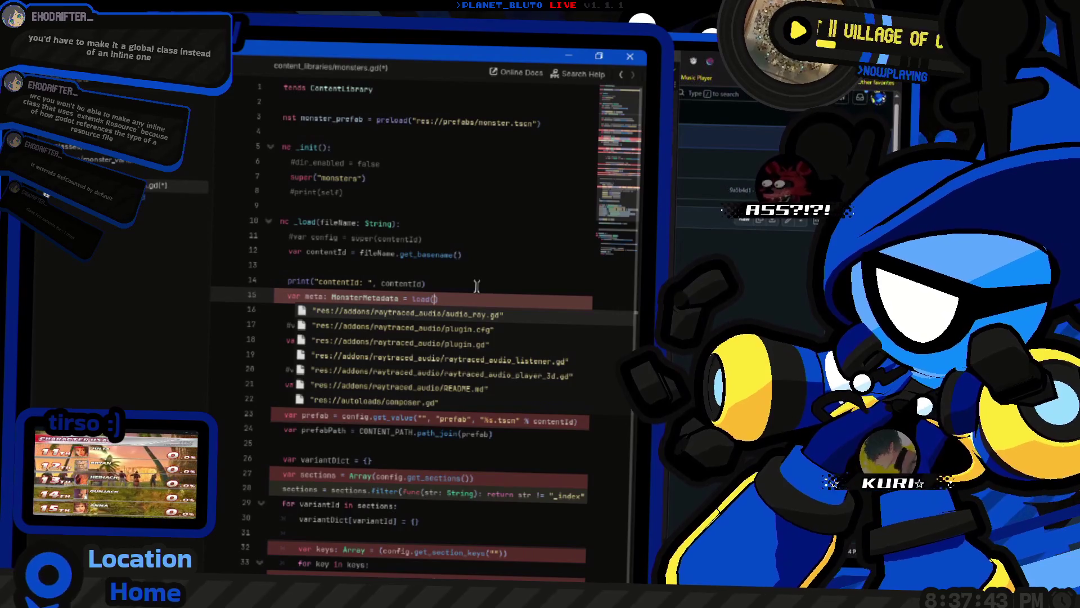
key(Escape)
key(shift+Down)
key(shift+Down)
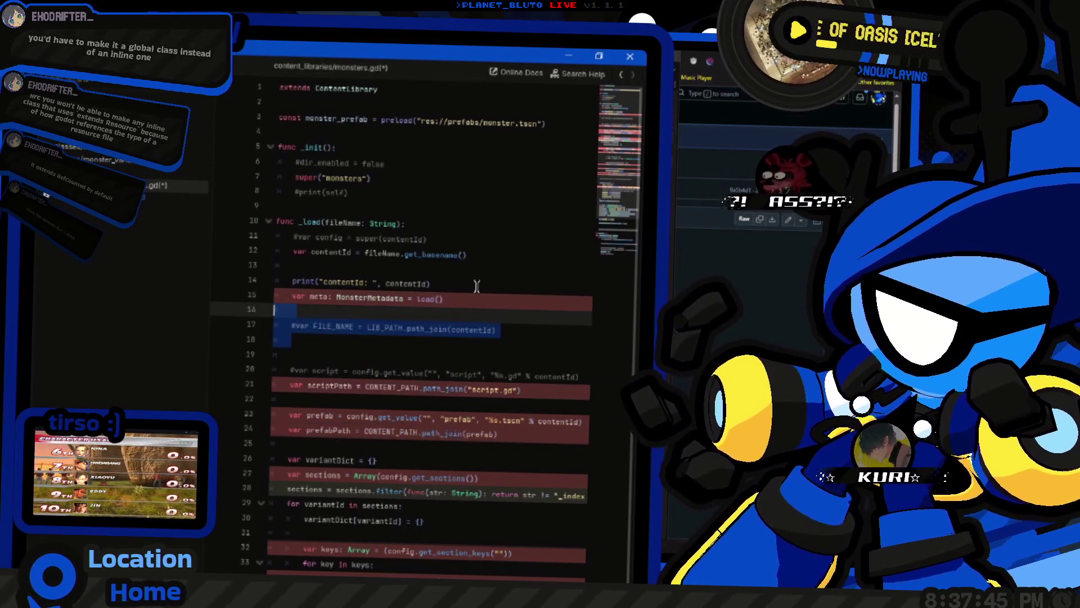
key(BackSpace)
key(BackSpace)
key(Up)
key(Up)
key(Up)
key(Return)
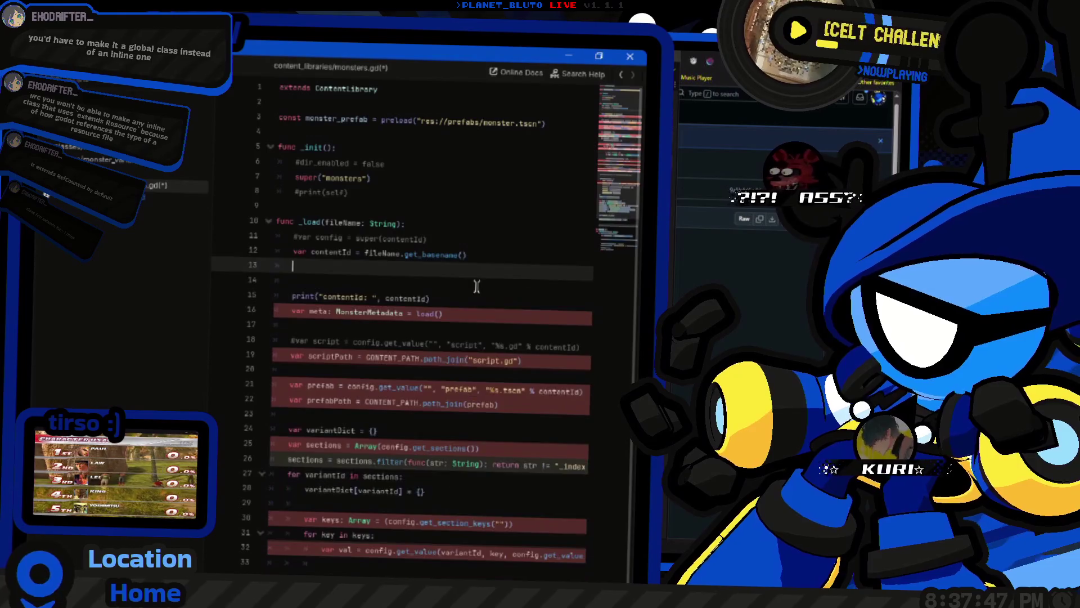
key(ctrl+z)
key(ctrl+z)
key(ctrl+z)
key(ctrl+z)
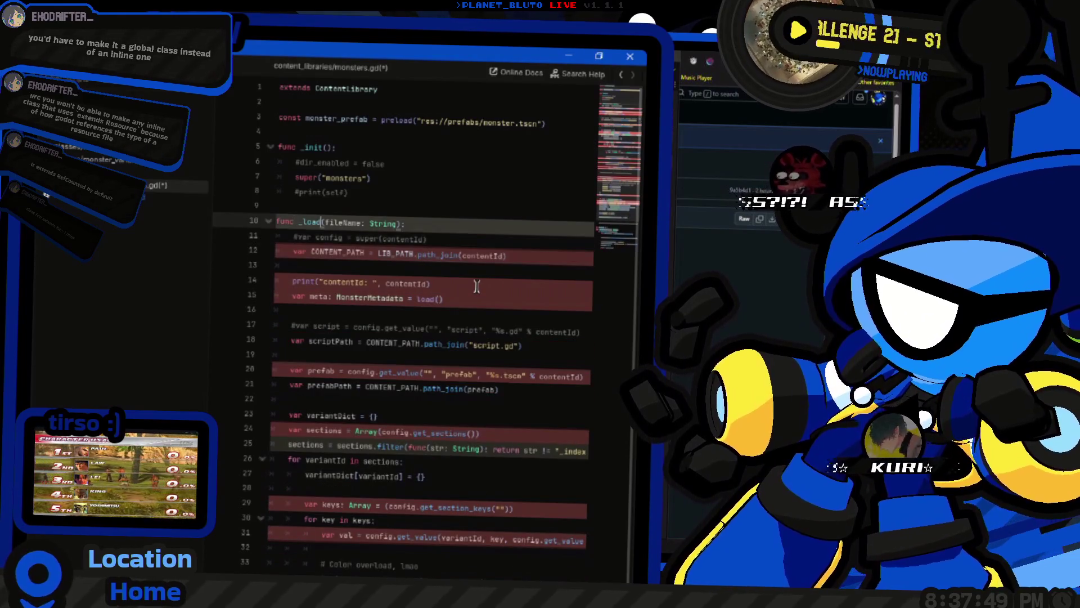
key(ctrl+z)
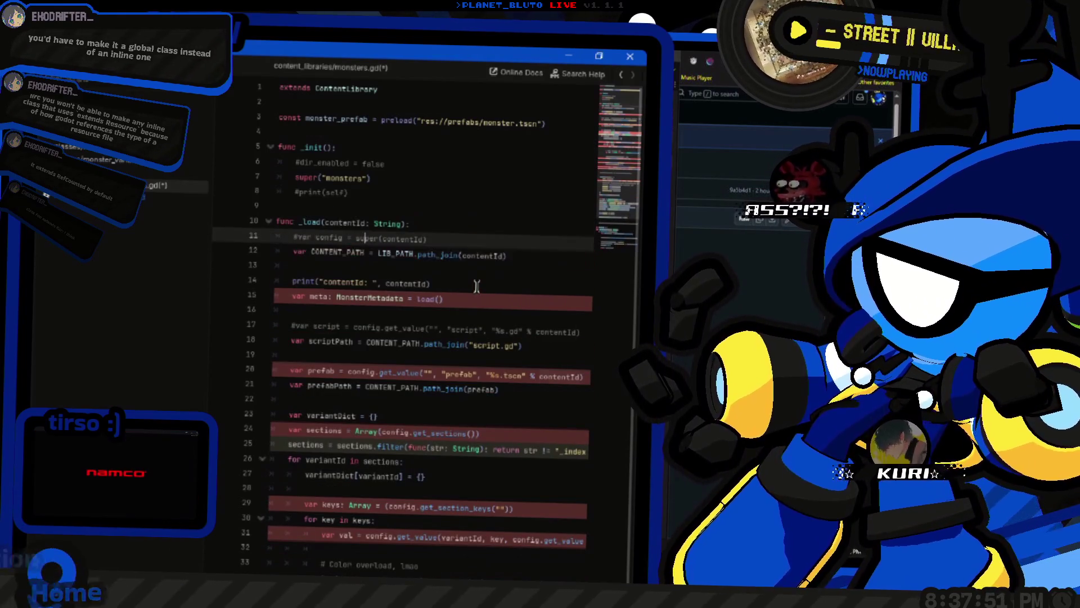
click(476, 286)
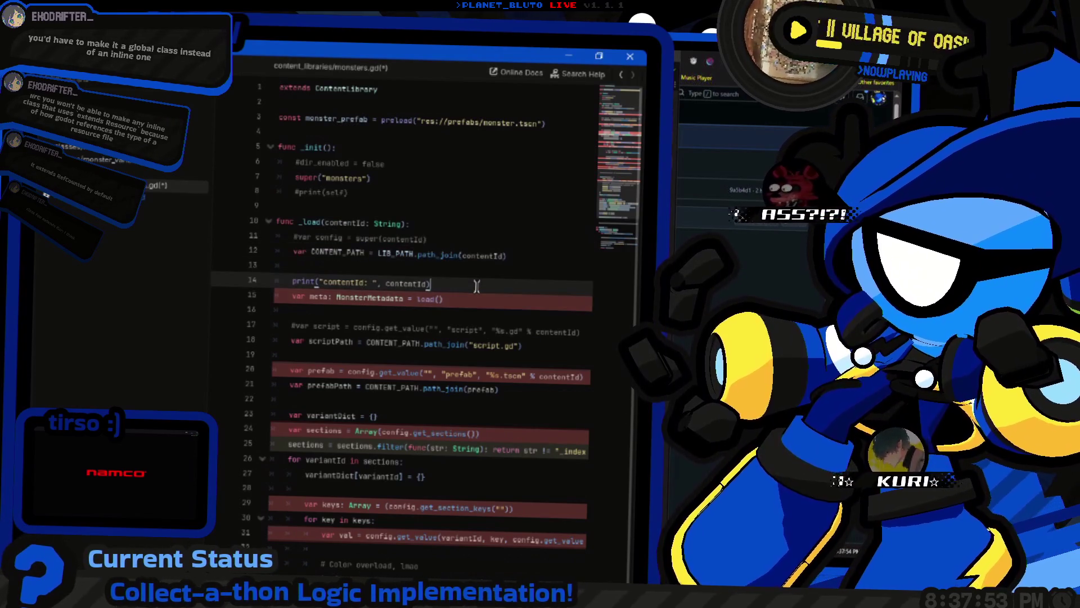
key(BackSpace)
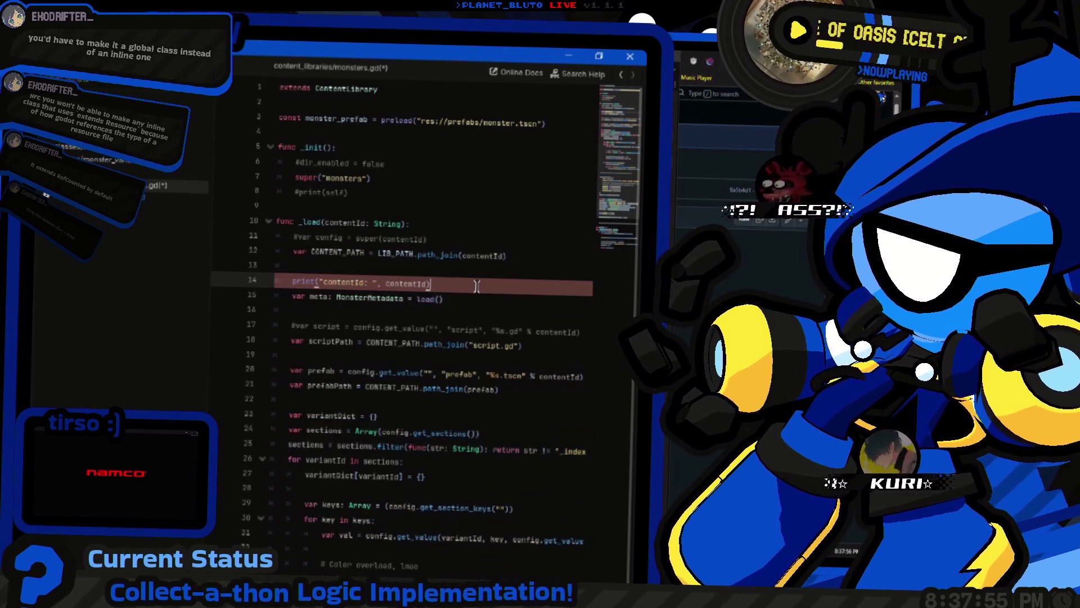
Complete the argument as CONTENT_PATH.path_join("meta.tres") using autocomplete.
key(Down)
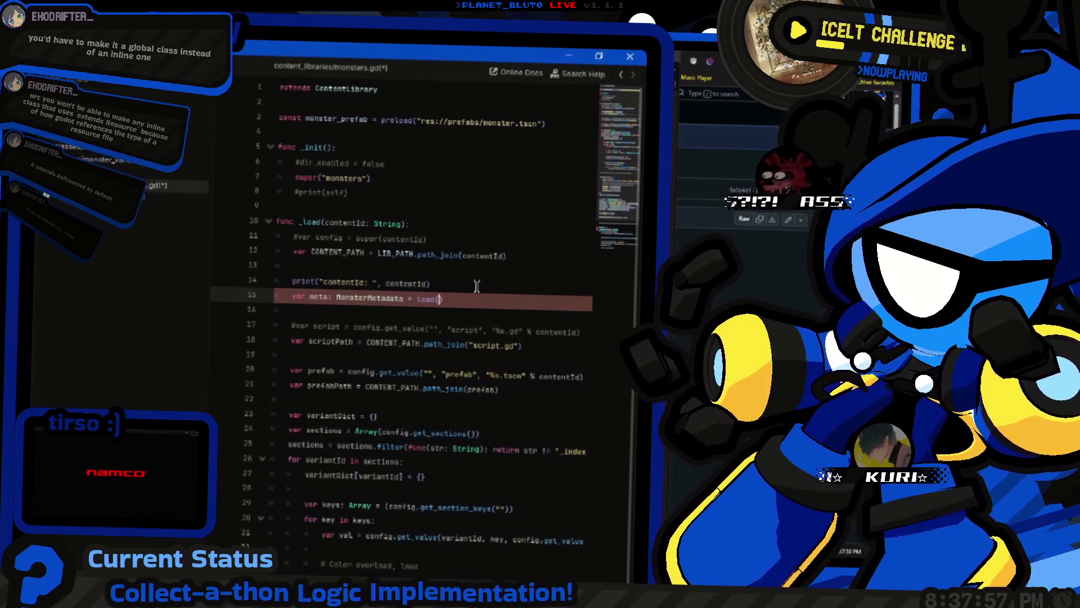
text(CONTENT_PATH.pat)
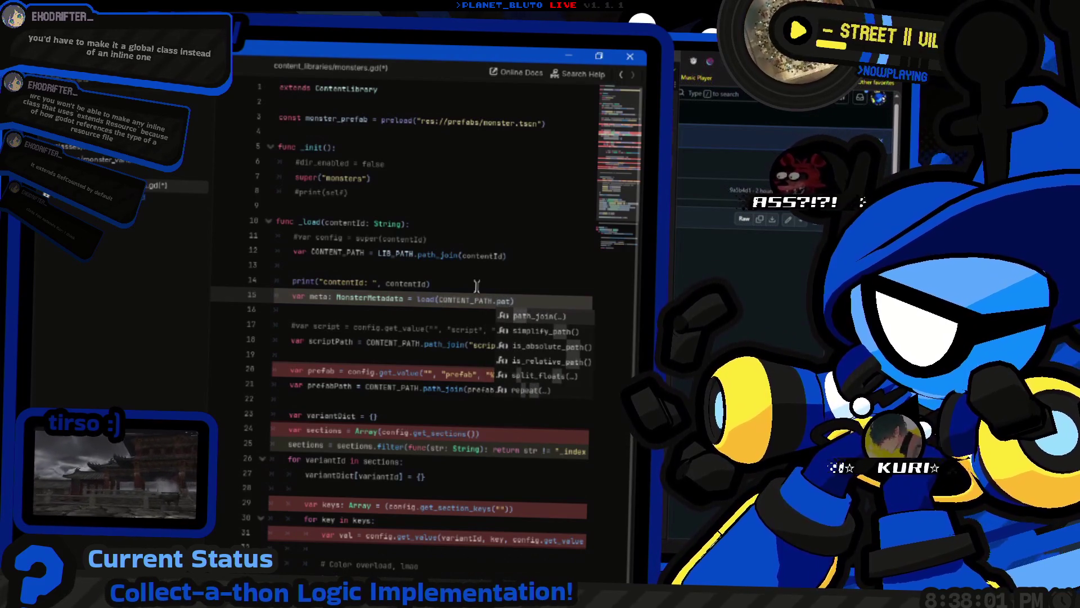
key(Return)
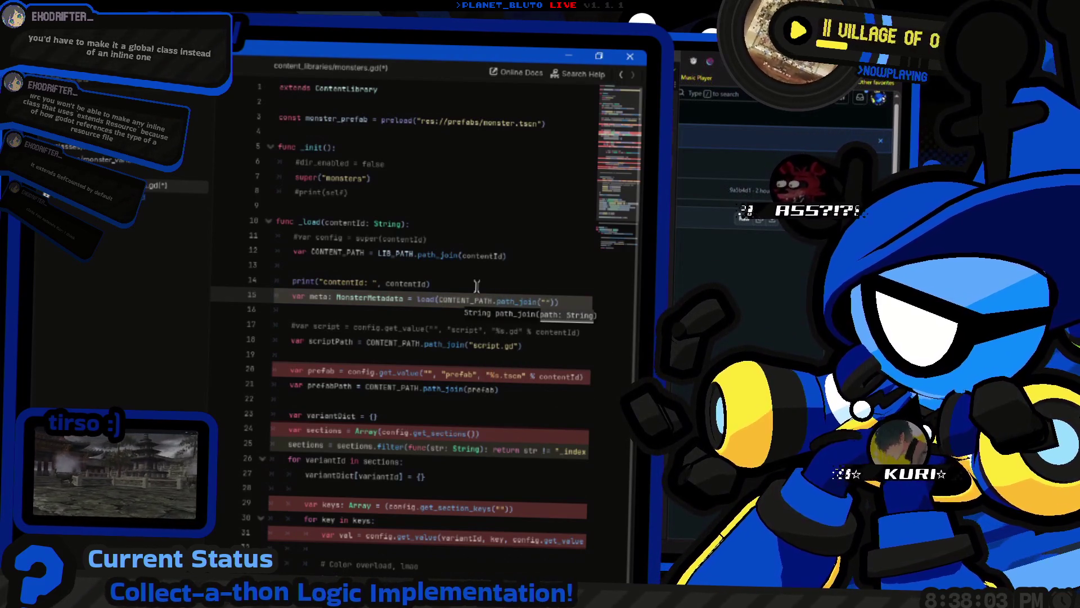
text(.tres)
key(Home)
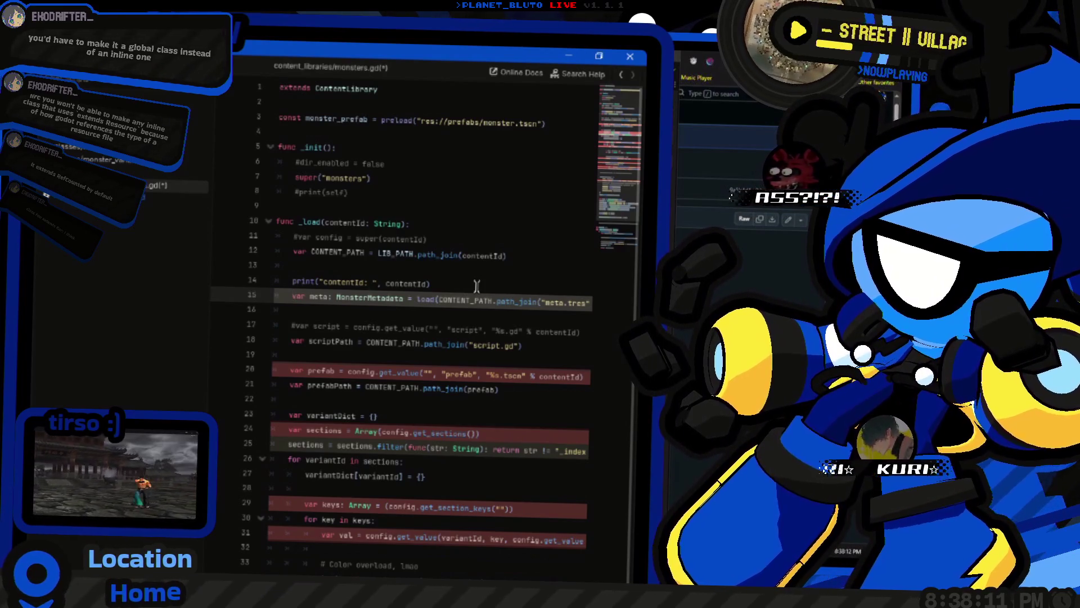
scroll(476, 286, down, 4)
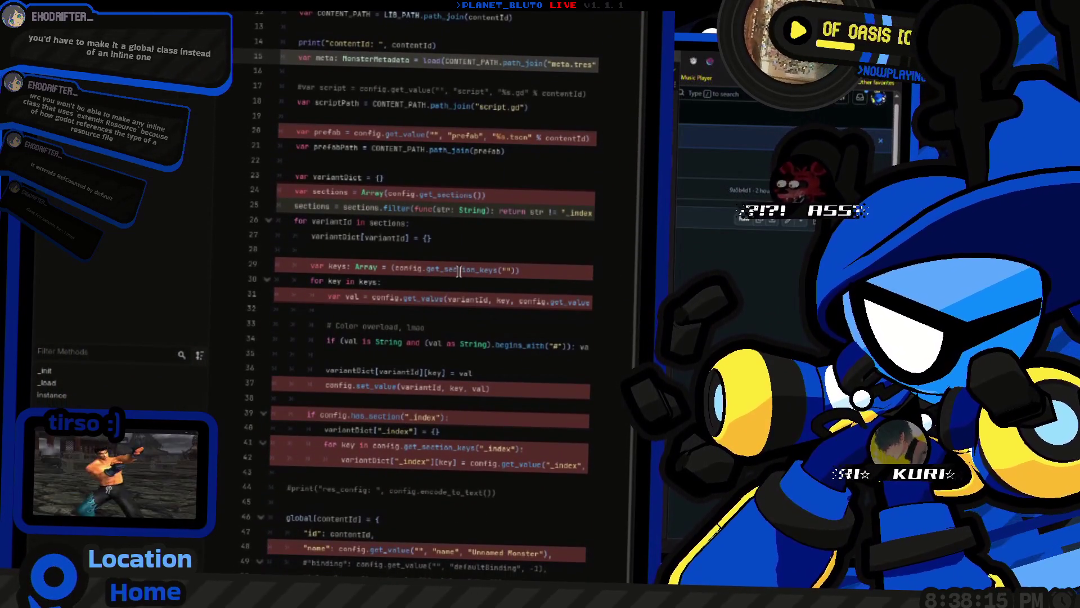
scroll(460, 271, down, 2)
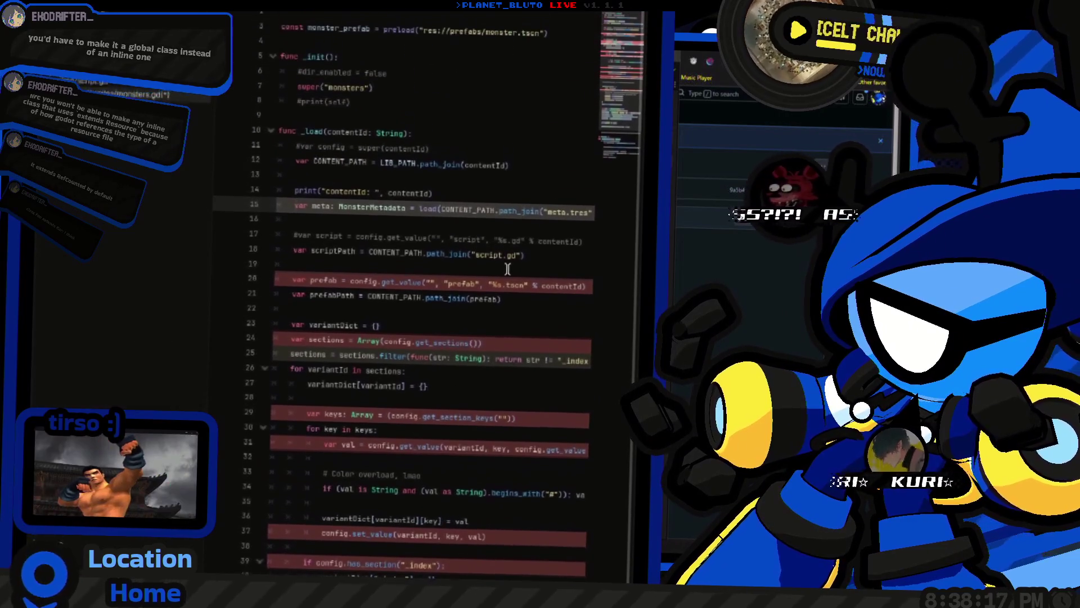
scroll(495, 317, down, 10)
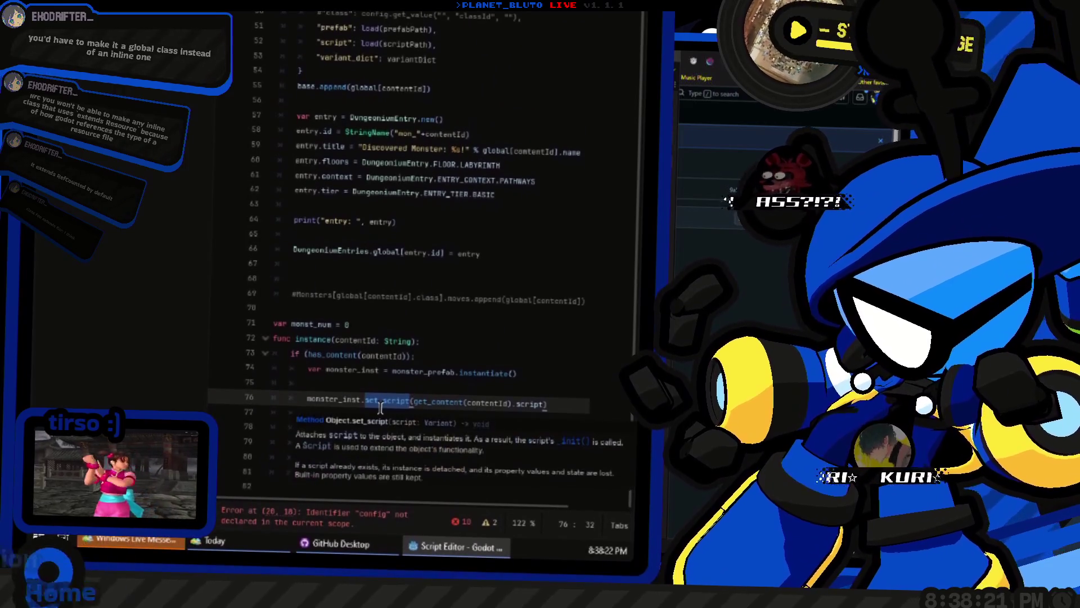
double_click(437, 429)
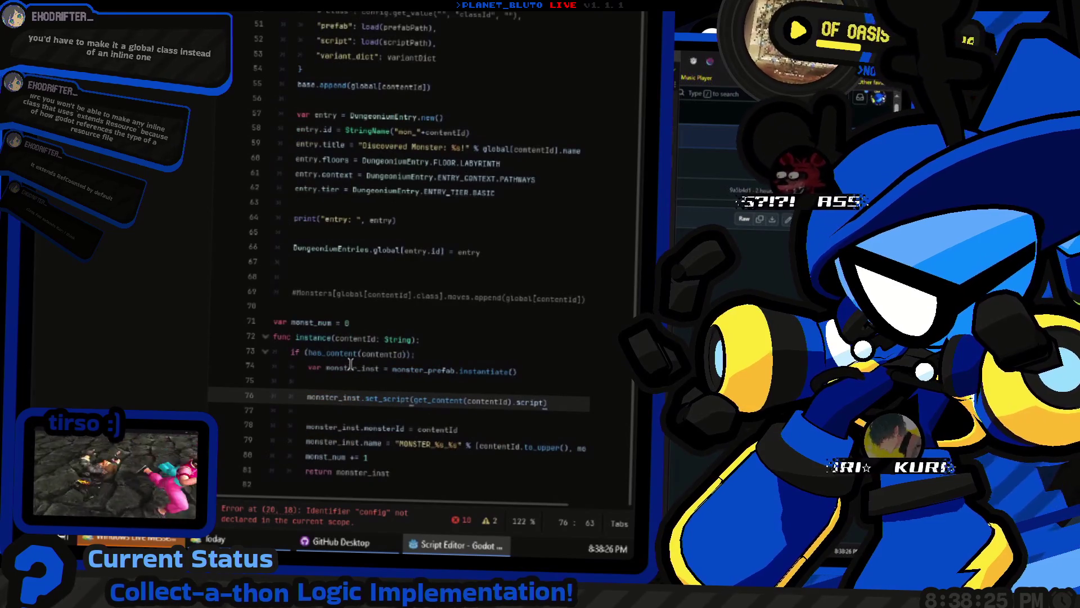
scroll(350, 364, up, 15)
click(531, 269)
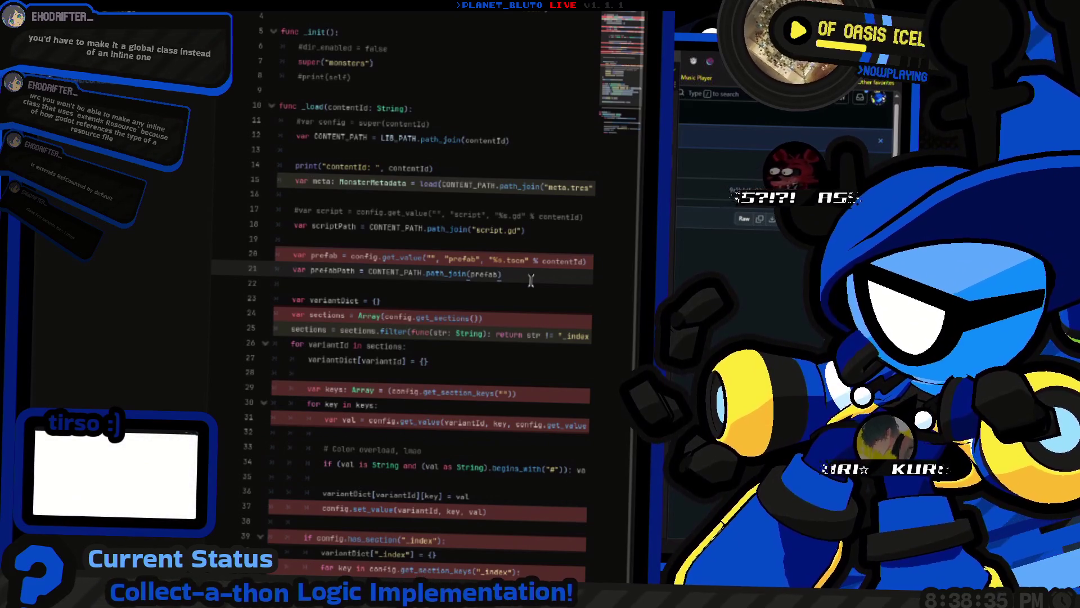
Delete the config-based prefab line and make prefabPath use CONTENT_PATH.path_join("prefab.tscn").
key(Up)
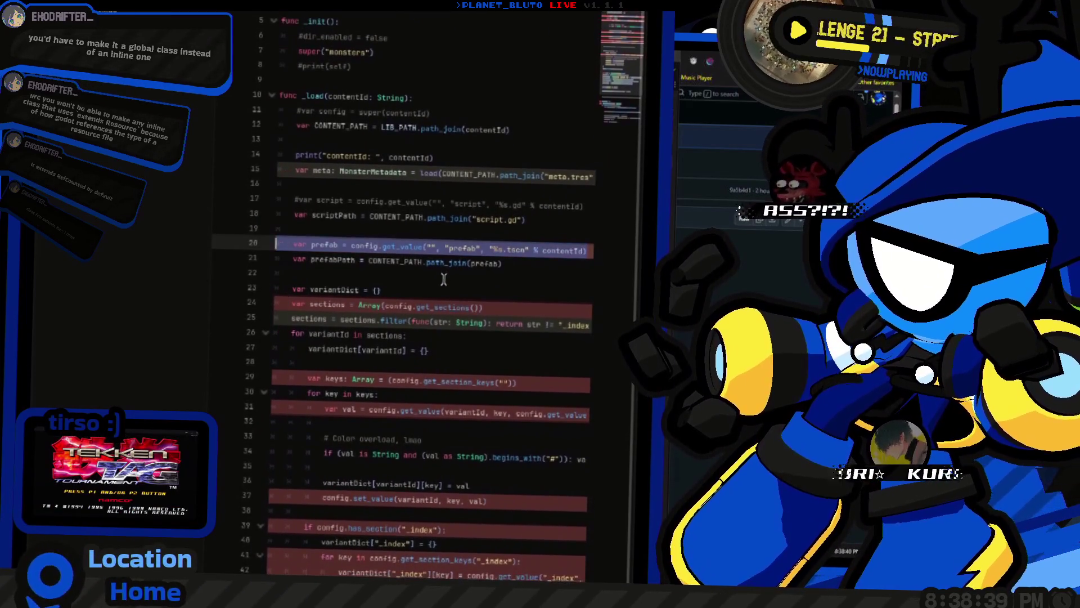
key(ctrl+shift+k)
key(Up)
key(ctrl+shift+k)
key(End)
key(ctrl+BackSpace)
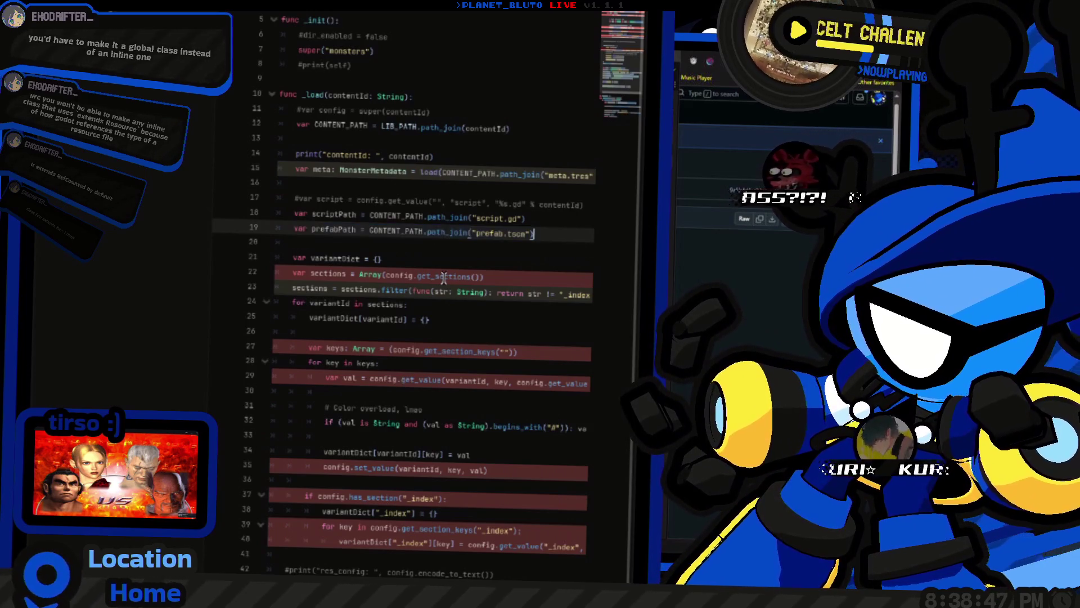
Make the sections line read Array(meta.variants) and jump to the variants declaration.
key(Down)
key(Down)
key(Down)
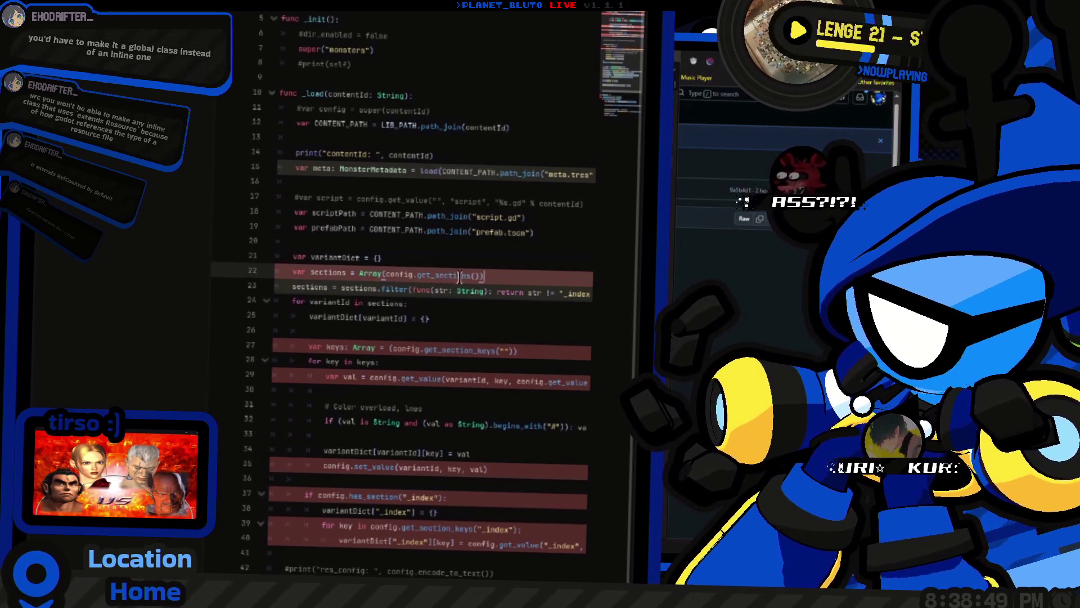
scroll(456, 278, down, 1)
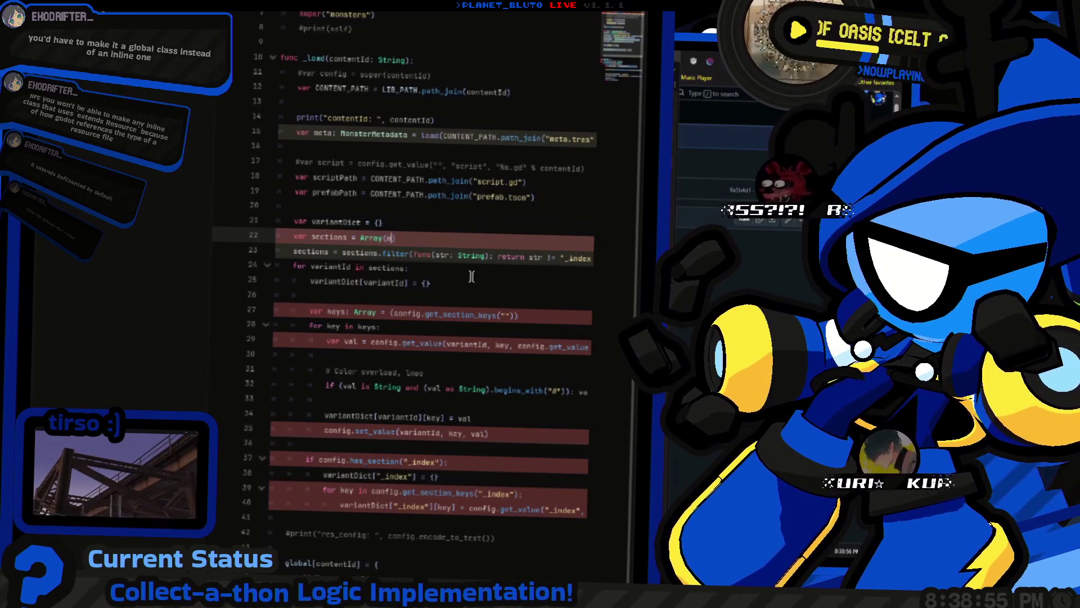
text(variants)
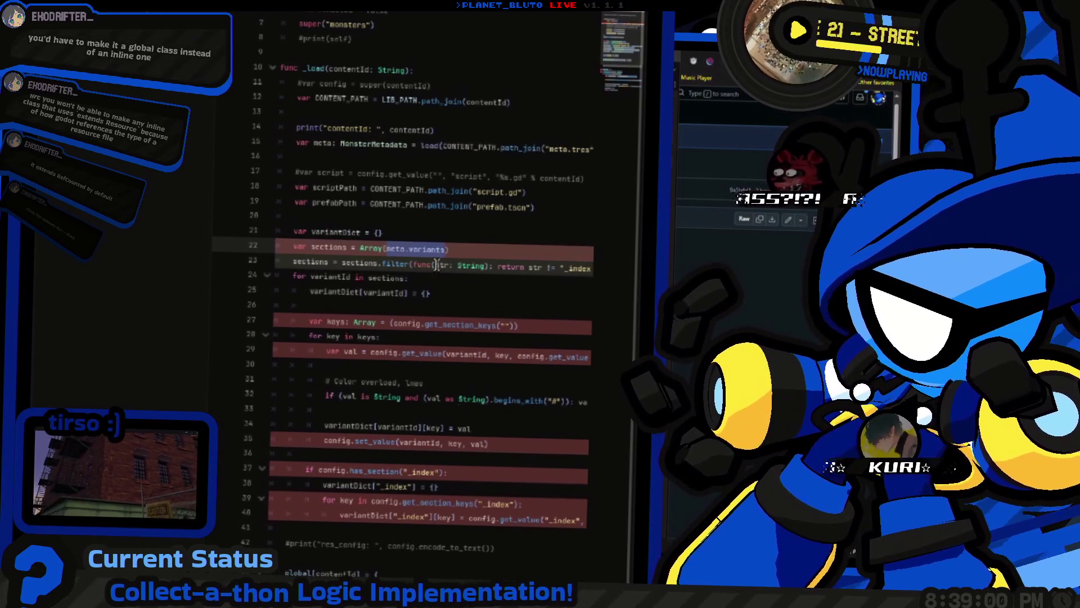
ctrl+click(429, 247)
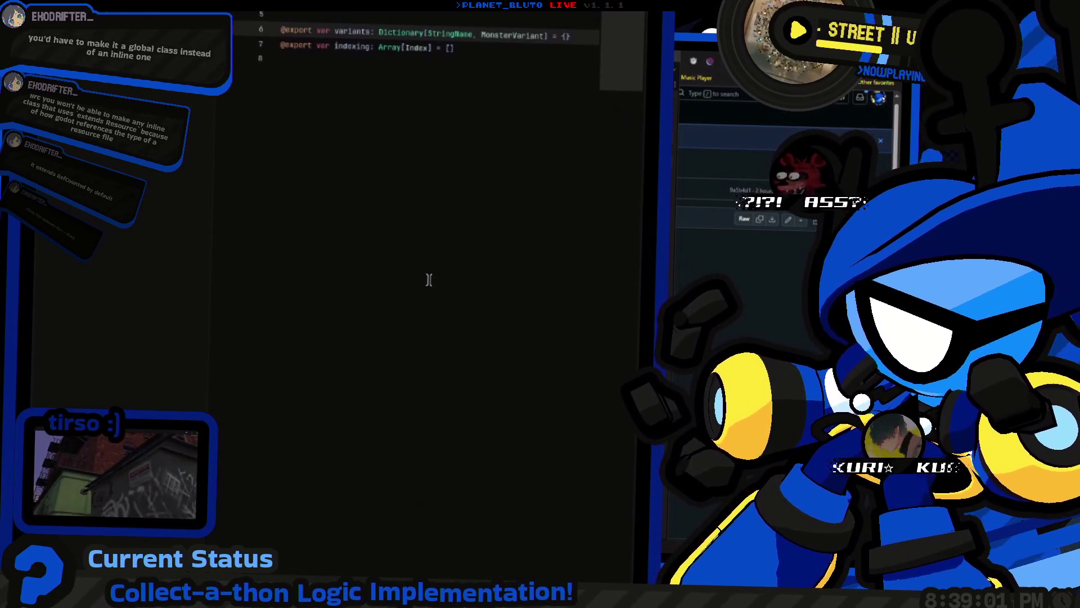
Return from monster_metadata.gd to line 22 of monsters.gd, then switch to the 3D view.
key(alt+Left)
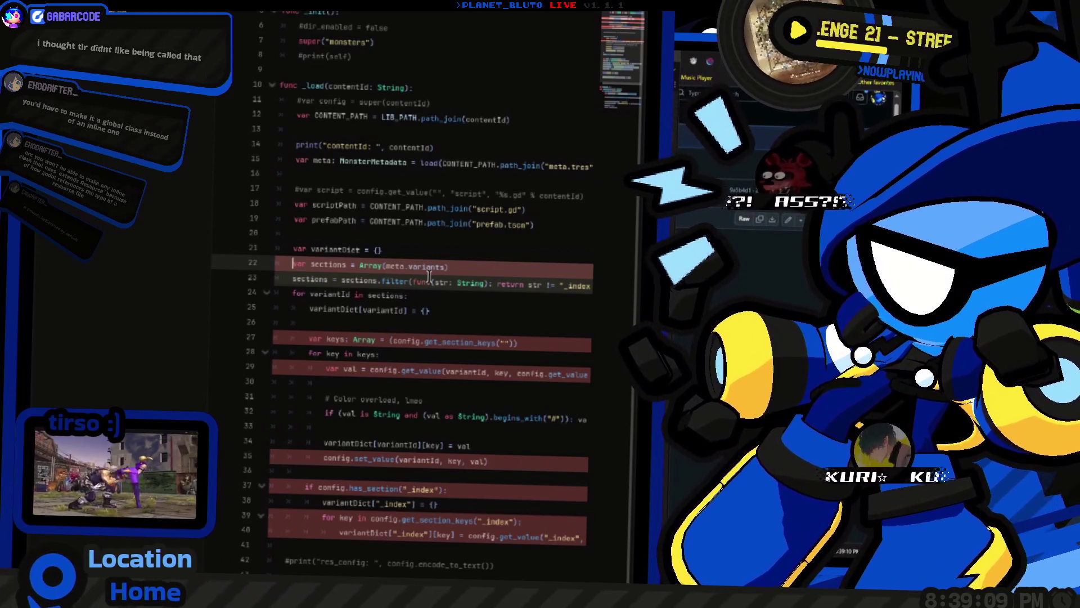
key(Home)
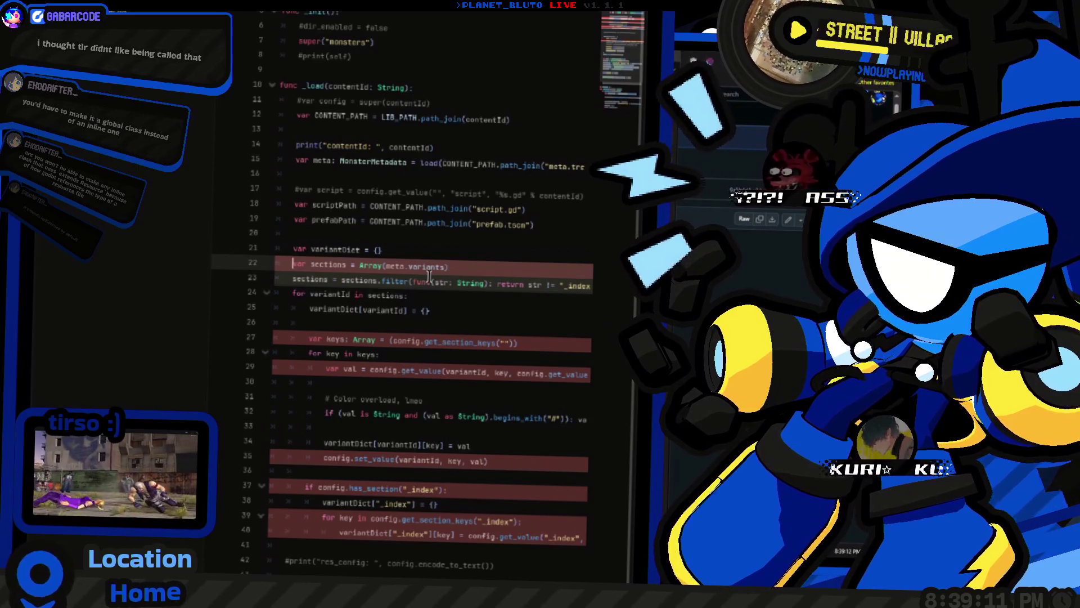
scroll(428, 277, down, 10)
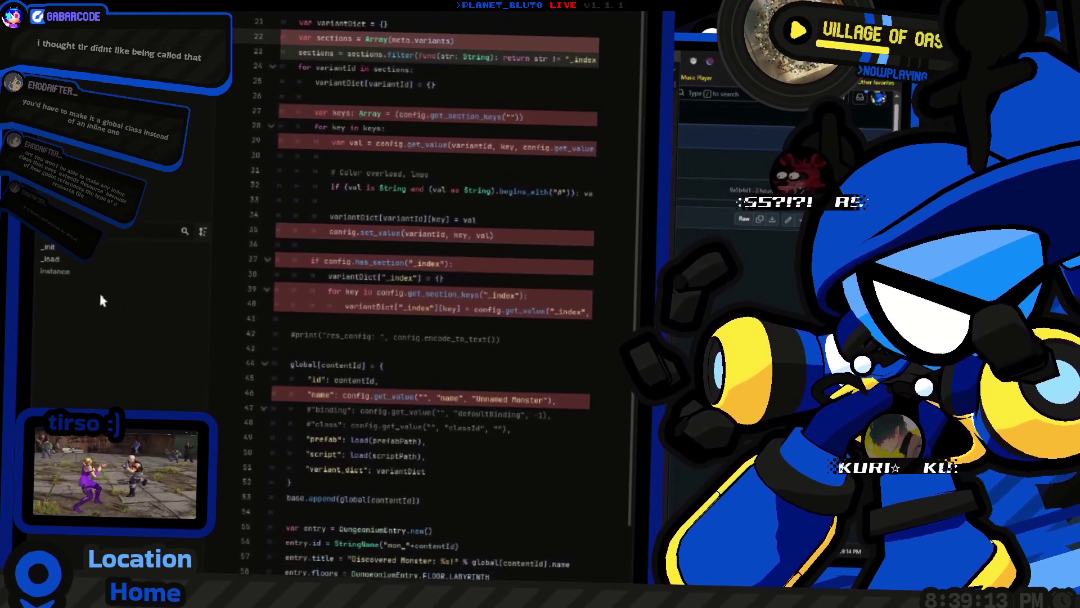
key(ctrl+F2)
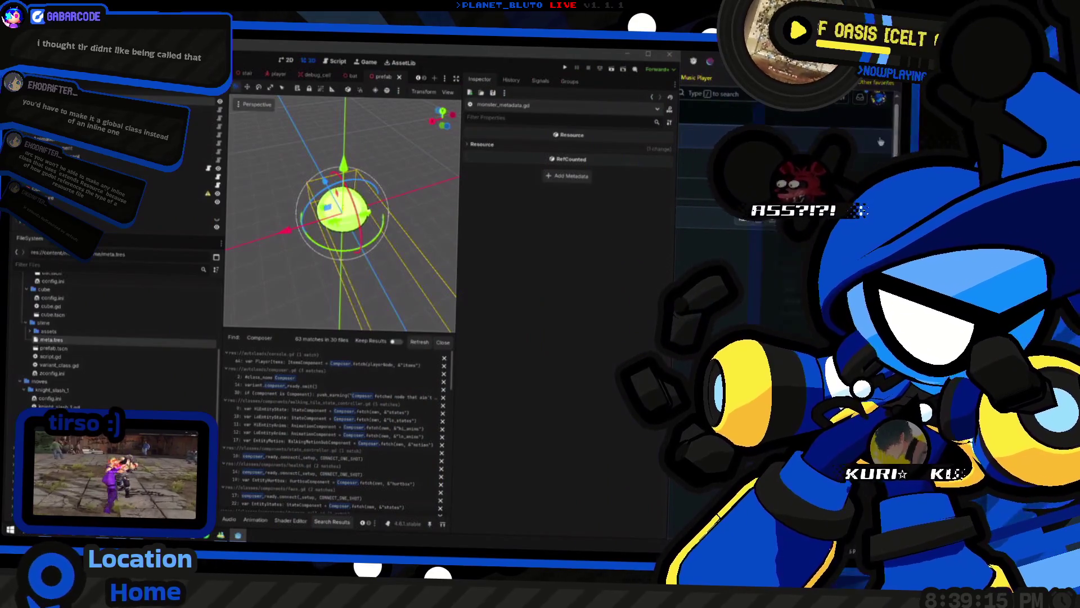
Type a dot after meta.variants on line 22, then return to the 3D view and floating script window.
key(ctrl+F3)
key(End)
key(Left)
text(.)
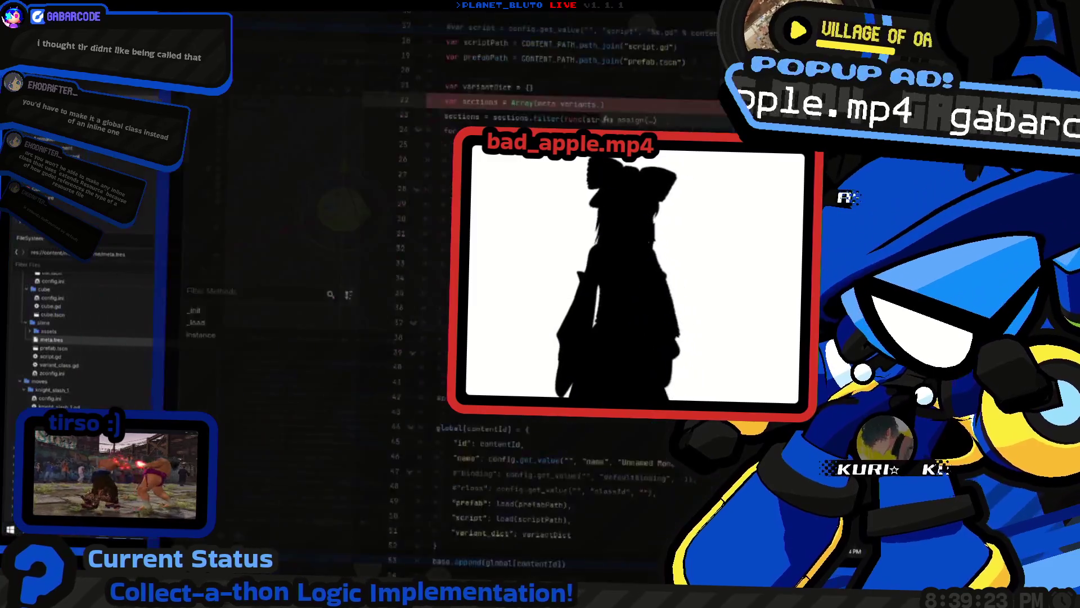
key(ctrl+F2)
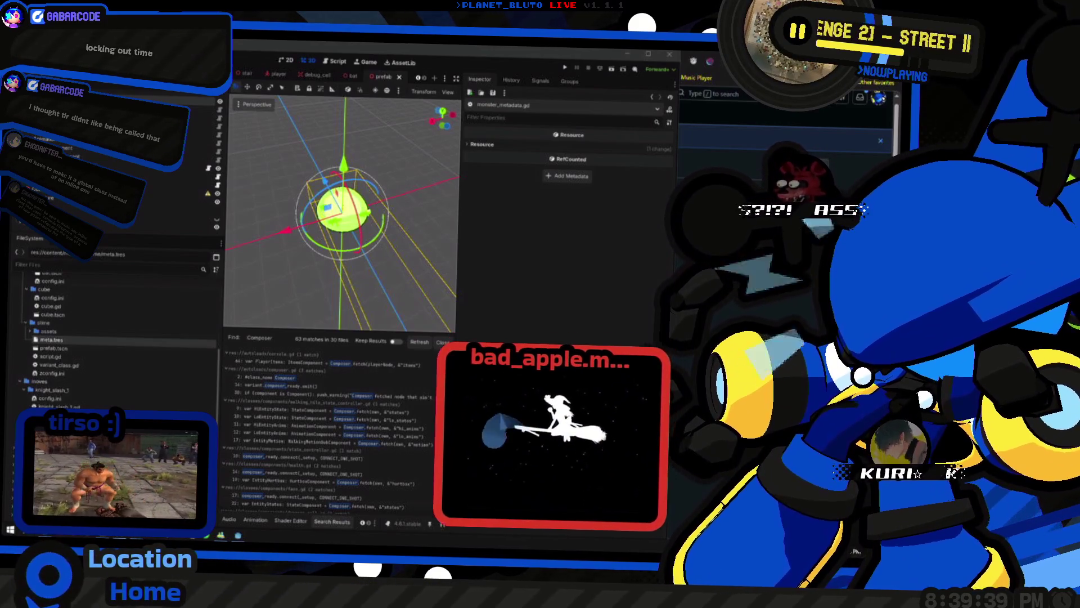
key(alt+Tab)
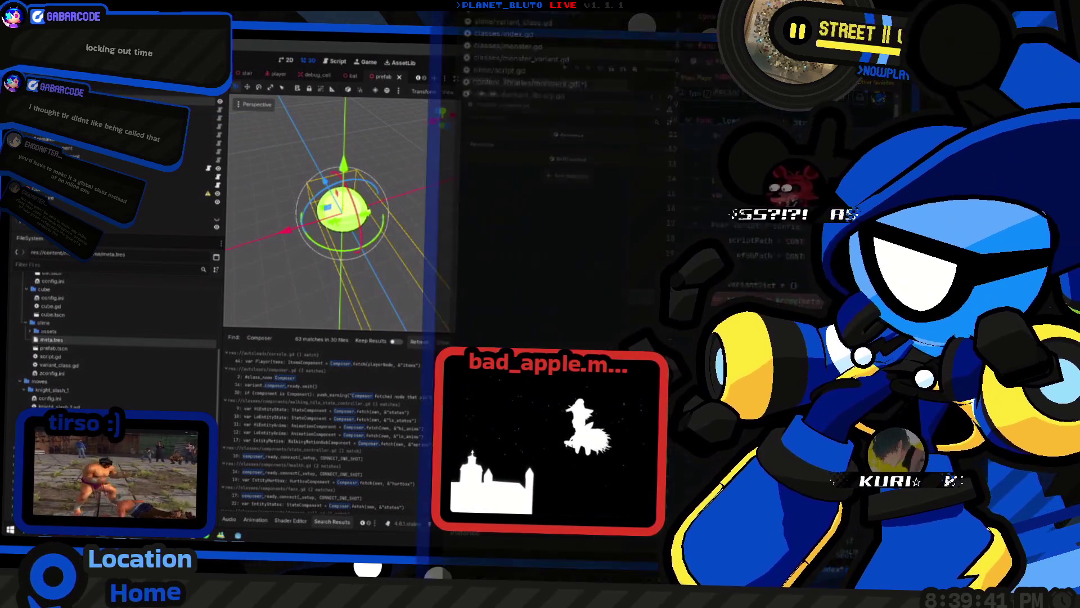
Complete line 22 so it reads Array(meta.variants.values()).
text(.variants.)
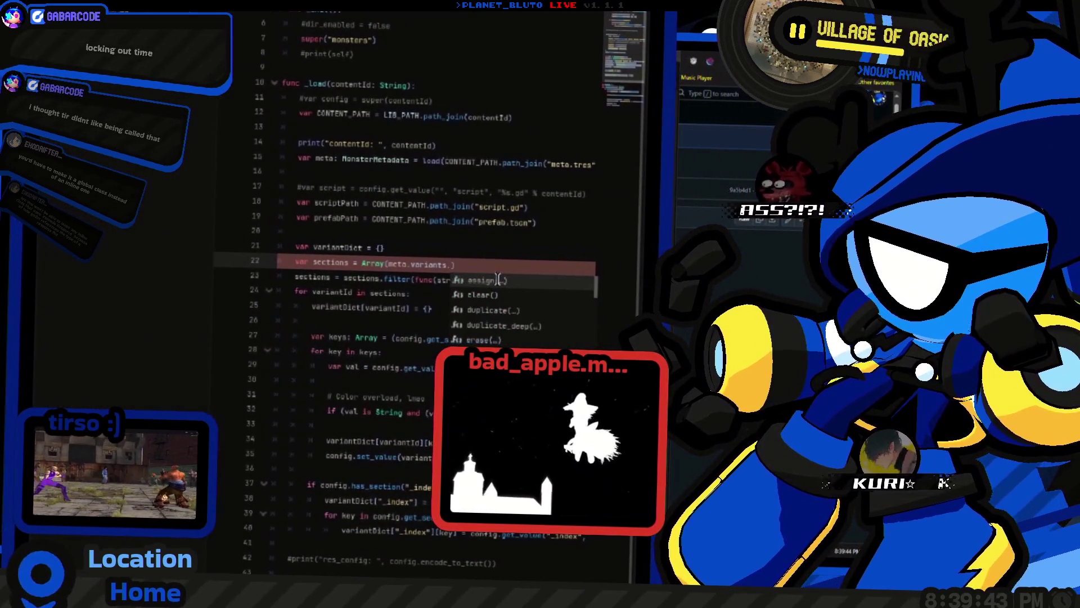
text(values)
key(Return)
scroll(495, 279, down, 5)
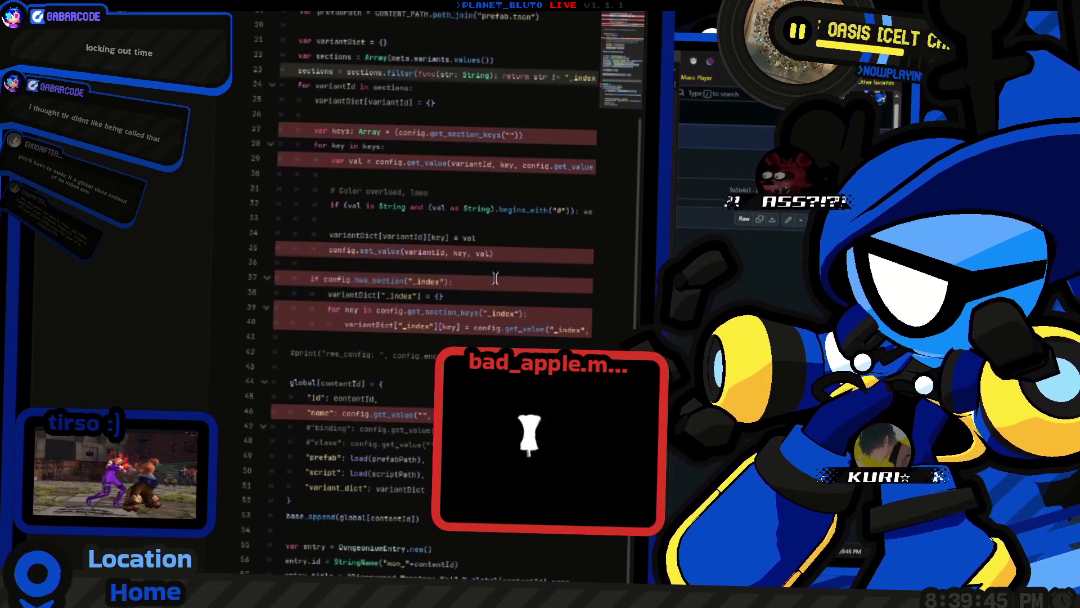
scroll(496, 278, up, 5)
Move the caret down to the end of line 23, the sections filter line.
double_click(329, 272)
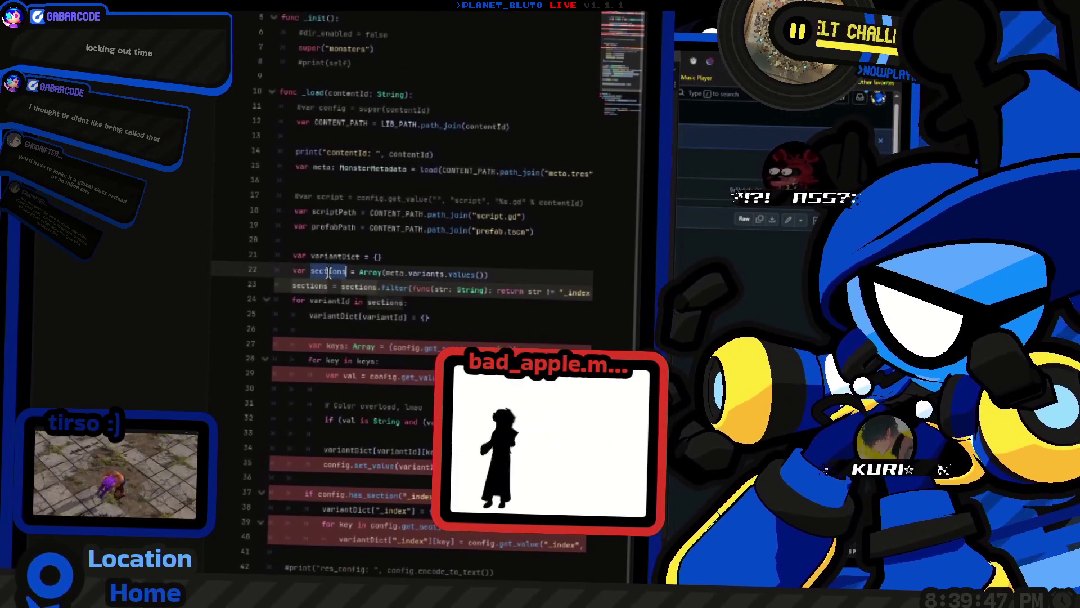
key(Down)
key(Home)
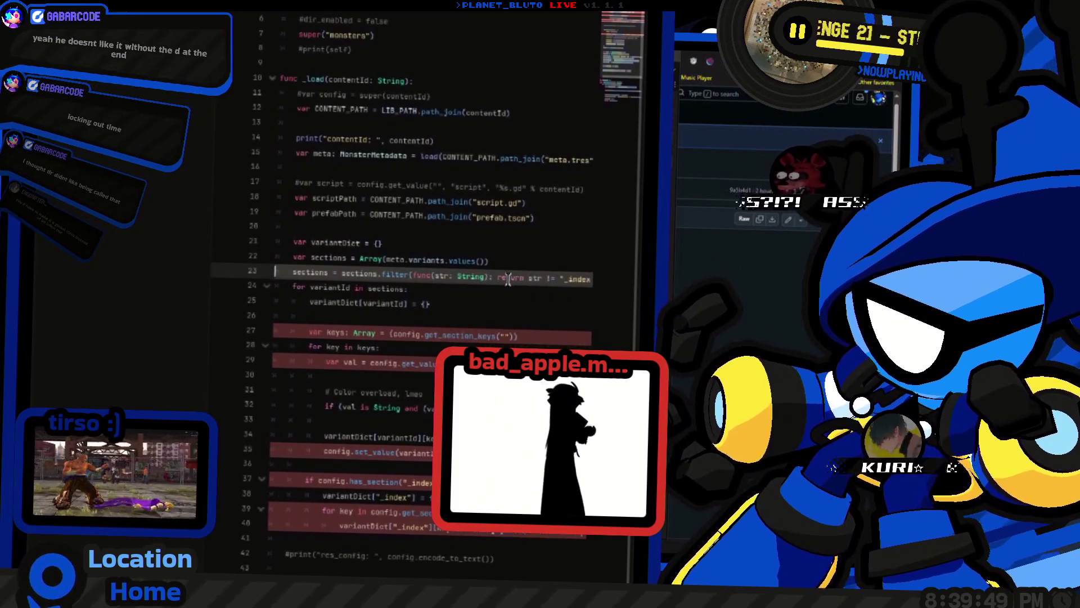
scroll(473, 278, down, 1)
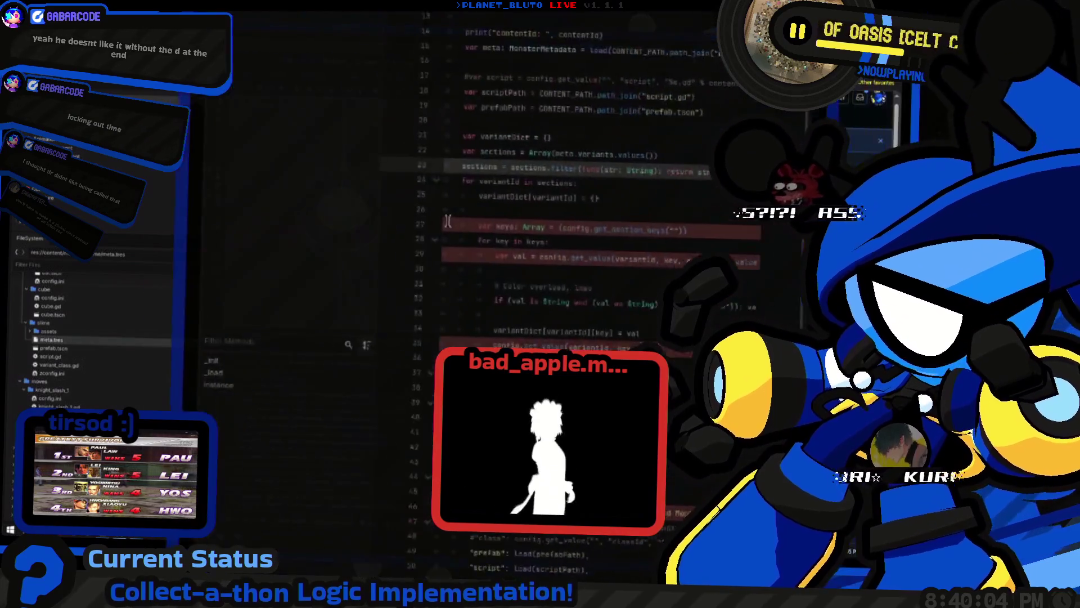
click(518, 276)
key(End)
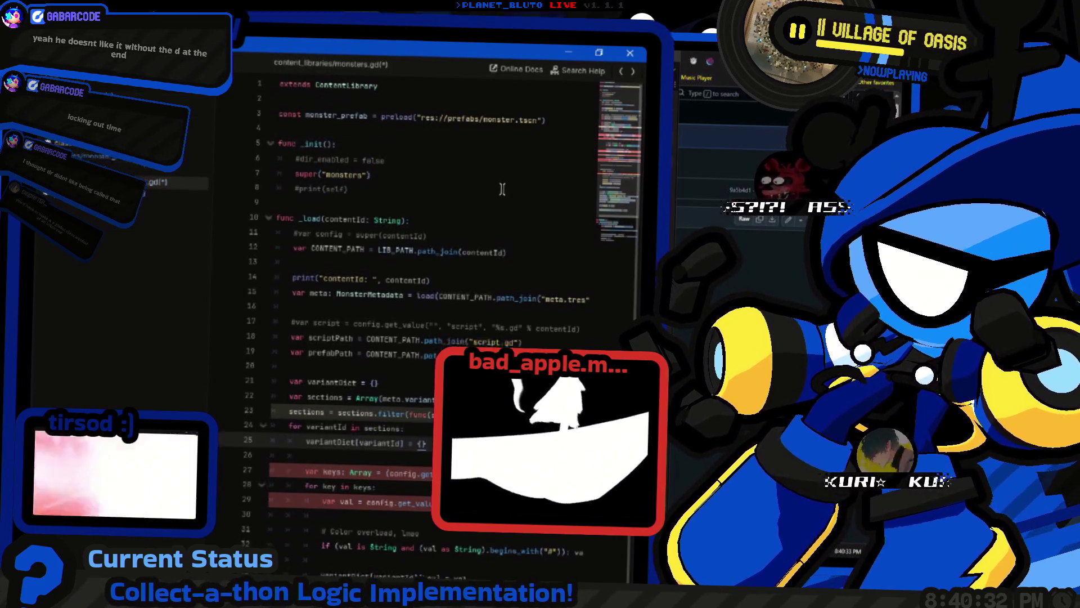
Rename sections to variants on line 22.
scroll(503, 195, down, 3)
double_click(327, 264)
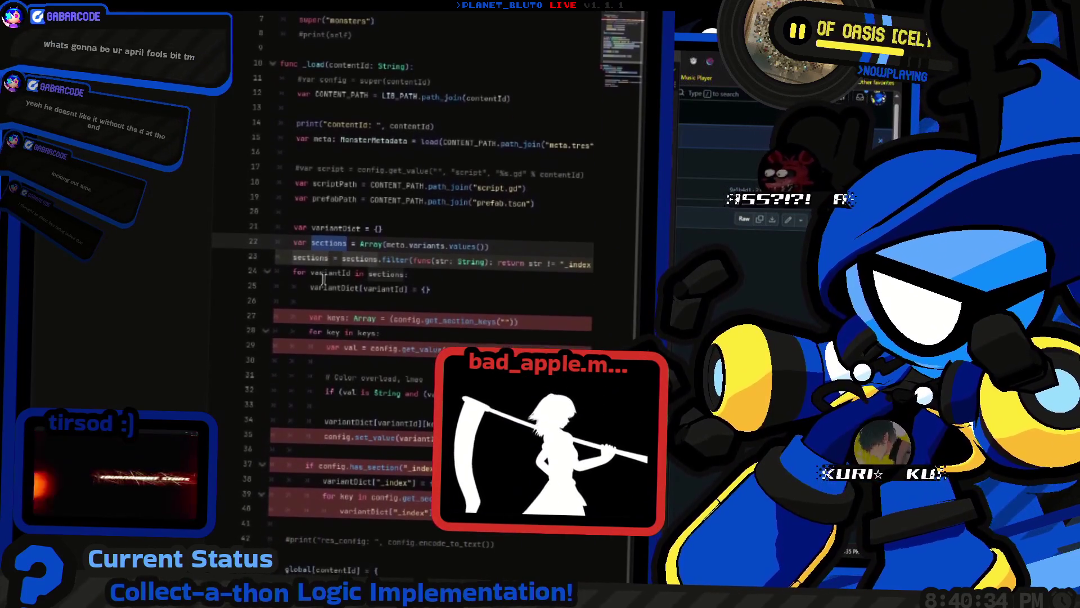
text(variants)
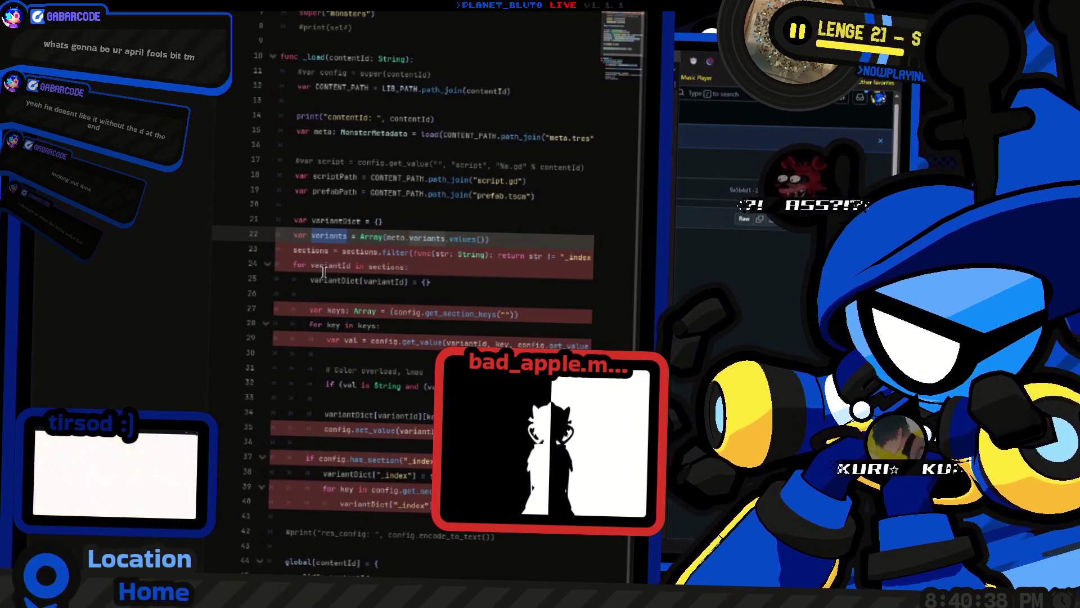
scroll(324, 273, down, 9)
click(605, 556)
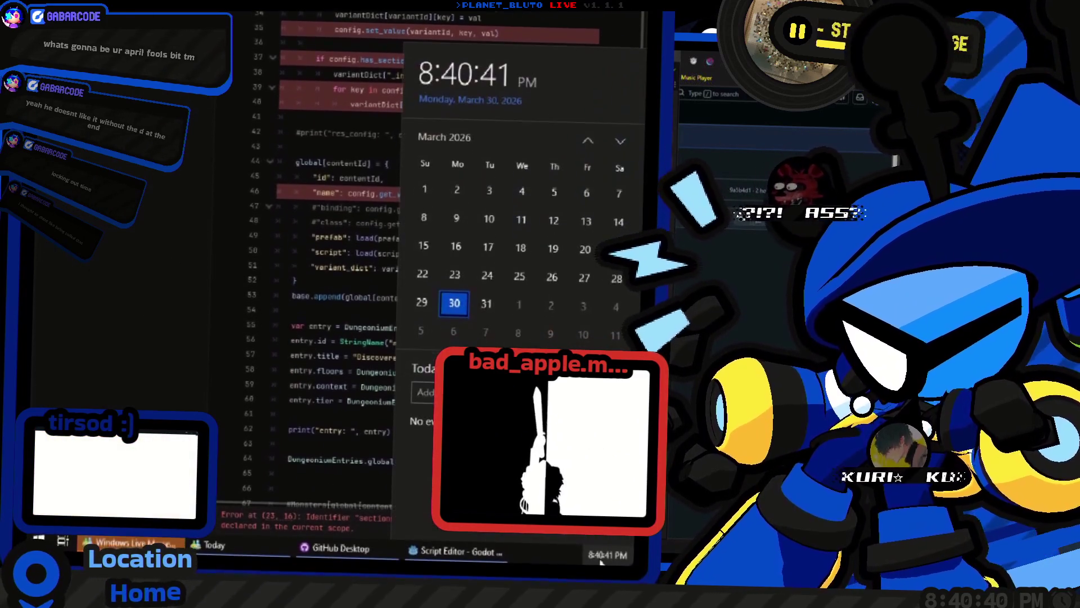
click(601, 560)
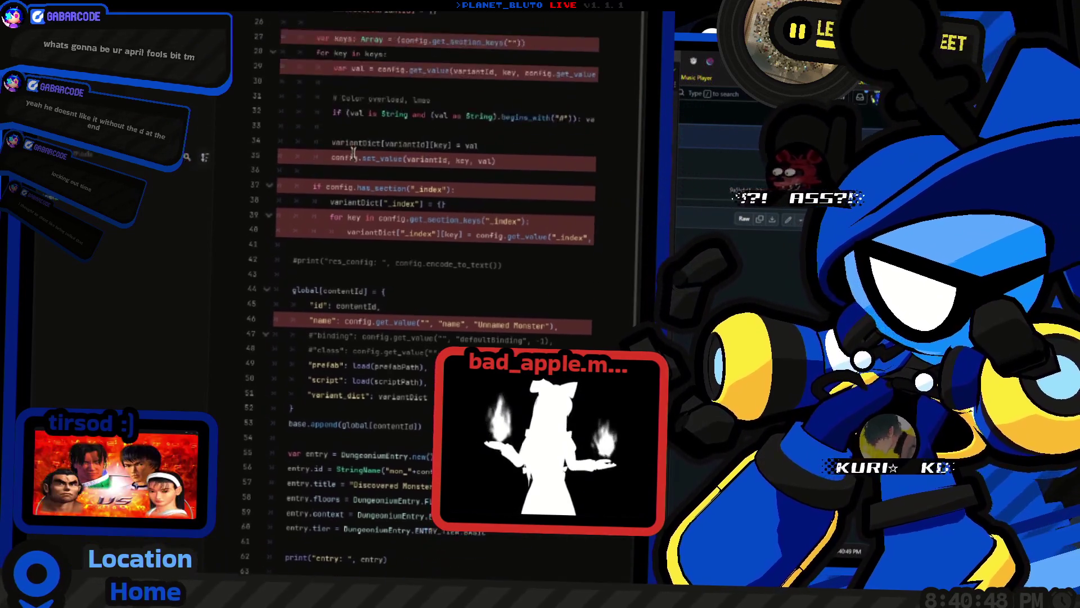
Comment out the sections filter line 23 with Ctrl+K.
scroll(353, 153, up, 7)
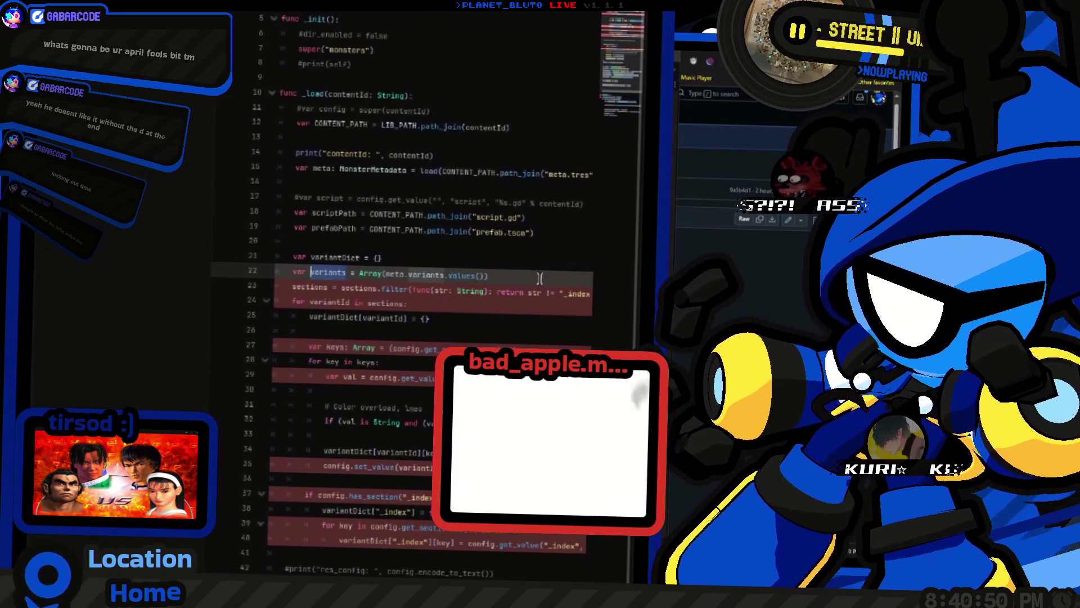
key(Down)
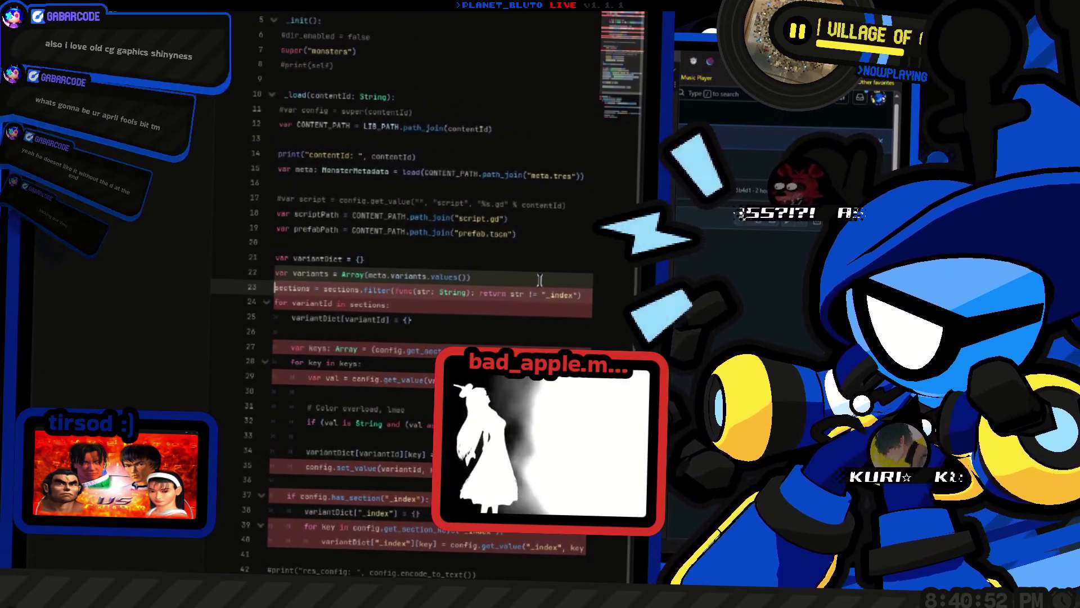
key(ctrl+k)
key(Down)
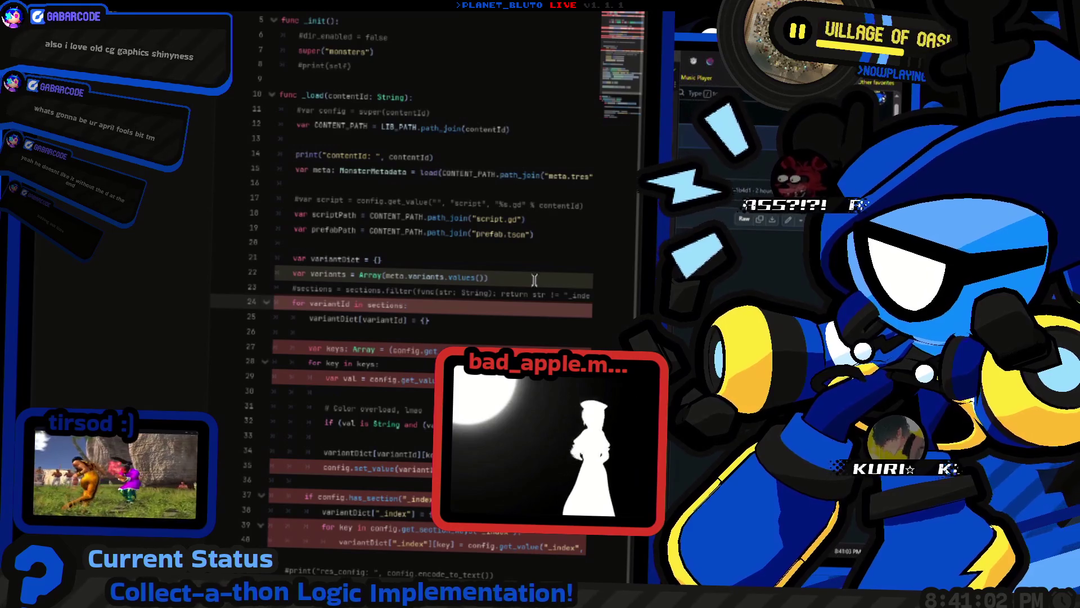
Change sections to variants in line 24's loop, then undo that edit.
scroll(431, 284, down, 2)
scroll(431, 284, down, 1)
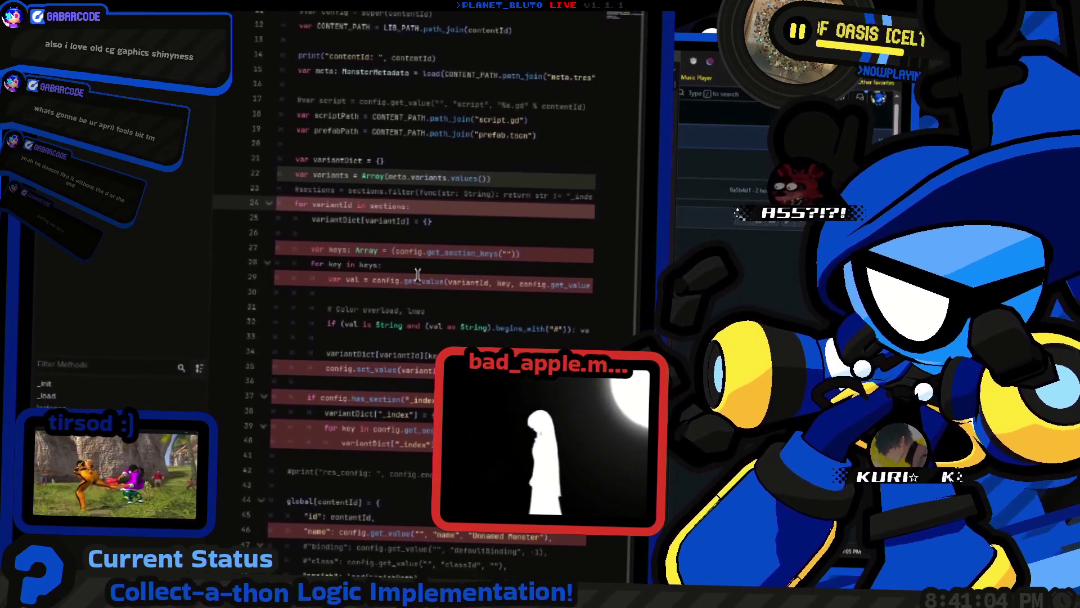
scroll(418, 272, up, 3)
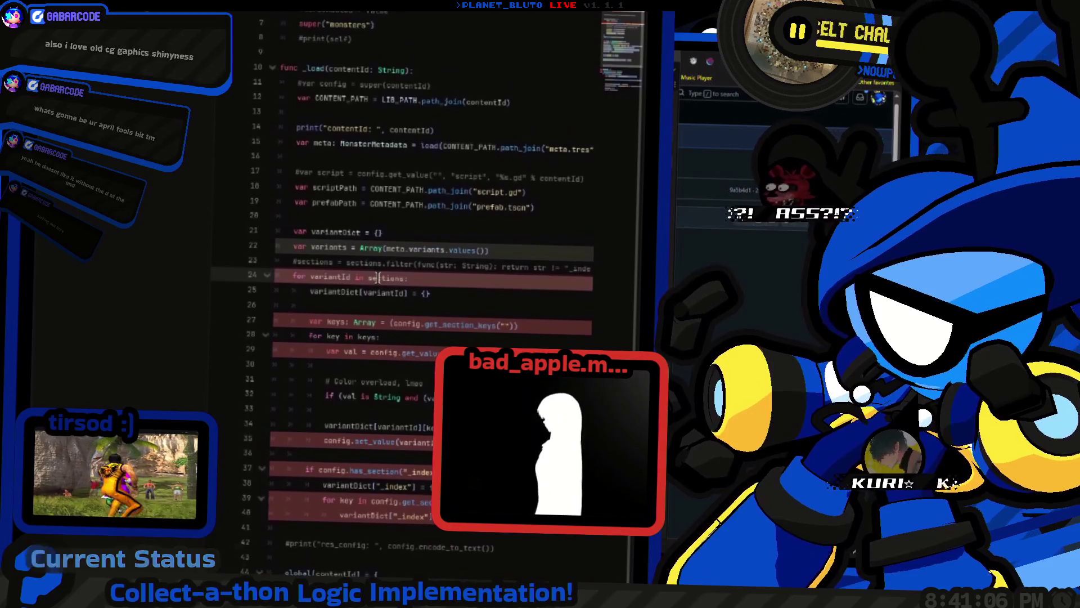
drag(498, 265, 403, 268)
double_click(389, 276)
text(variants)
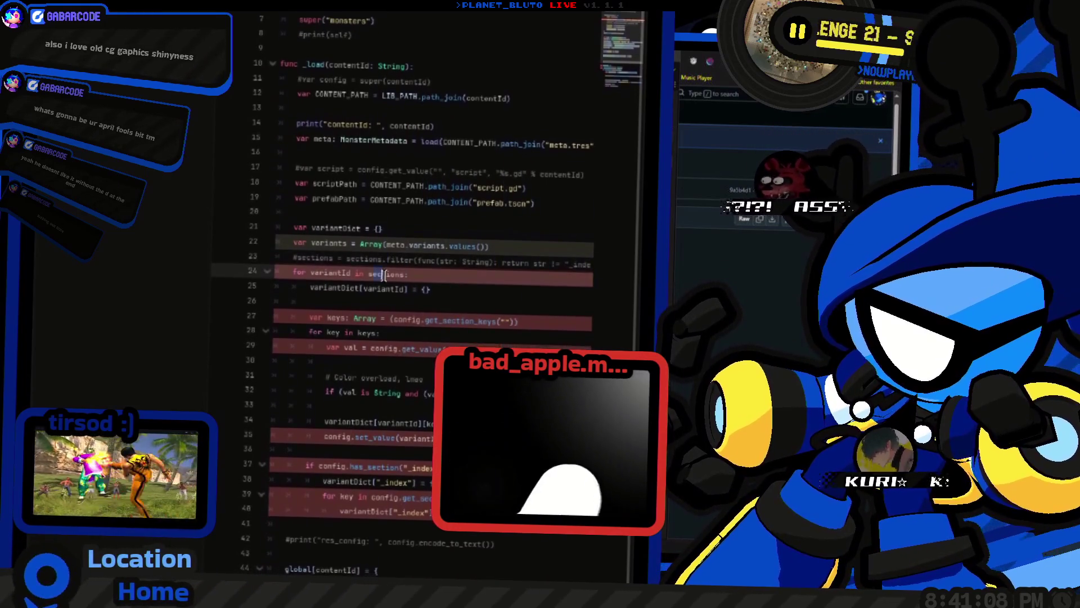
scroll(425, 281, down, 2)
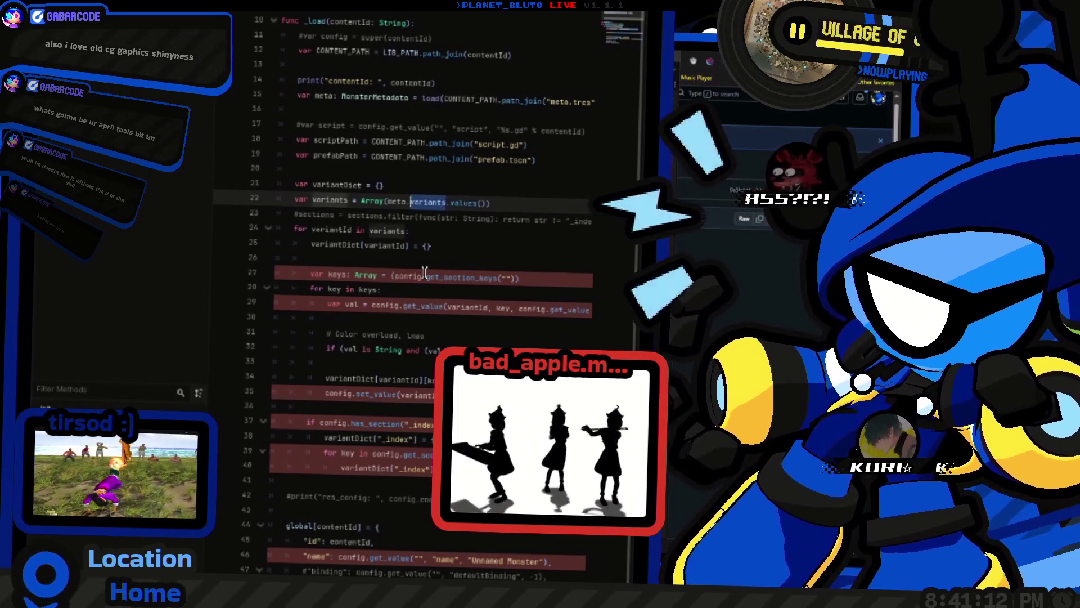
key(ctrl+z)
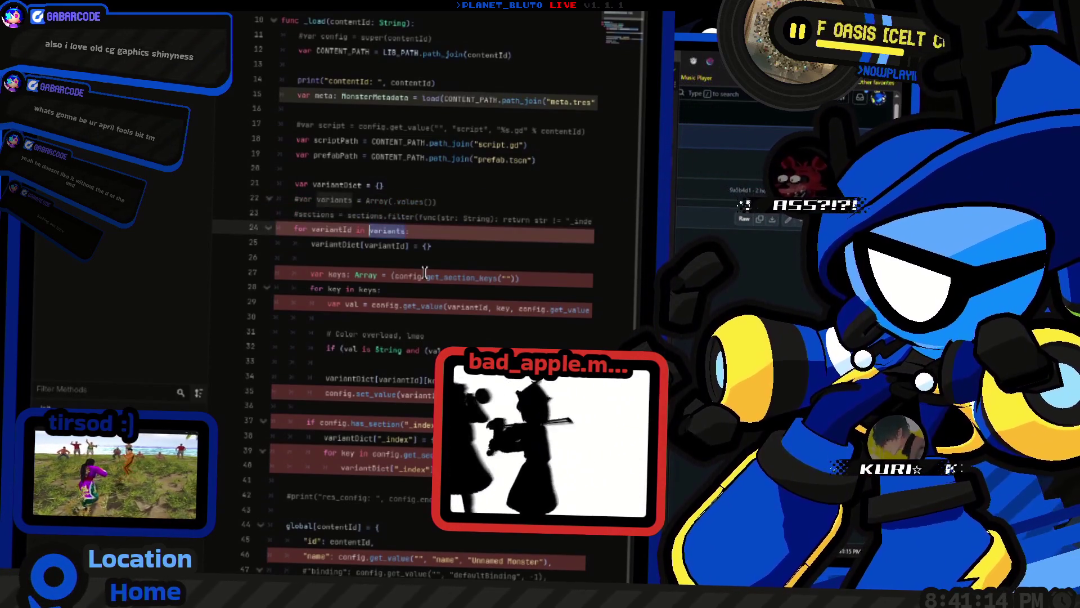
key(Home)
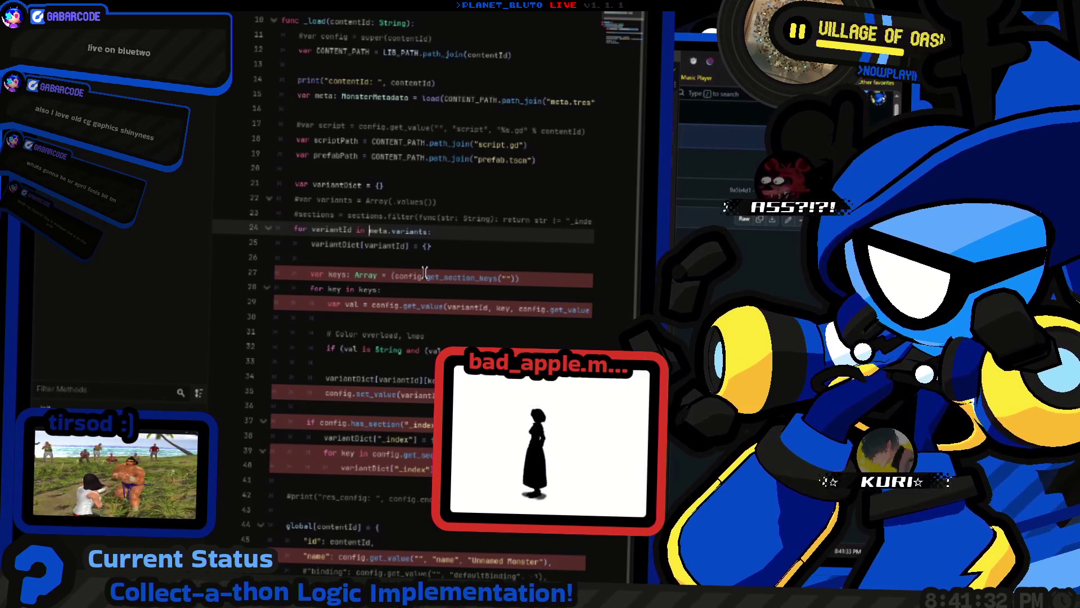
Review the loader loop on lines 25–40, then switch to slime/variant_class.gd.
click(448, 269)
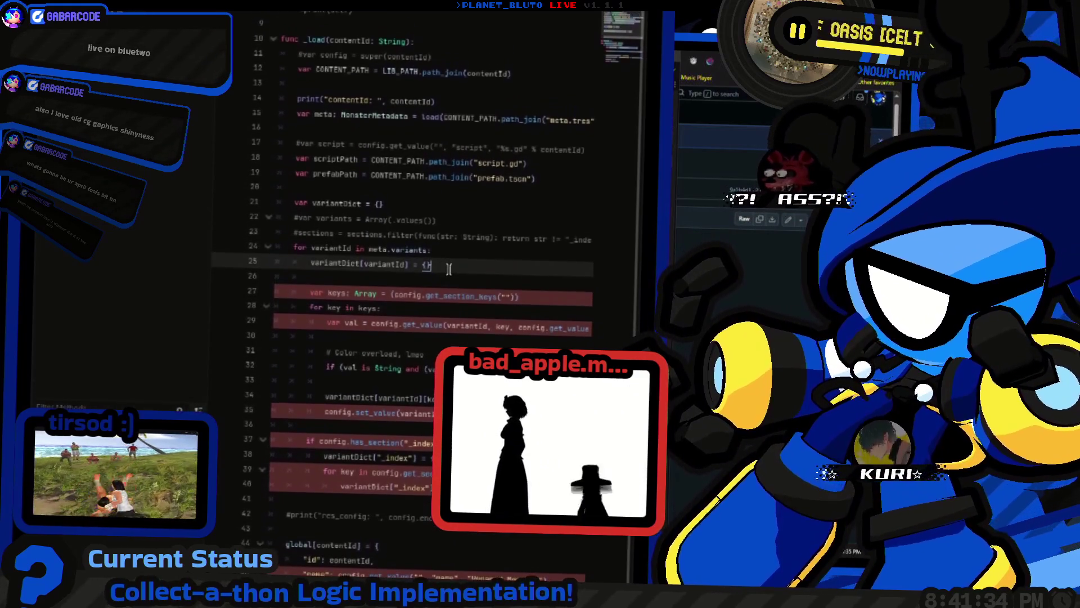
click(542, 269)
scroll(542, 269, down, 4)
click(483, 300)
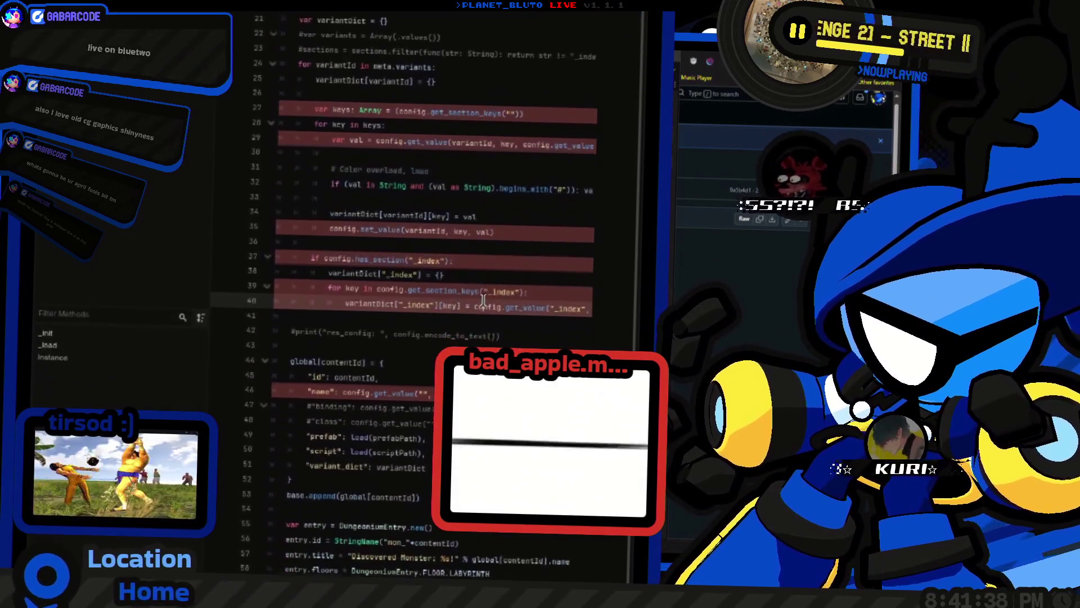
scroll(483, 300, up, 3)
click(357, 254)
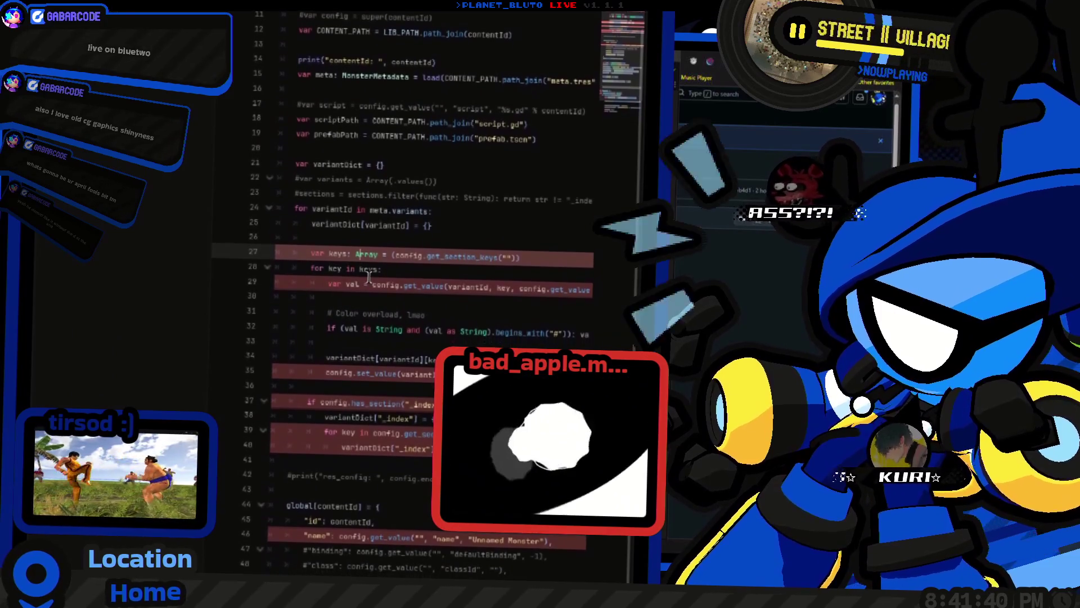
key(Down)
key(Down)
key(End)
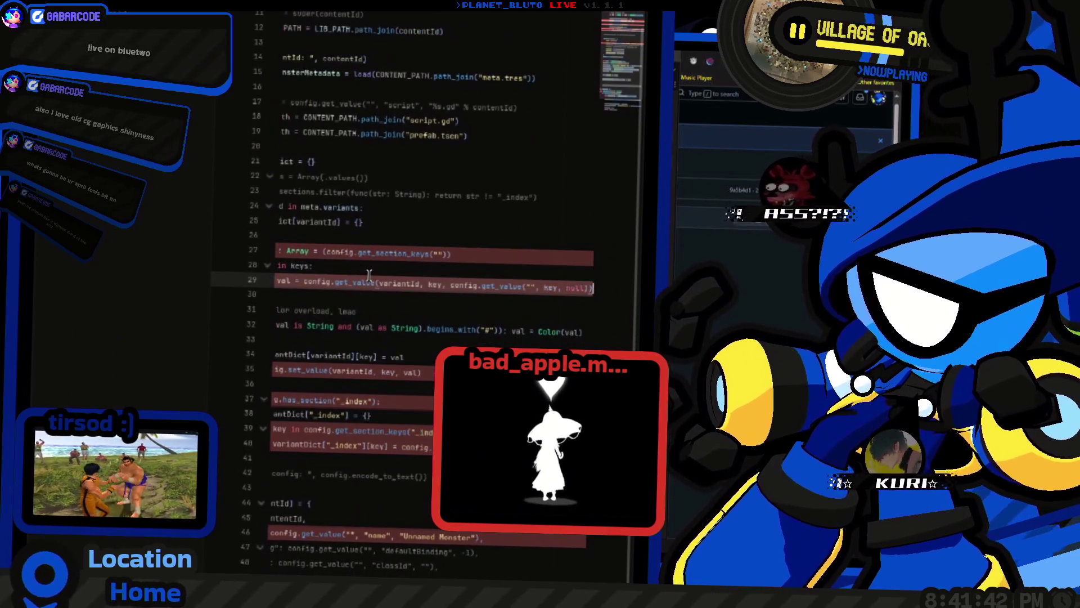
key(Up)
key(Home)
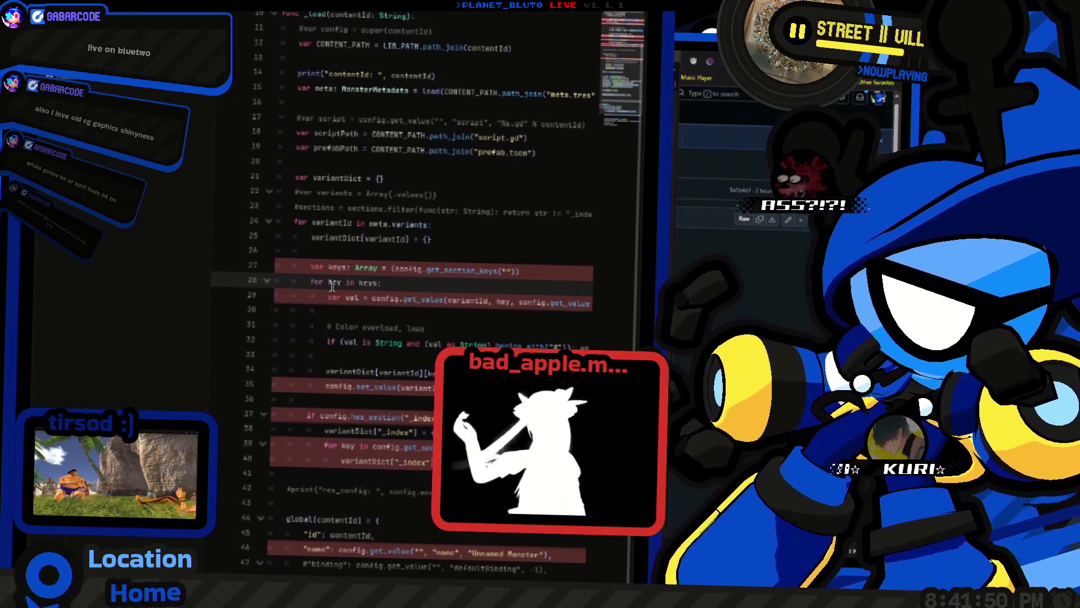
click(129, 168)
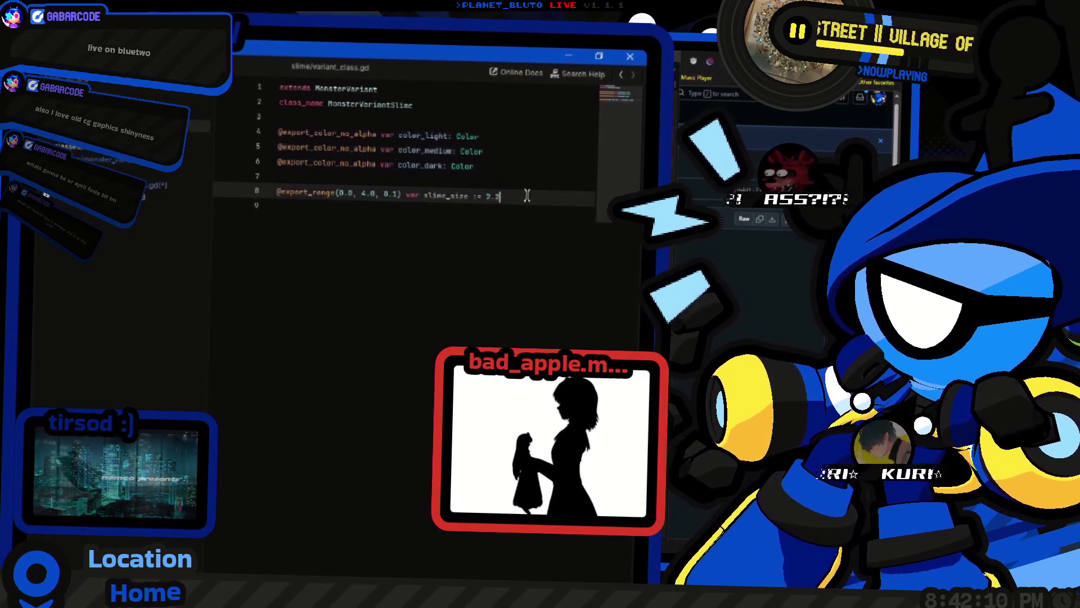
Set slime_size to 1.0 and give color_light a Color() default.
key(BackSpace)
key(BackSpace)
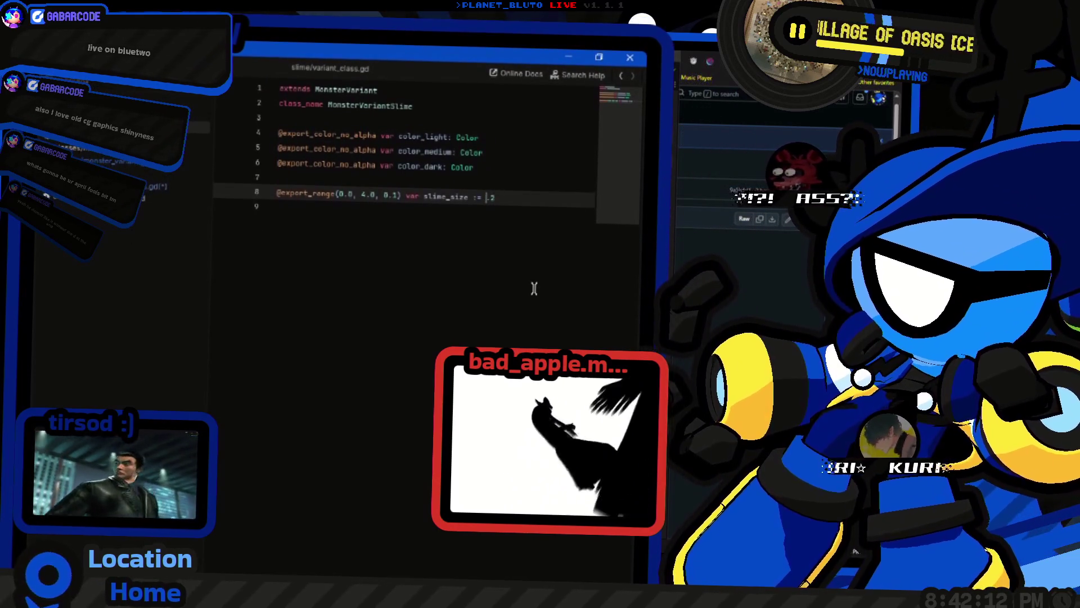
text(1.0)
key(Up)
key(Up)
key(Up)
key(Up)
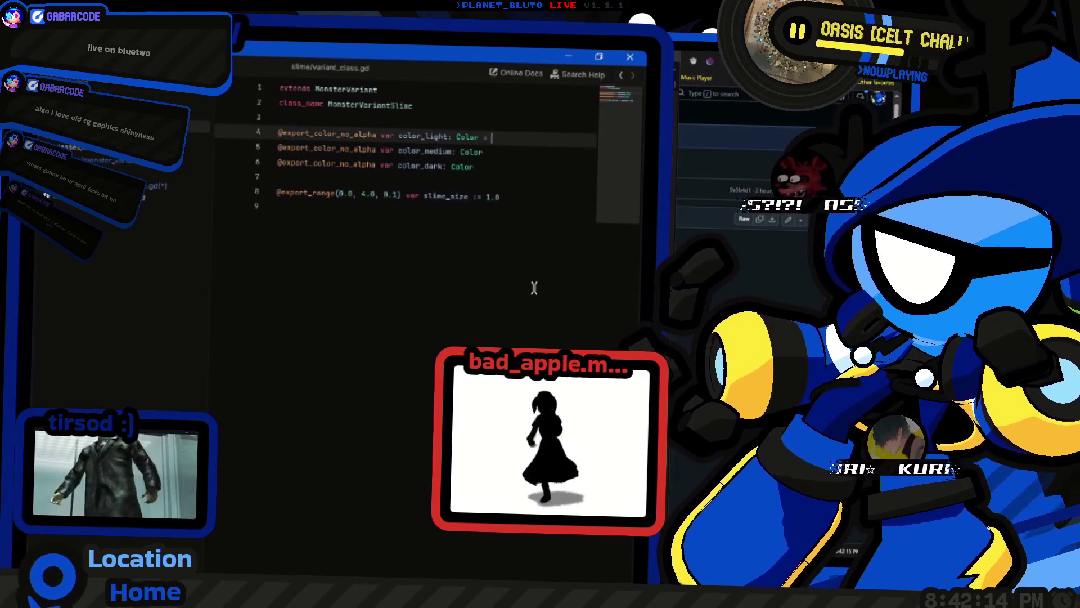
text(Color)
key(Return)
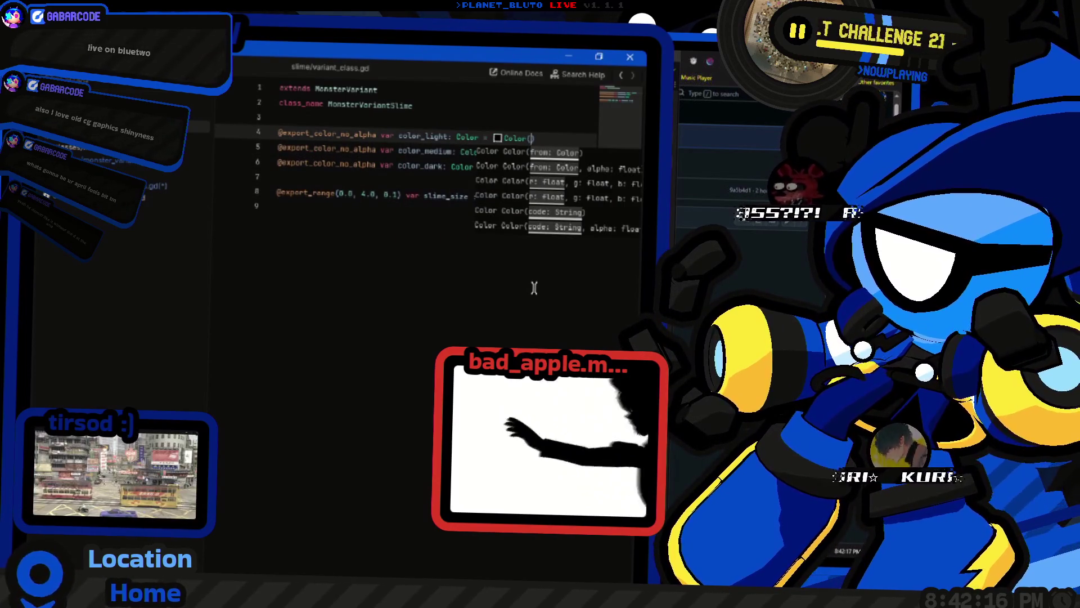
key(Left)
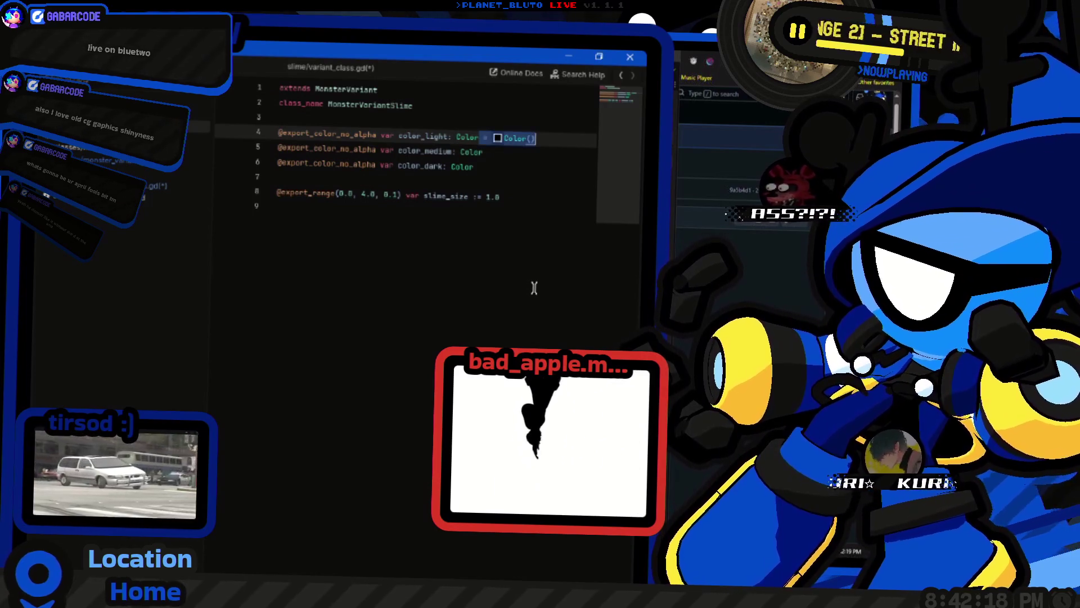
Copy the Color() default onto the color_medium and color_dark lines.
key(ctrl+c)
key(Down)
key(End)
key(ctrl+v)
key(Down)
key(End)
key(ctrl+v)
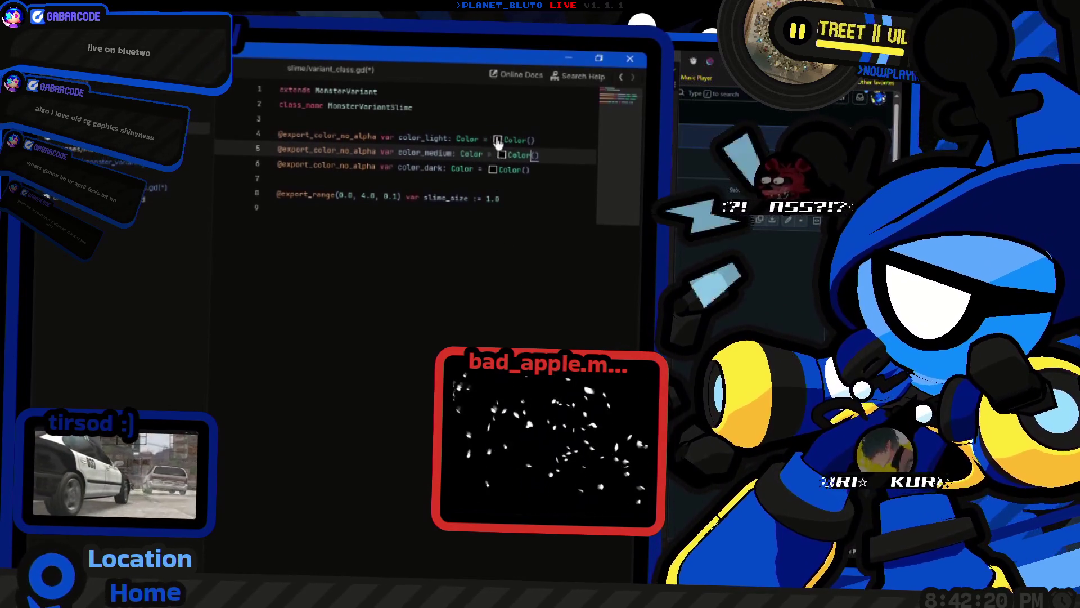
Open color_light's inline colour picker and set it to write hex strings.
click(498, 140)
click(549, 277)
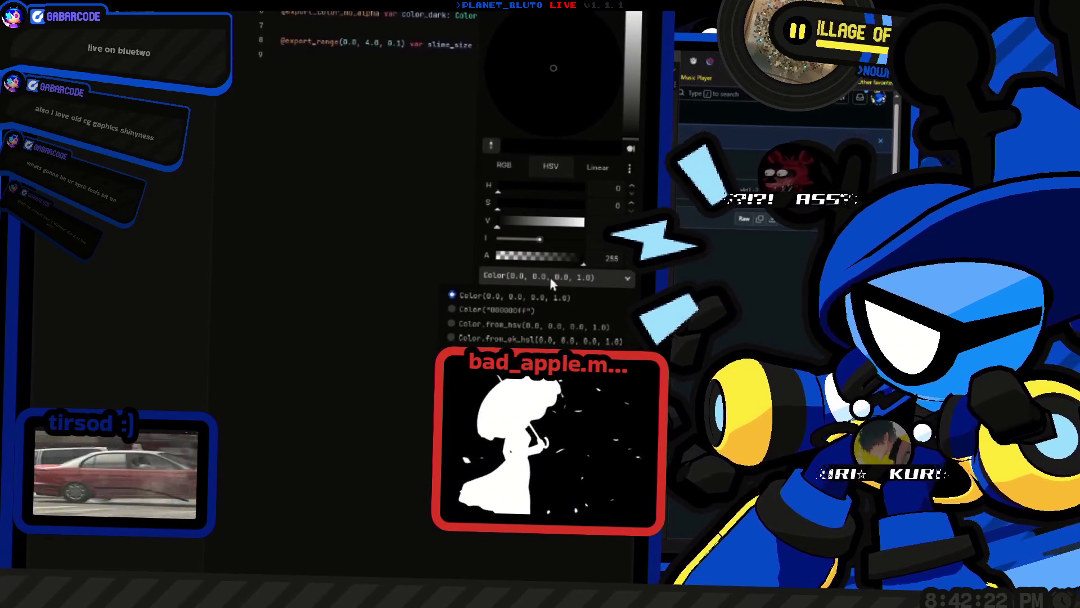
click(524, 285)
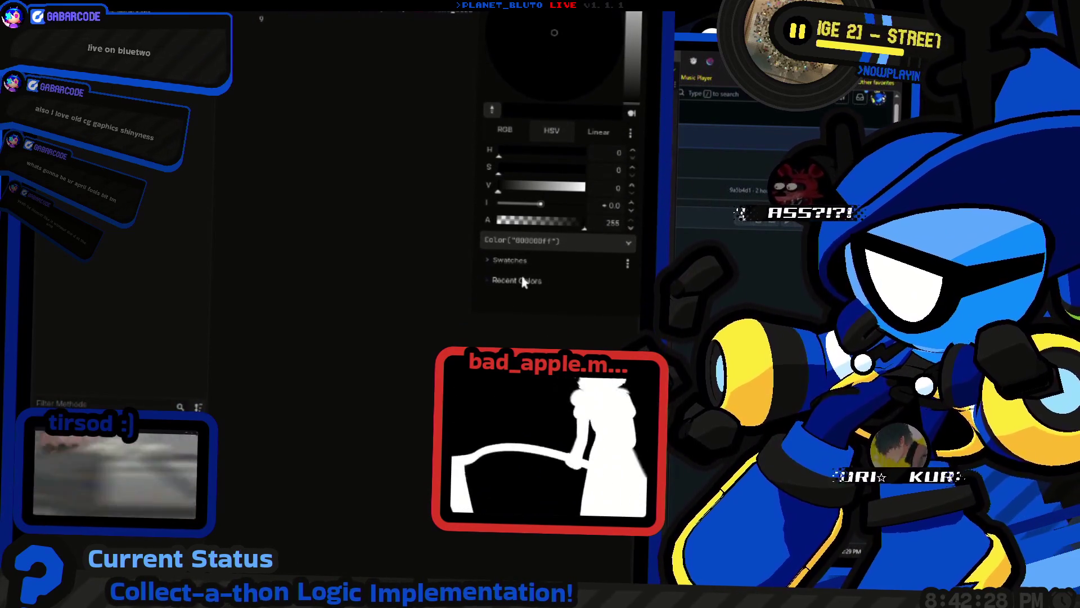
click(523, 280)
click(523, 280)
click(540, 240)
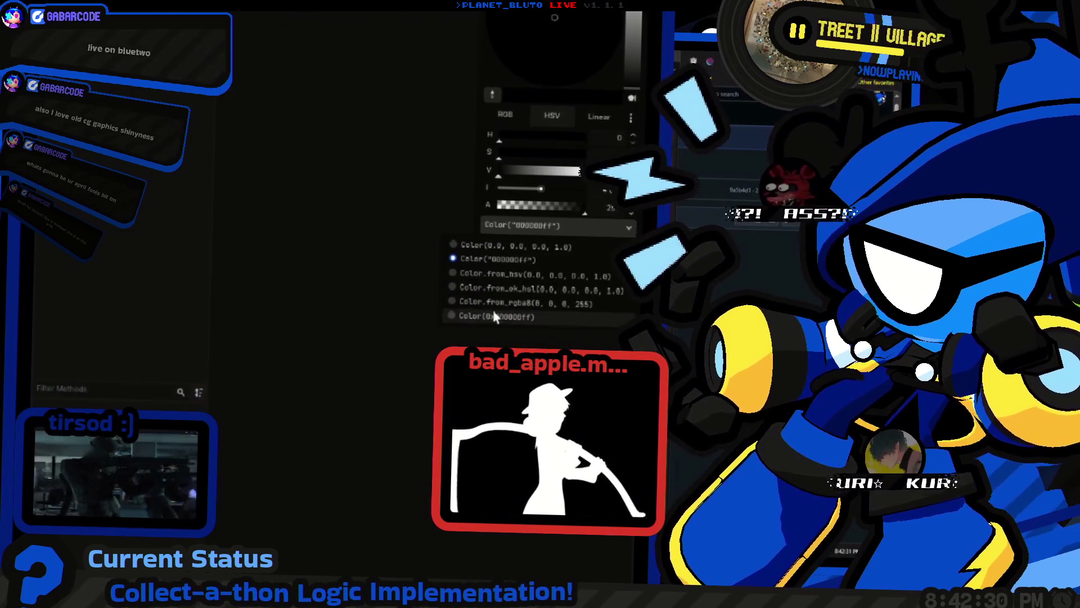
click(491, 270)
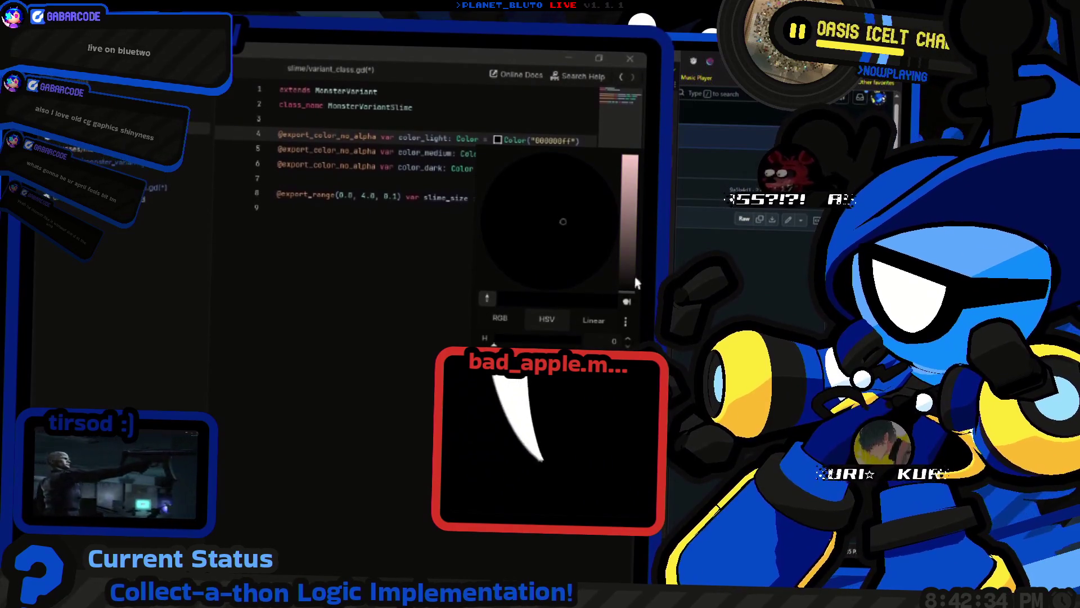
Pick a bright yellow-green light slime colour, giving Color("bdff2dff").
drag(630, 281, 629, 161)
click(546, 238)
drag(546, 243, 560, 277)
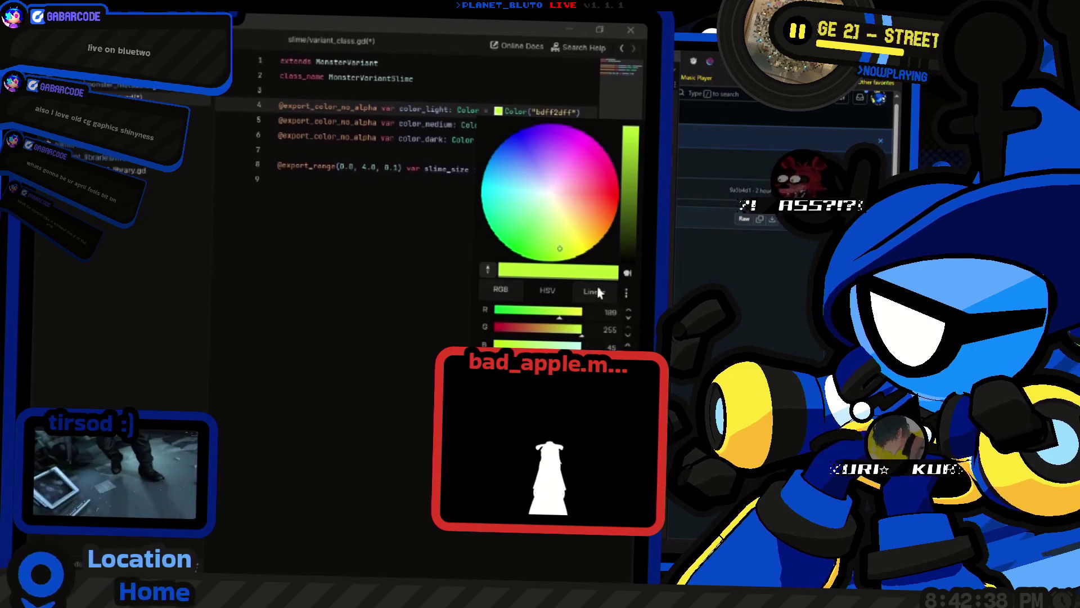
click(599, 292)
click(627, 292)
mouse_move(561, 235)
mouse_down()
mouse_move(575, 222)
mouse_move(521, 266)
mouse_move(572, 242)
mouse_up()
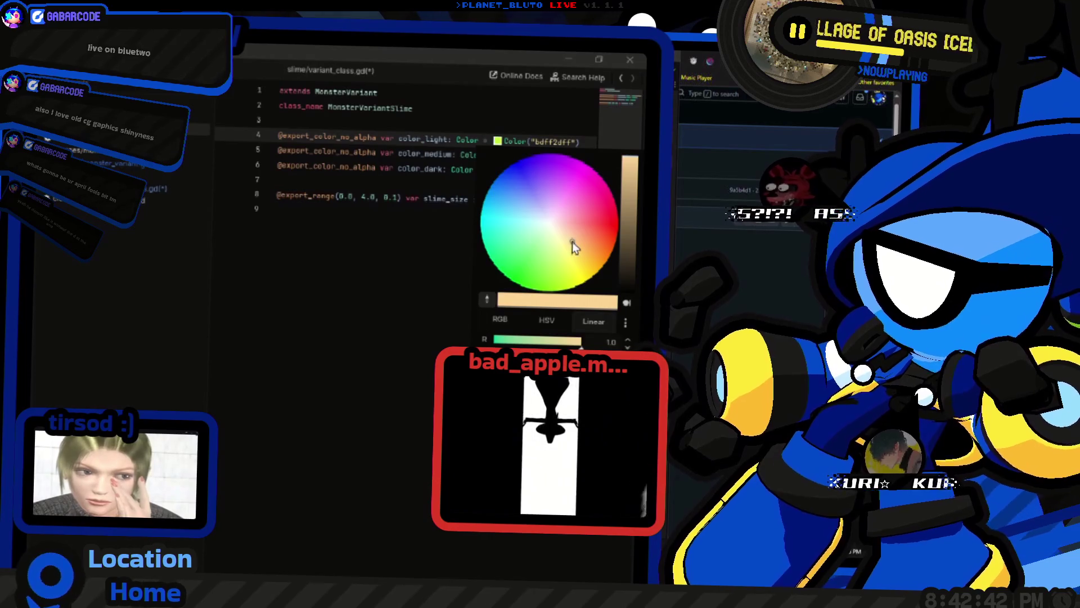
click(150, 321)
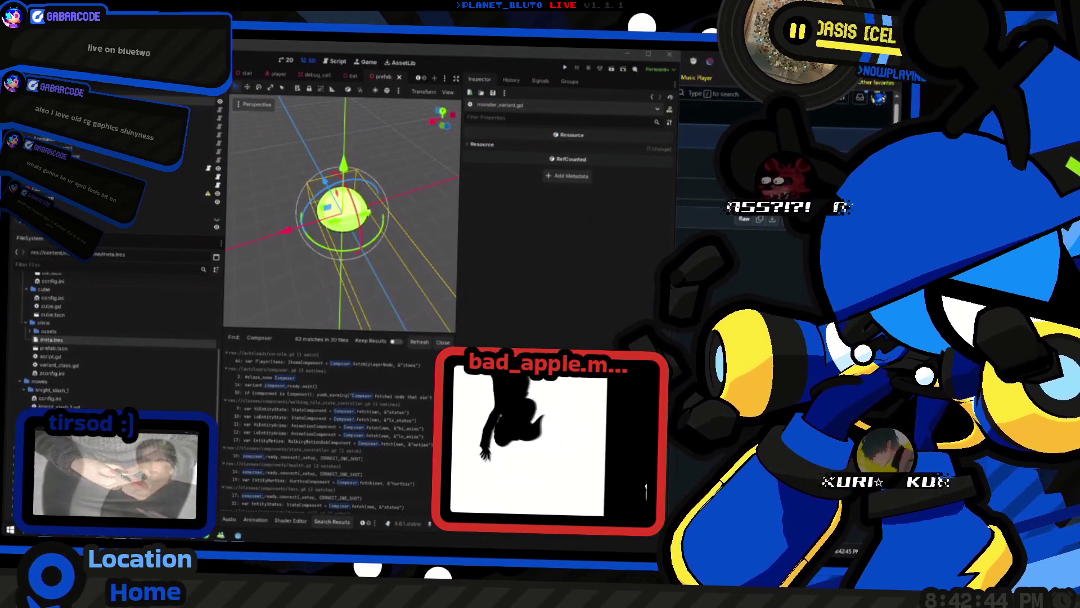
Bring variant_class.gd back and place the caret in line 4's Color().
scroll(113, 337, up, 5)
scroll(363, 190, up, 2)
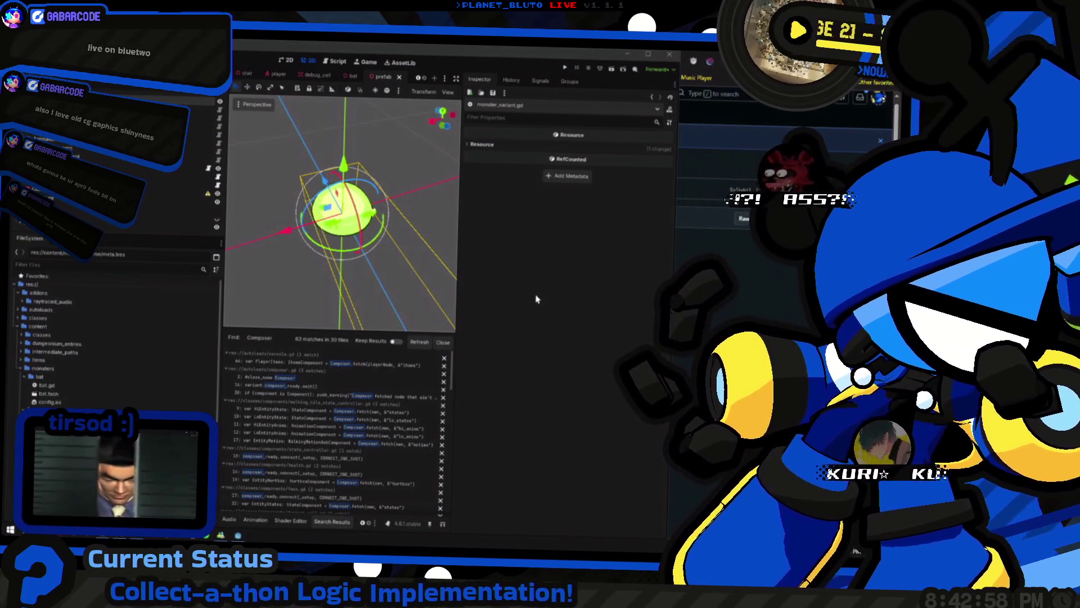
key(alt+Tab)
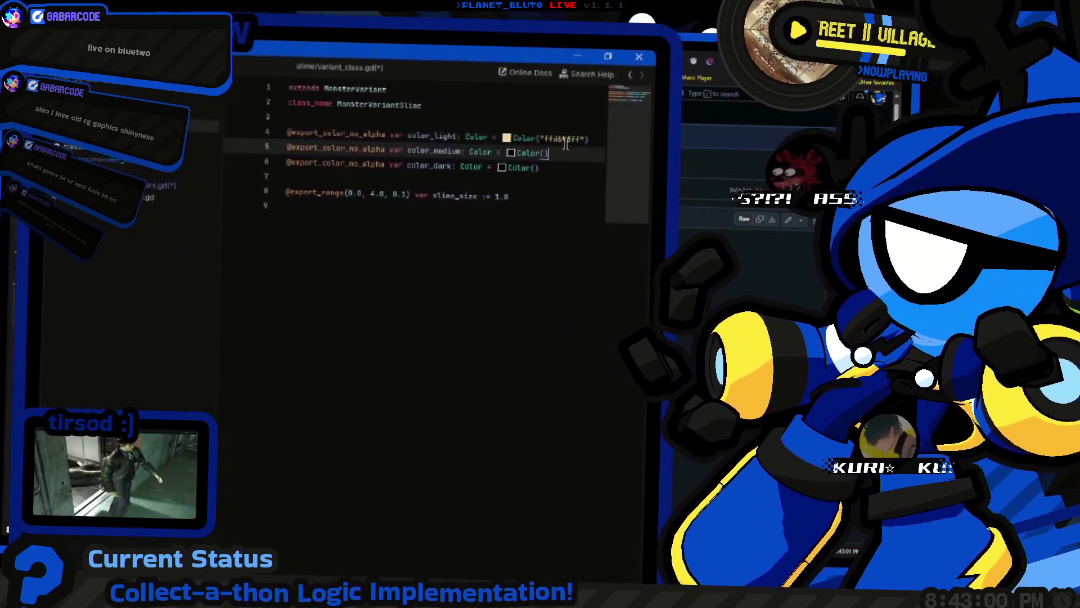
click(488, 136)
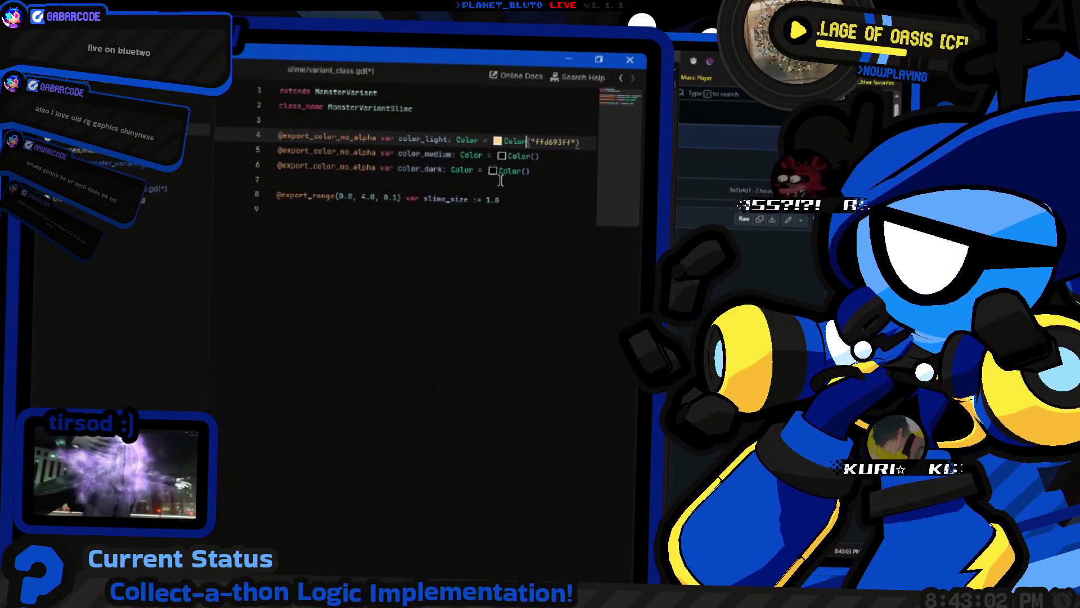
key(alt+Tab)
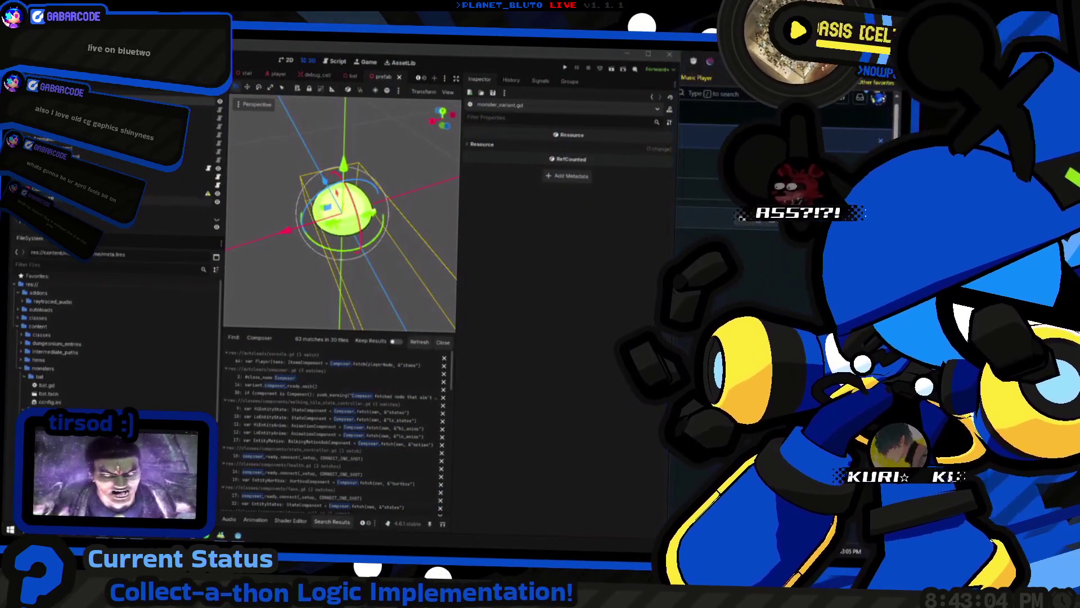
Select the ColorsComponent node and open its color_dark colour picker in the Inspector.
key(Down)
key(Down)
key(Down)
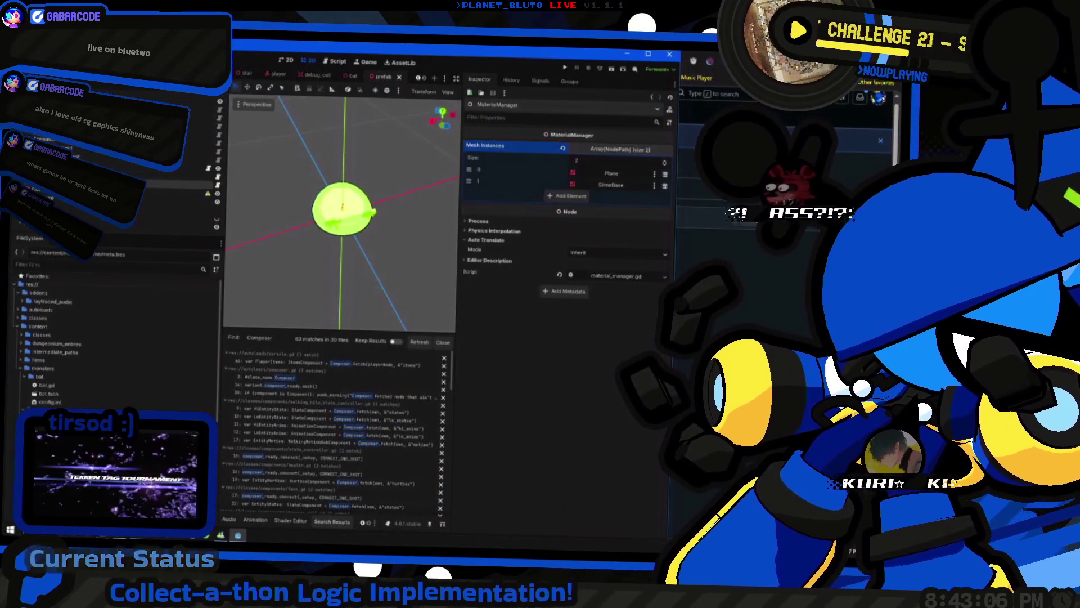
key(Down)
click(613, 165)
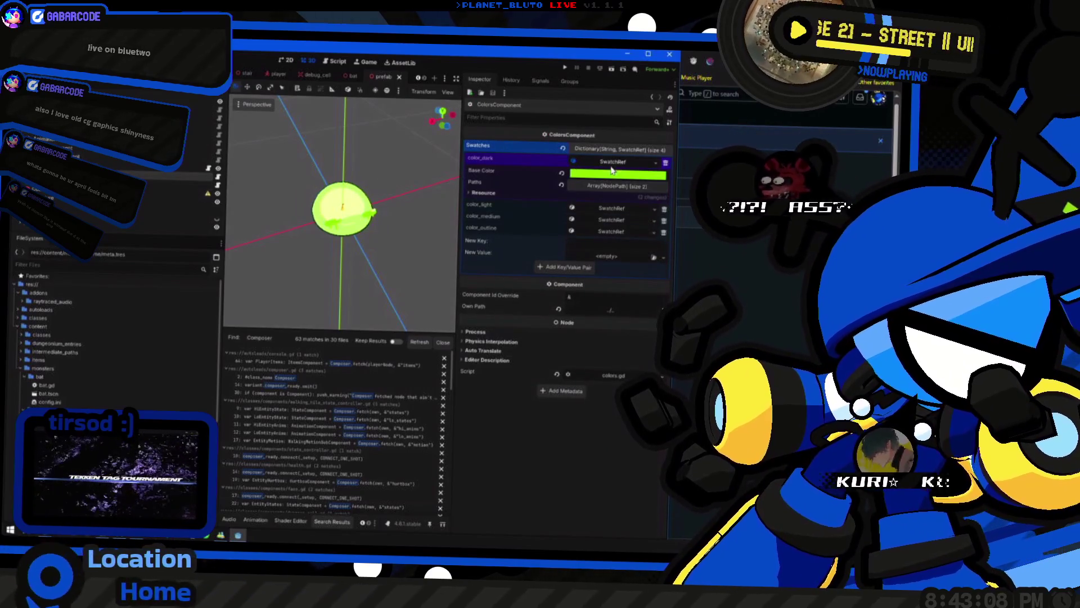
click(610, 175)
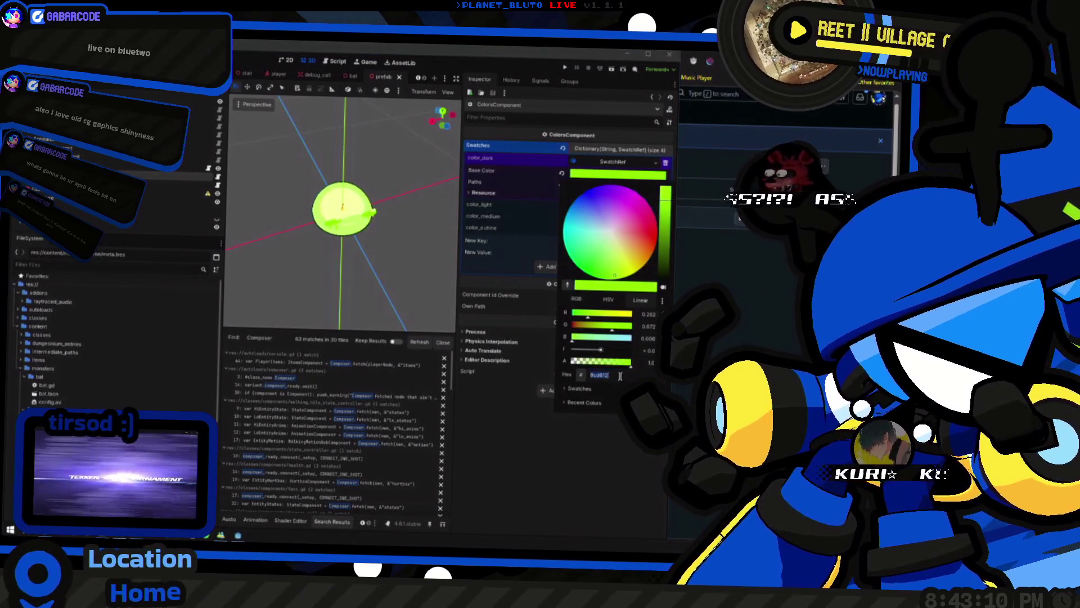
key(alt+Tab)
key(alt+Tab)
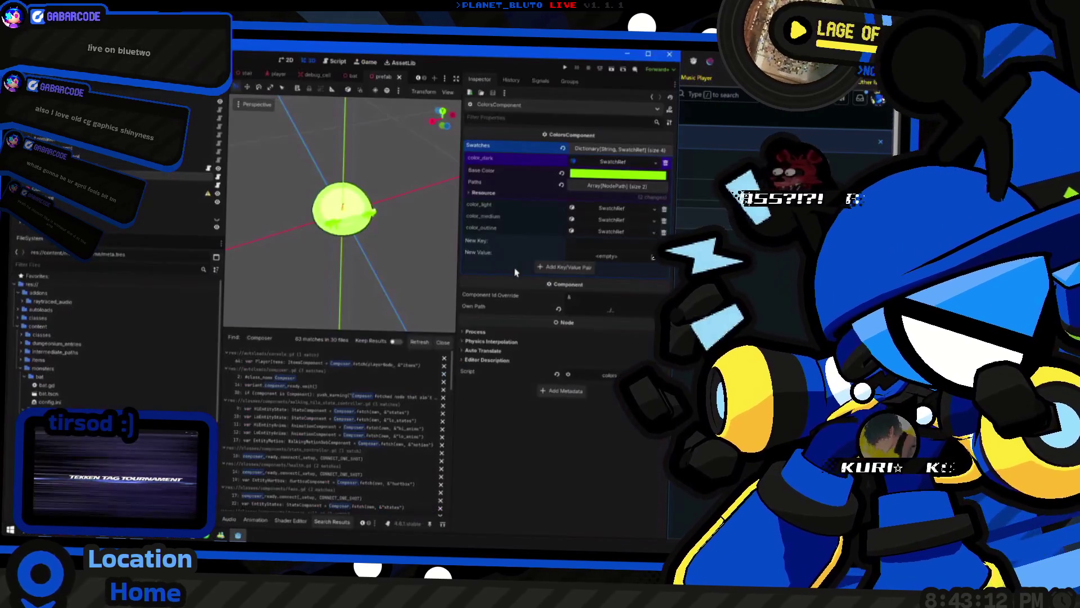
key(alt+Tab)
Paste 8cd612 as color_light's value and add empty quotes inside color_medium's Color().
click(499, 140)
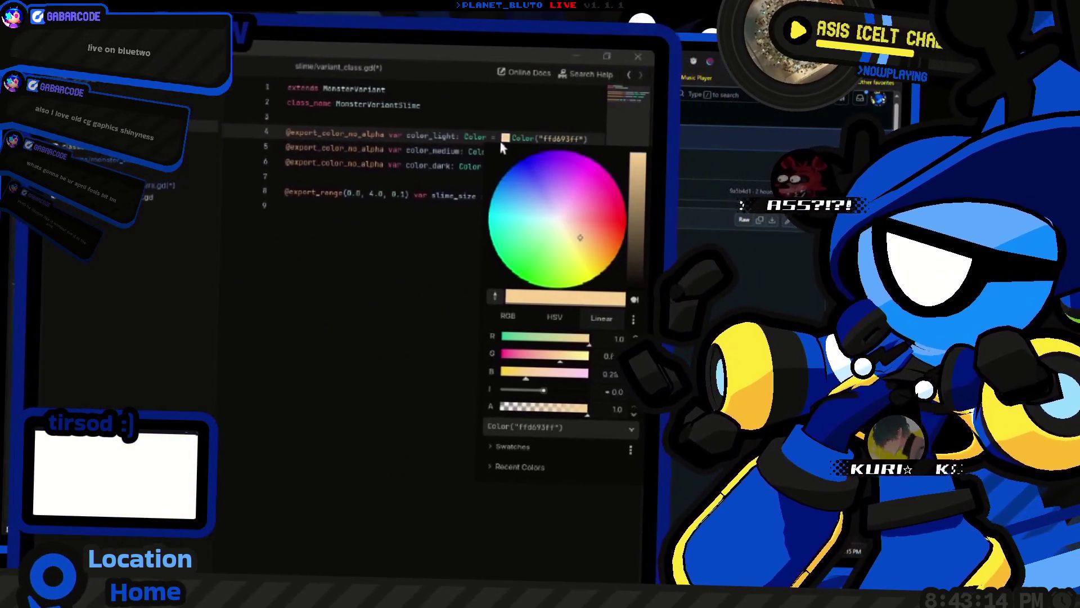
key(Escape)
double_click(543, 141)
key(ctrl+v)
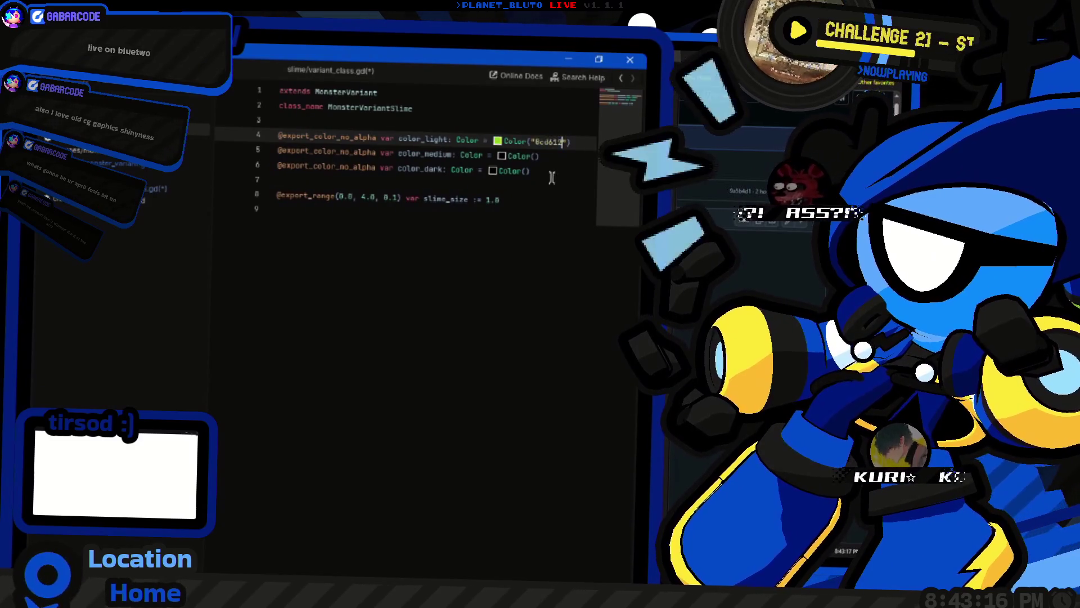
click(550, 157)
text("")
click(544, 169)
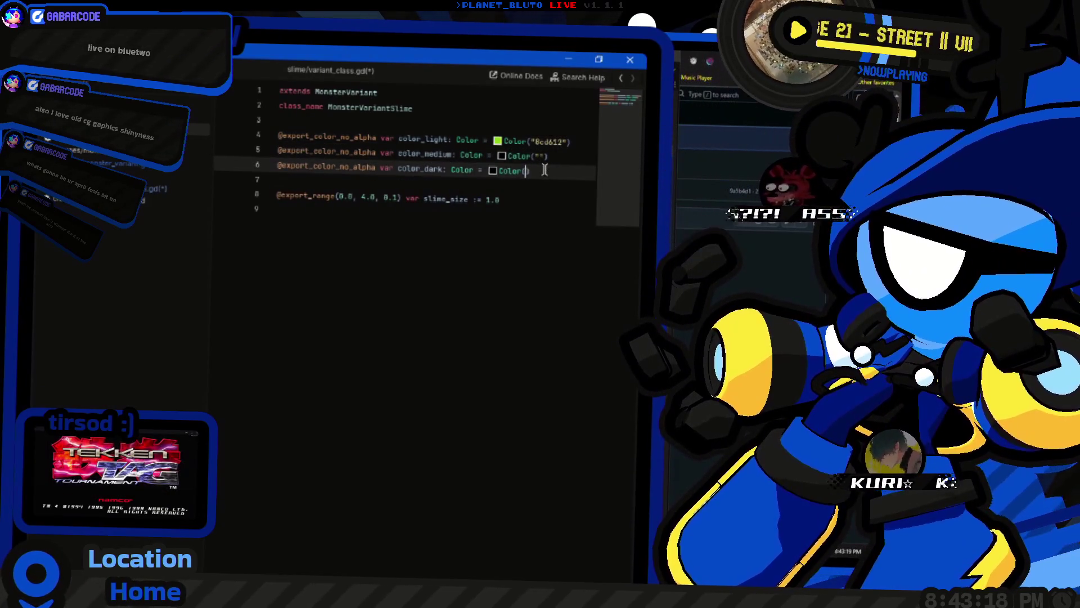
Add empty quotes in color_dark's Color() and check color_light's hex in the Inspector.
text("")
key(Up)
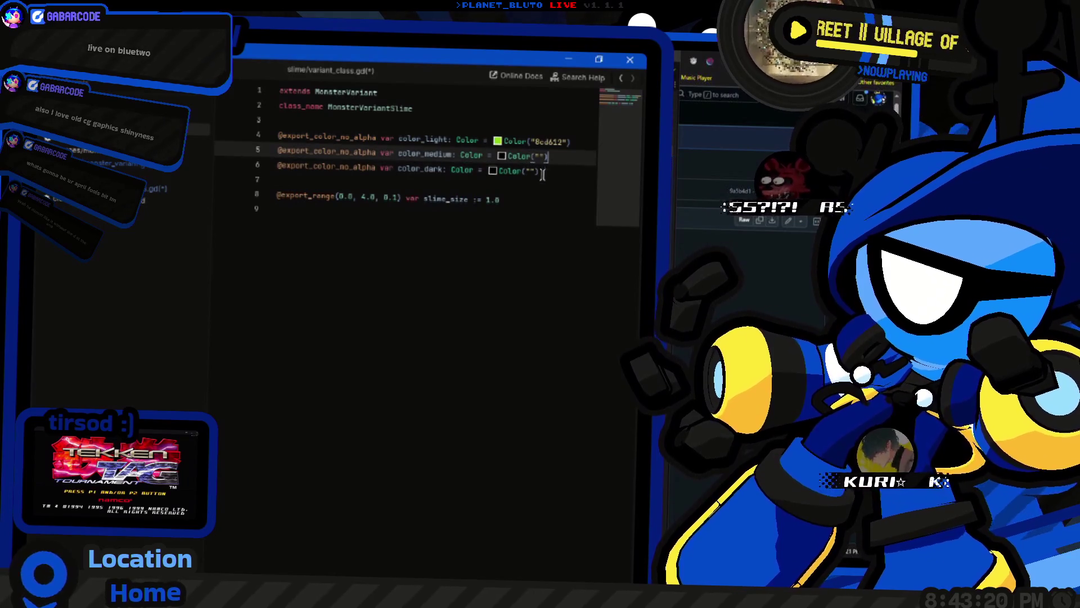
key(alt+Tab)
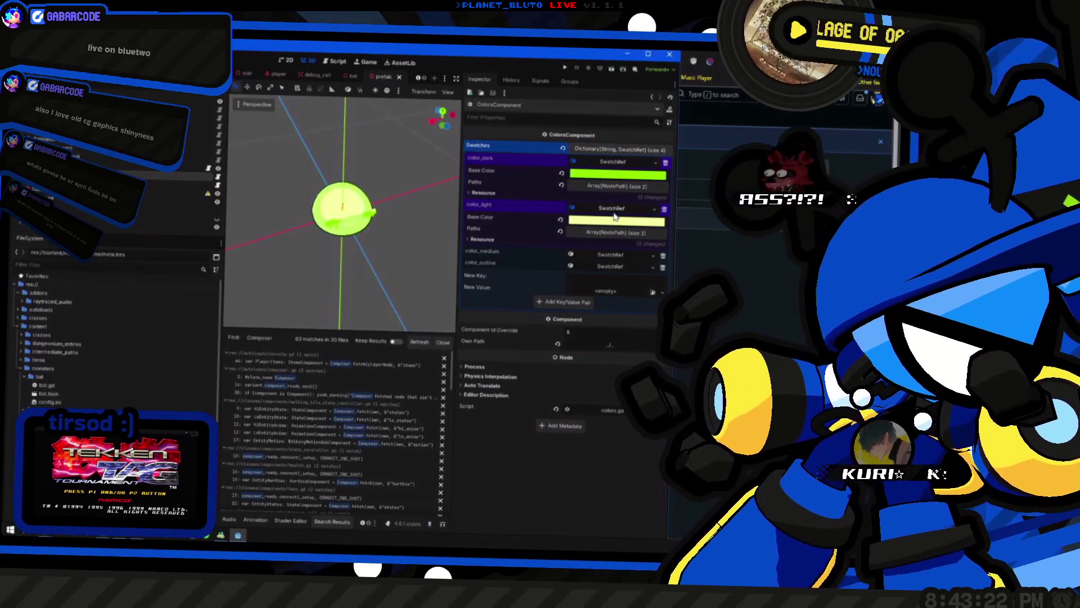
click(596, 255)
click(606, 302)
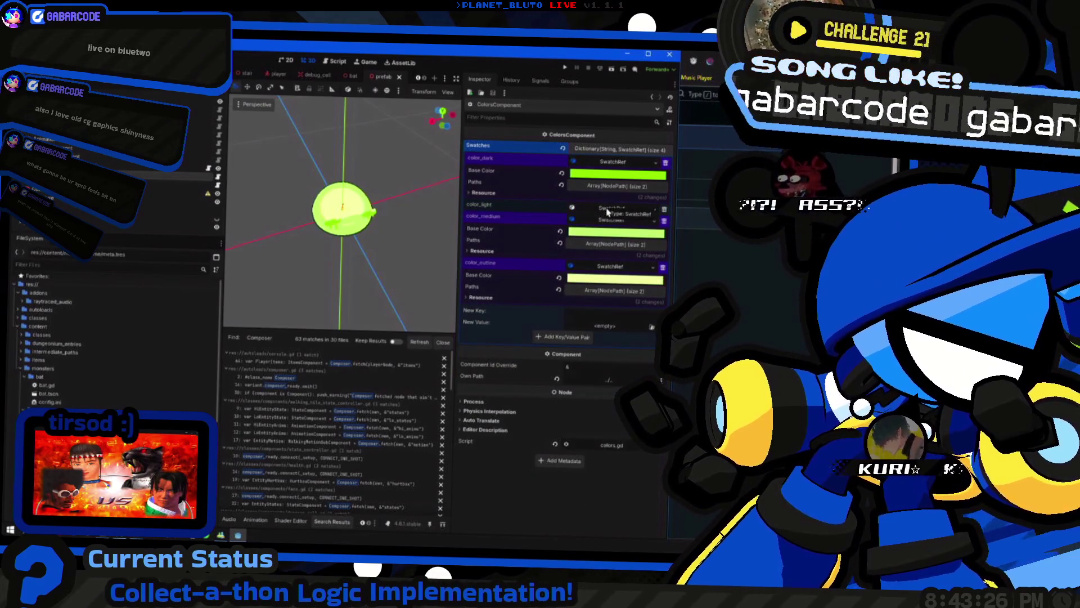
click(608, 223)
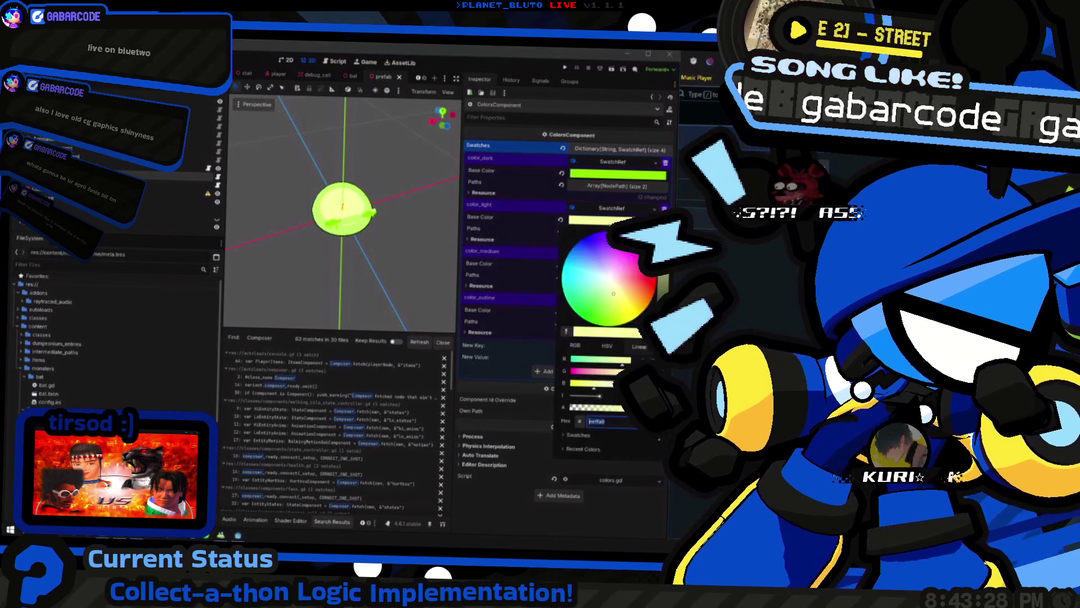
key(Escape)
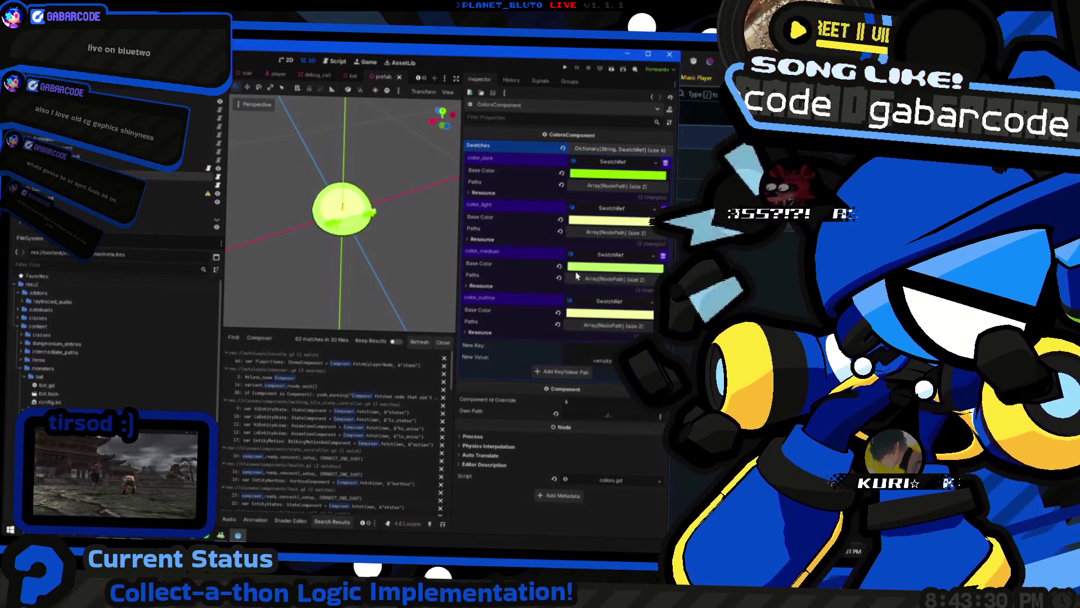
Enter the light hex eefab9 and paste b9e875 as color_dark's default.
key(ctrl+F3)
text(eefab9)
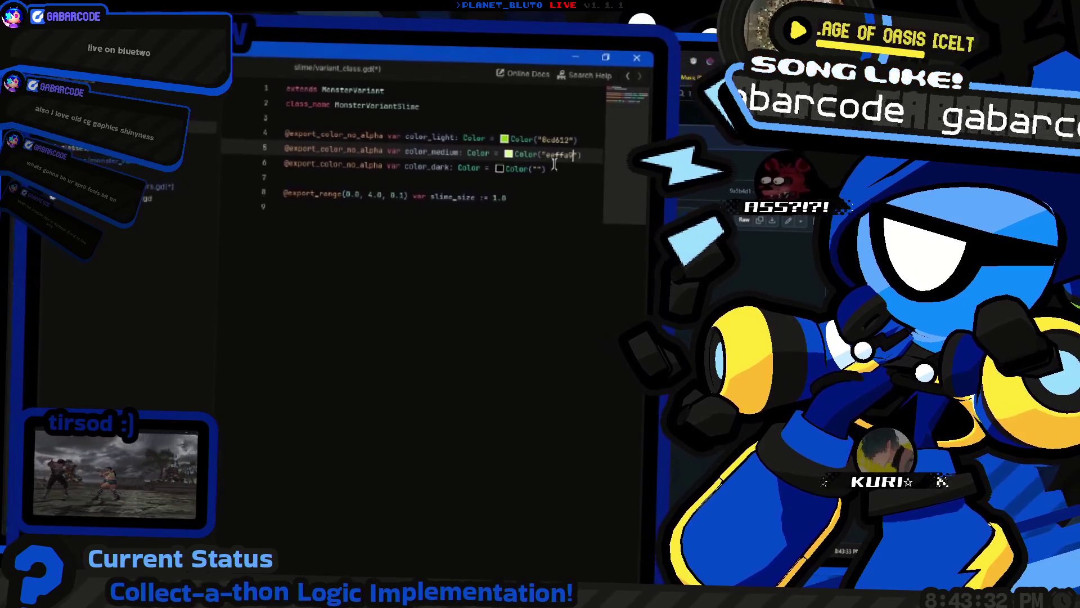
key(ctrl+F2)
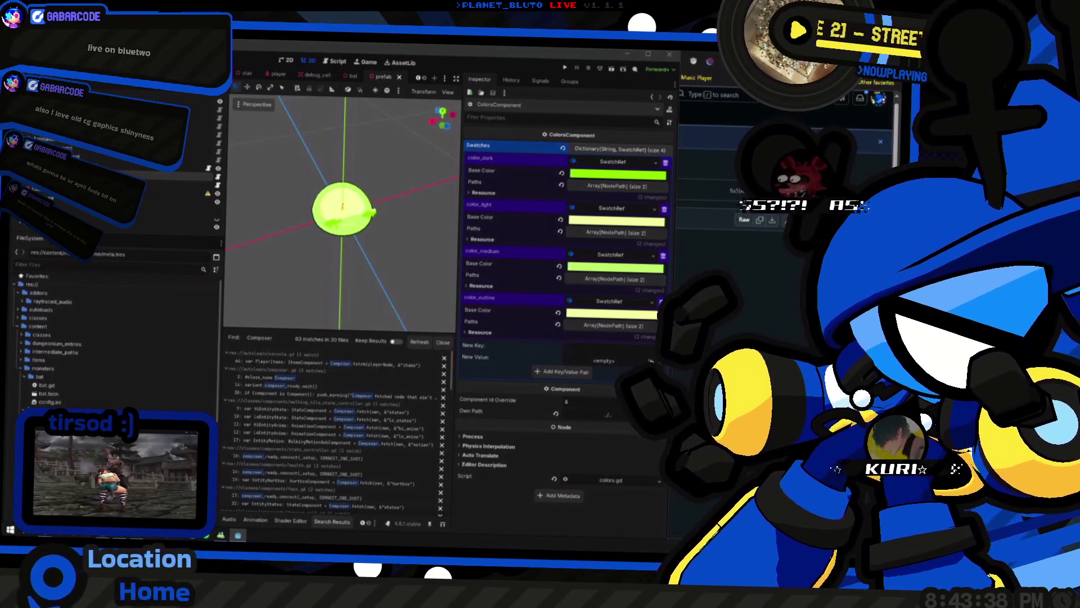
click(615, 267)
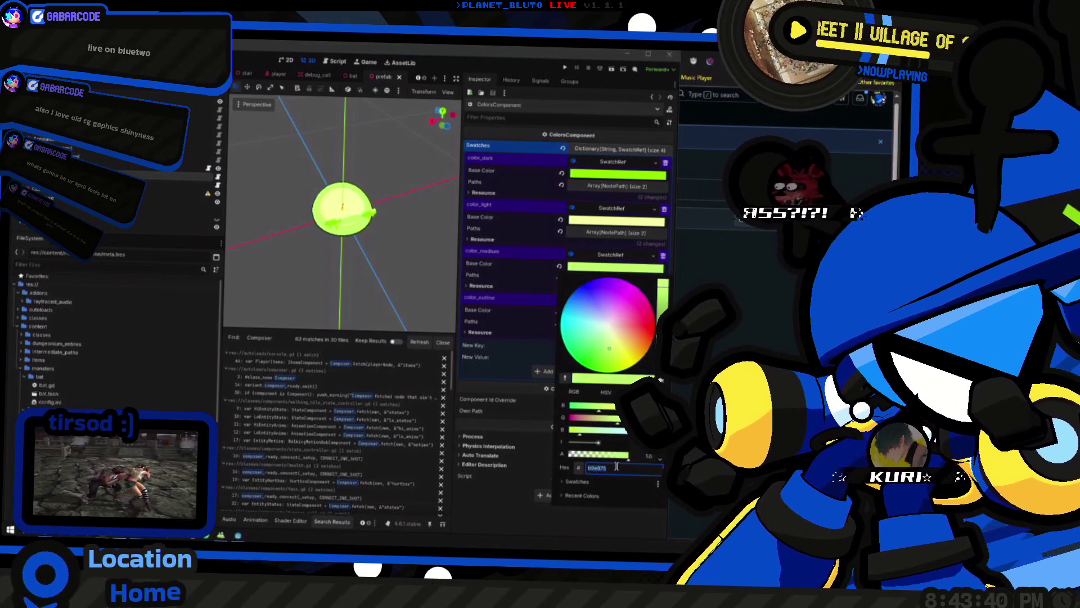
key(ctrl+F3)
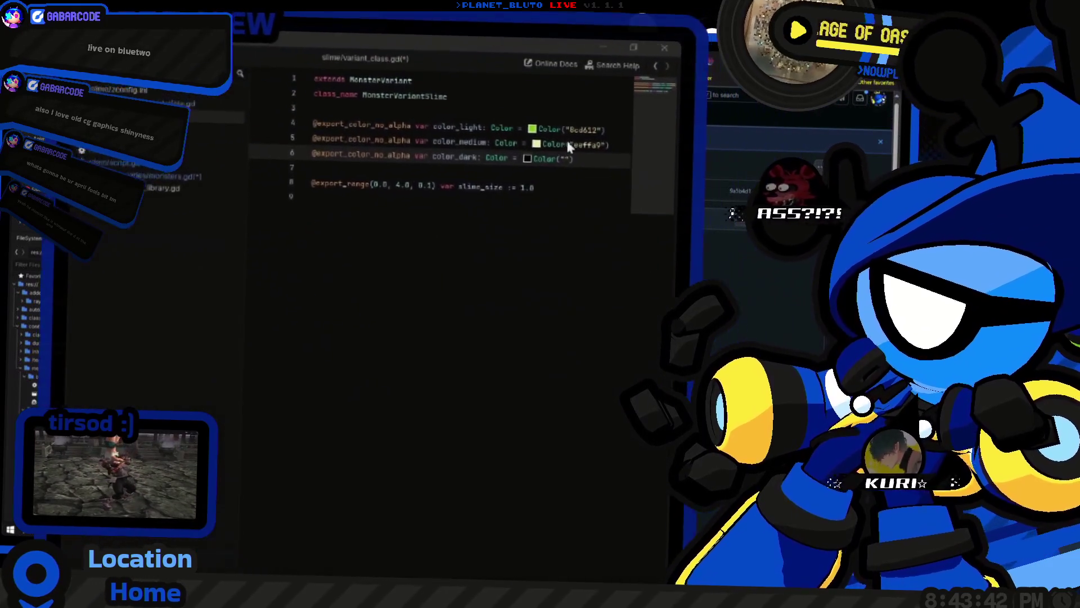
text(b9e875)
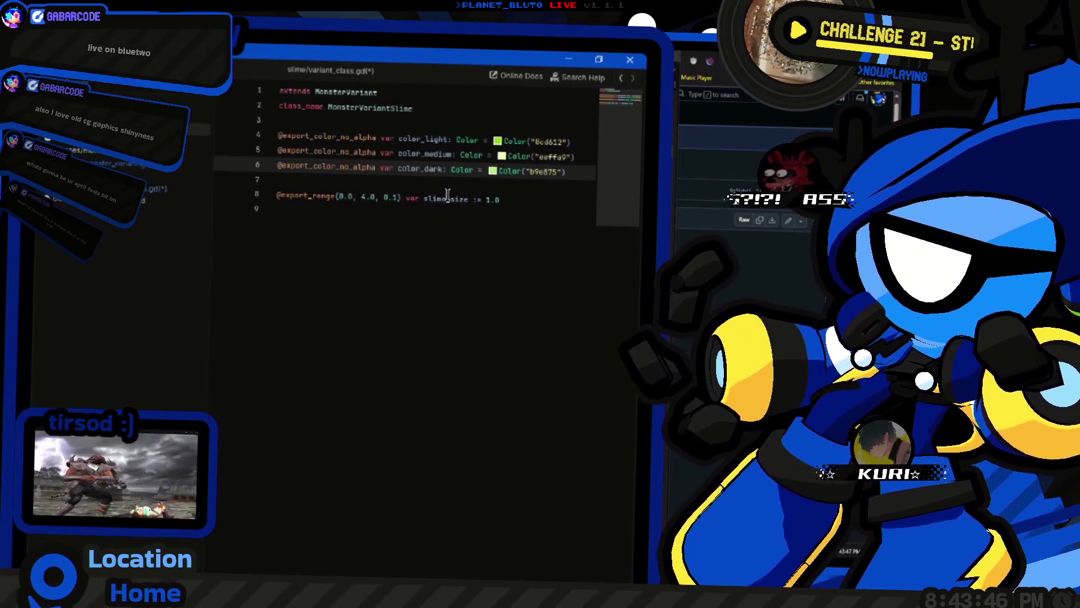
Swap the light and medium colour values so 8cd612 becomes color_medium.
key(Up)
key(Up)
key(shift+End)
key(ctrl+x)
key(Down)
key(ctrl+v)
key(Up)
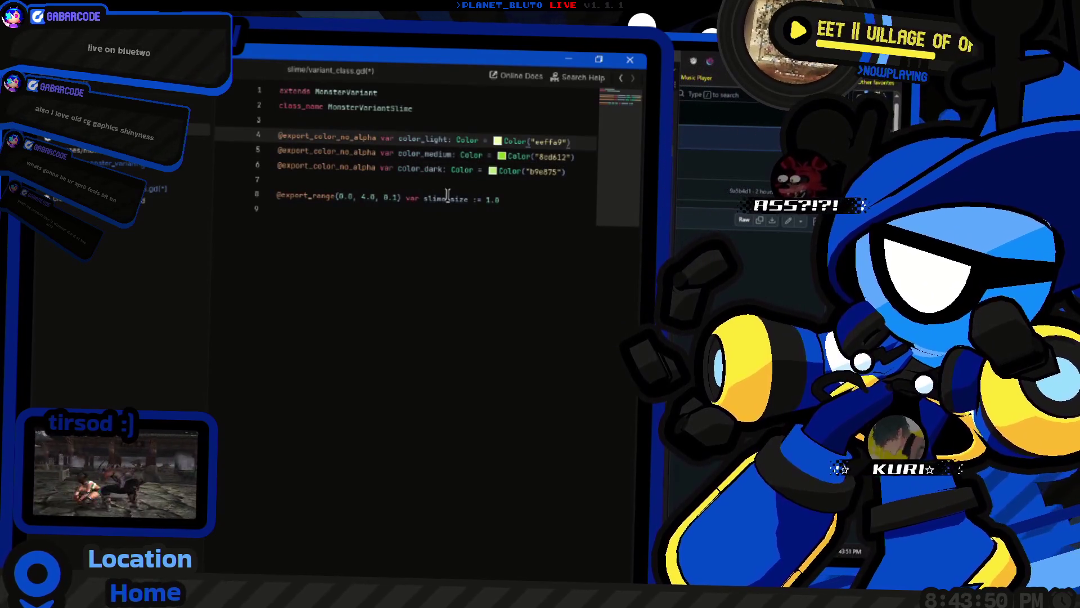
Check color_outline's colour in the Inspector and rotate the slime model view.
key(alt+Tab)
click(598, 313)
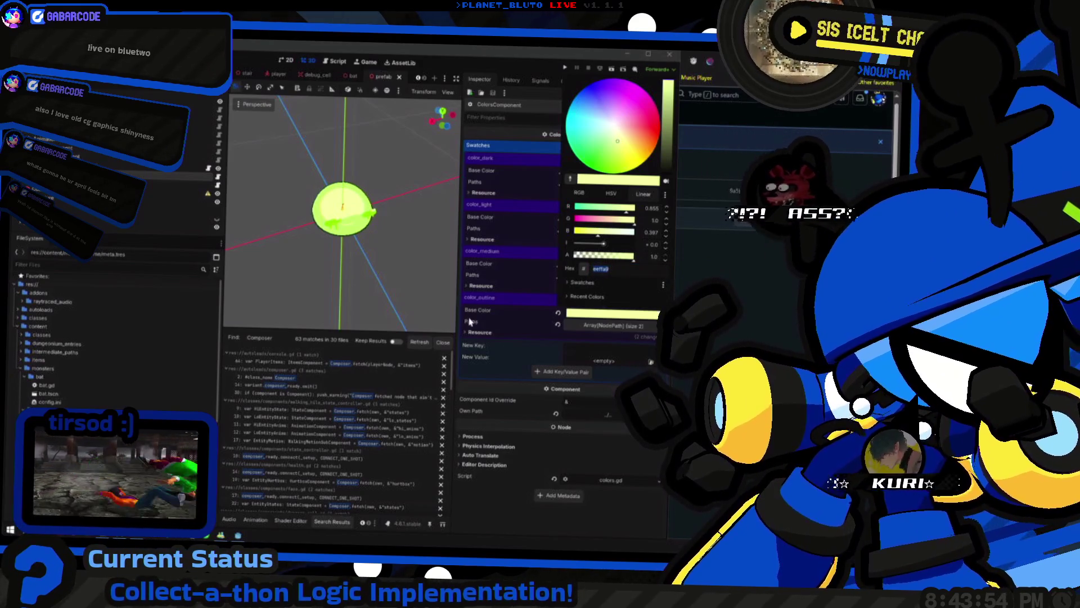
click(492, 316)
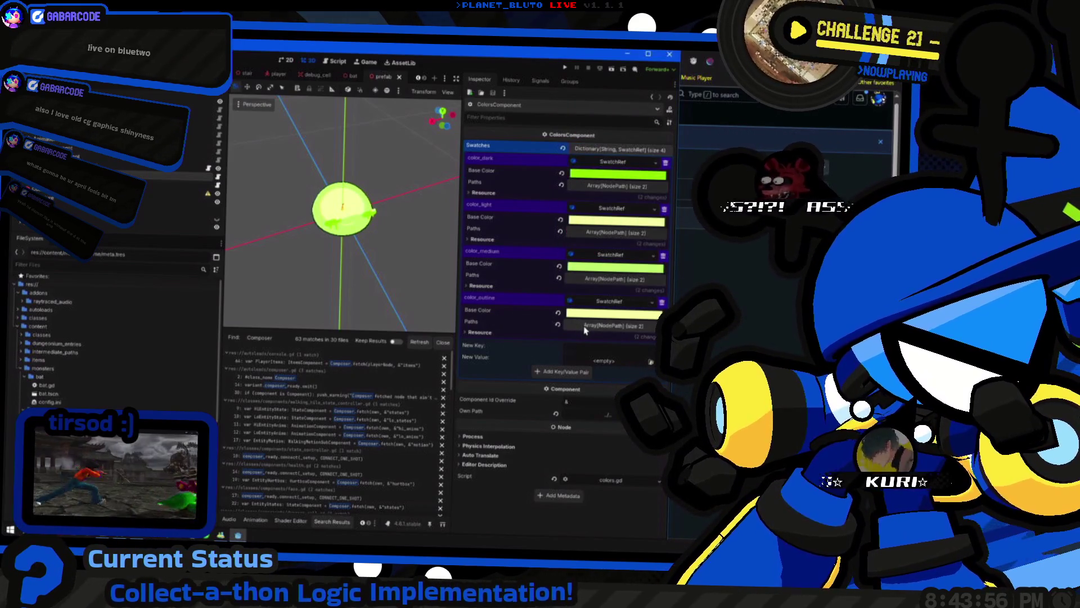
scroll(383, 251, up, 5)
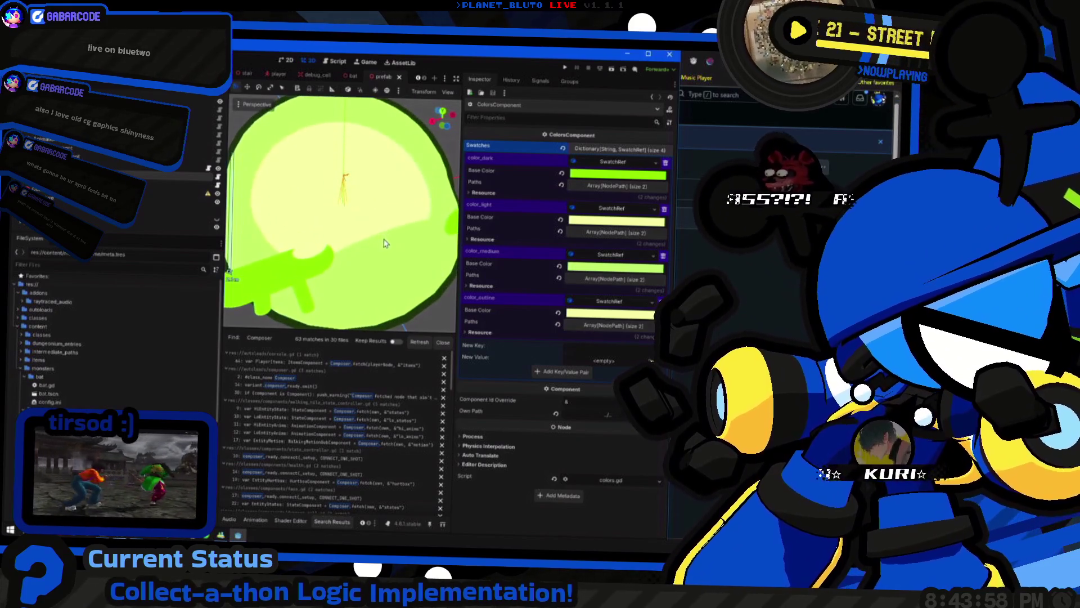
drag(392, 311, 383, 300)
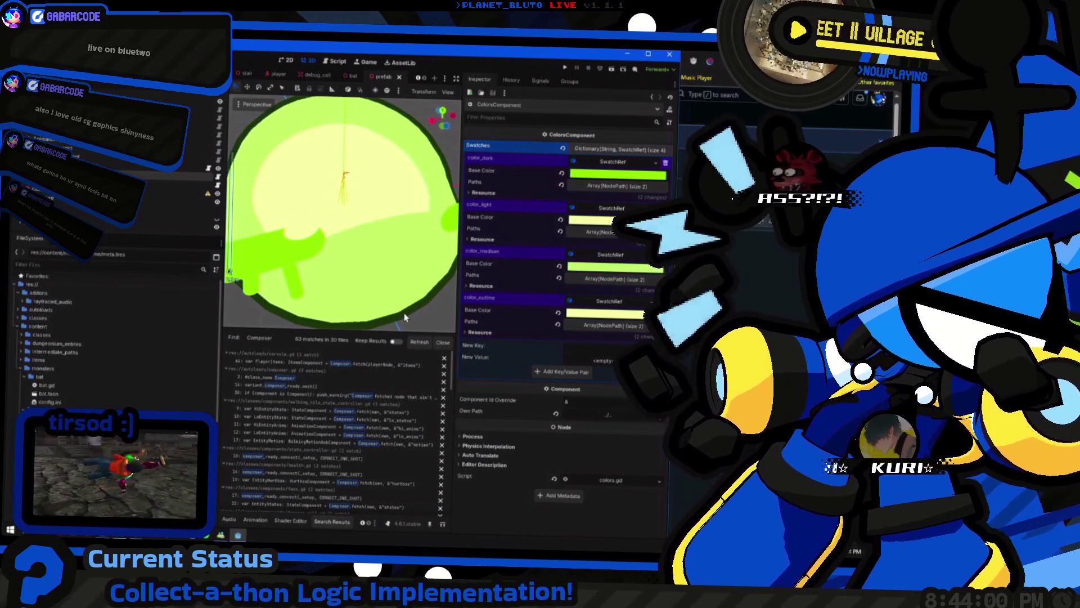
mouse_move(403, 316)
Rename the duplicated colour line's variable towards color_outline in variant_class.gd.
key(ctrl+F3)
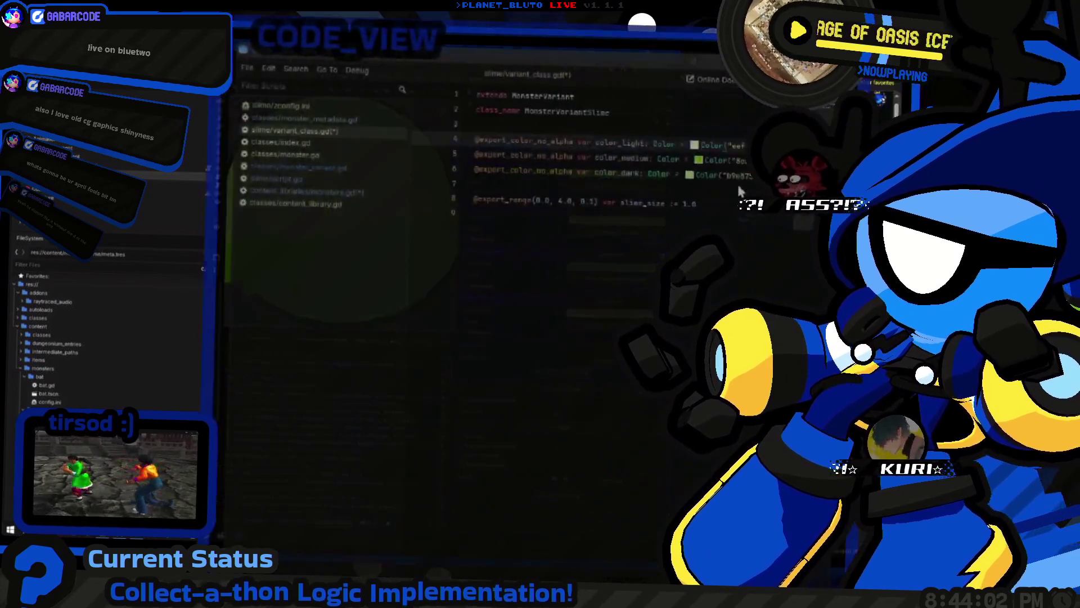
click(458, 185)
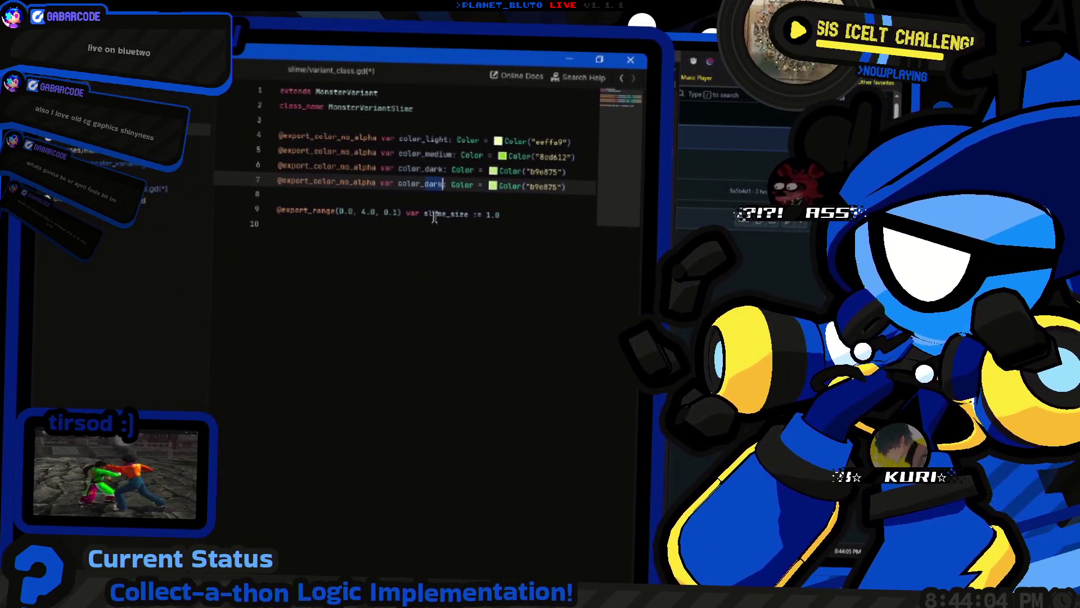
key(BackSpace)
key(BackSpace)
key(BackSpace)
key(Right)
key(Right)
key(Right)
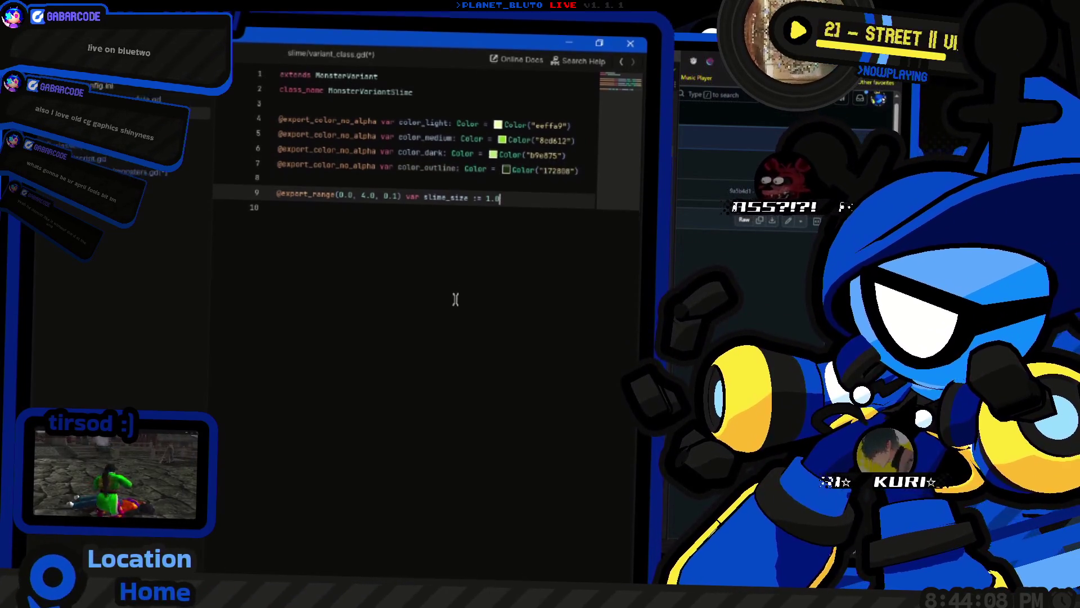
key(ctrl+F2)
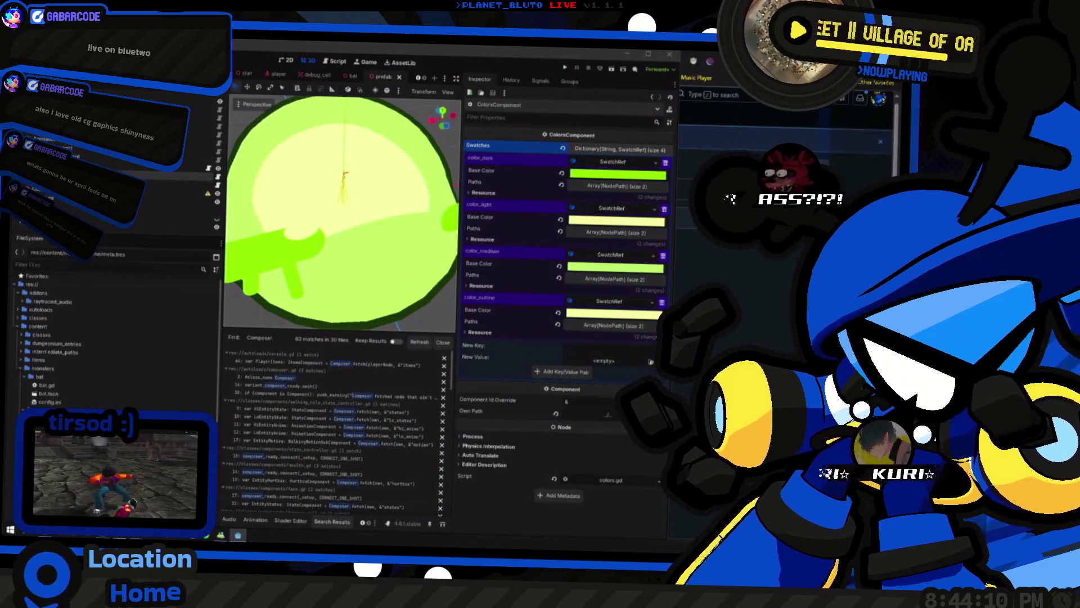
key(ctrl+F3)
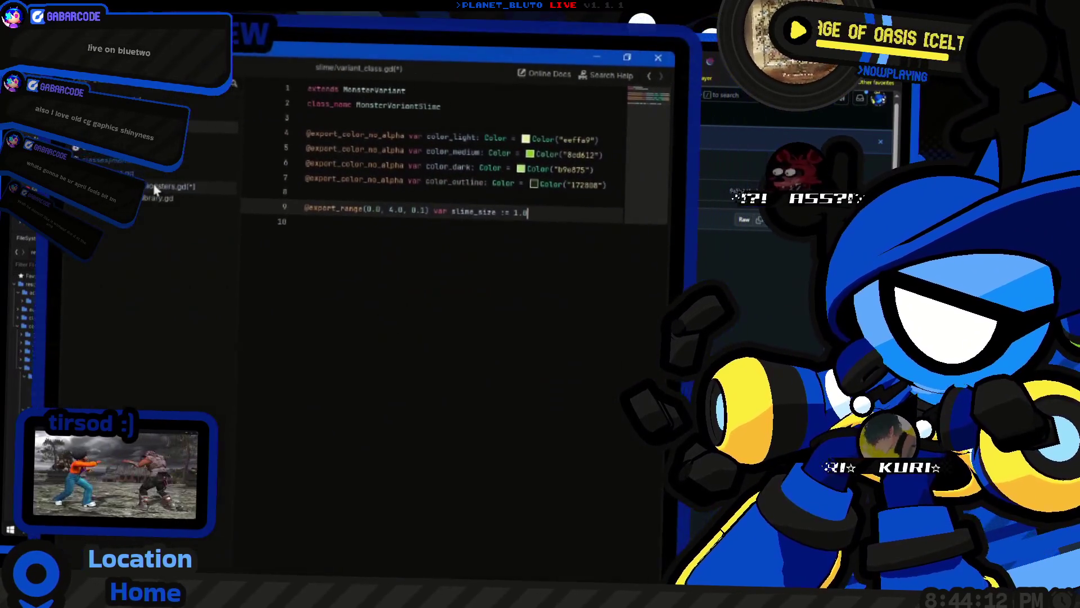
Find the bash_knockback and bash_vector lines in the slime zconfig.ini file.
click(158, 189)
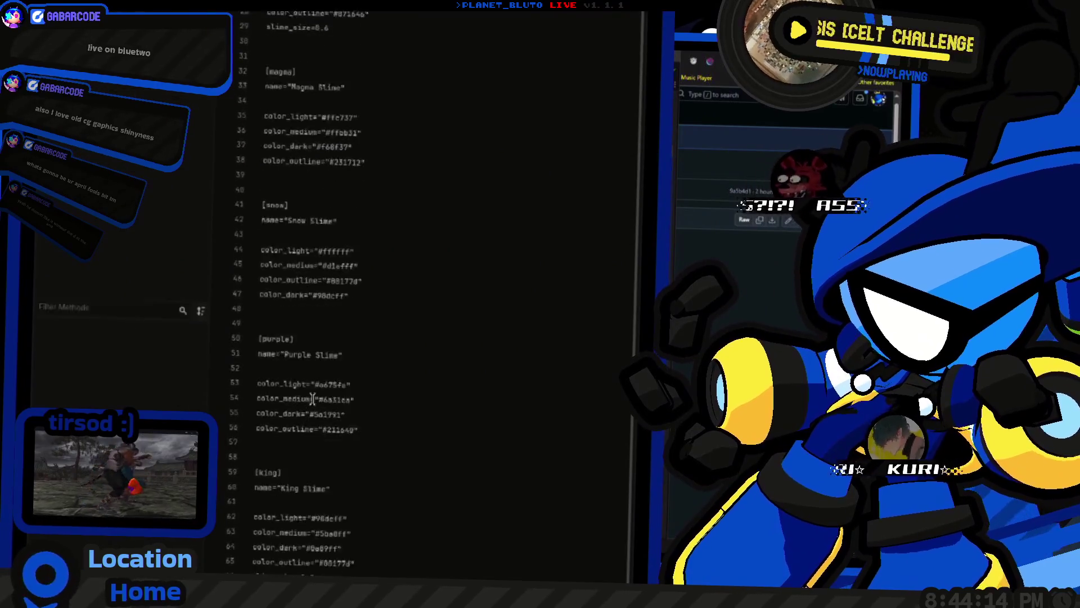
scroll(312, 411, up, 9)
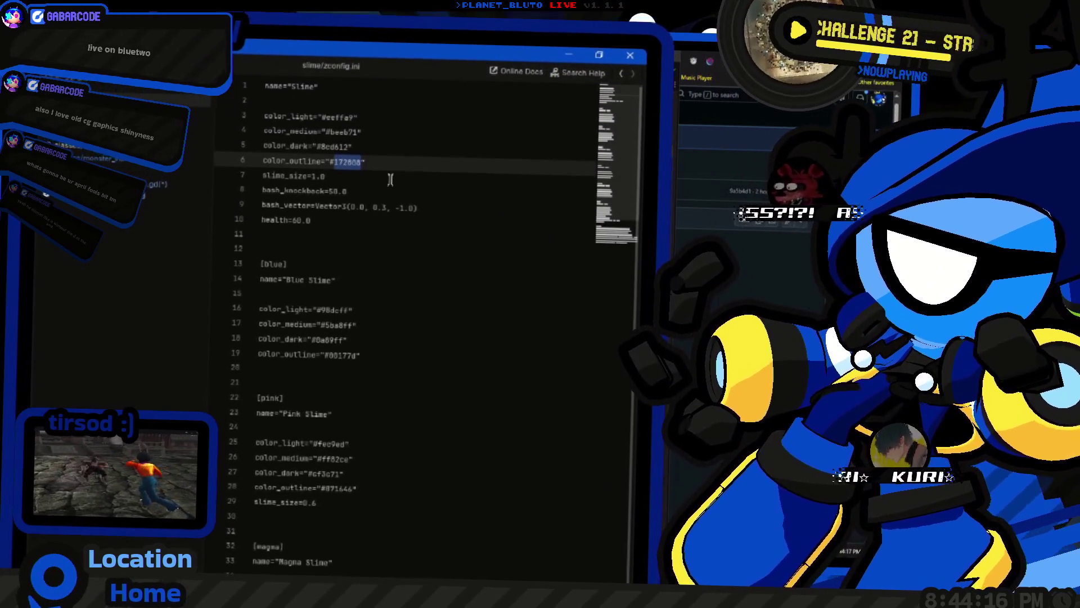
key(ctrl+space)
key(Escape)
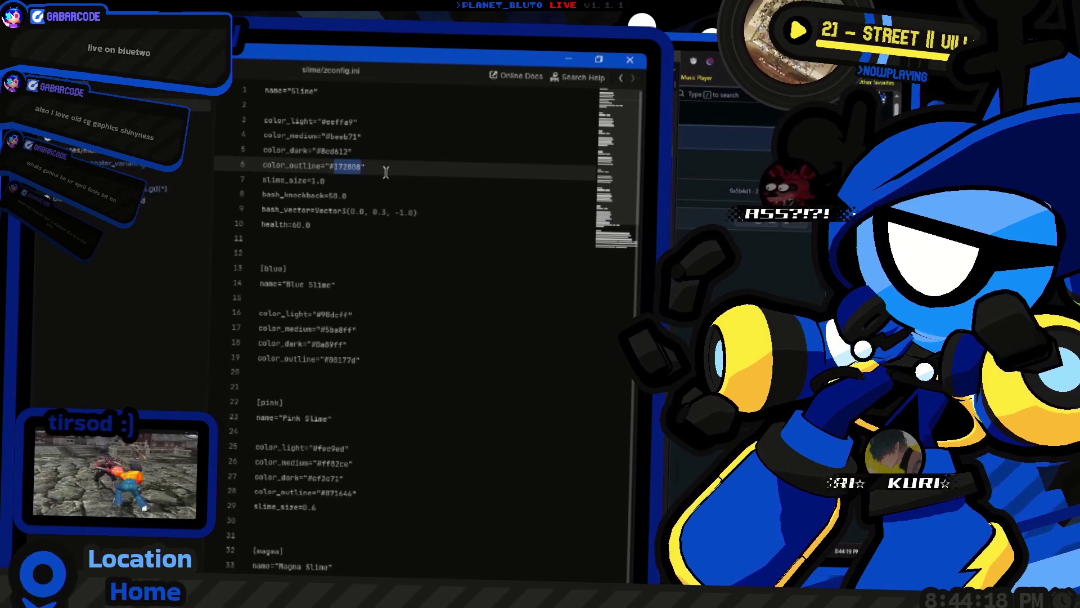
click(466, 199)
click(349, 181)
click(349, 197)
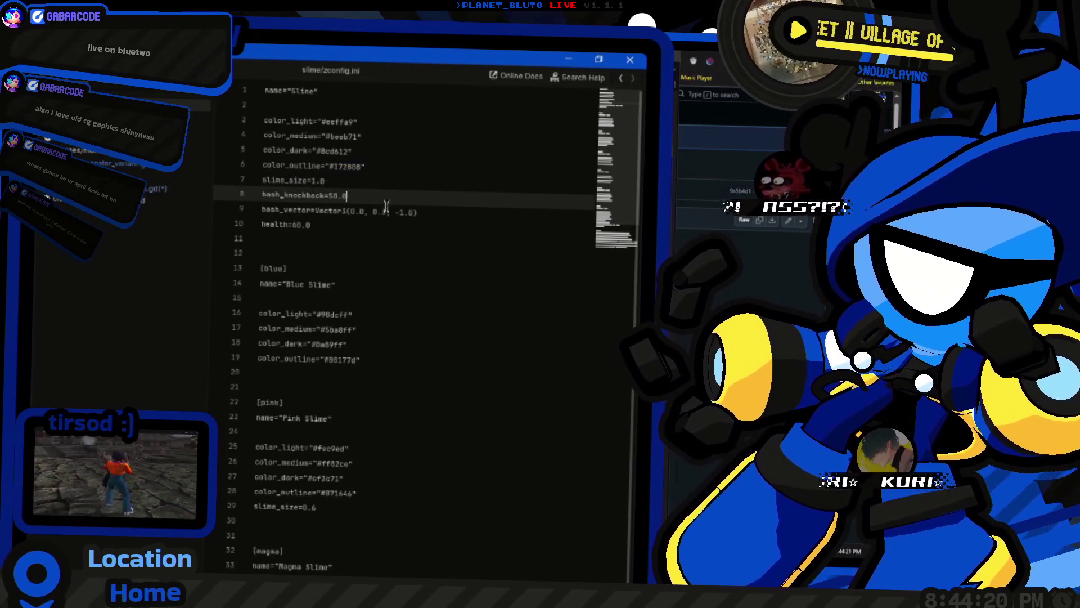
drag(417, 212, 207, 200)
click(355, 236)
key(Up)
key(Up)
key(Up)
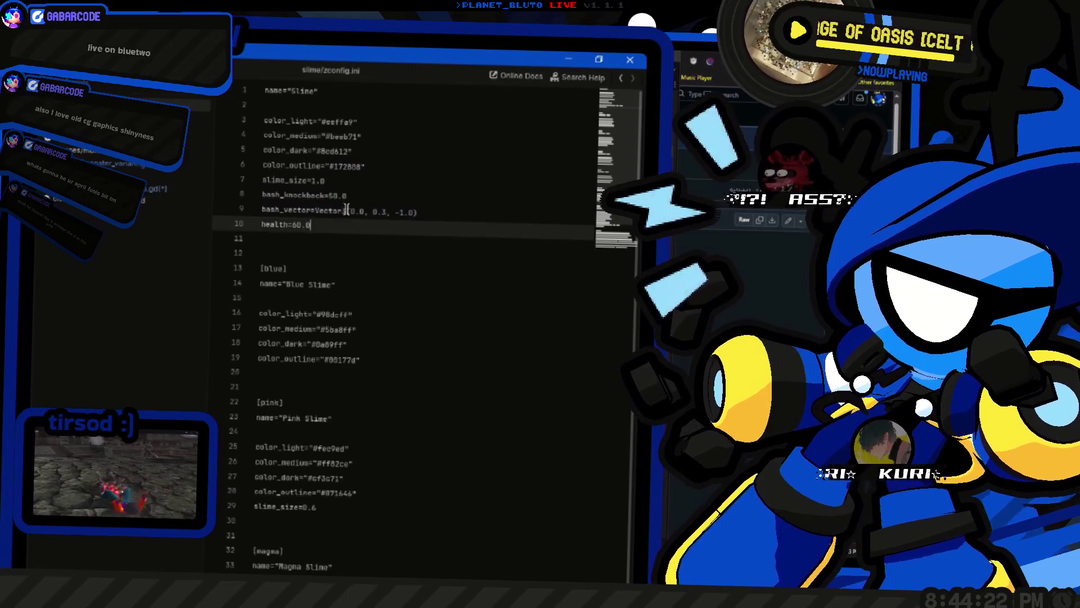
key(shift+End)
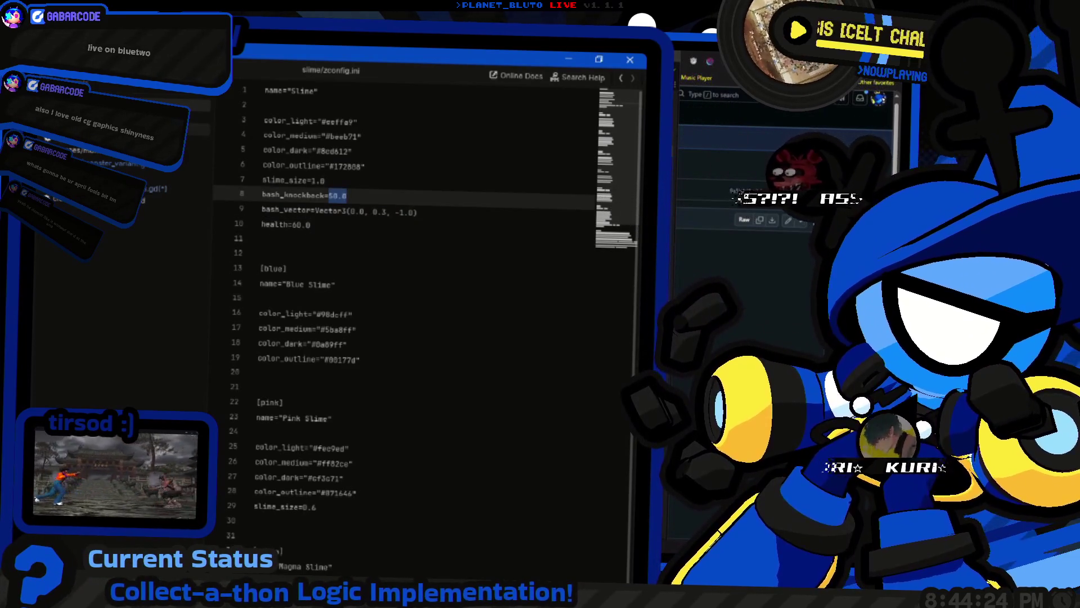
Add a blank line after slime_size in variant_class.gd and select both bash lines in zconfig.ini.
click(160, 188)
click(551, 215)
key(Return)
key(Return)
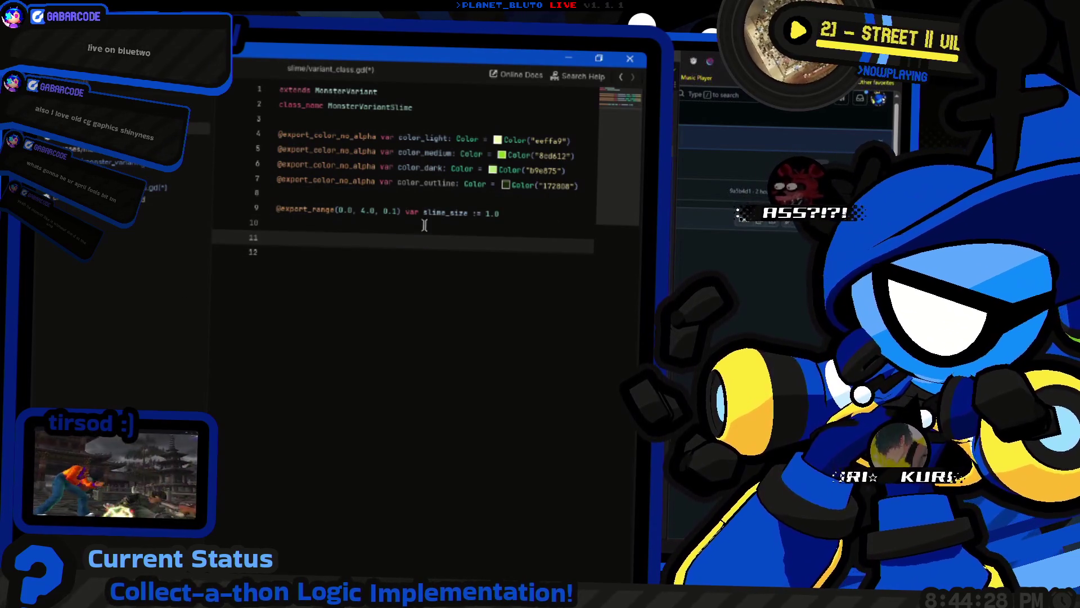
click(174, 104)
click(397, 212)
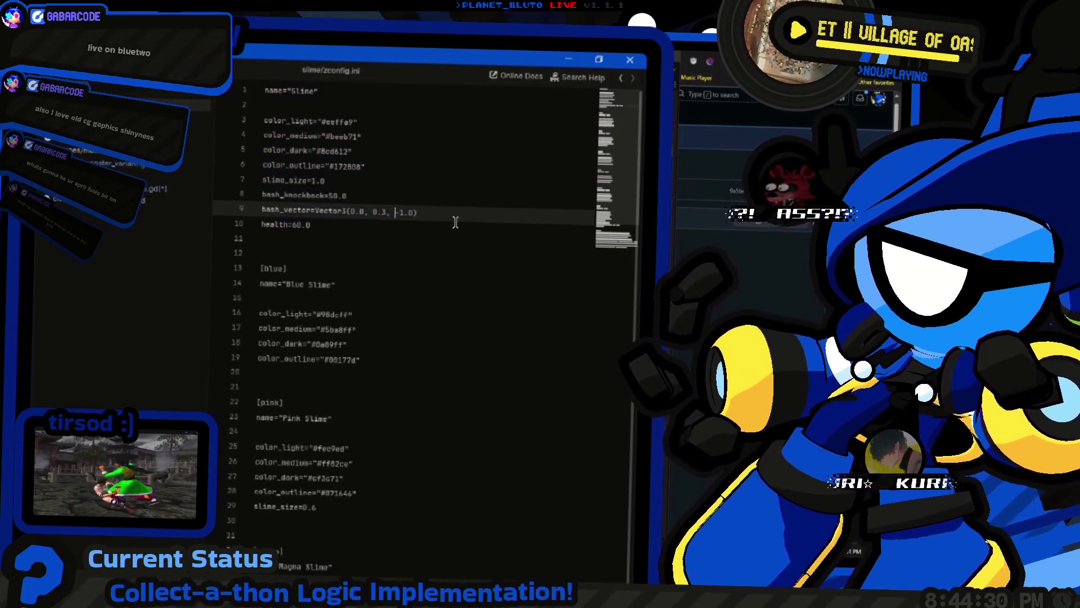
key(shift+Home)
key(shift+Up)
key(ctrl+c)
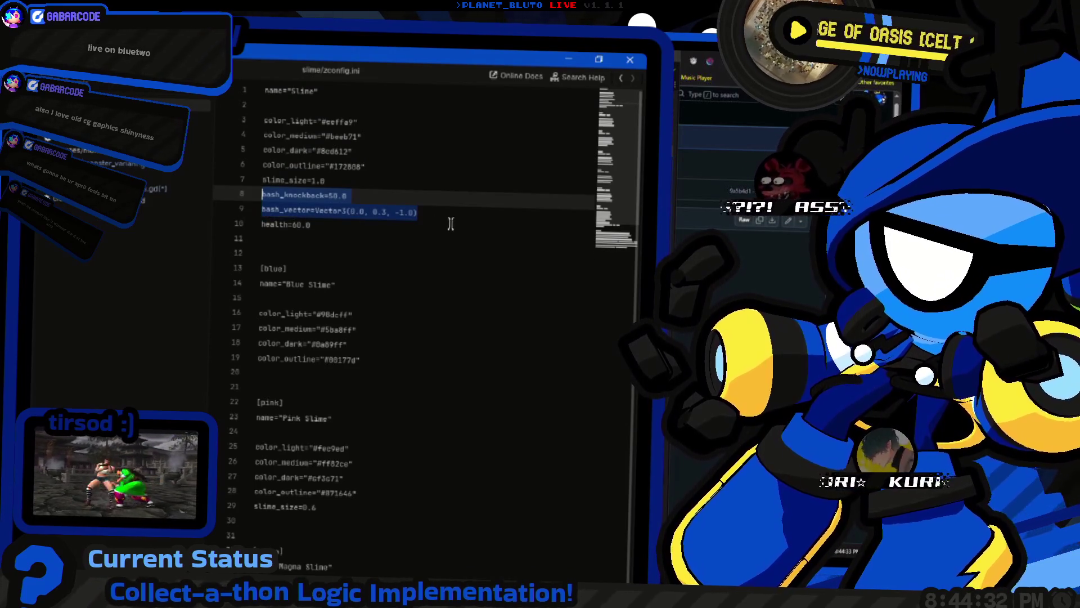
click(316, 231)
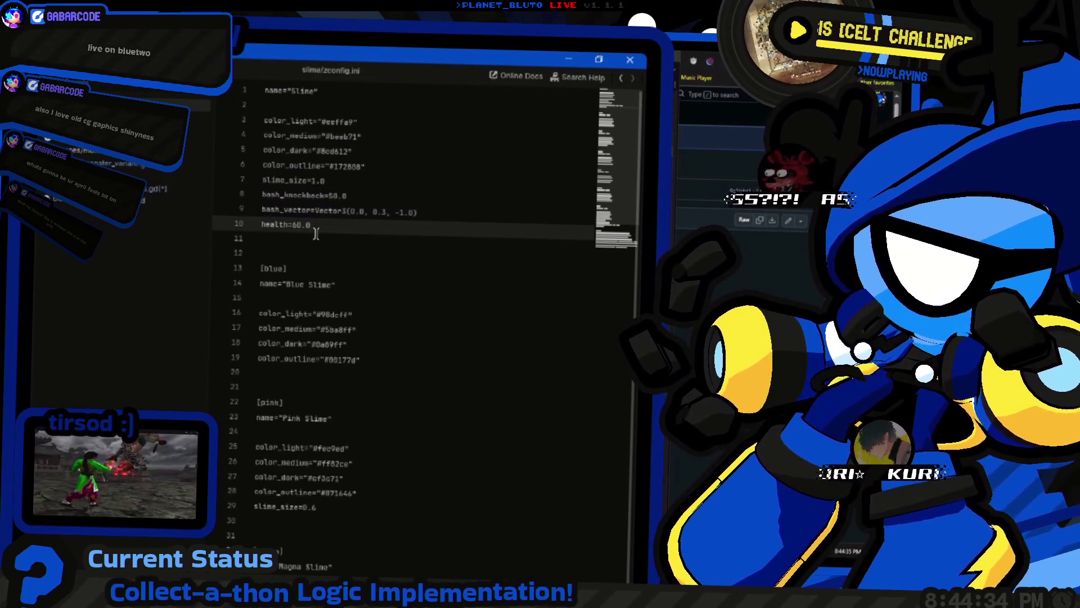
click(180, 141)
click(158, 189)
click(398, 241)
key(ctrl+v)
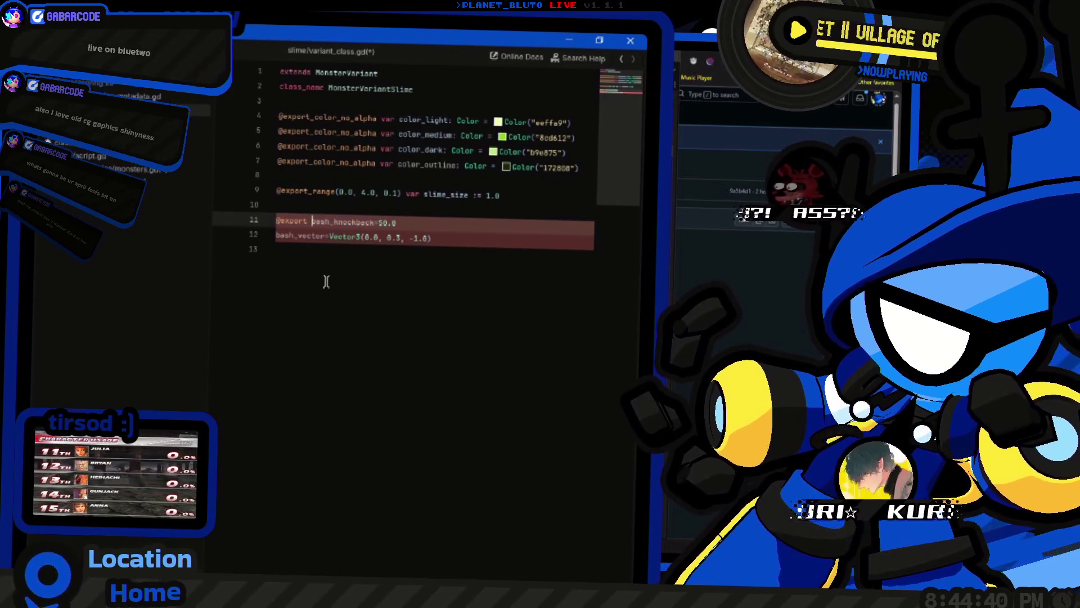
key(ctrl+Right)
key(ctrl+space)
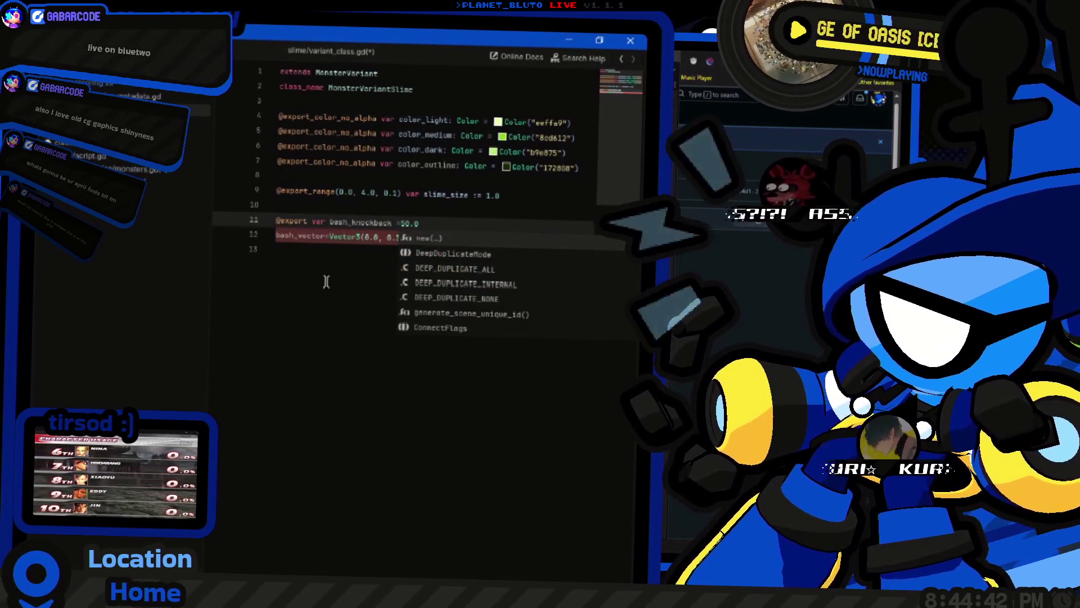
text(:)
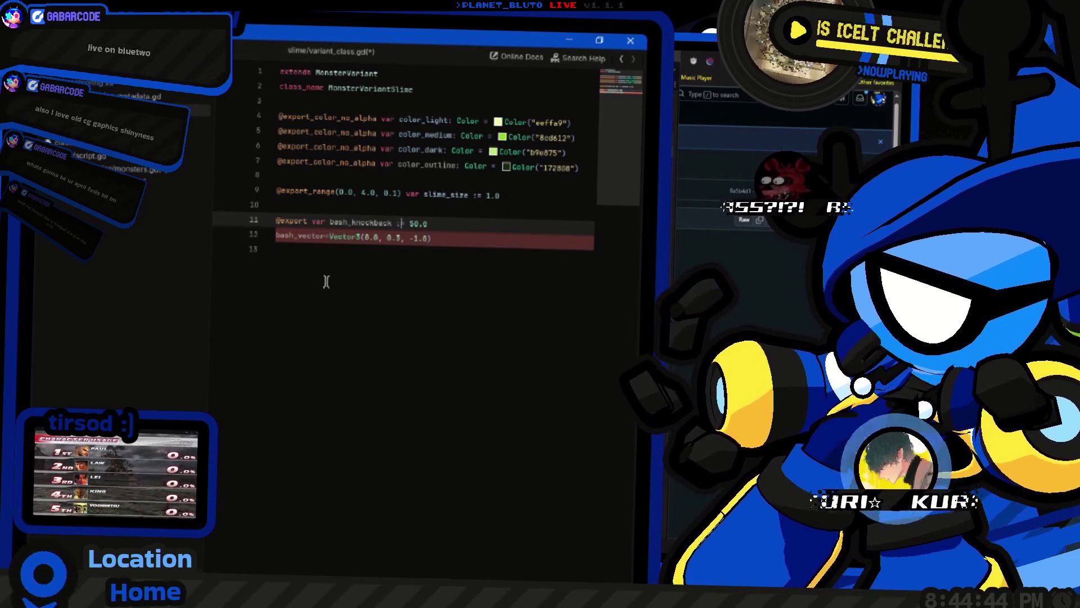
key(Down)
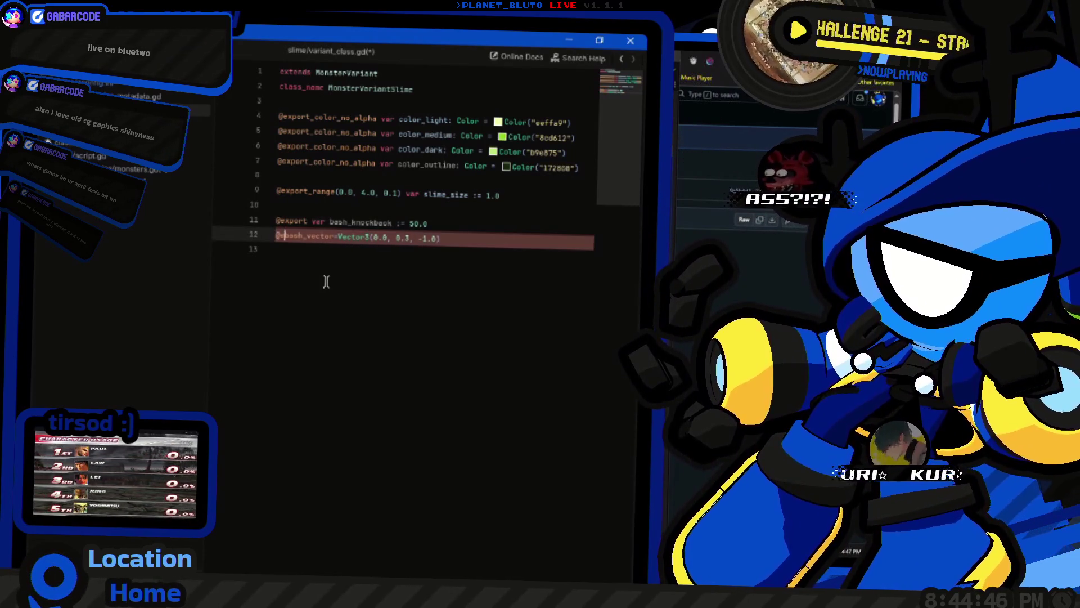
key(ctrl+Right)
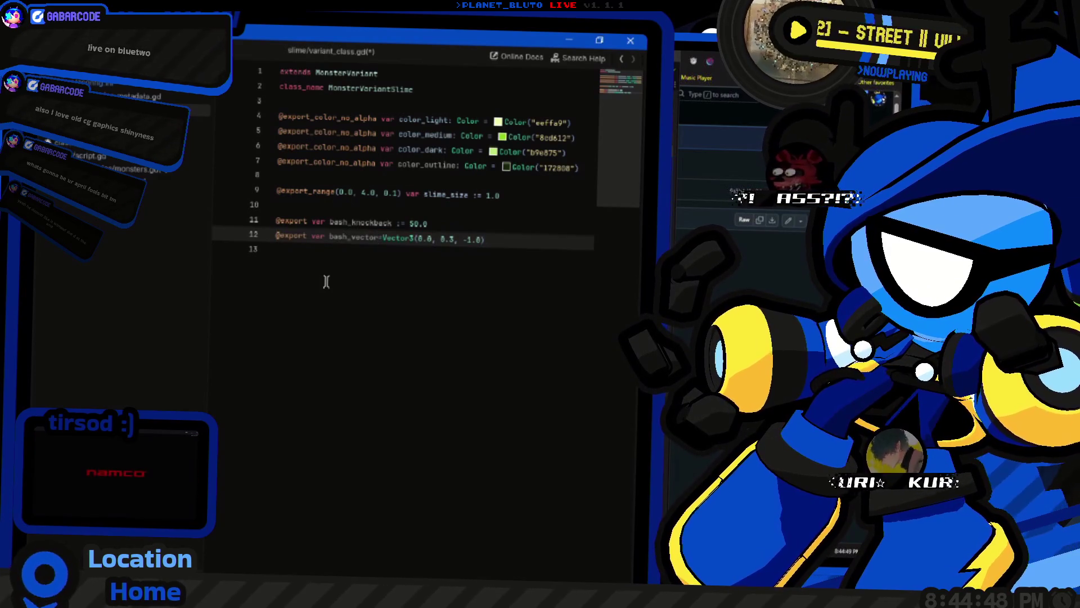
key(Up)
key(End)
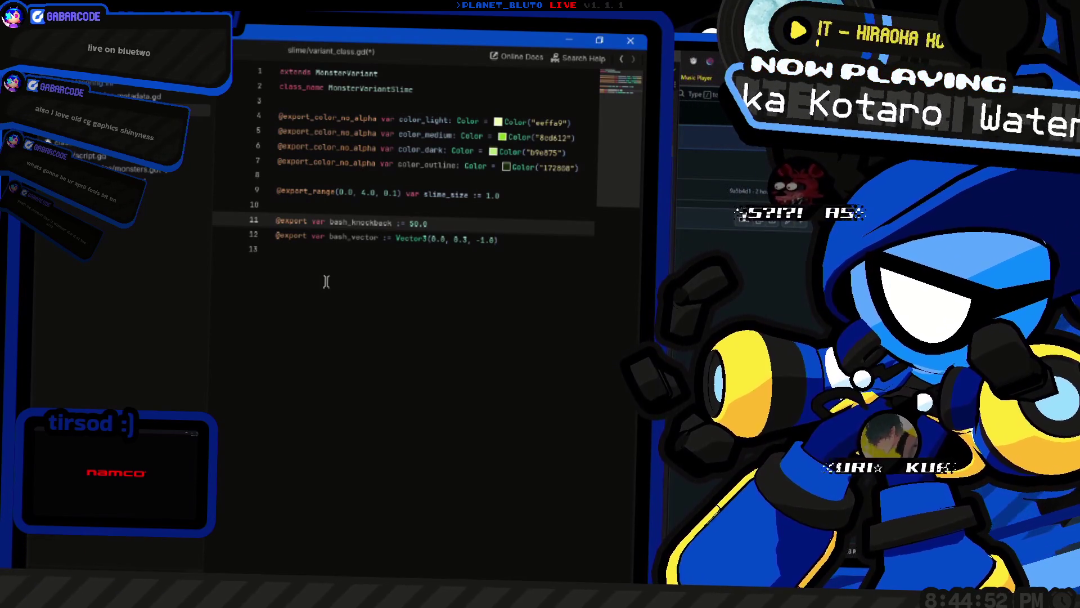
key(alt+Tab)
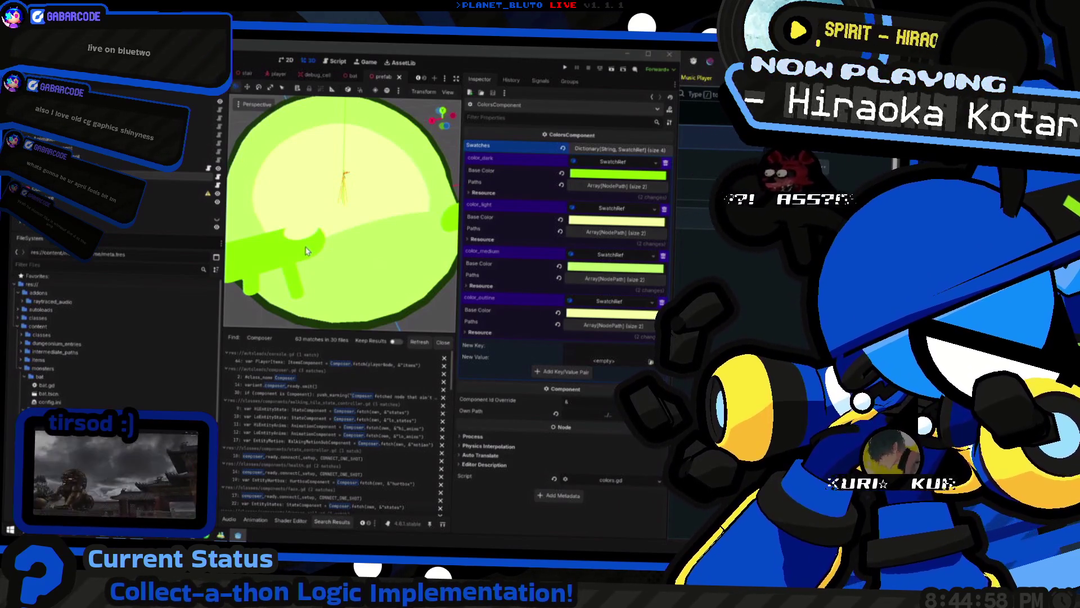
Return to meta.tres in the Inspector and expand Variants and the grey MonsterVariantSlime.
scroll(305, 250, down, 5)
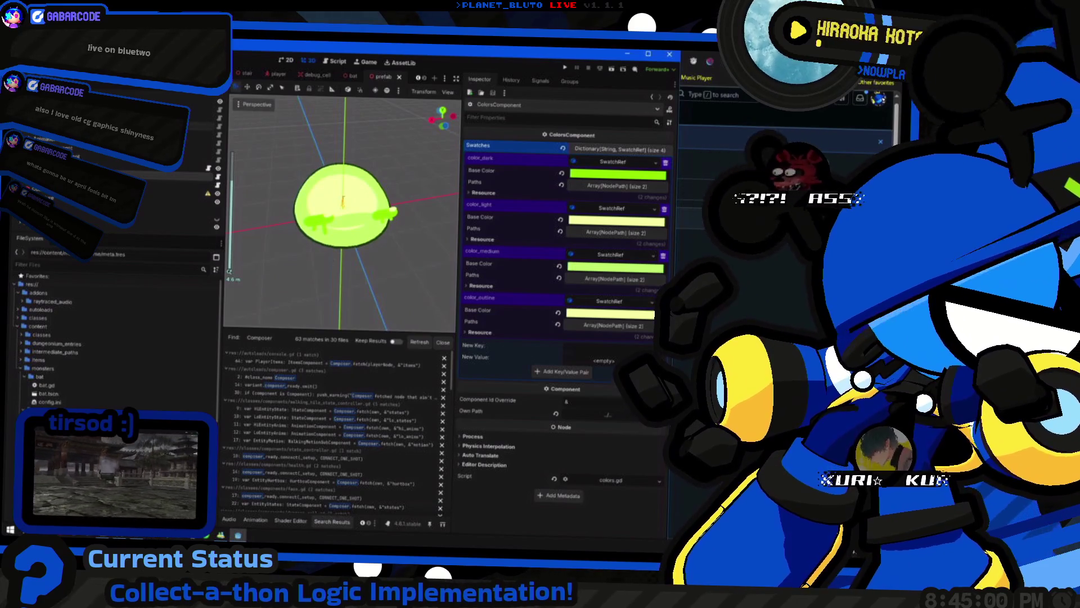
click(651, 97)
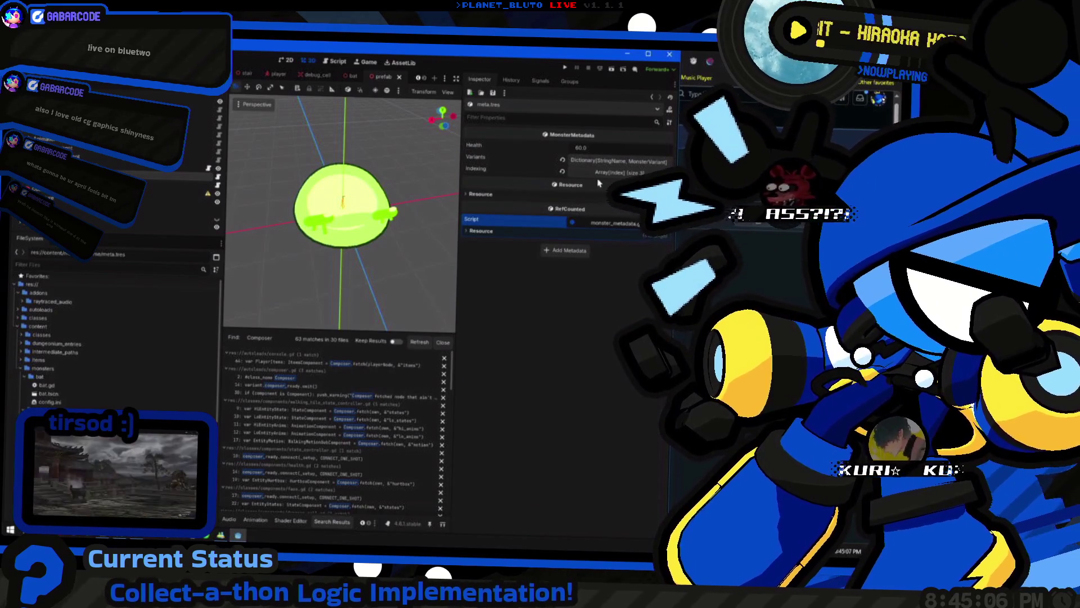
click(614, 174)
click(621, 163)
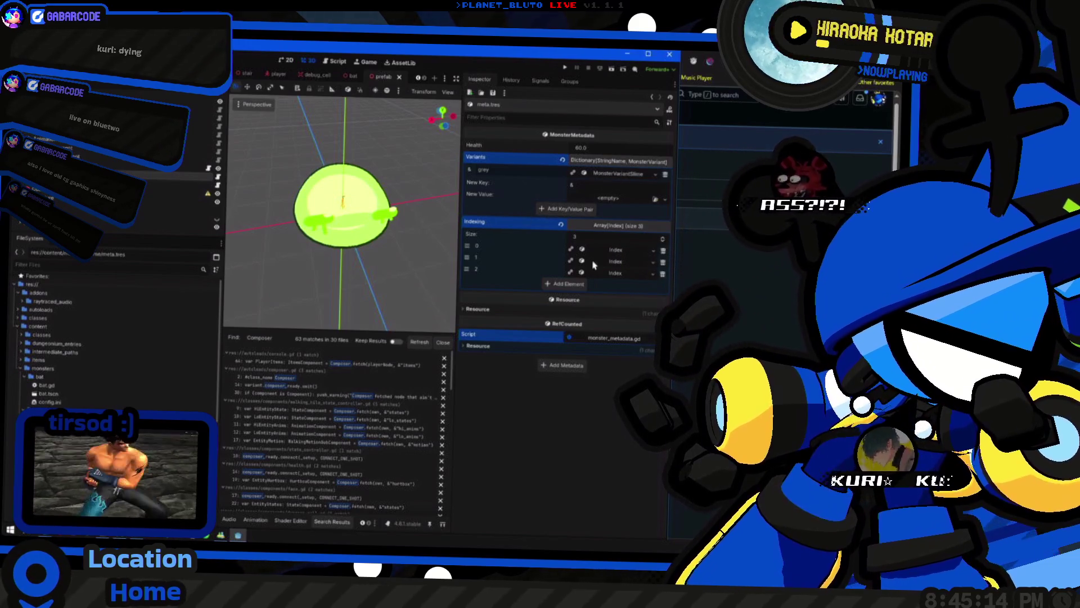
click(614, 174)
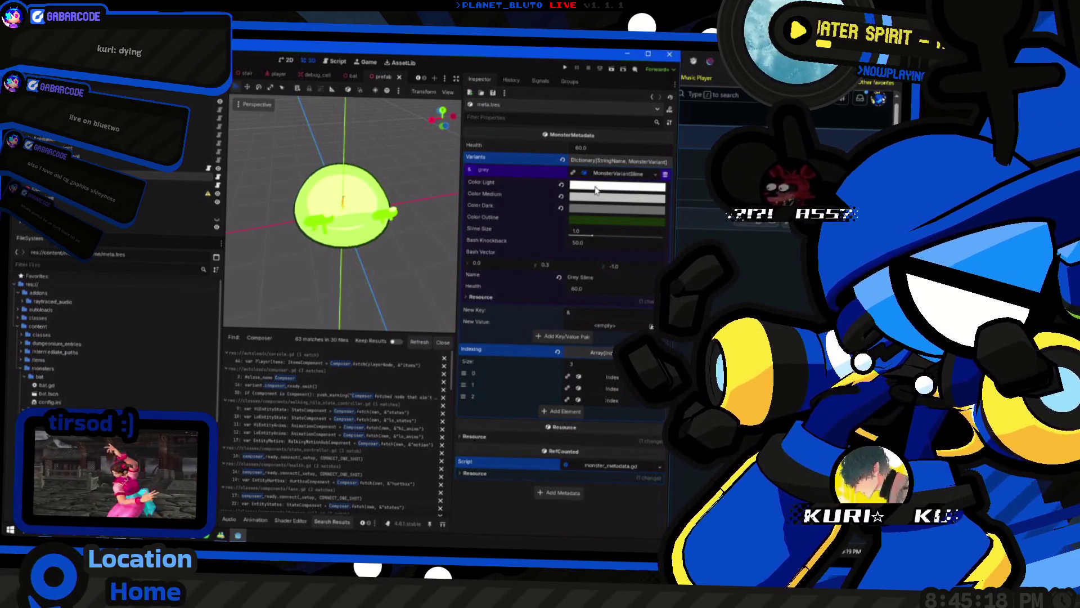
Revert the grey variant's Color Light, Color Medium and Color Dark to their green defaults.
click(561, 185)
click(561, 196)
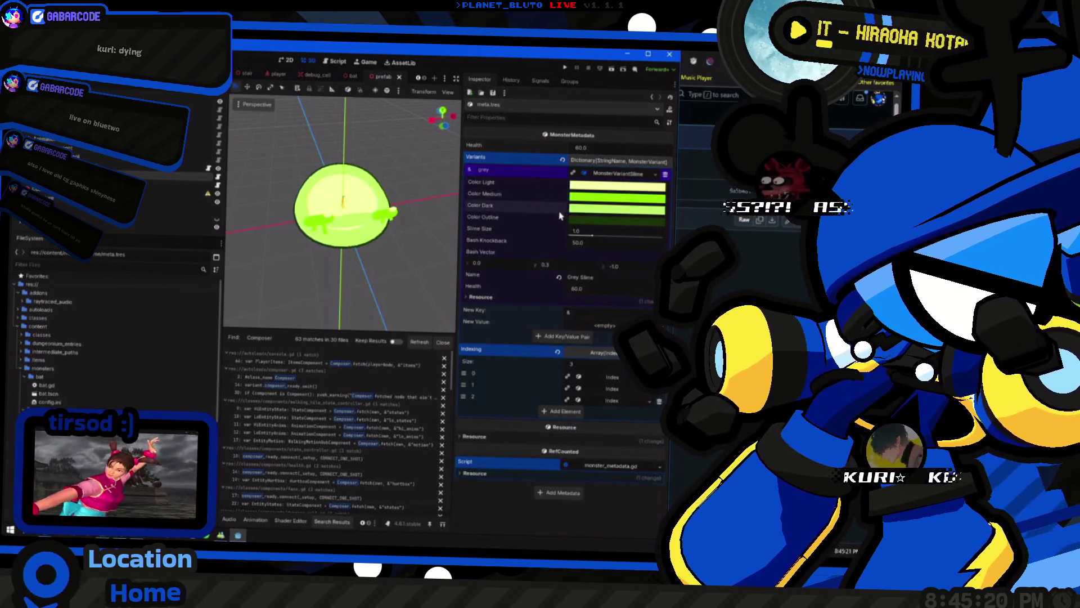
click(560, 208)
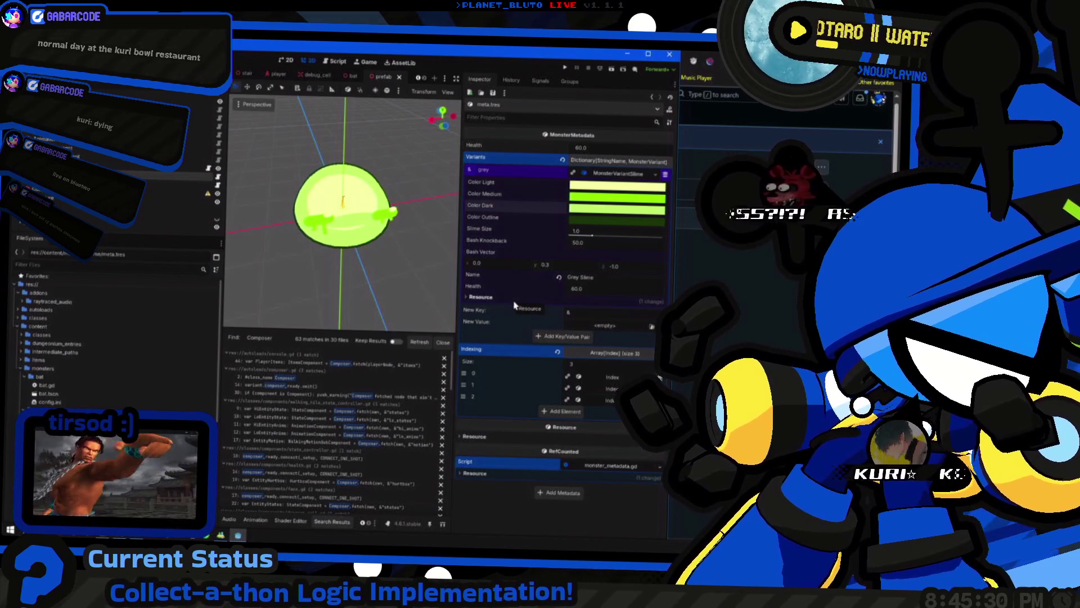
click(602, 147)
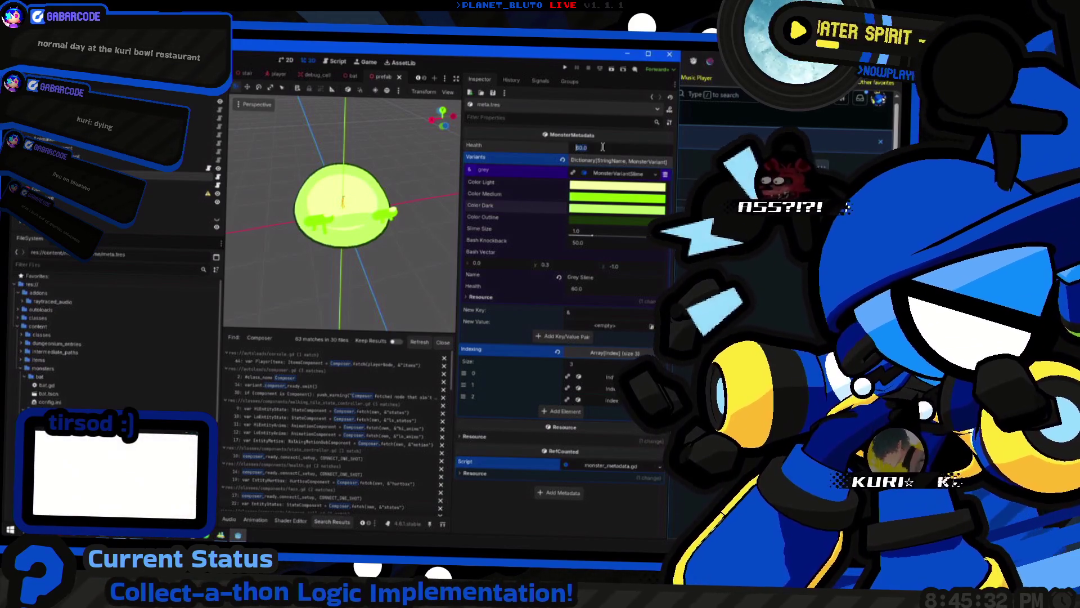
key(alt+Tab)
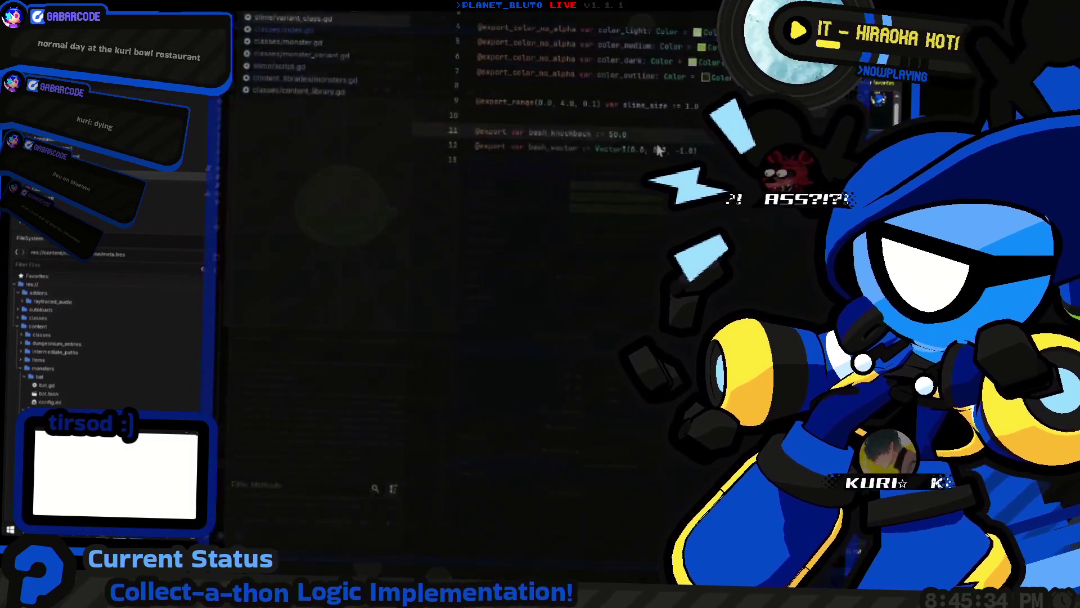
Delete the health export line from monster_metadata.gd and save the script.
click(461, 143)
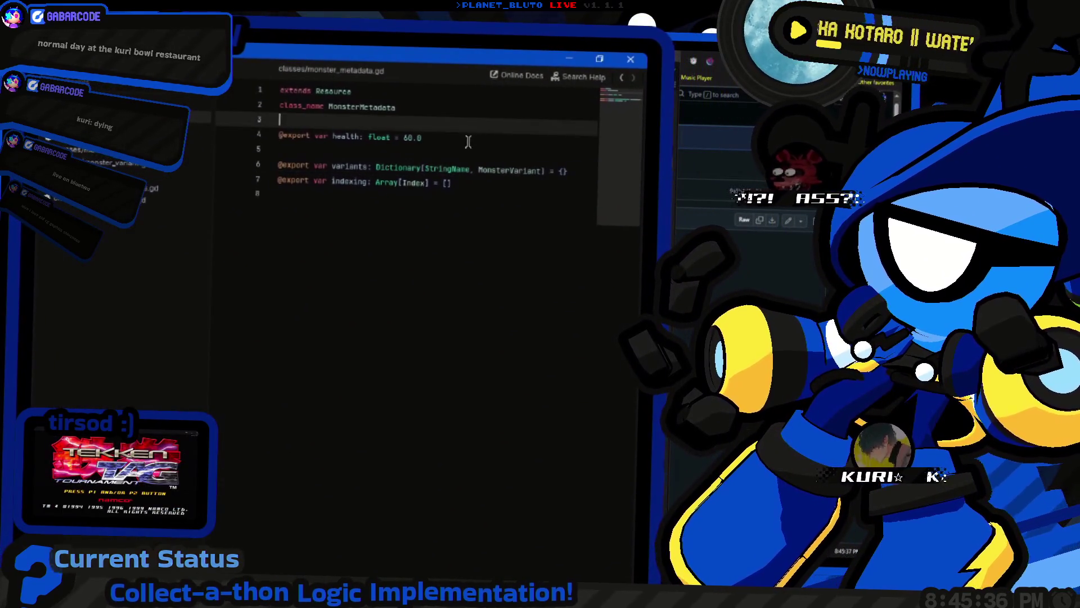
key(ctrl+shift+k)
key(ctrl+shift+k)
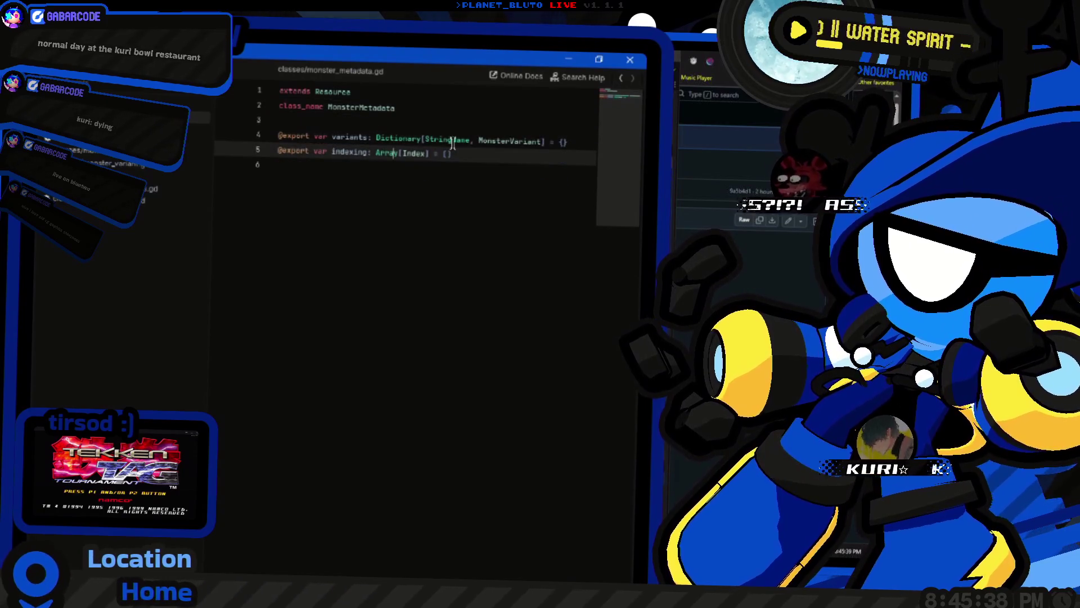
key(ctrl+s)
key(alt+Tab)
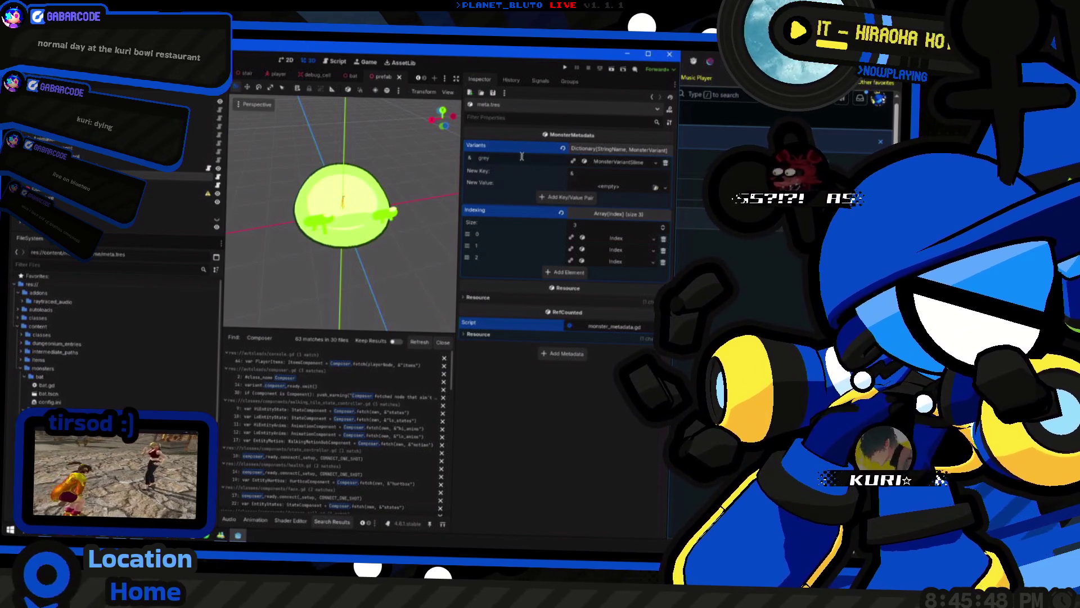
Add a DEFAULT key holding the slime variant to meta.tres Variants and remove the grey entry.
right_click(526, 162)
click(496, 170)
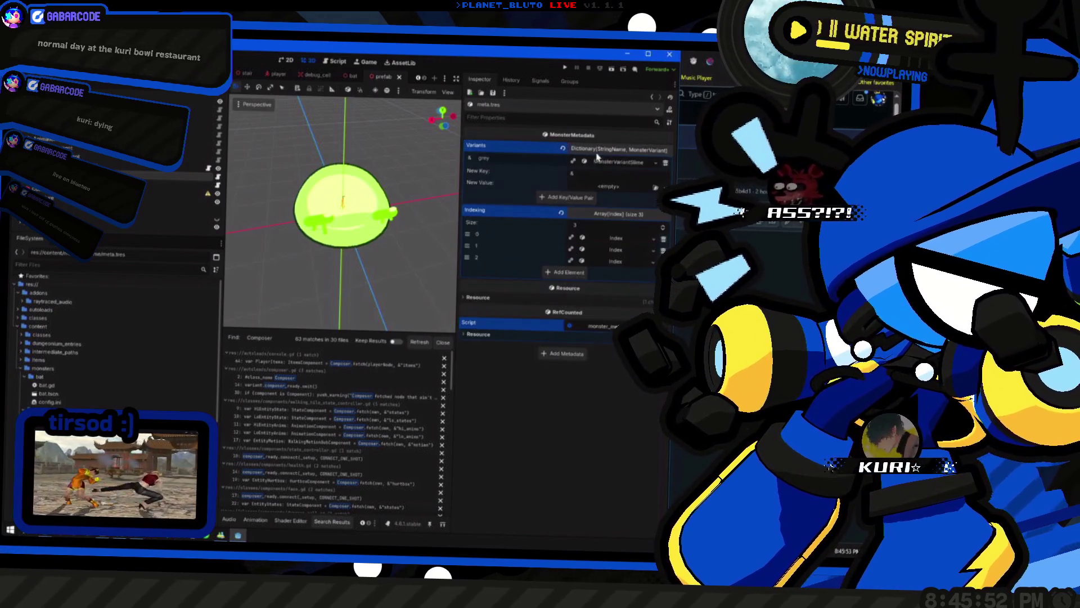
click(598, 216)
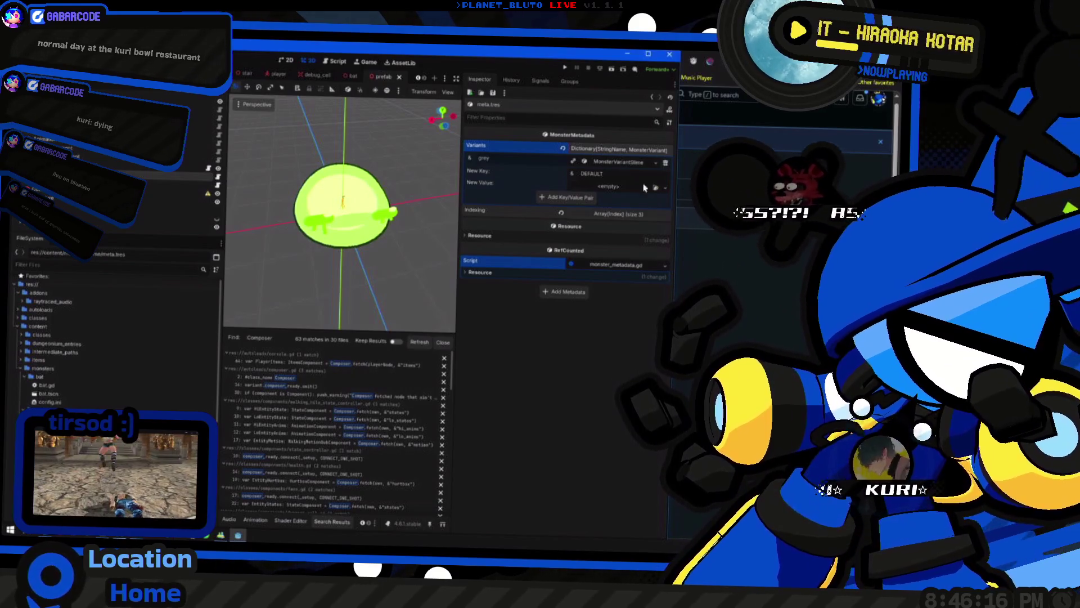
click(606, 188)
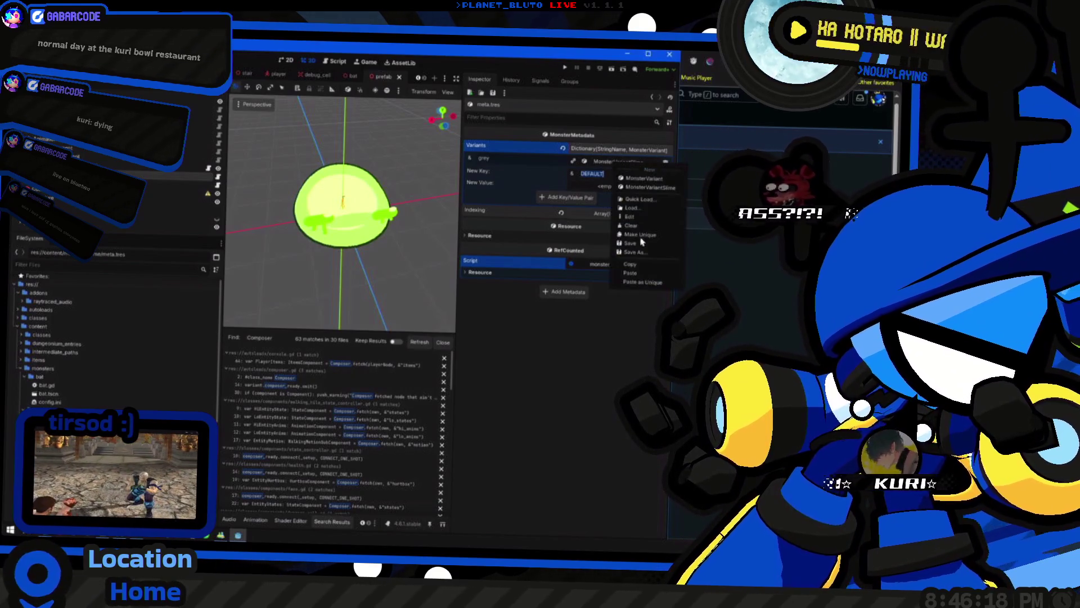
click(613, 215)
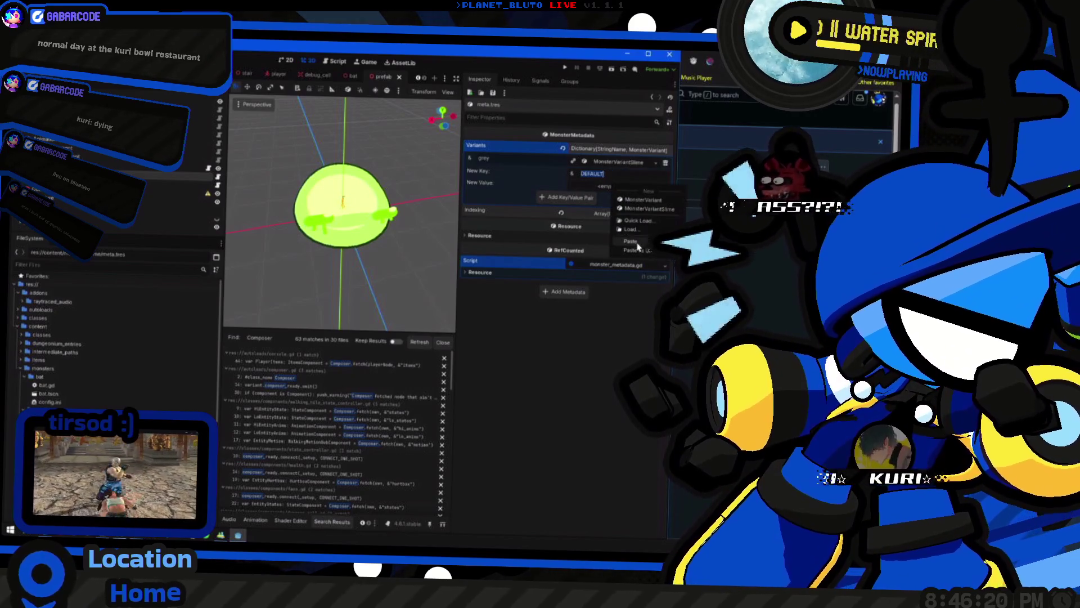
click(561, 197)
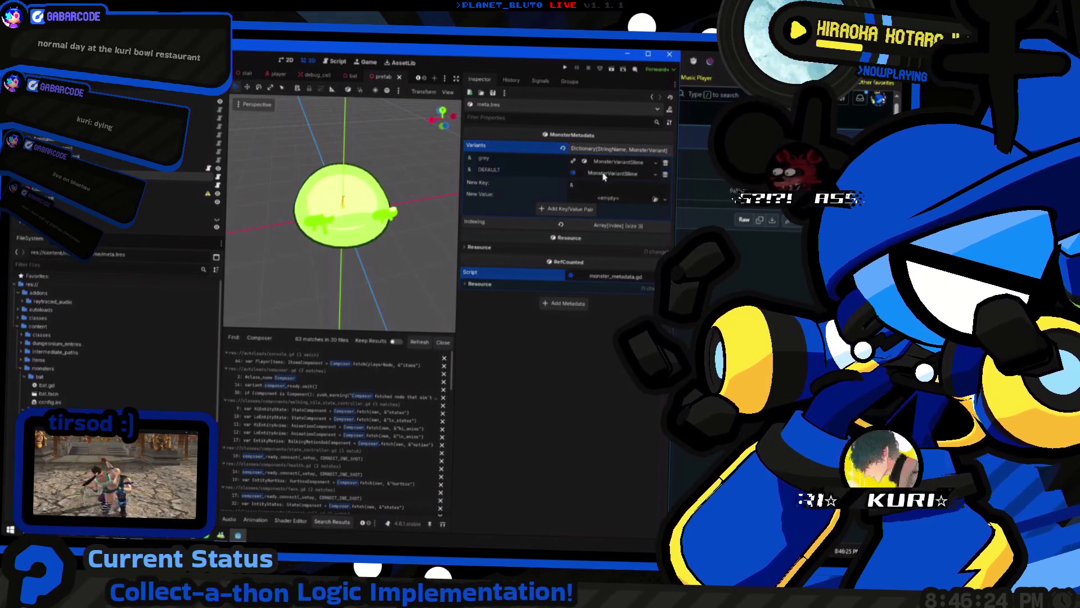
click(604, 174)
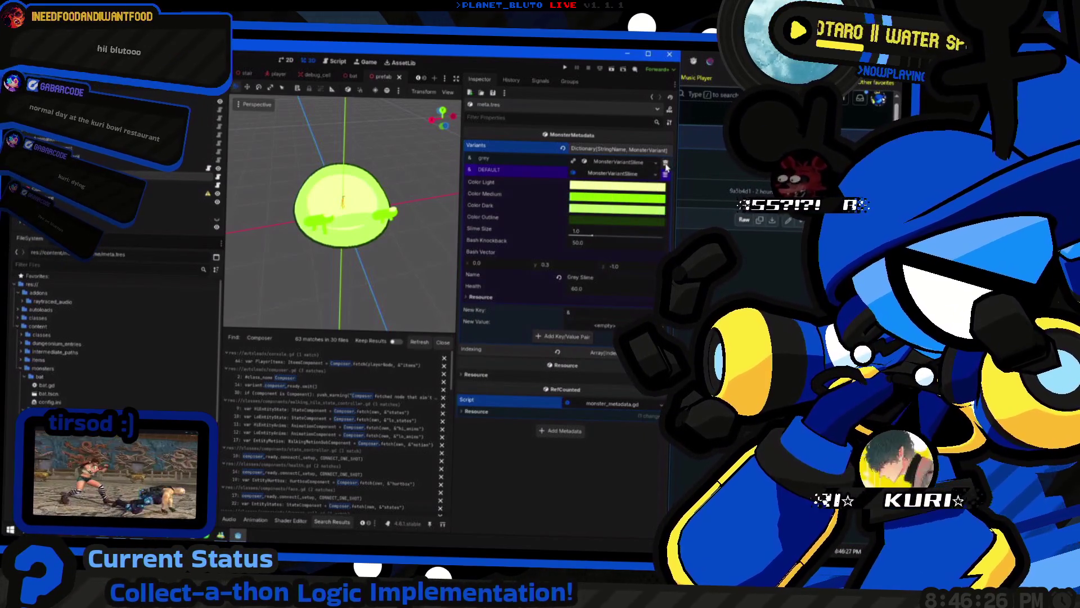
click(664, 164)
click(611, 162)
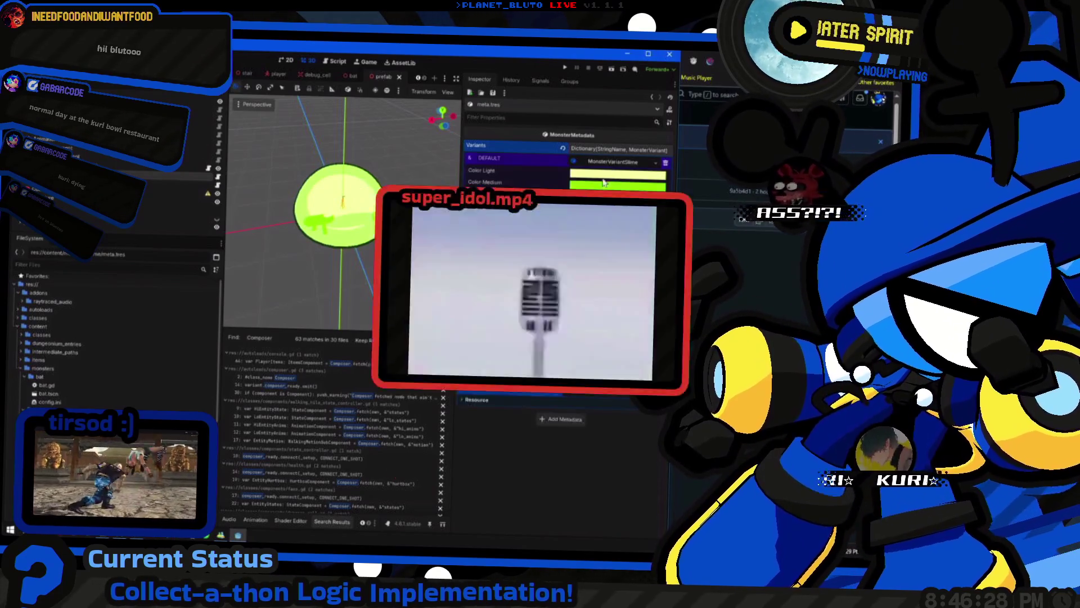
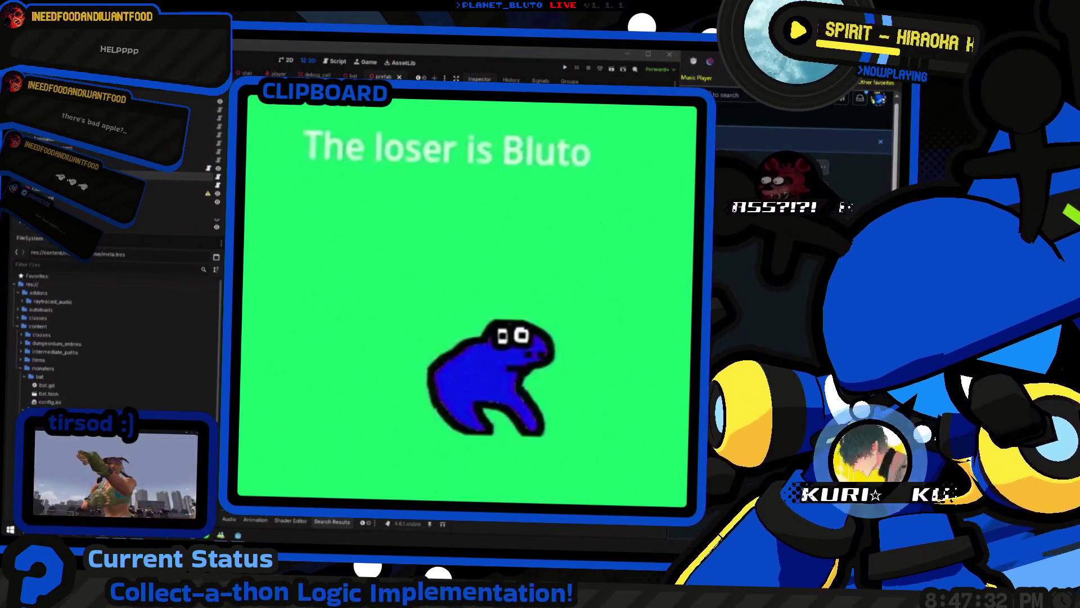
Inspect the default slime's medium colour in the Inspector, leaving it unchanged.
key(super+shift+s)
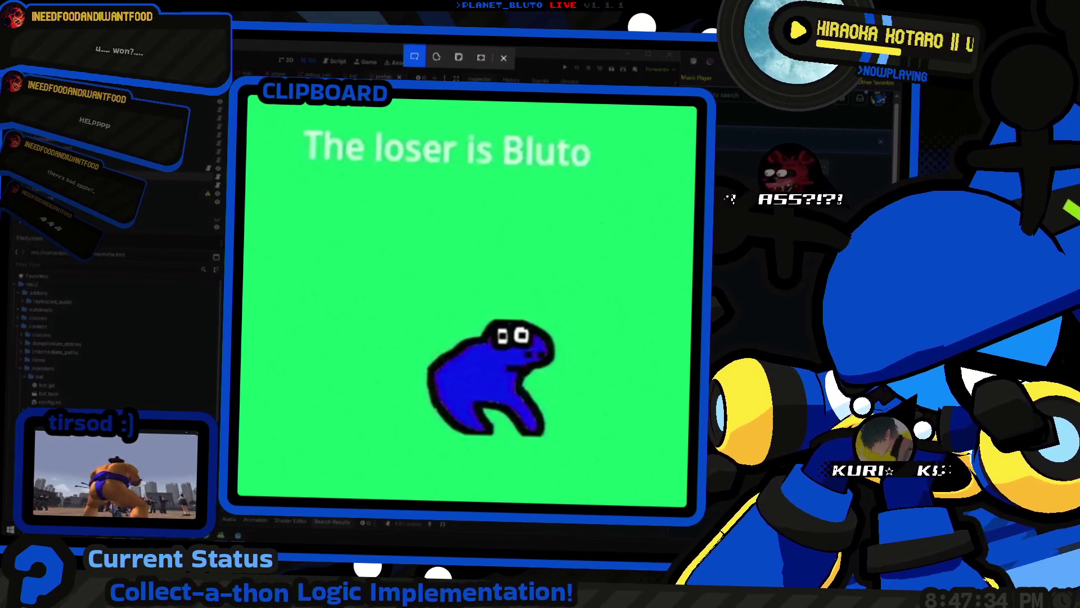
key(Escape)
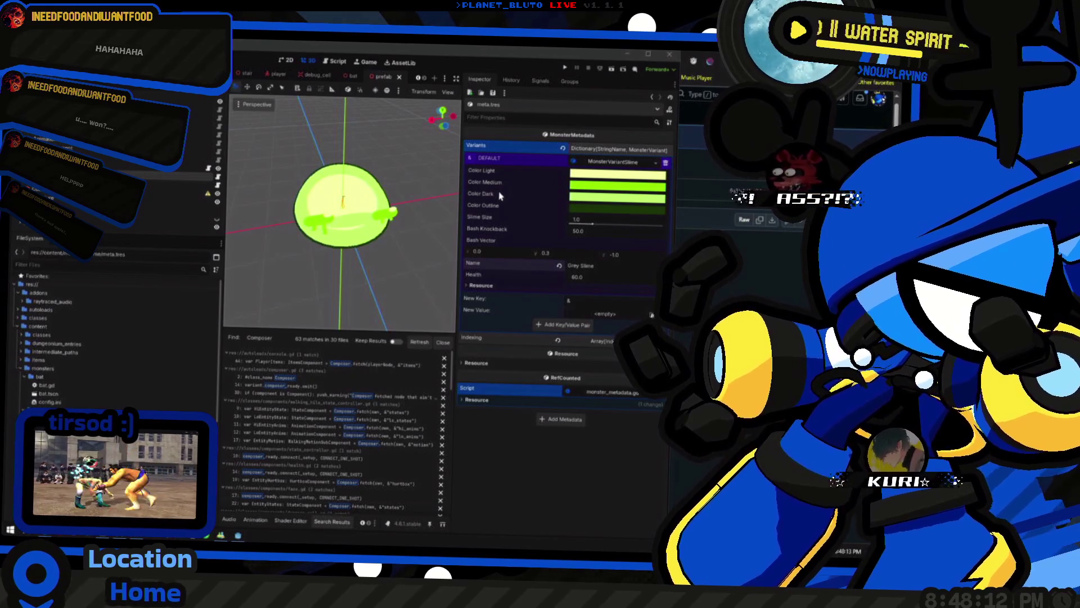
click(500, 186)
click(601, 189)
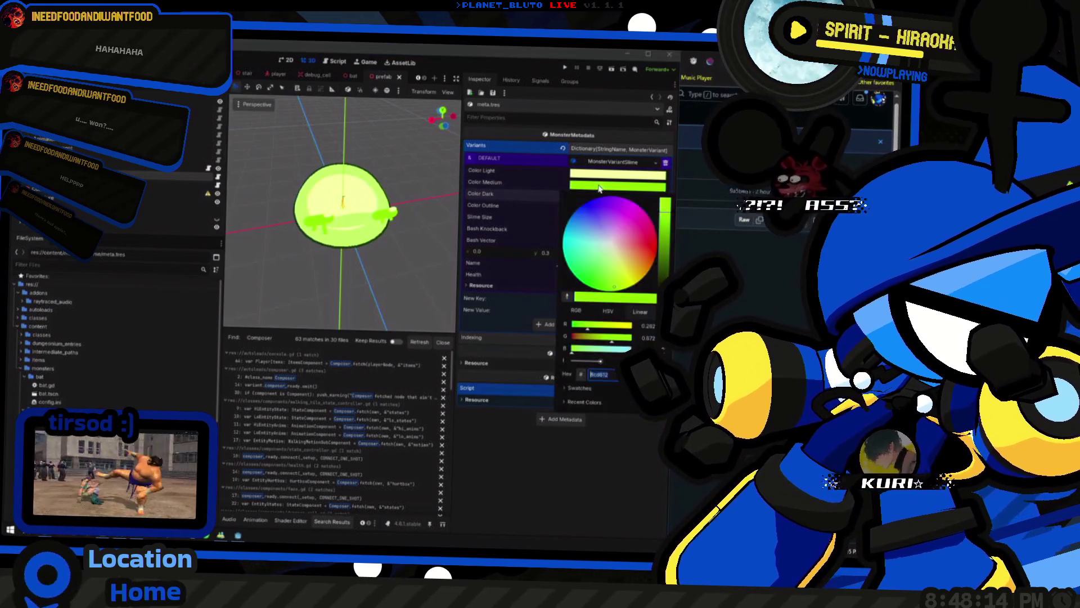
key(Escape)
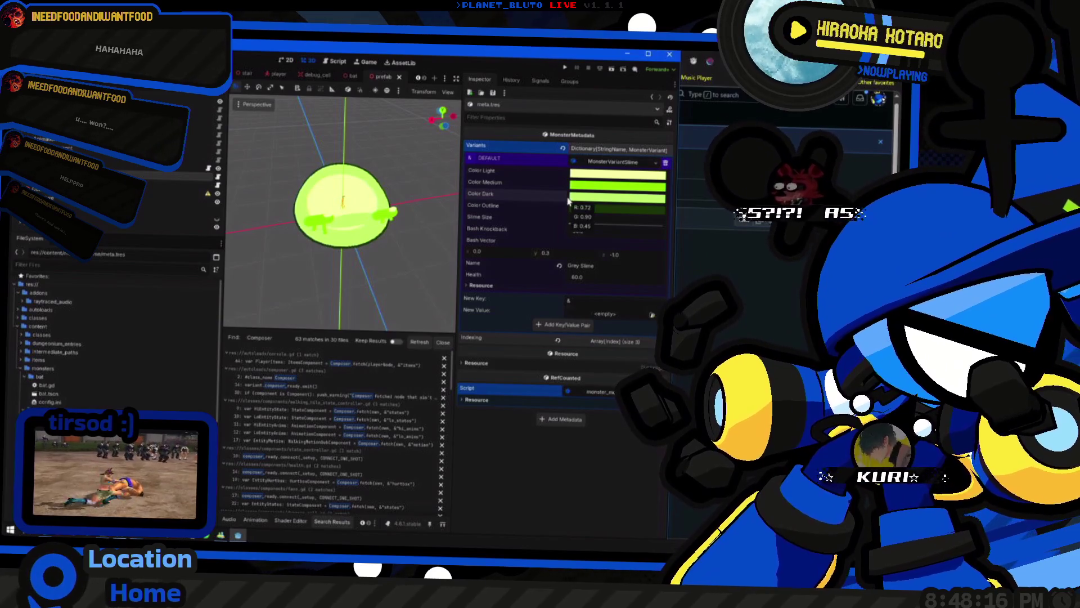
In variant_class.gd, swap the values so color_medium is b9e875 and color_dark is 8cd612.
key(alt+Tab)
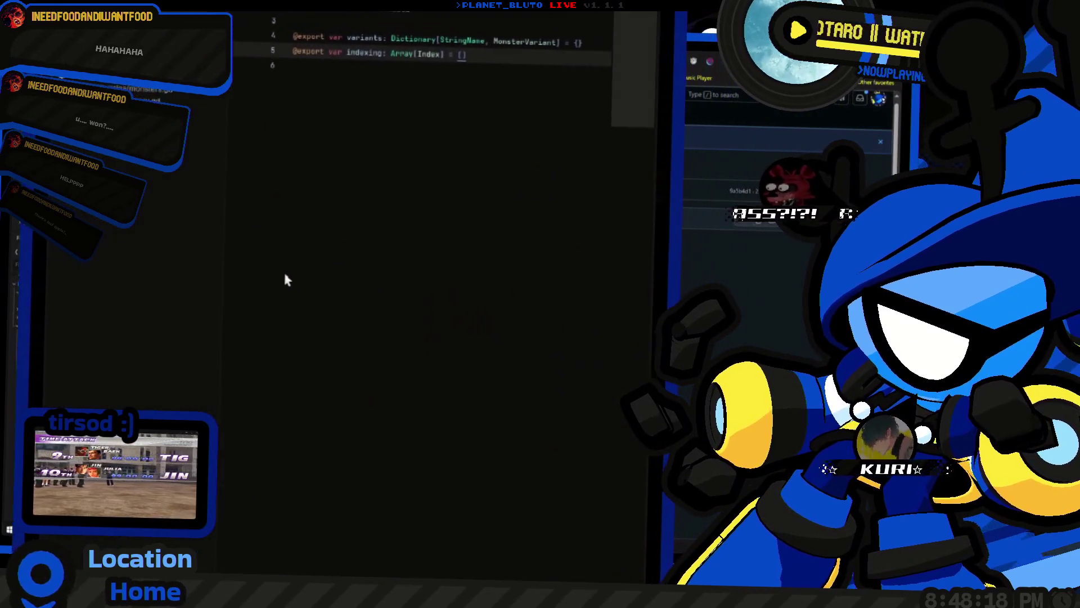
key(alt+Tab)
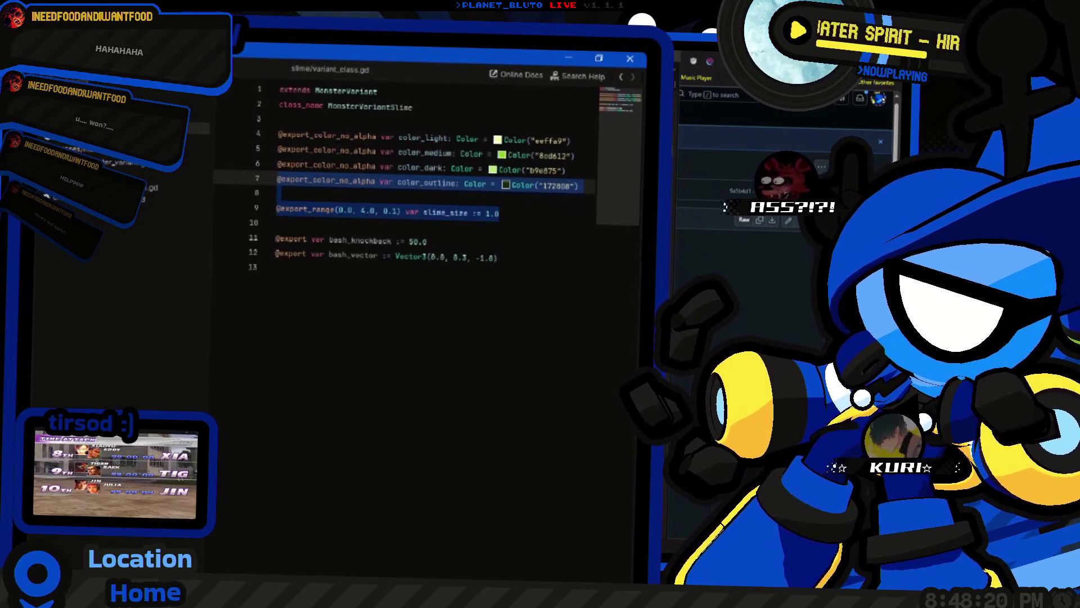
drag(508, 157, 574, 156)
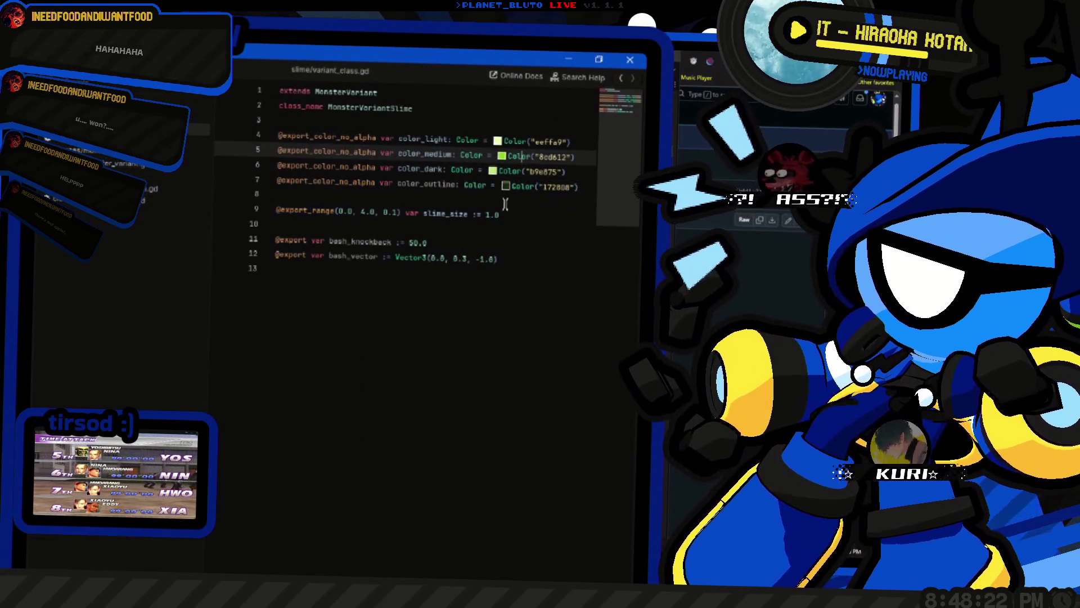
key(ctrl+x)
click(499, 169)
key(ctrl+v)
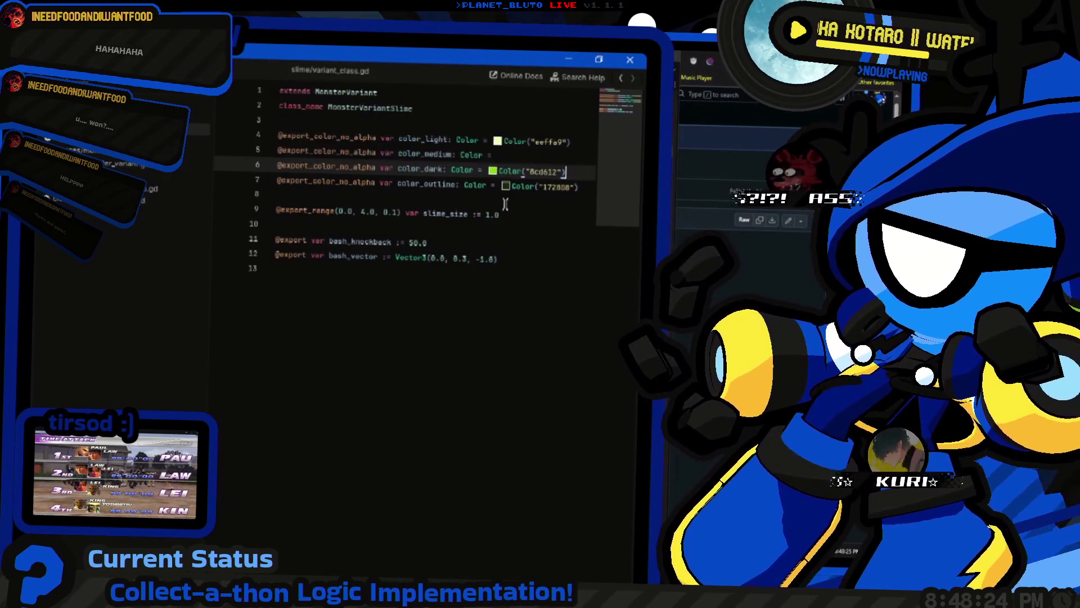
key(shift+End)
key(ctrl+x)
key(Up)
key(ctrl+v)
key(alt+Tab)
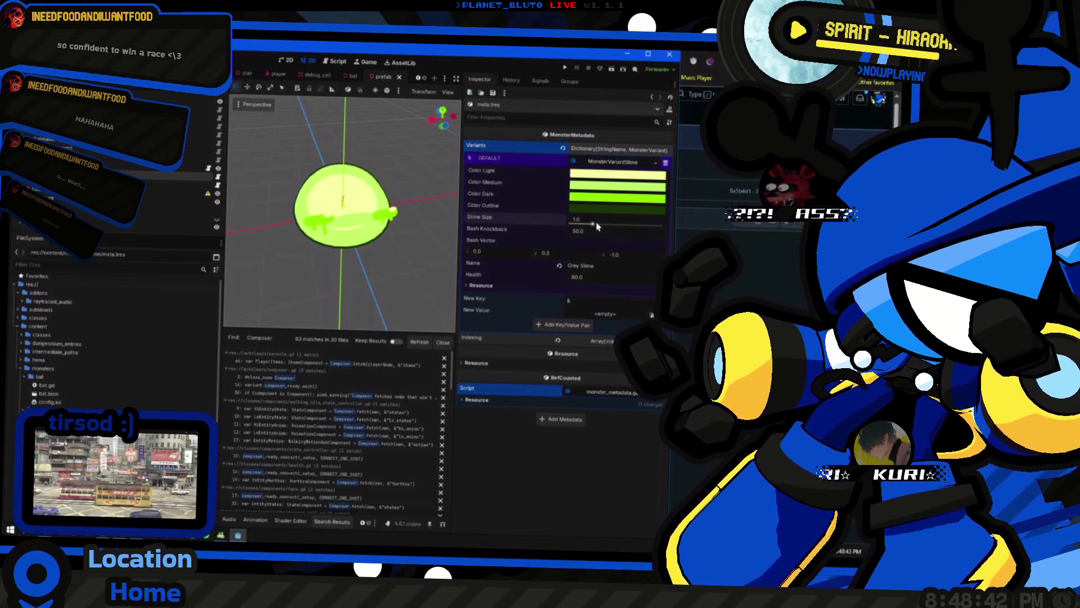
Try Slime Size 2.8, reset Bash Knockback to 50.0, and undo the Bash Vector change.
mouse_move(569, 223)
mouse_down()
mouse_move(629, 236)
mouse_move(591, 238)
mouse_move(606, 244)
mouse_up()
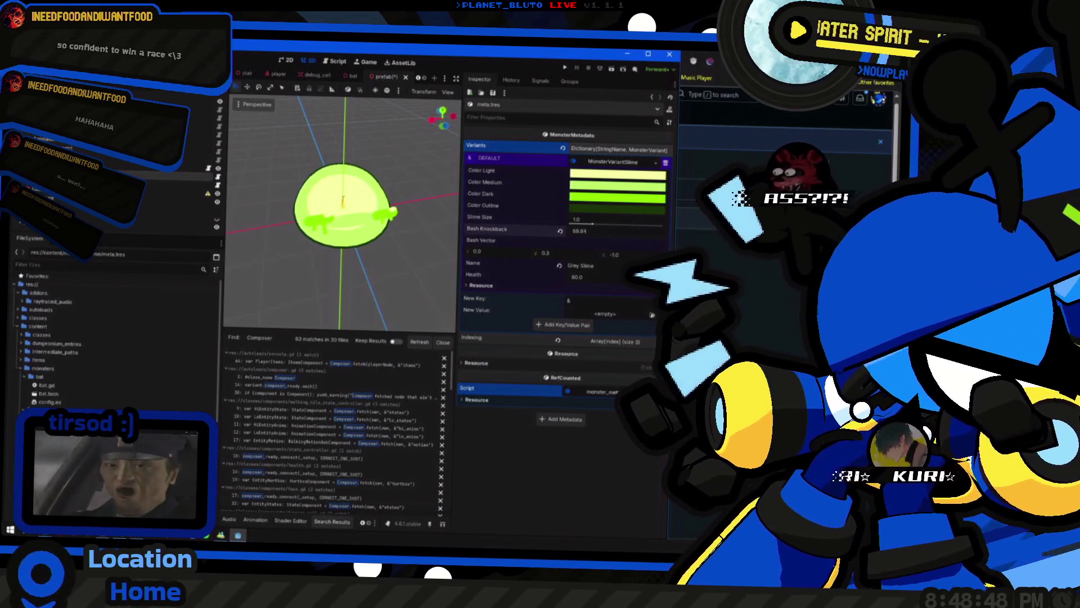
click(561, 232)
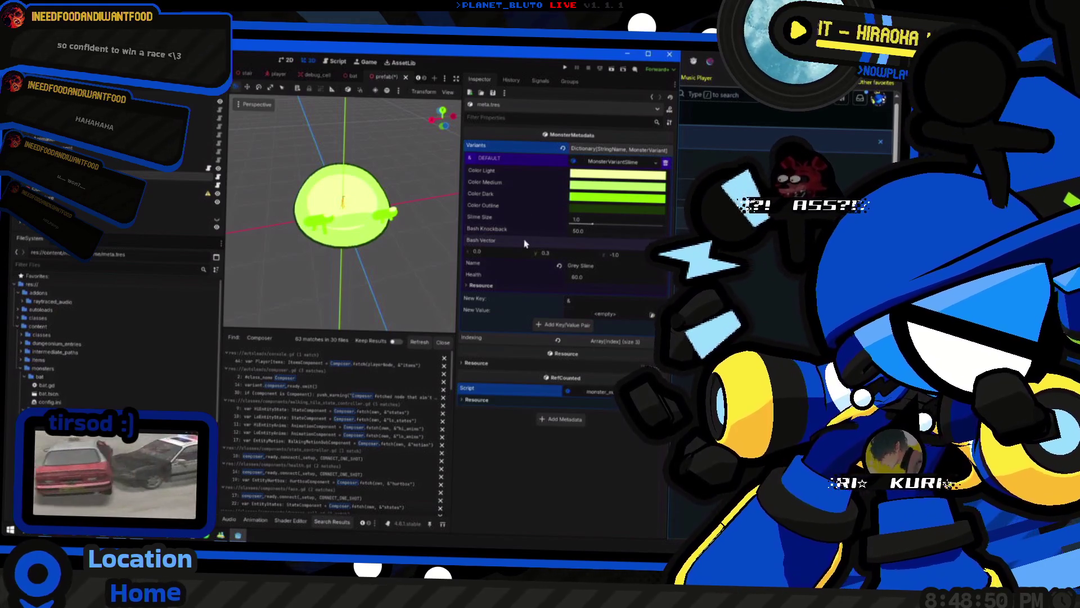
drag(543, 253, 529, 253)
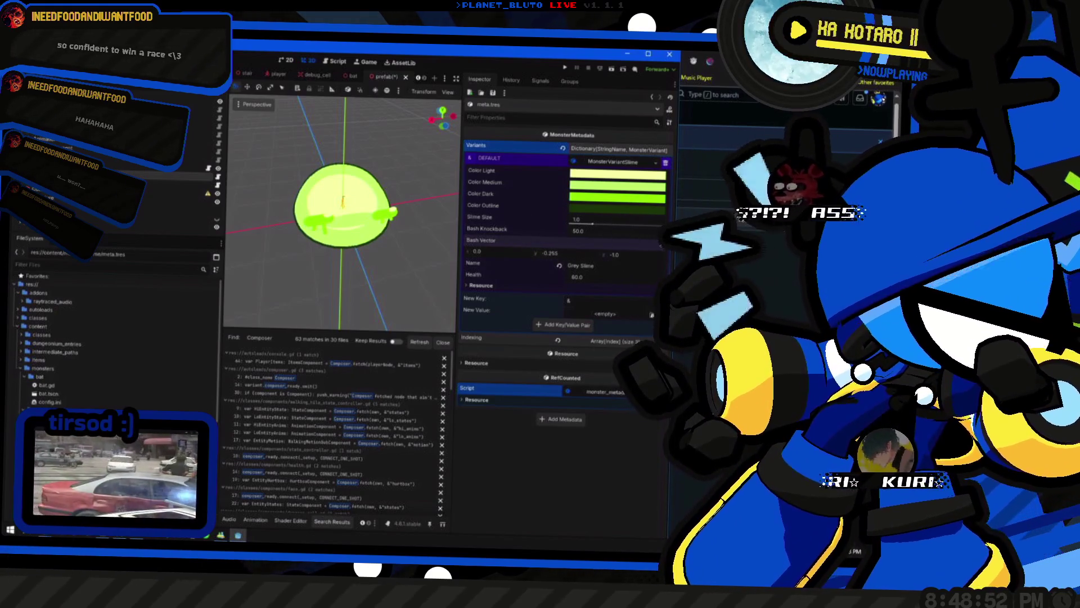
key(ctrl+z)
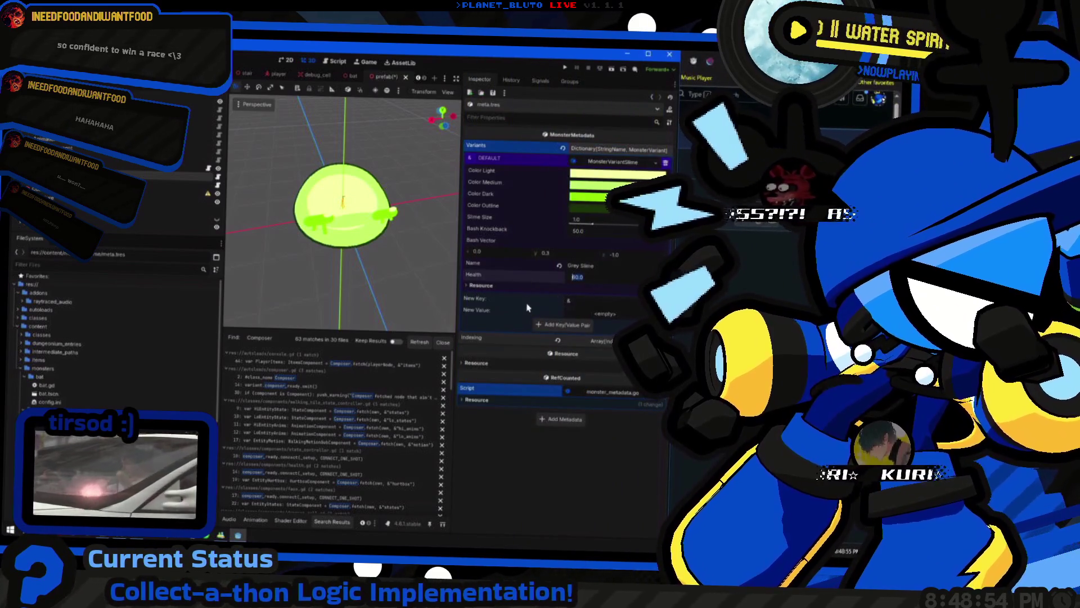
Open the MonsterVariantSlime script, then follow class_name to its base monster_variant.gd script.
click(502, 285)
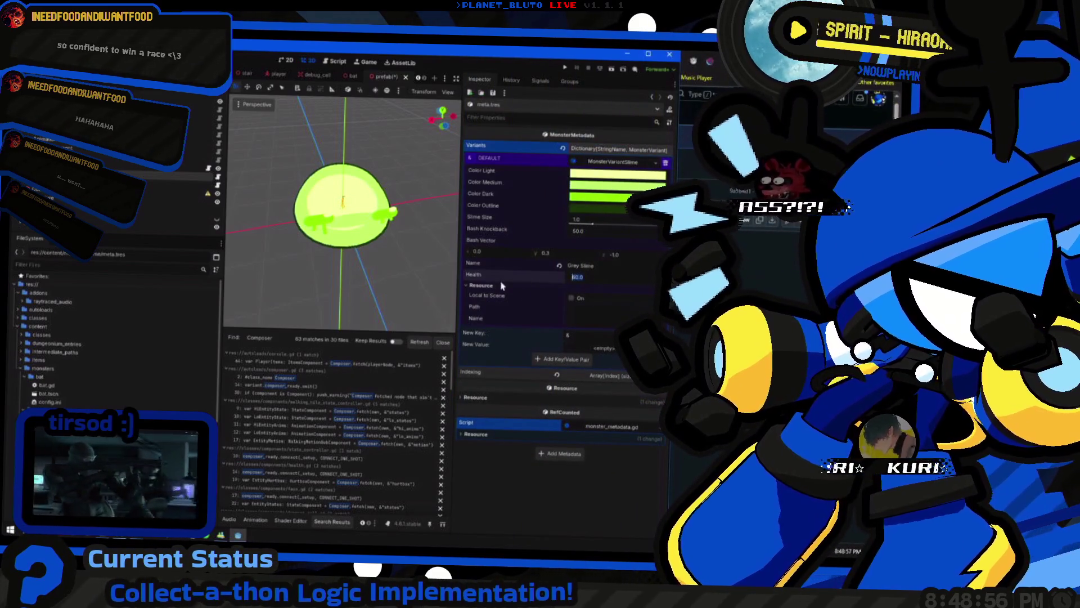
key(ctrl+F3)
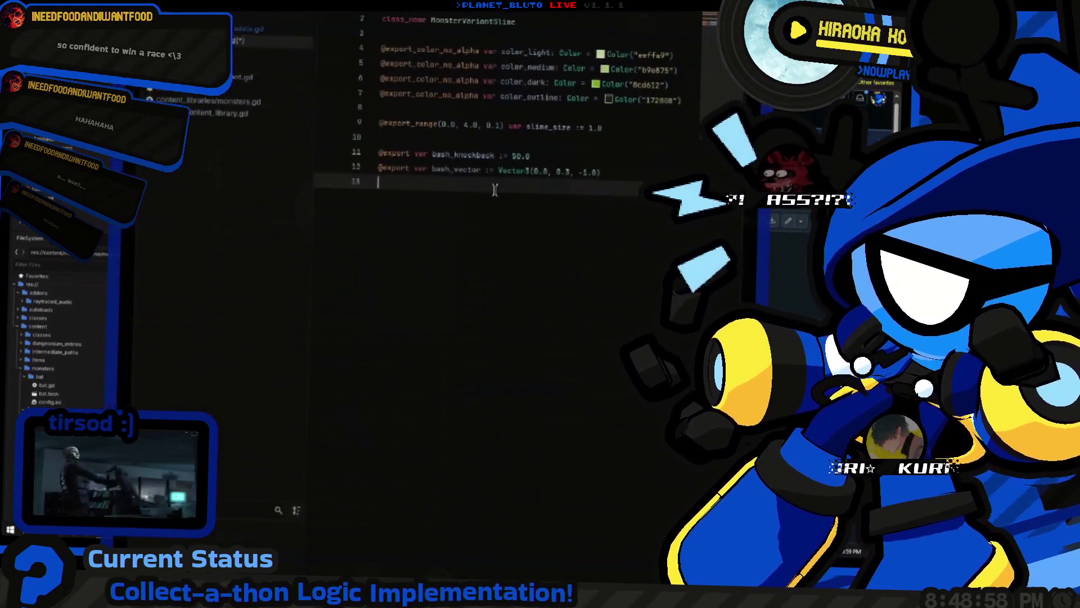
click(414, 107)
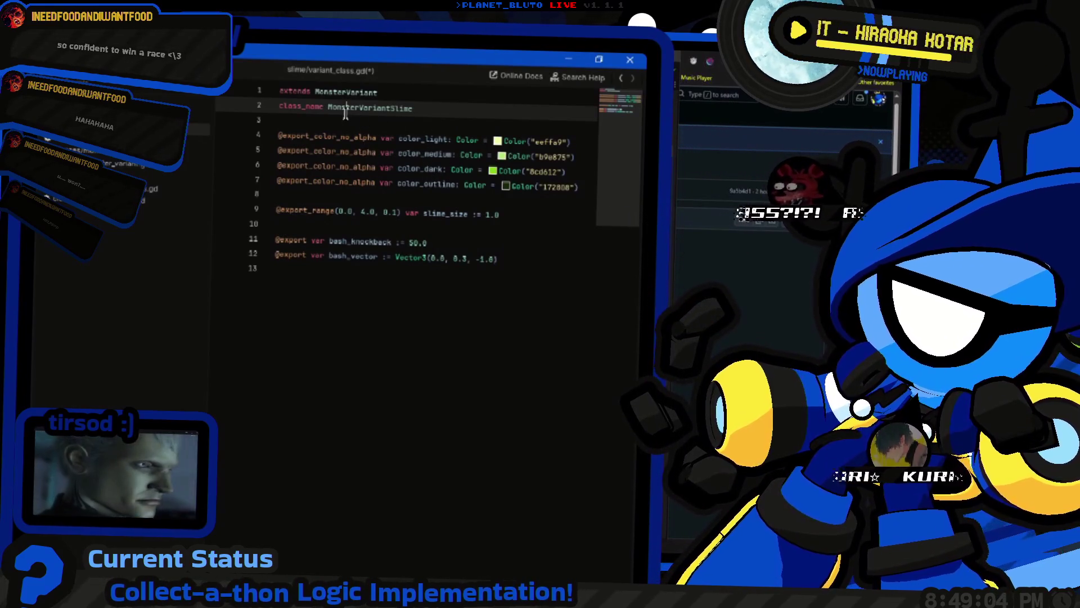
click(341, 93)
ctrl+click(341, 92)
click(451, 152)
click(447, 138)
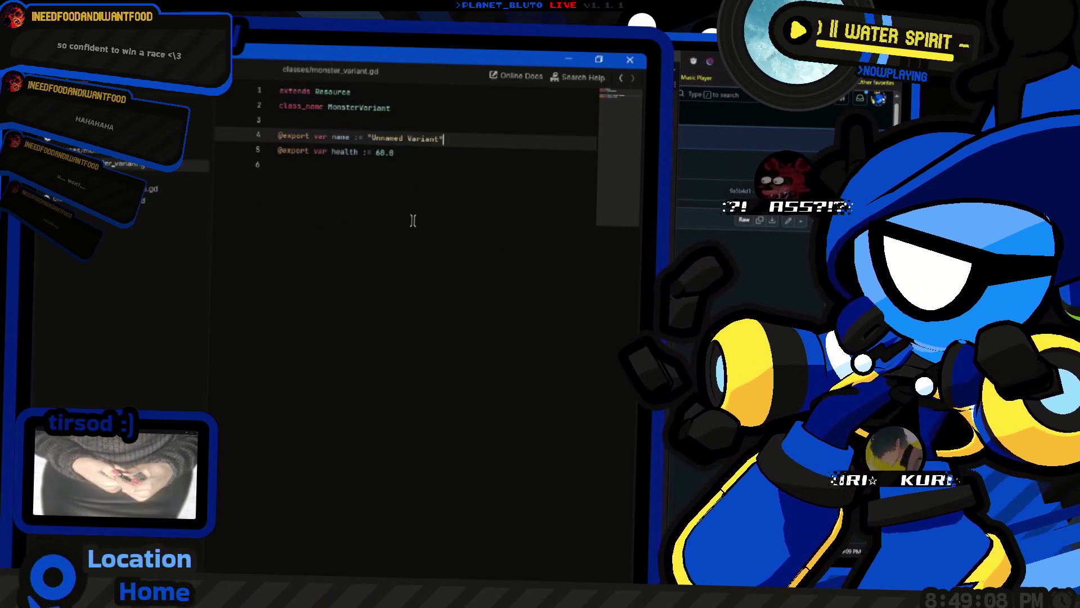
key(ctrl+F2)
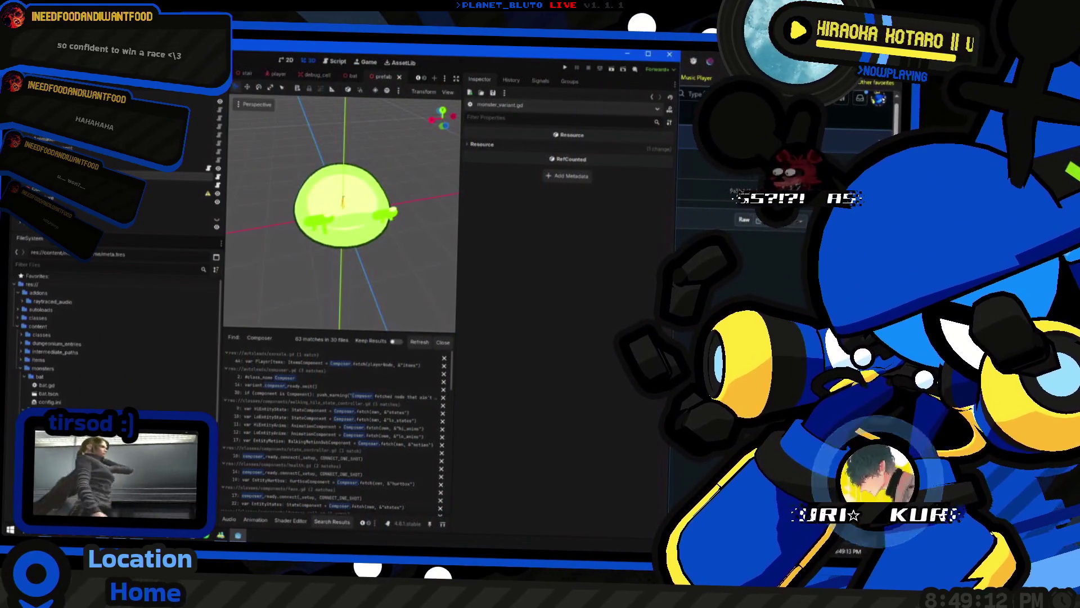
Show meta.tres in the Inspector and expand the DEFAULT slime variant's properties.
click(652, 96)
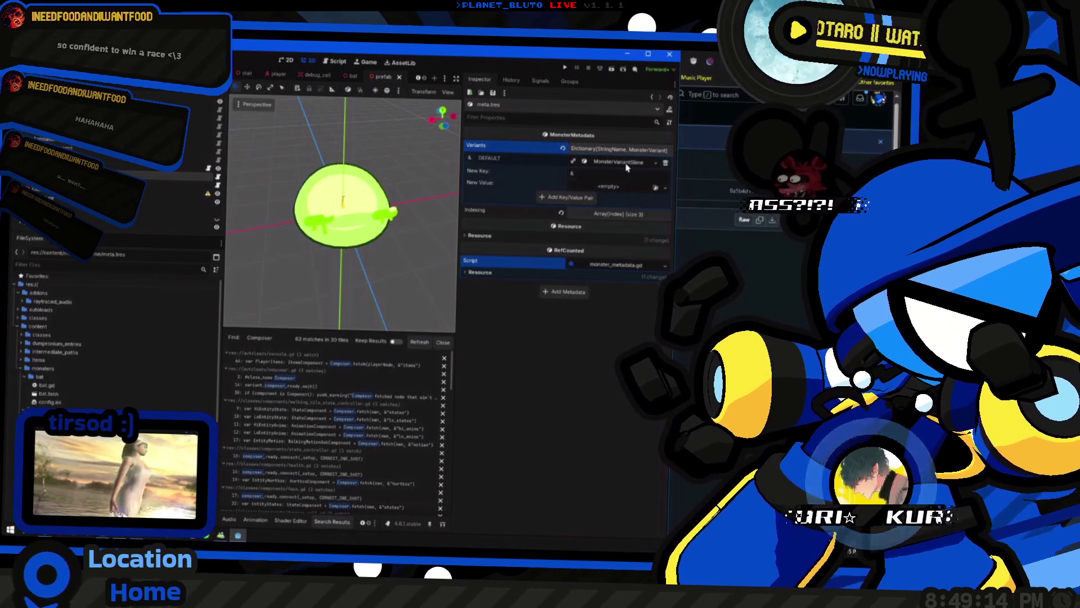
click(626, 165)
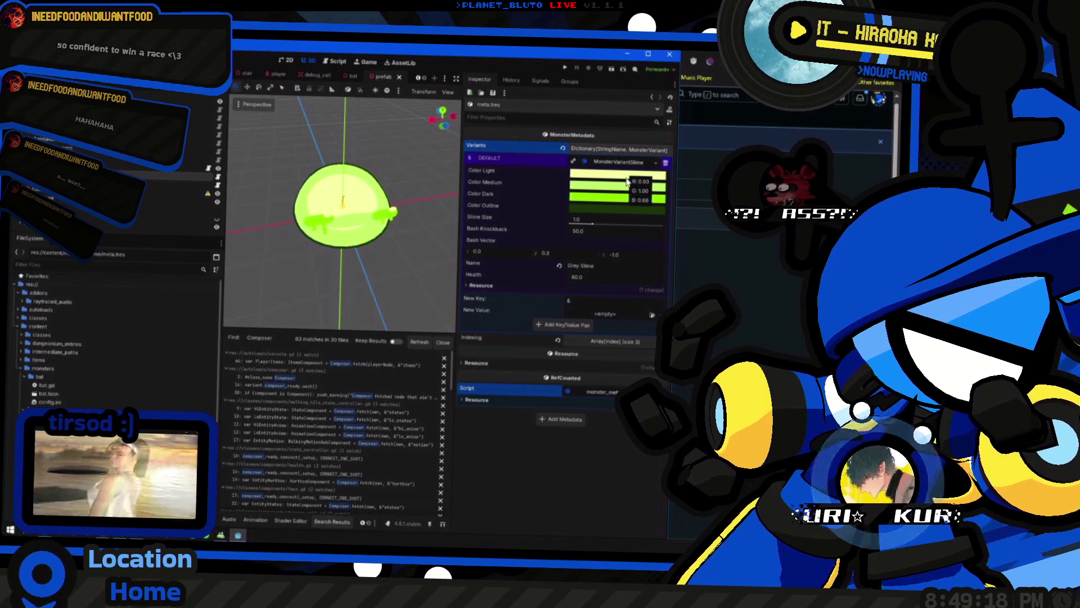
mouse_move(628, 187)
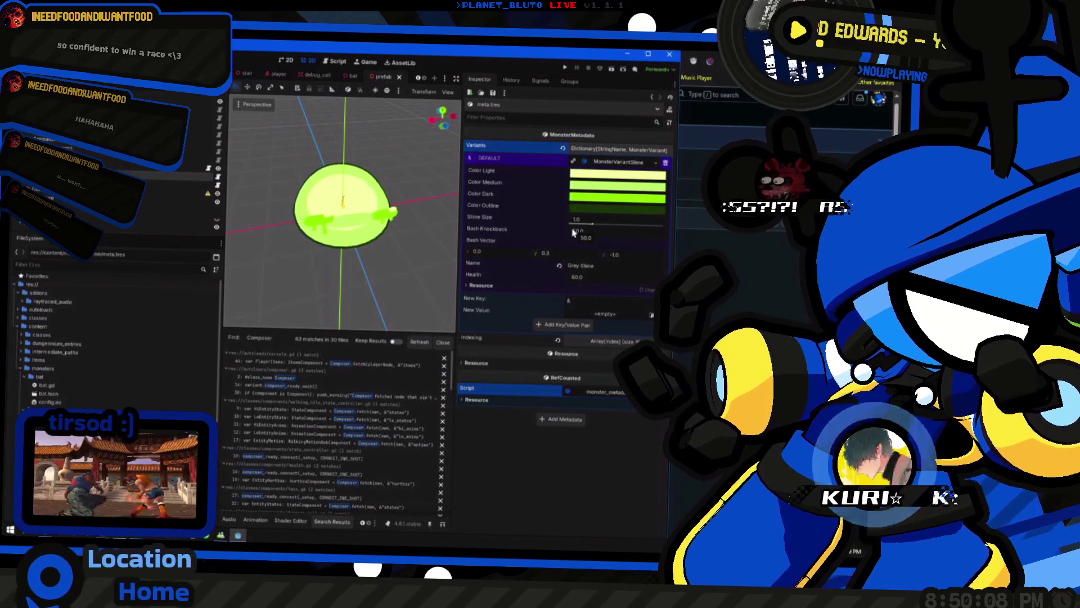
Browse variant_class.gd and monster_metadata.gd, then open slime/script.gd for editing.
key(alt+Tab)
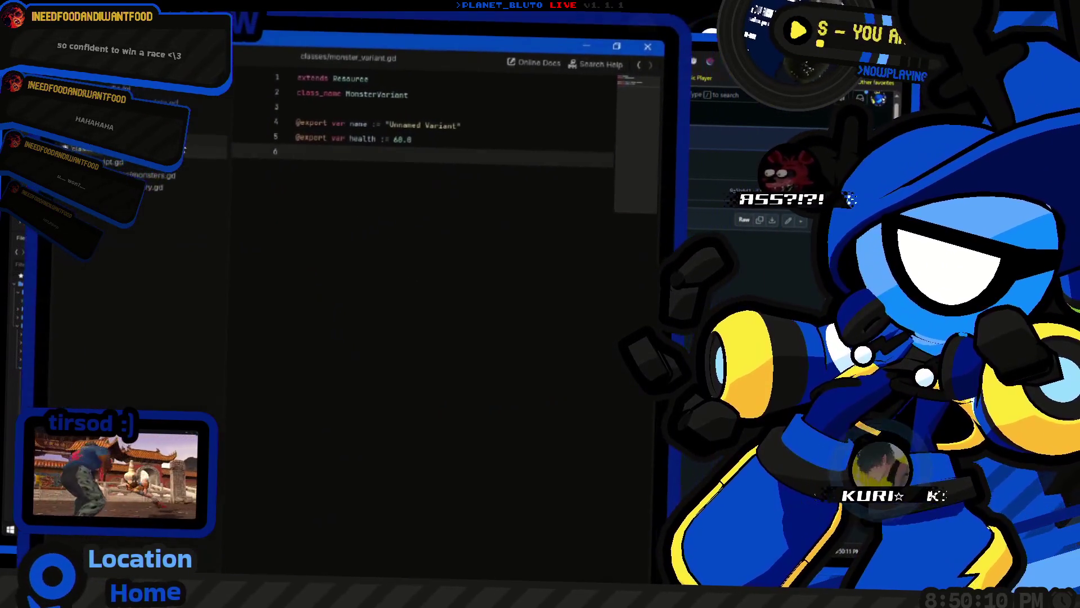
key(alt+Left)
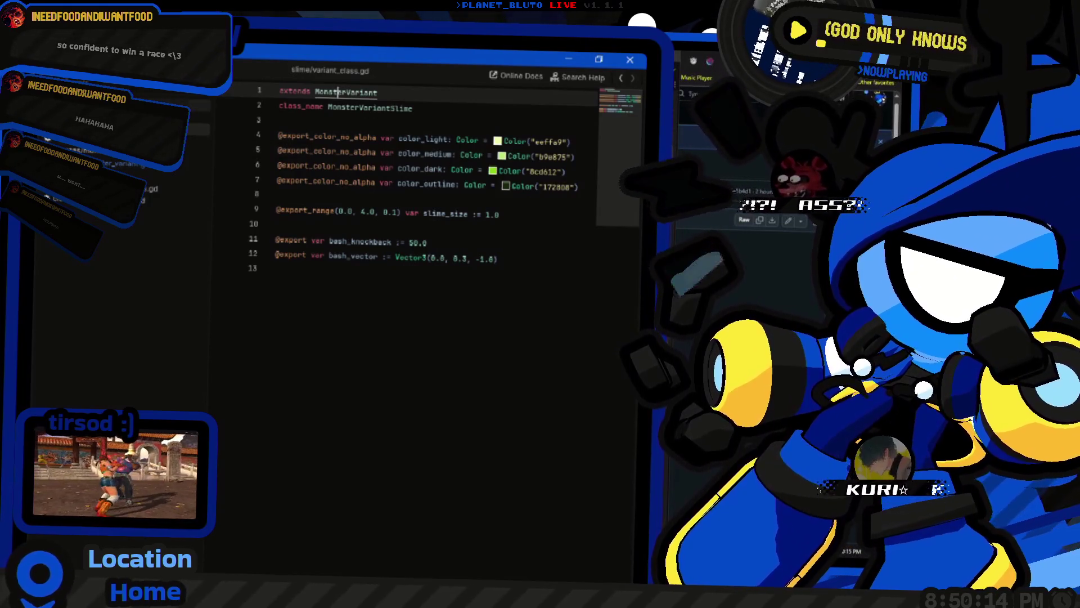
click(197, 117)
key(alt+Tab)
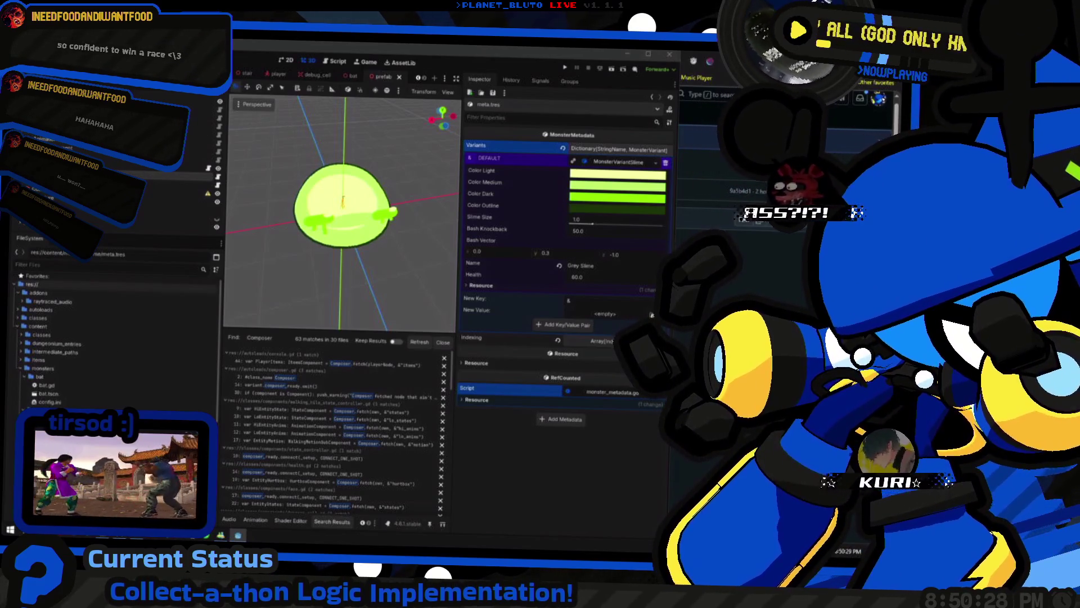
key(Down)
key(Return)
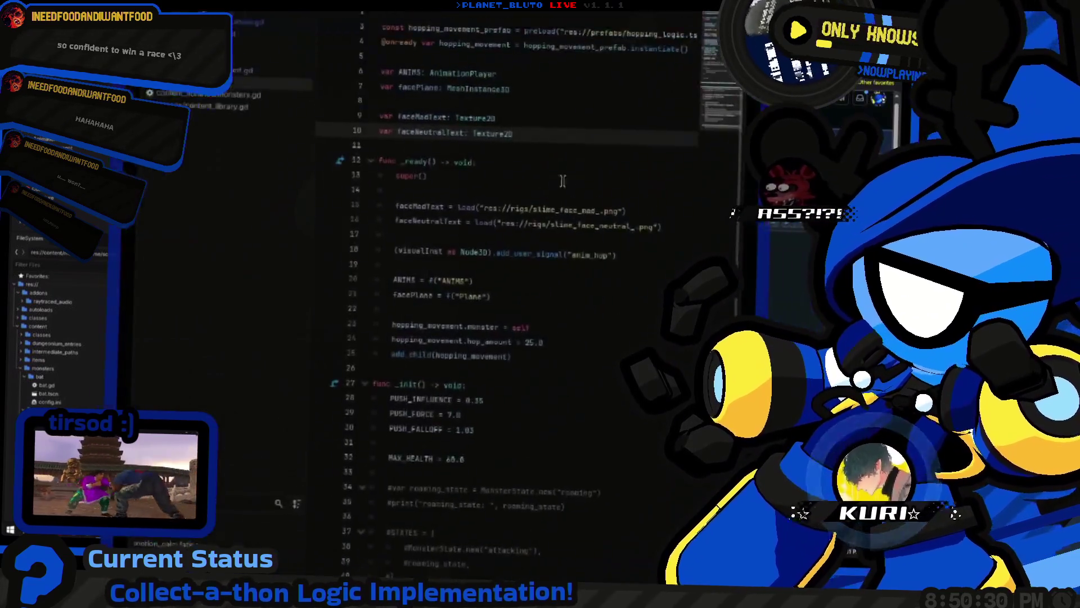
Look through variant_class.gd, monster_variant.gd and monster_metadata.gd, then open monsters.gd to its _load function.
scroll(467, 293, down, 11)
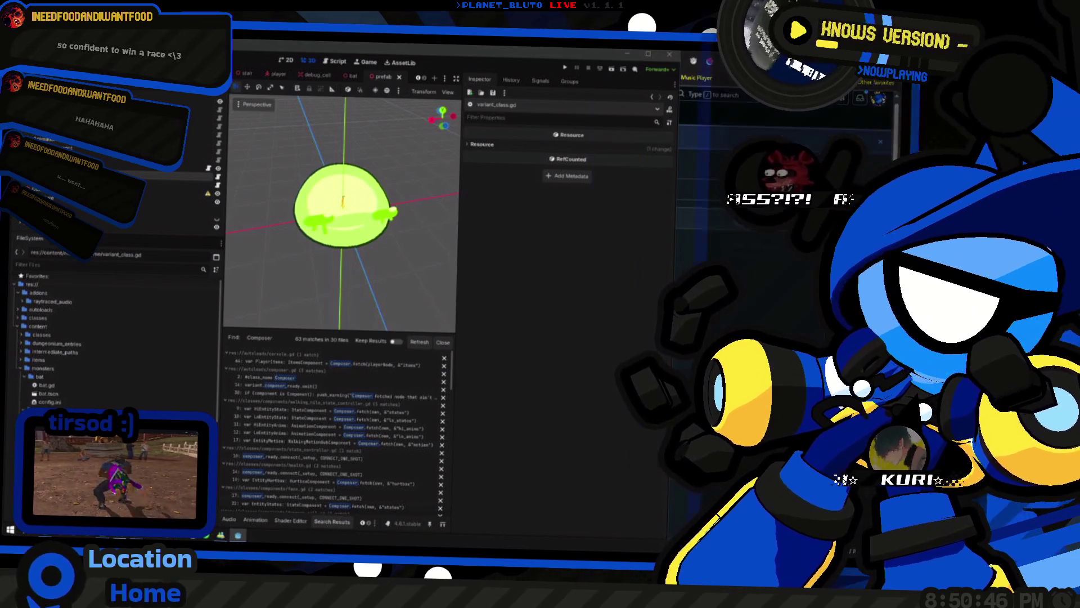
key(F3)
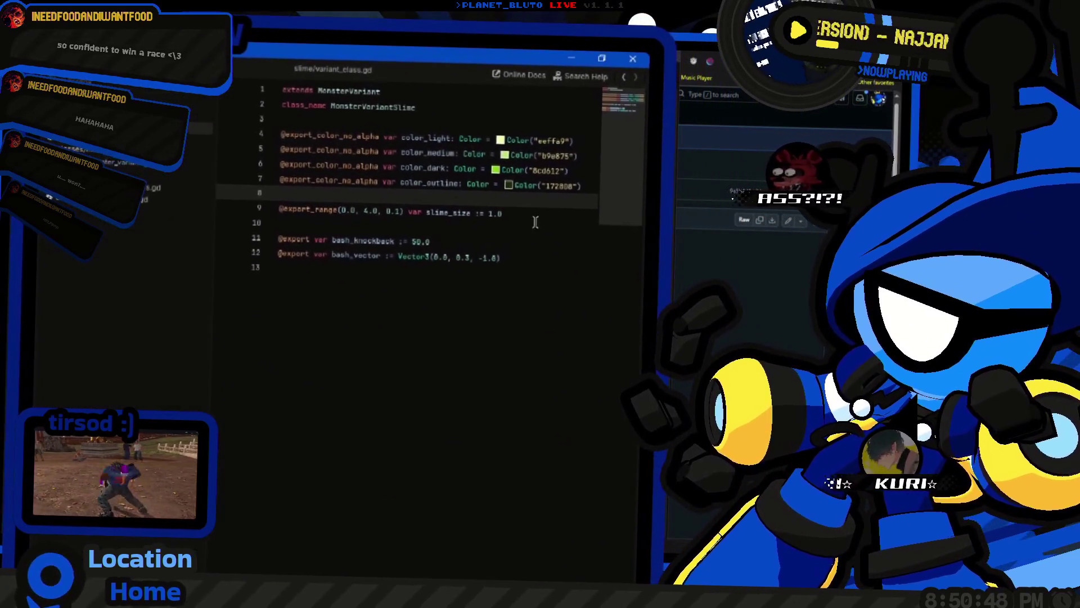
click(128, 167)
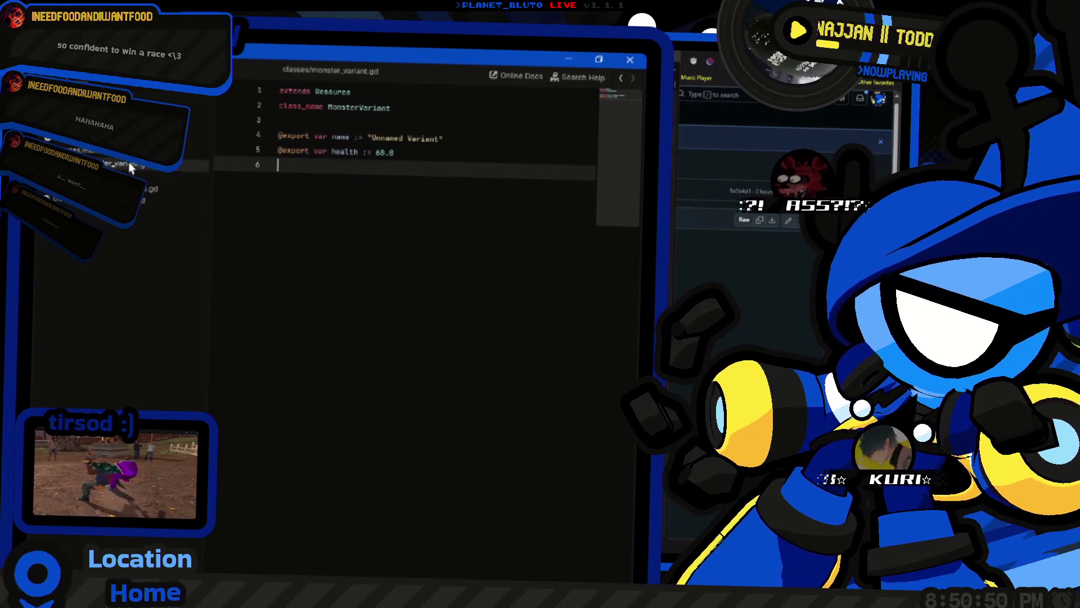
click(129, 117)
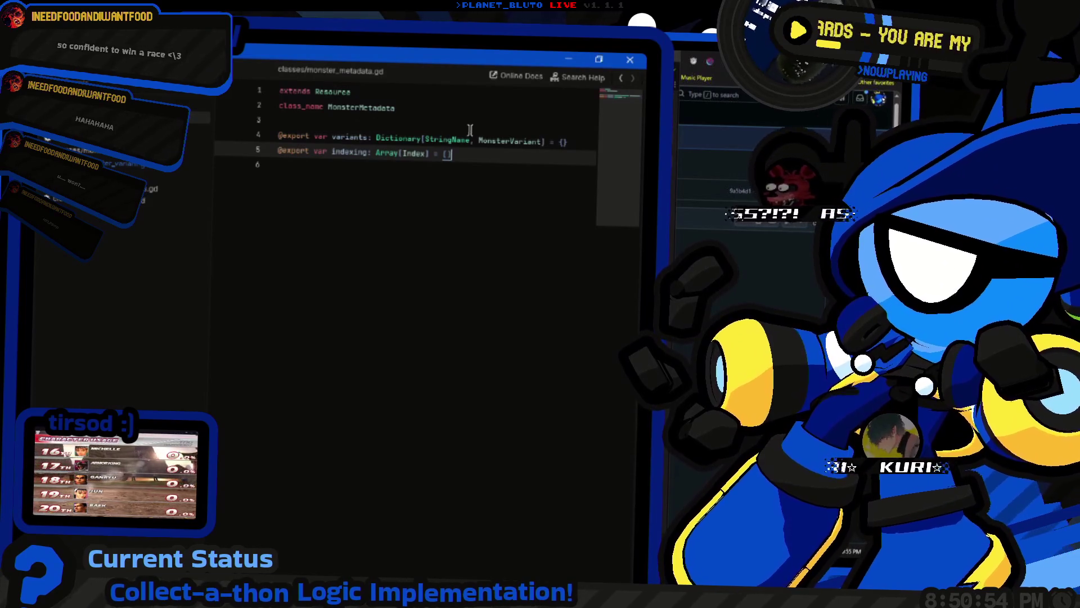
key(ctrl+F2)
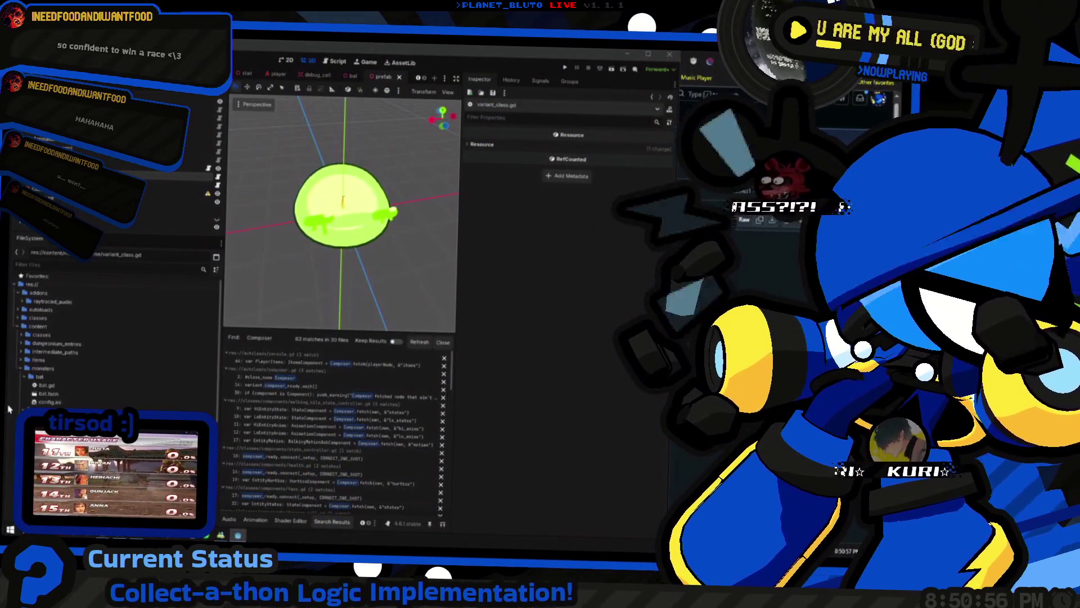
key(ctrl+F3)
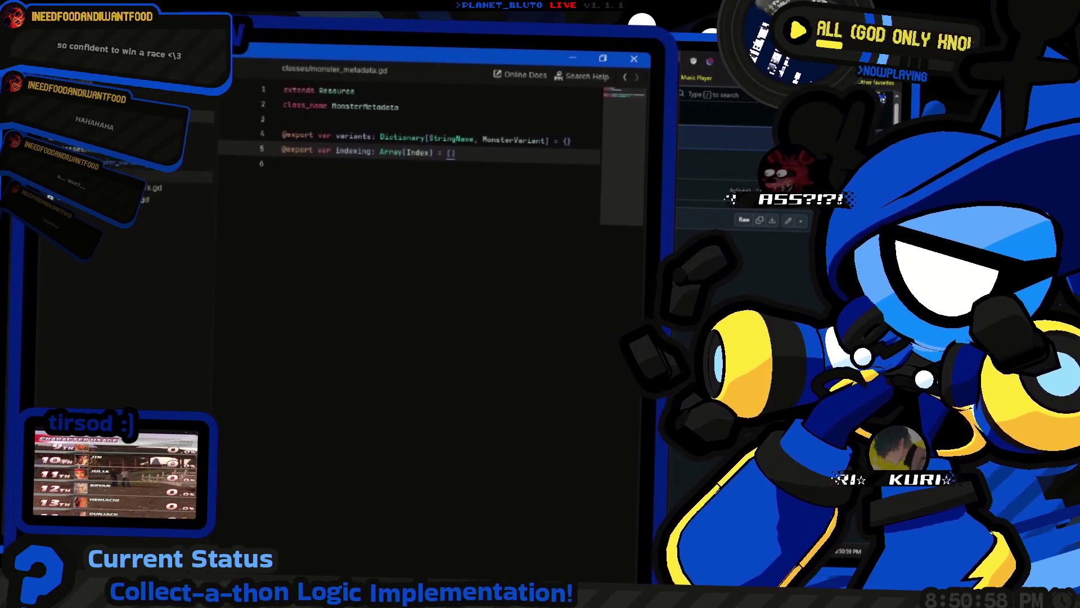
click(163, 185)
scroll(394, 282, down, 3)
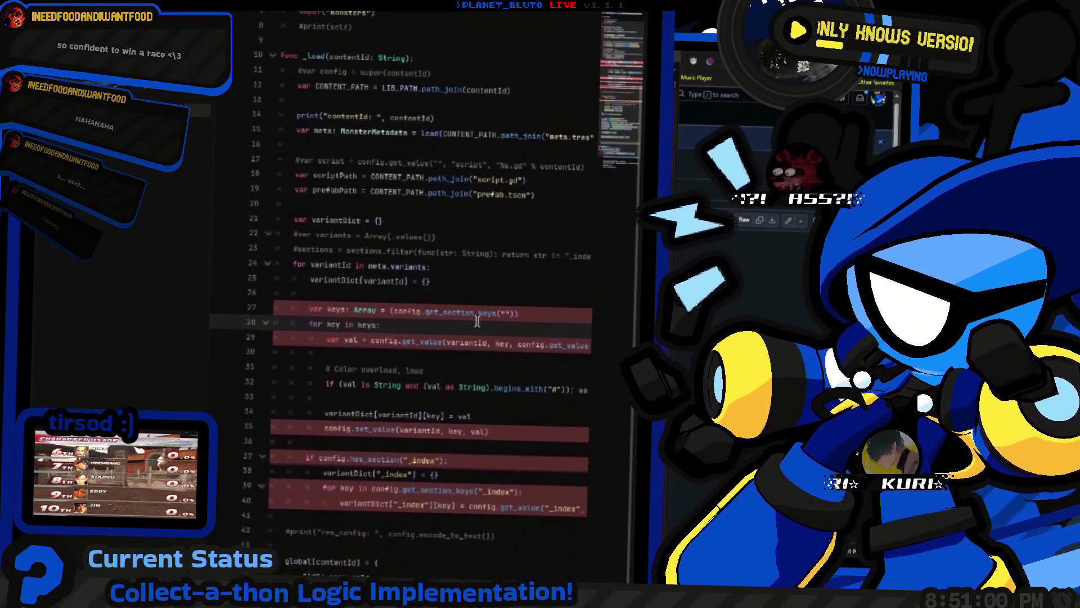
Comment out the var keys loop on lines 27–29 plus the colour check and set_value lines.
click(467, 279)
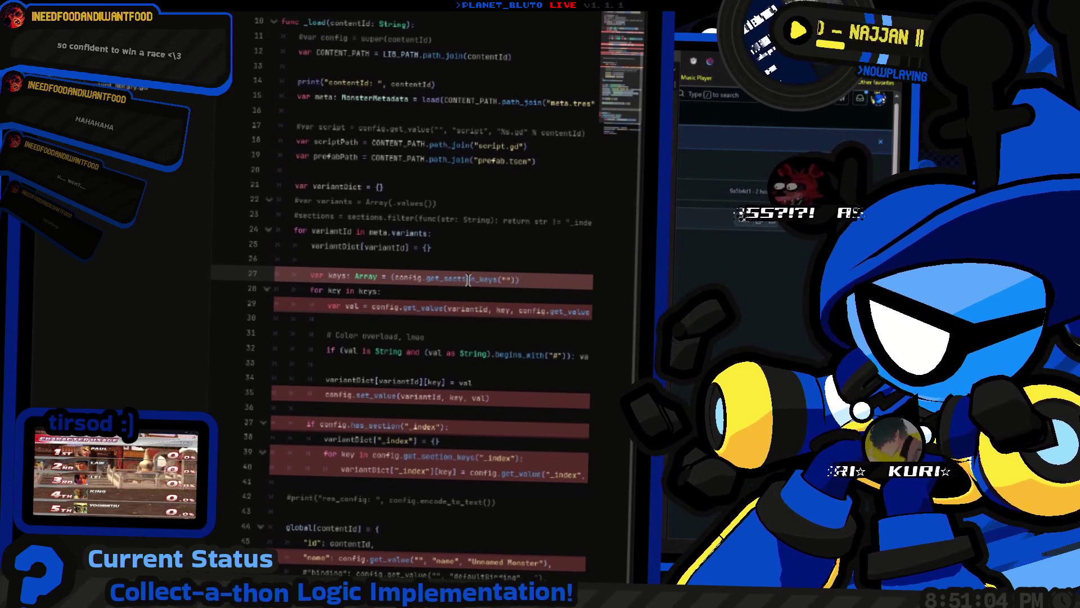
key(End)
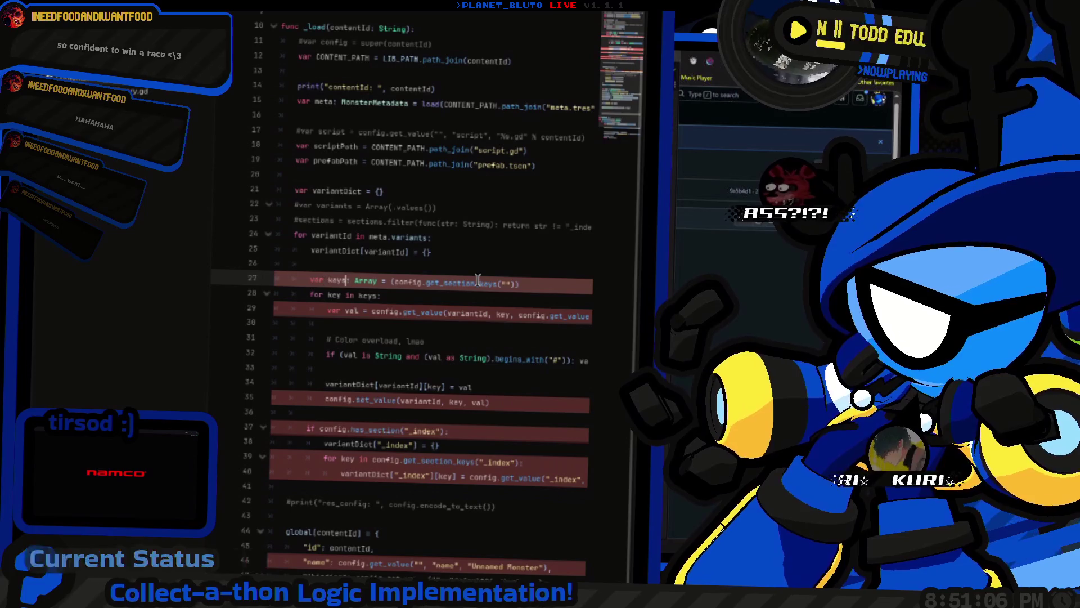
key(Down)
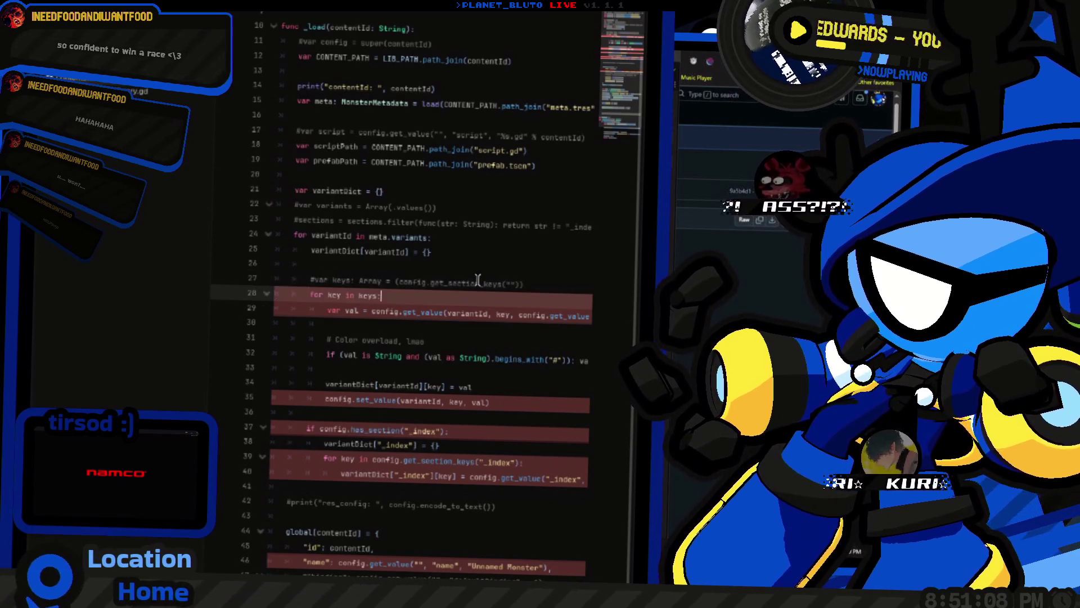
key(Up)
key(ctrl+k)
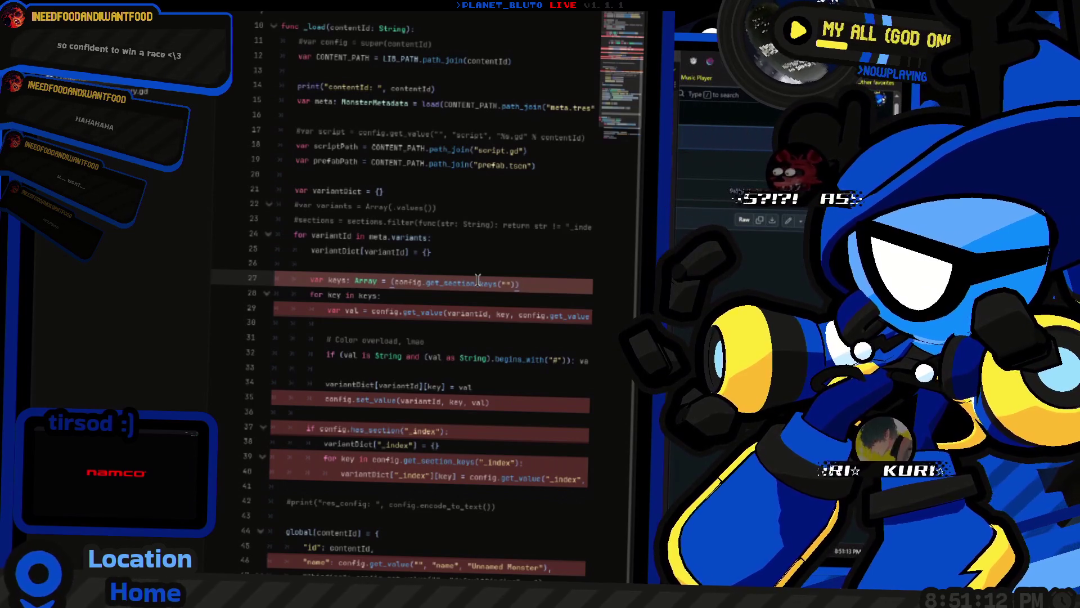
key(ctrl+k)
key(Down)
key(ctrl+k)
key(Down)
key(ctrl+k)
key(Down)
key(Down)
key(Down)
key(ctrl+k)
key(Down)
key(Down)
key(Down)
key(ctrl+k)
key(Up)
key(ctrl+k)
Comment out the _index section check and its key loop on lines 37–40.
key(Up)
key(Up)
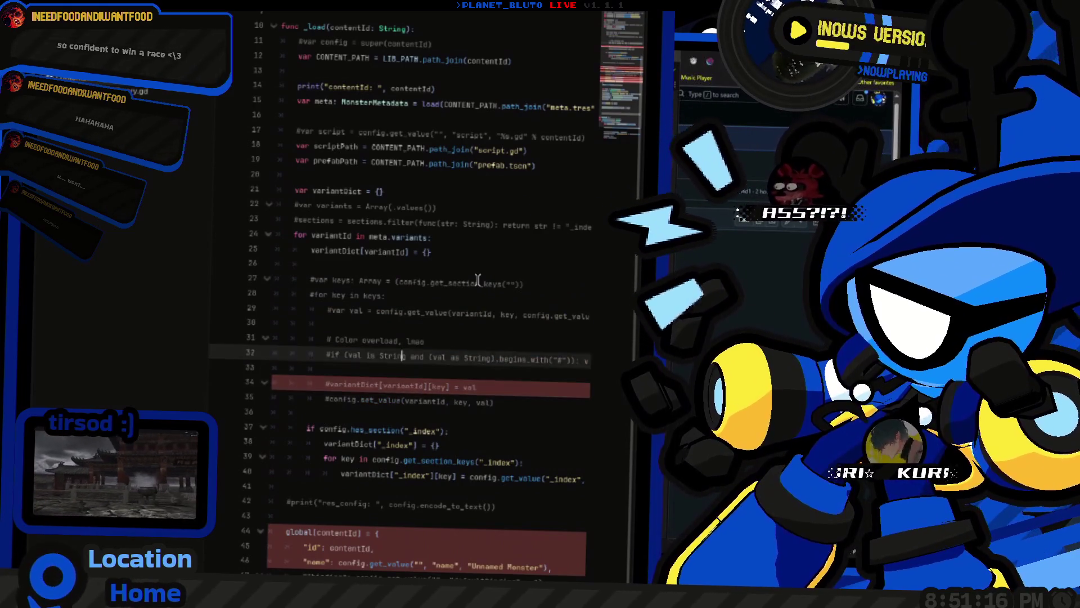
key(Down)
key(Down)
key(Down)
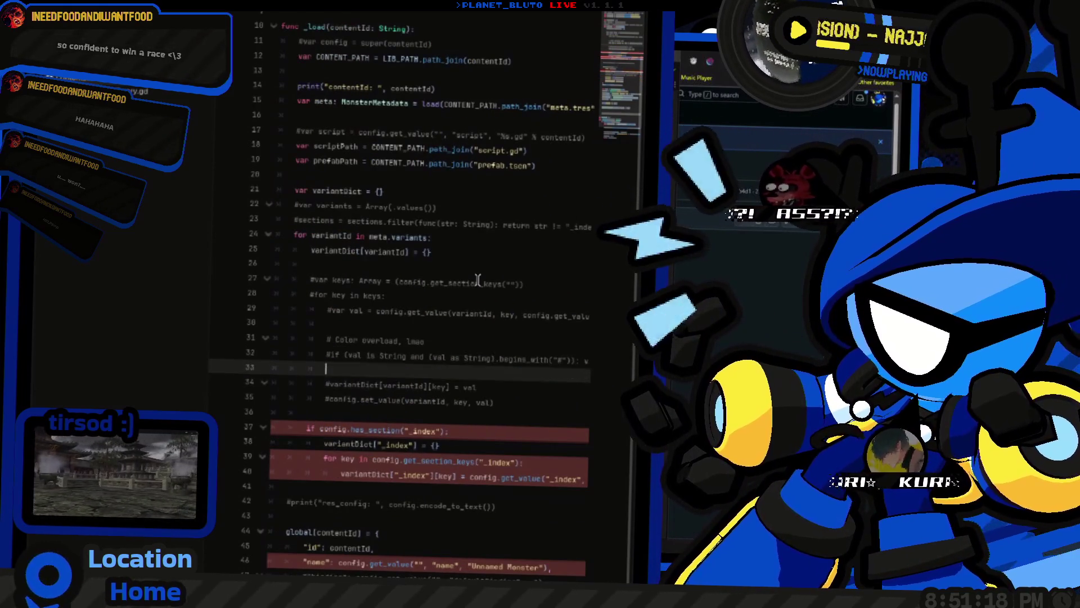
key(ctrl+k)
key(Down)
key(ctrl+k)
key(Down)
key(ctrl+k)
key(Down)
key(ctrl+k)
key(Up)
key(Down)
key(Down)
key(Down)
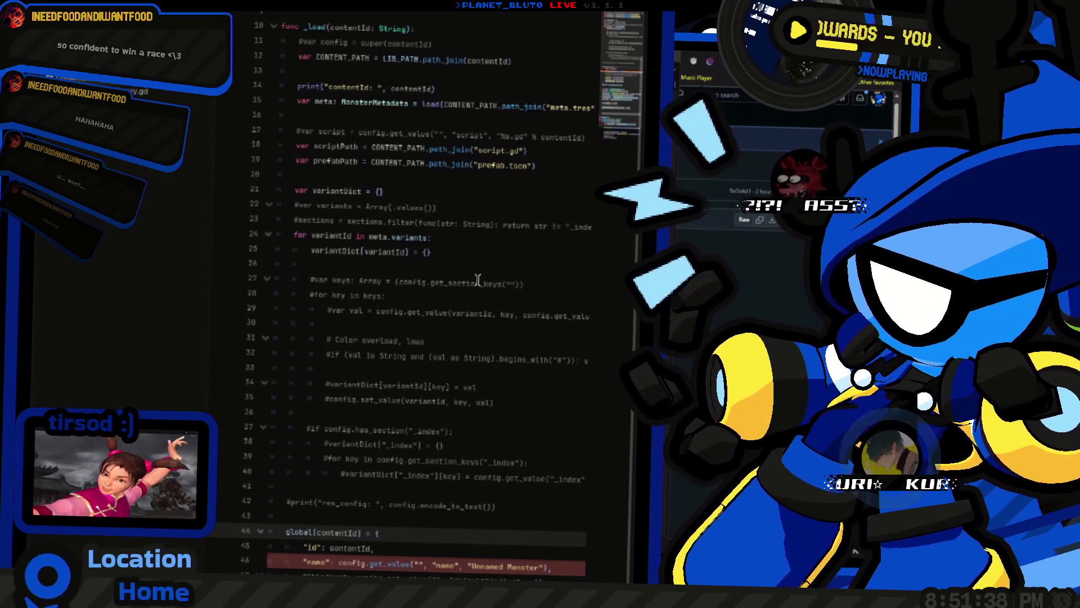
Search the whole project for variant_dict and open its use at console.gd line 98.
scroll(478, 280, down, 6)
scroll(449, 308, down, 2)
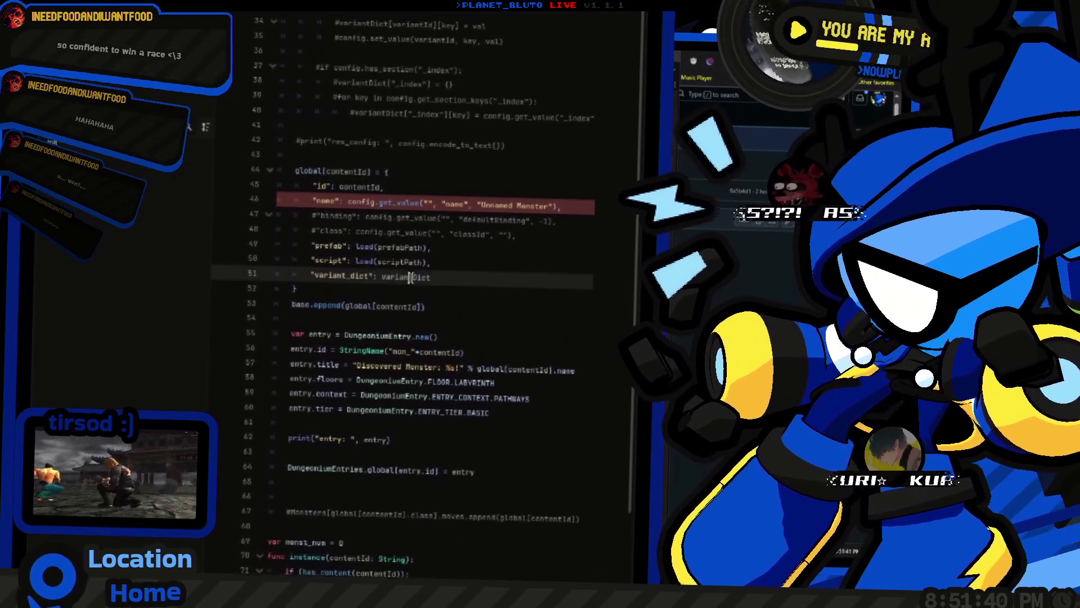
double_click(335, 253)
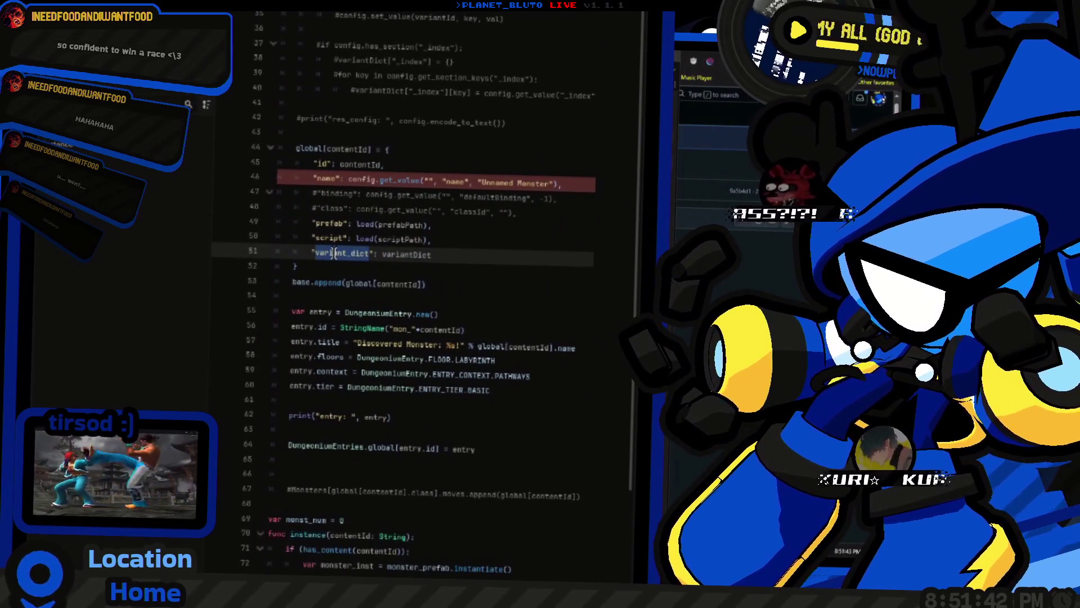
key(ctrl+shift+f)
click(340, 212)
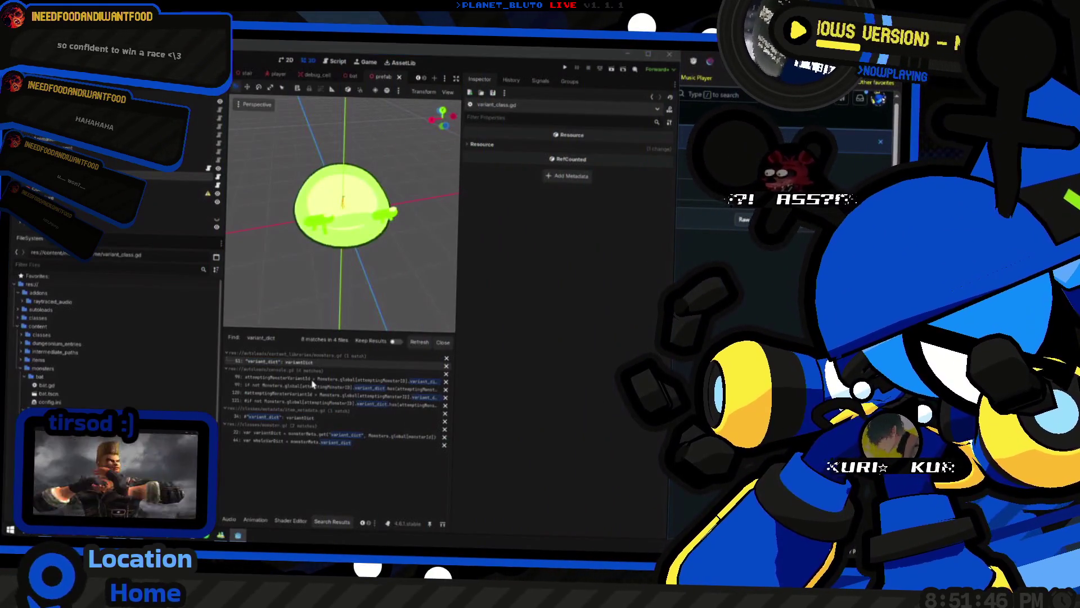
click(360, 381)
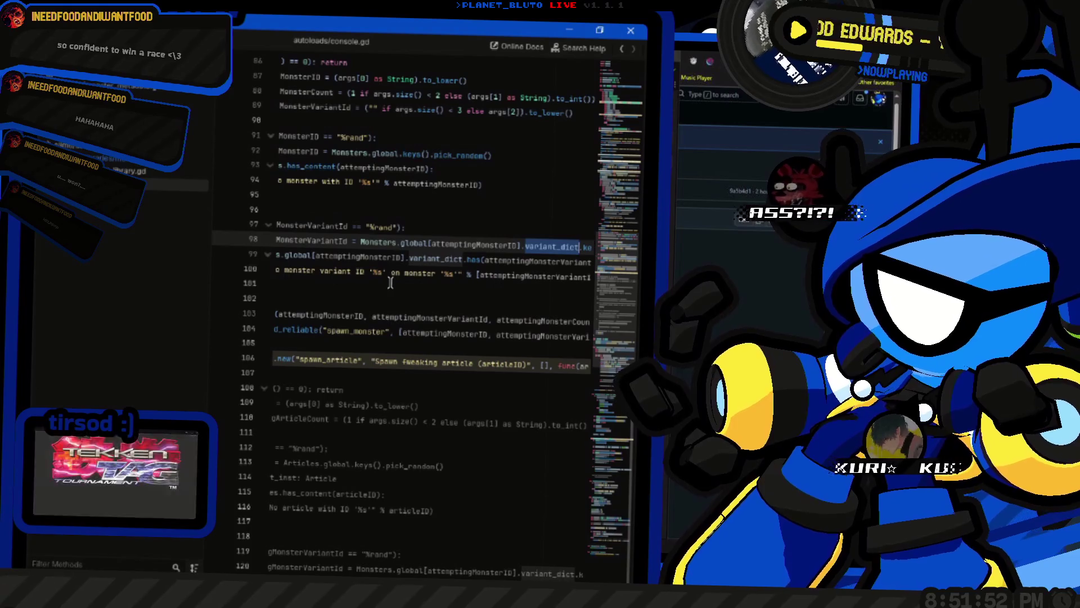
Step through the results to the monster script's variant_dict lookup at line 22 and select wholeVarDict.
key(alt+Tab)
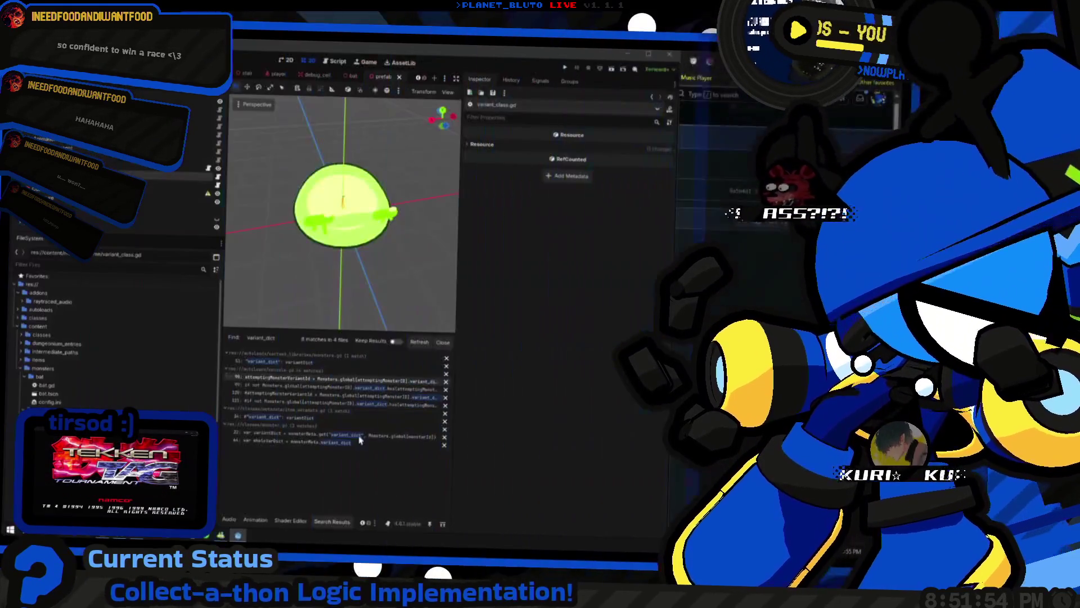
key(Down)
key(Down)
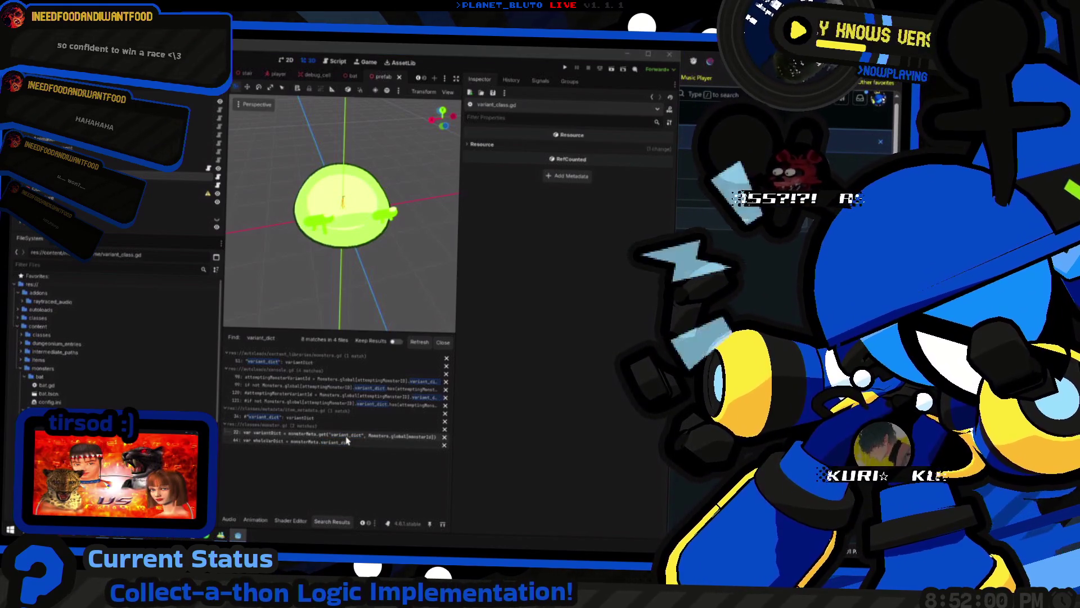
click(345, 436)
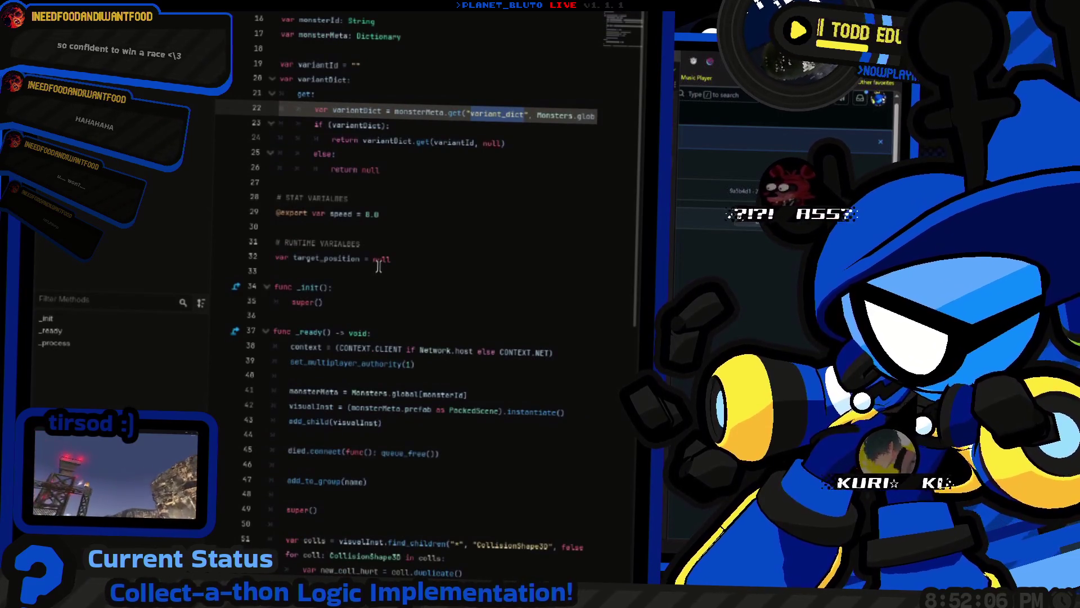
scroll(378, 265, down, 6)
scroll(374, 265, down, 5)
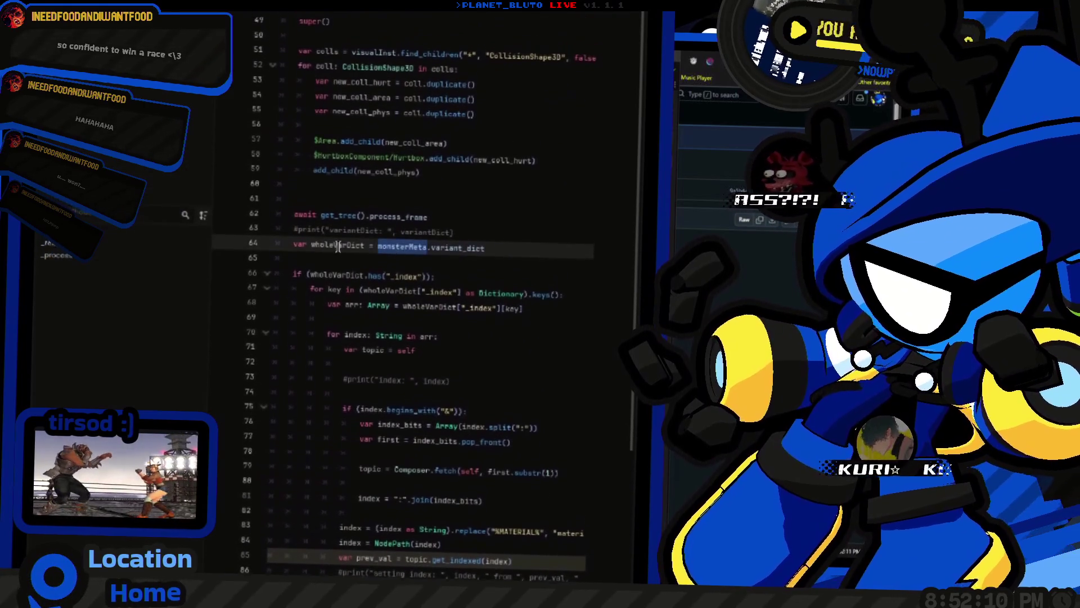
double_click(322, 260)
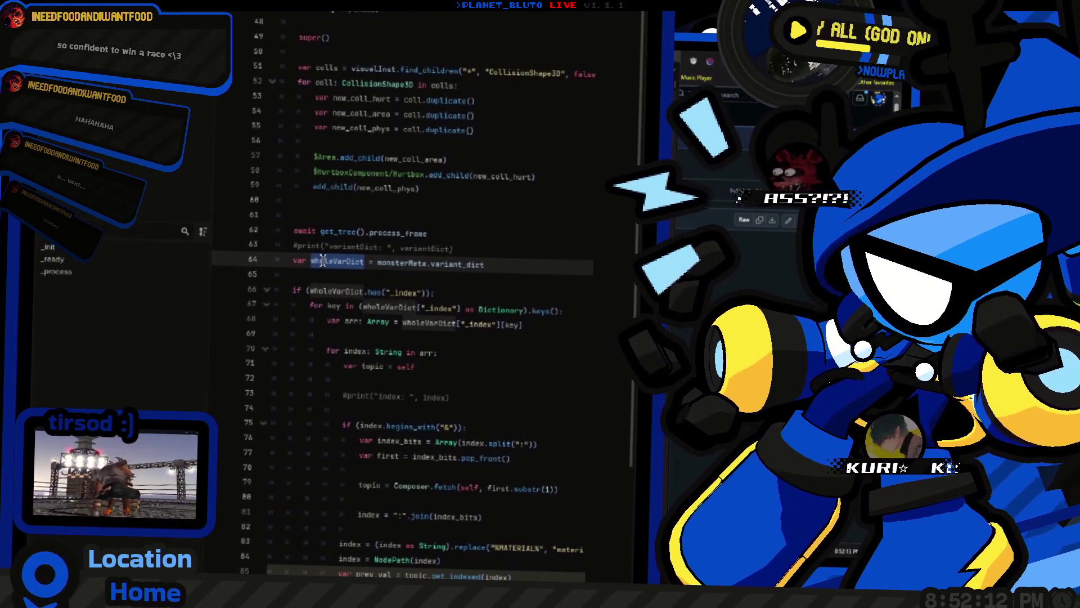
key(ctrl+F2)
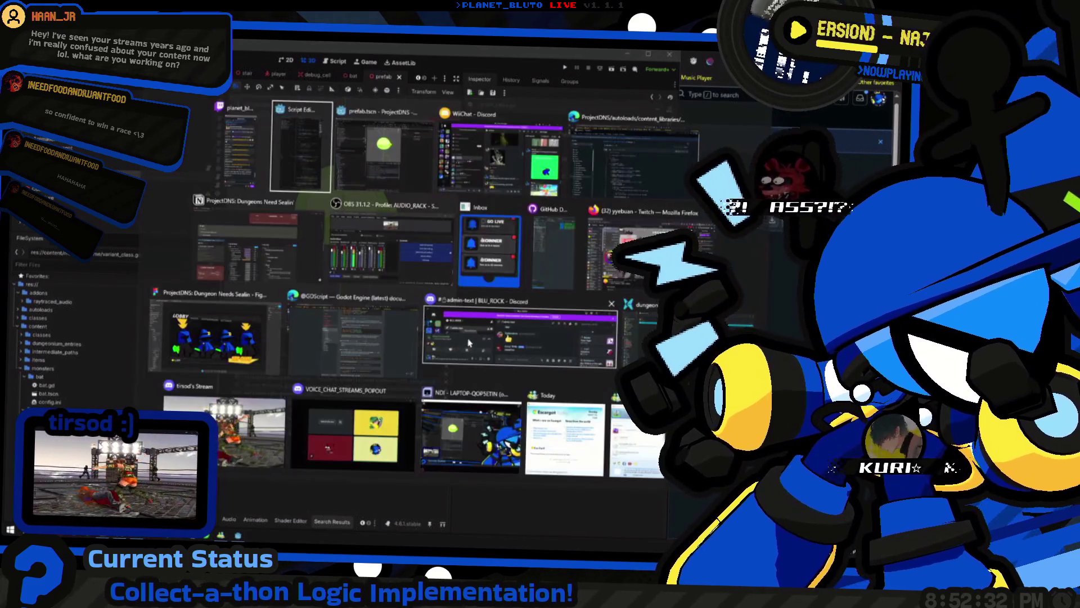
Look over the open windows and orbit the 3D view to look down on the slime.
key(super+Tab)
key(Escape)
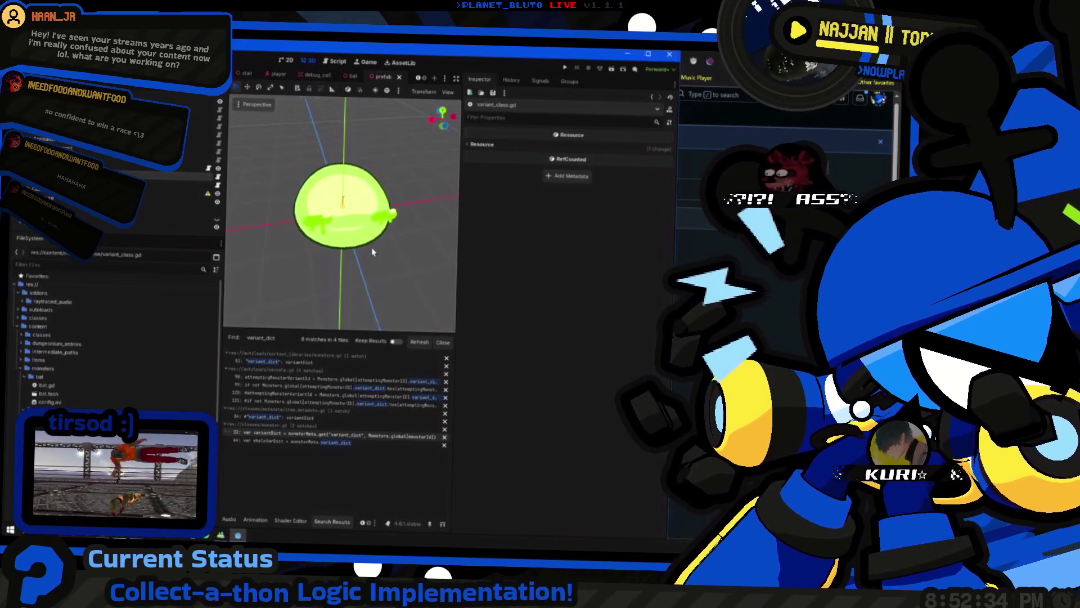
scroll(354, 227, down, 5)
scroll(354, 226, up, 5)
scroll(354, 227, down, 2)
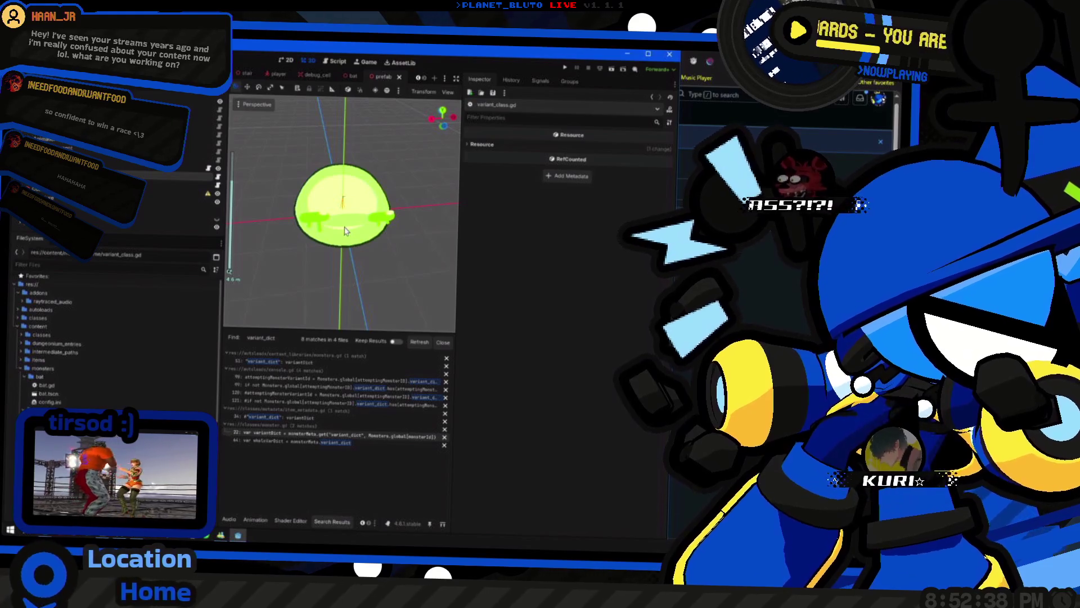
mouse_move(360, 214)
mouse_down()
mouse_move(403, 234)
mouse_move(369, 202)
mouse_move(352, 234)
mouse_up()
scroll(369, 203, down, 2)
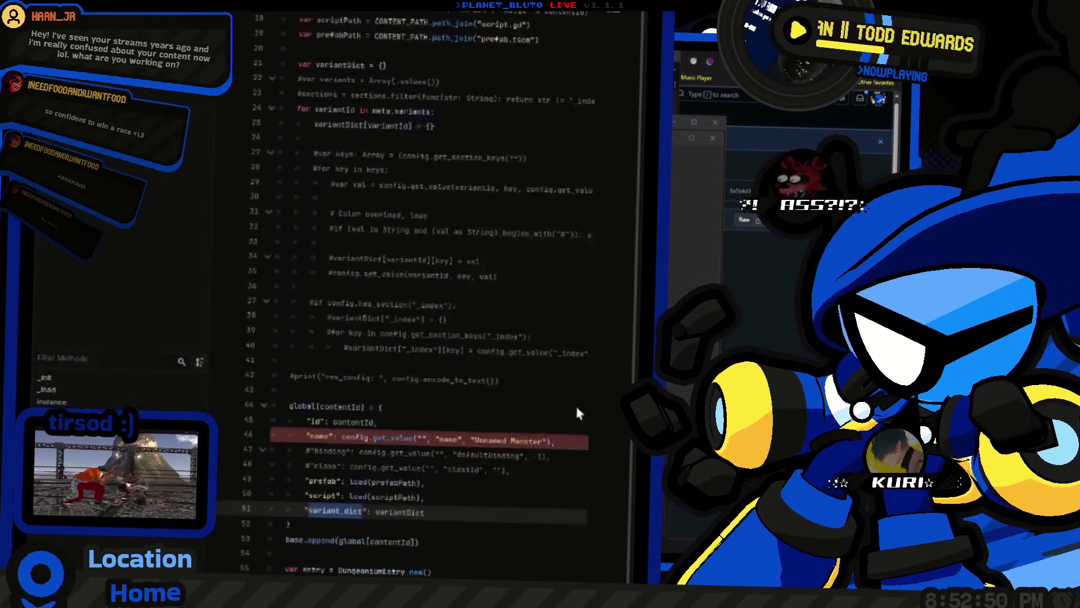
Comment out the global[contentId] dictionary block and start a new assignment above it using meta.
double_click(548, 256)
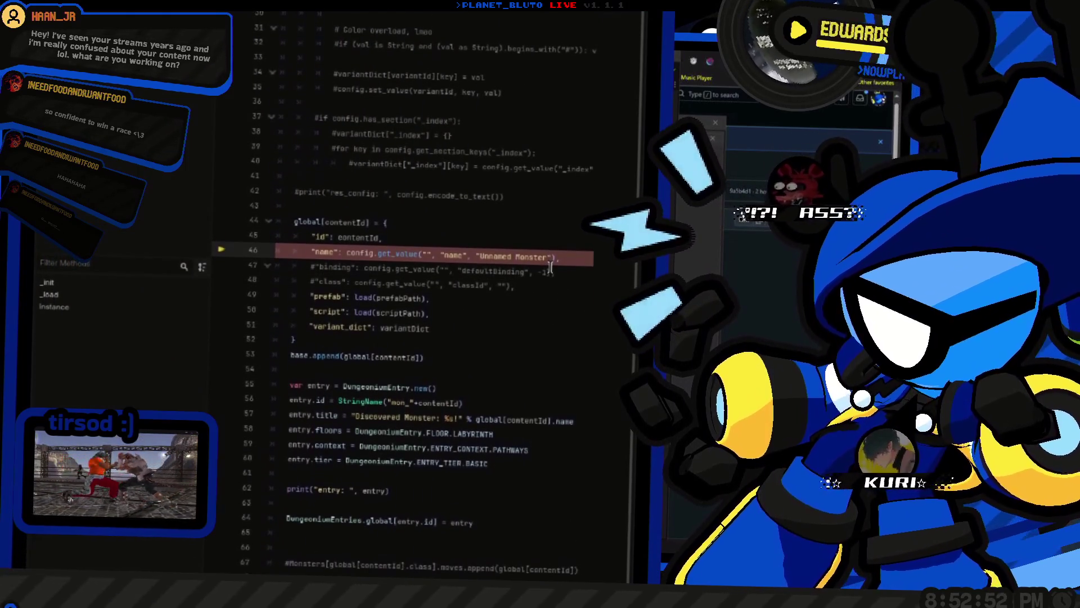
key(ctrl+shift+Left)
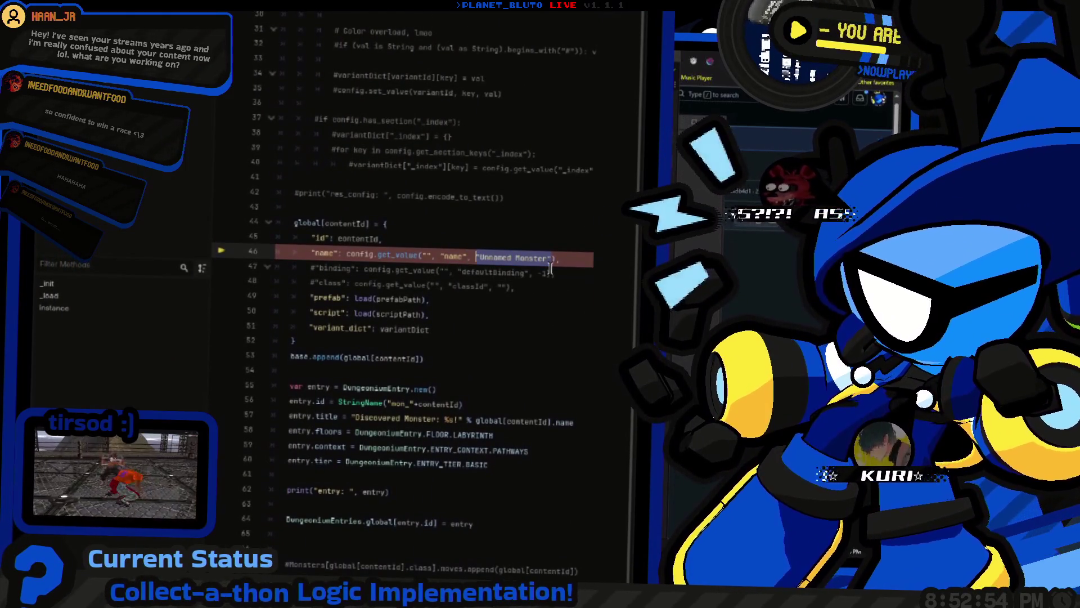
key(ctrl+Left)
key(ctrl+Left)
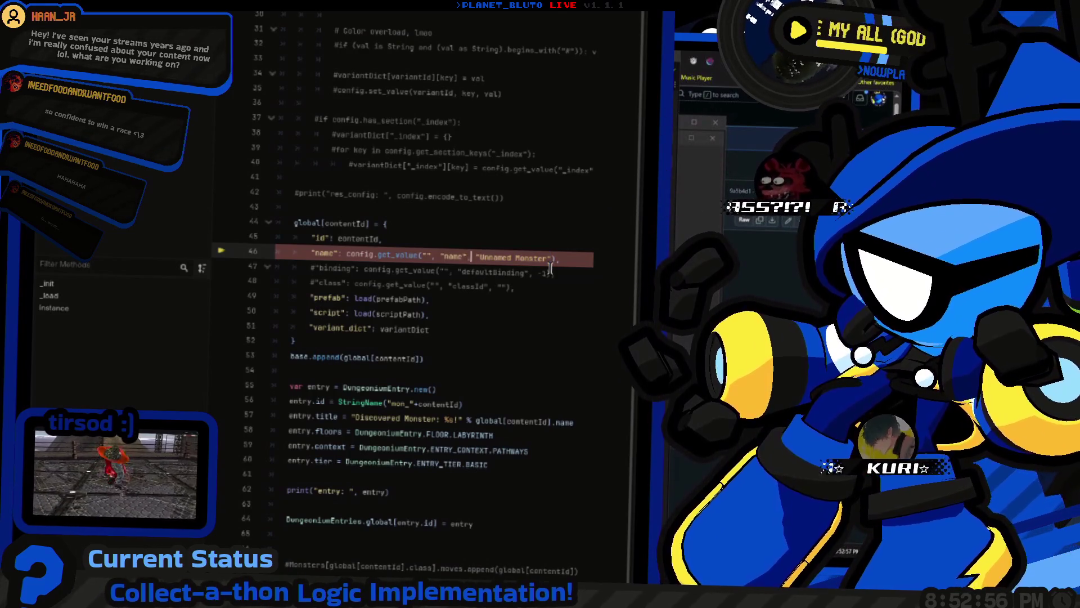
click(293, 340)
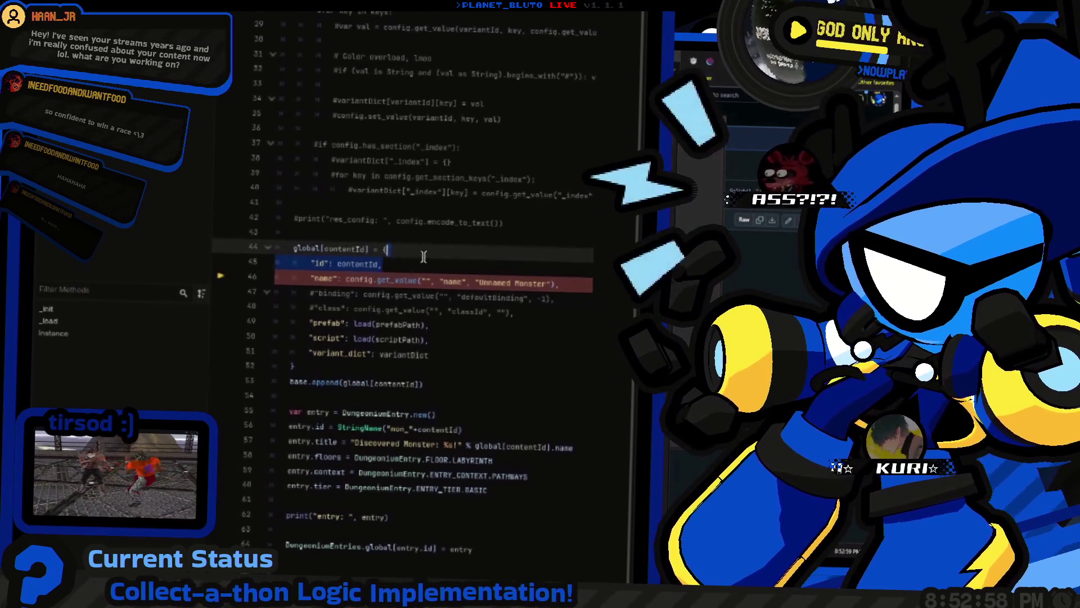
key(shift+Up)
key(shift+Up)
key(shift+Up)
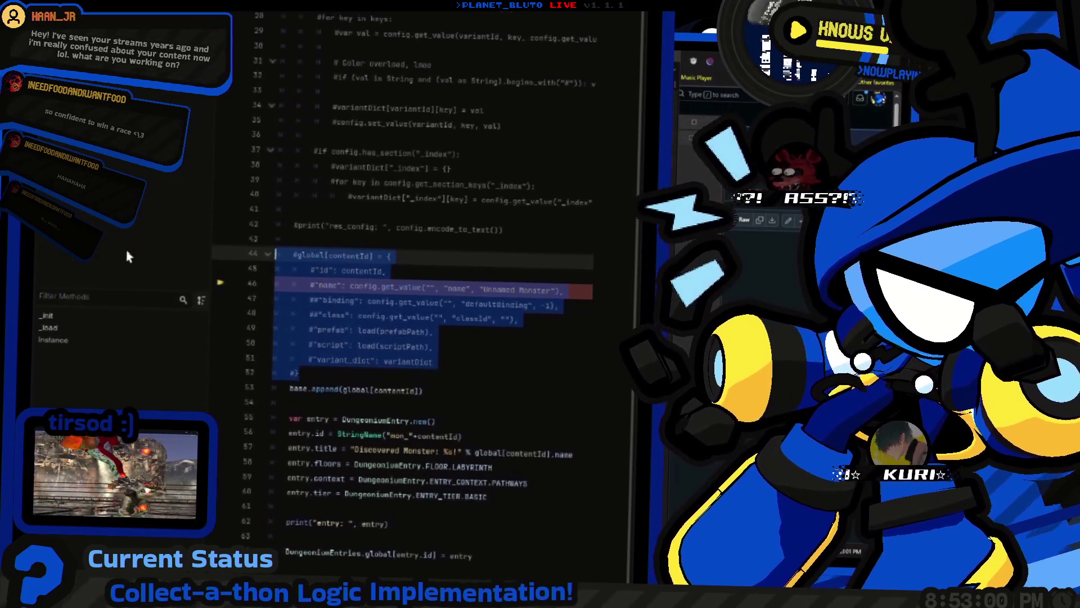
key(ctrl+k)
key(Up)
key(Up)
key(Up)
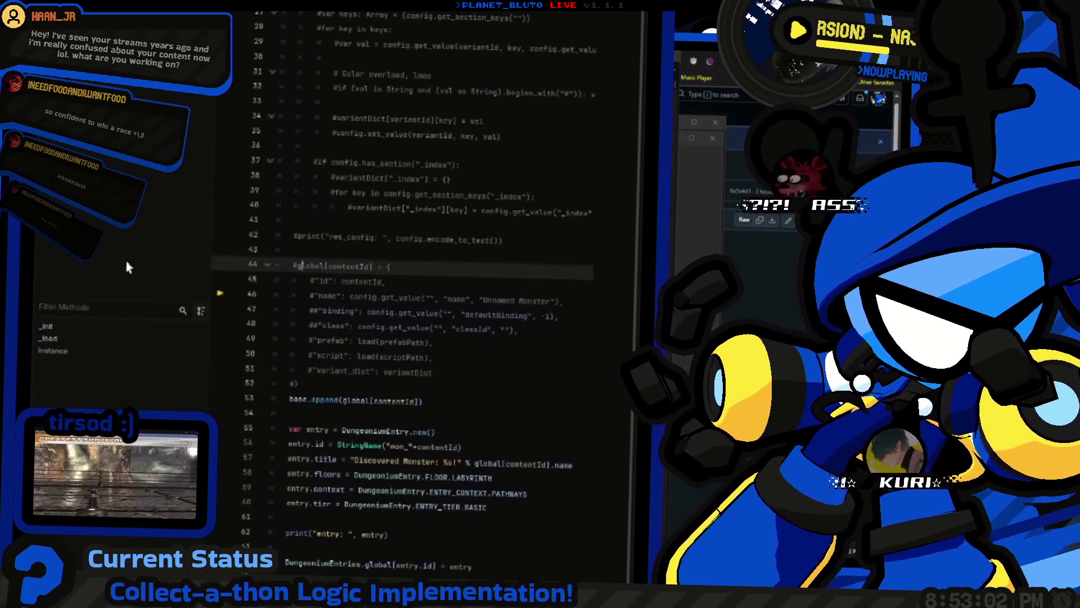
key(ctrl+shift+d)
key(ctrl+k)
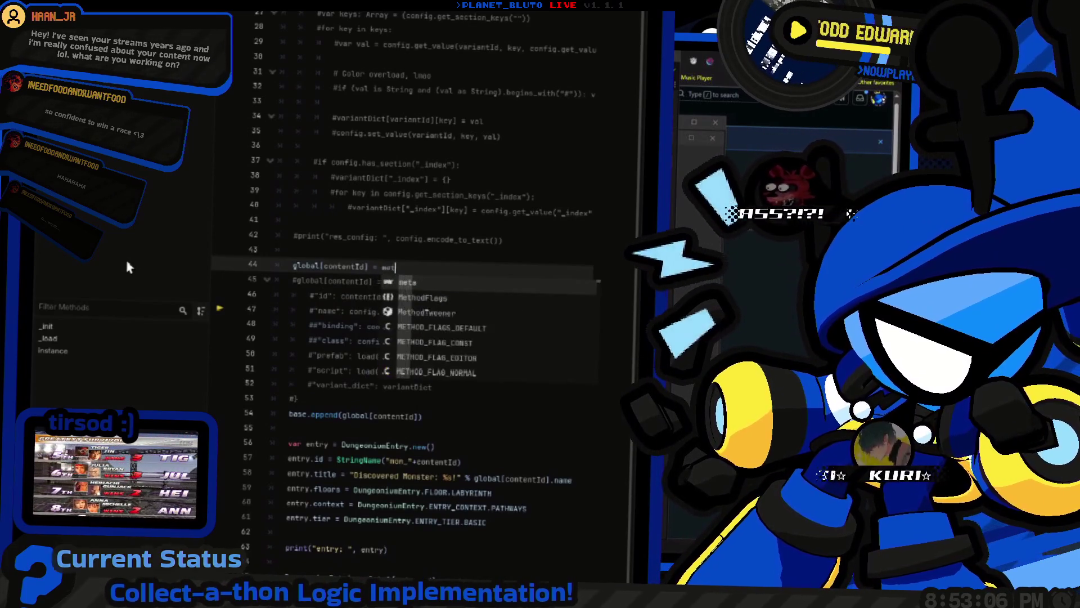
key(Return)
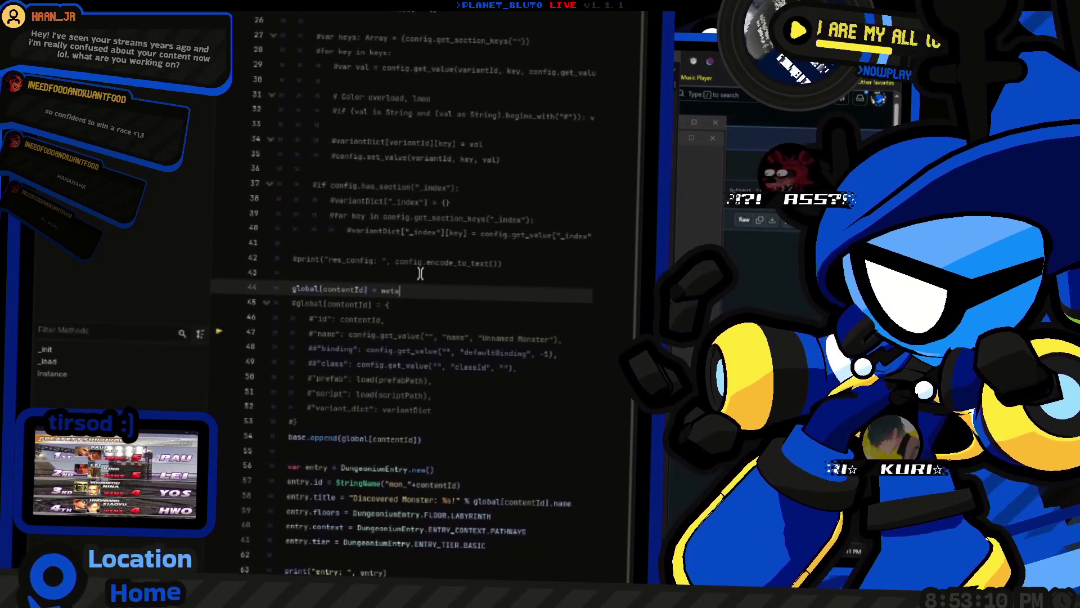
Uncomment the scriptPath and prefabPath lines in _load, then run the project.
scroll(420, 272, up, 2)
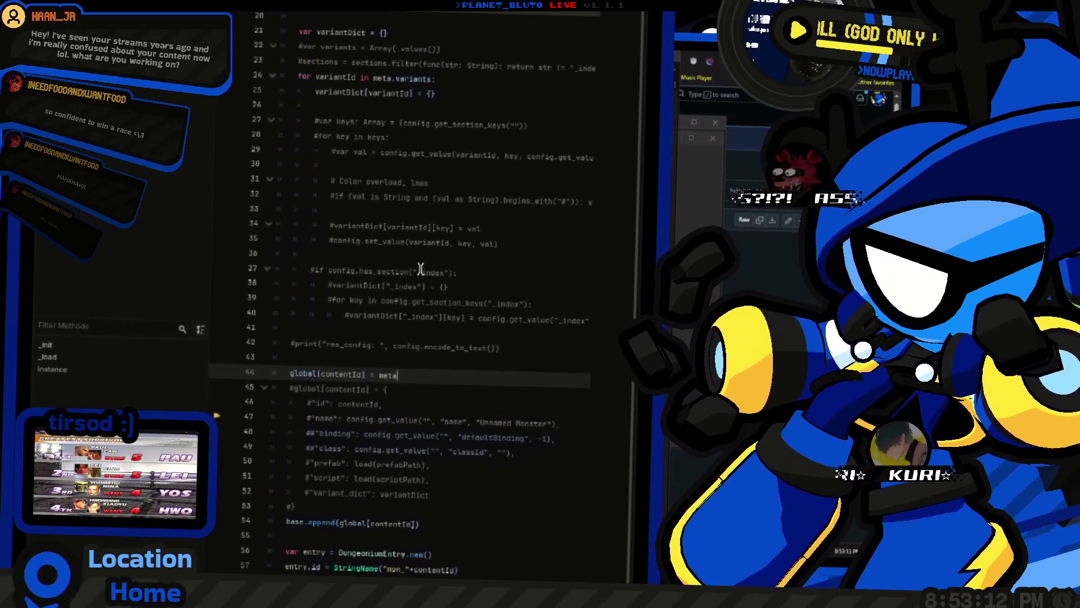
scroll(420, 270, up, 4)
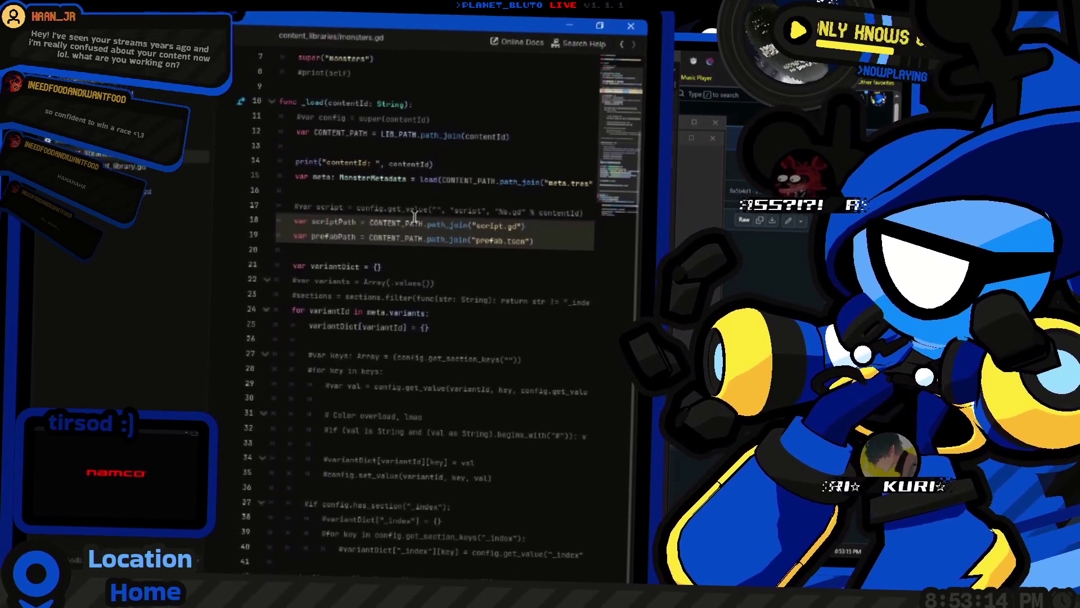
key(ctrl+k)
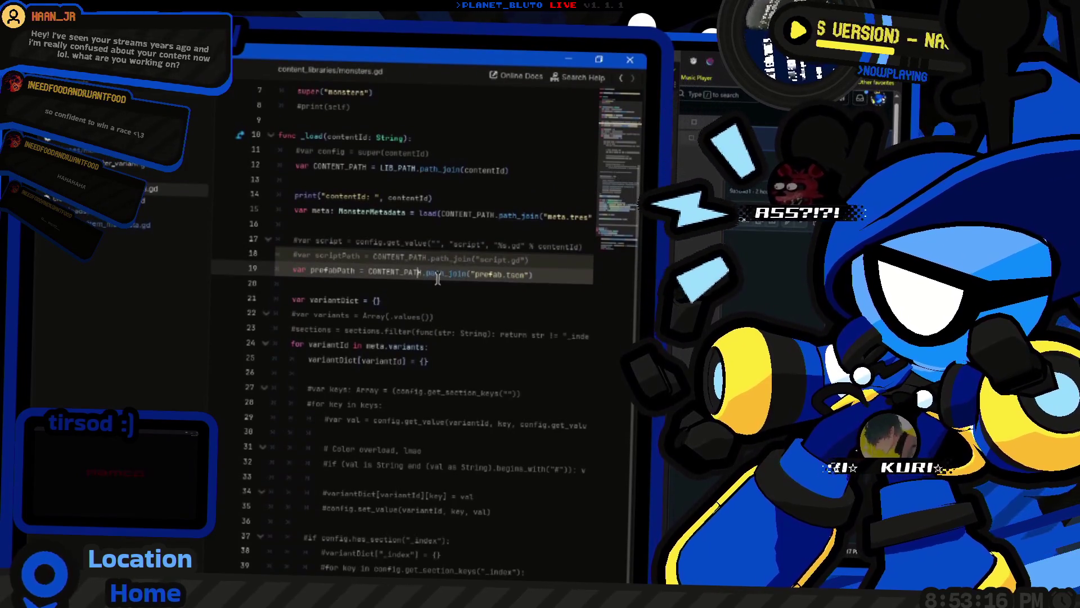
scroll(437, 279, down, 1)
key(Down)
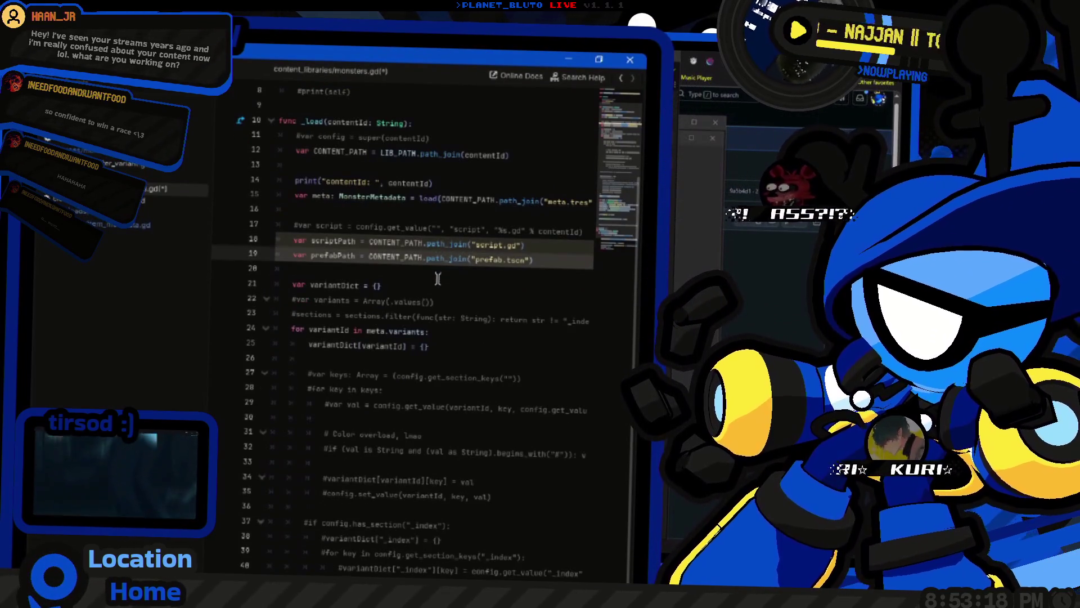
scroll(438, 278, down, 7)
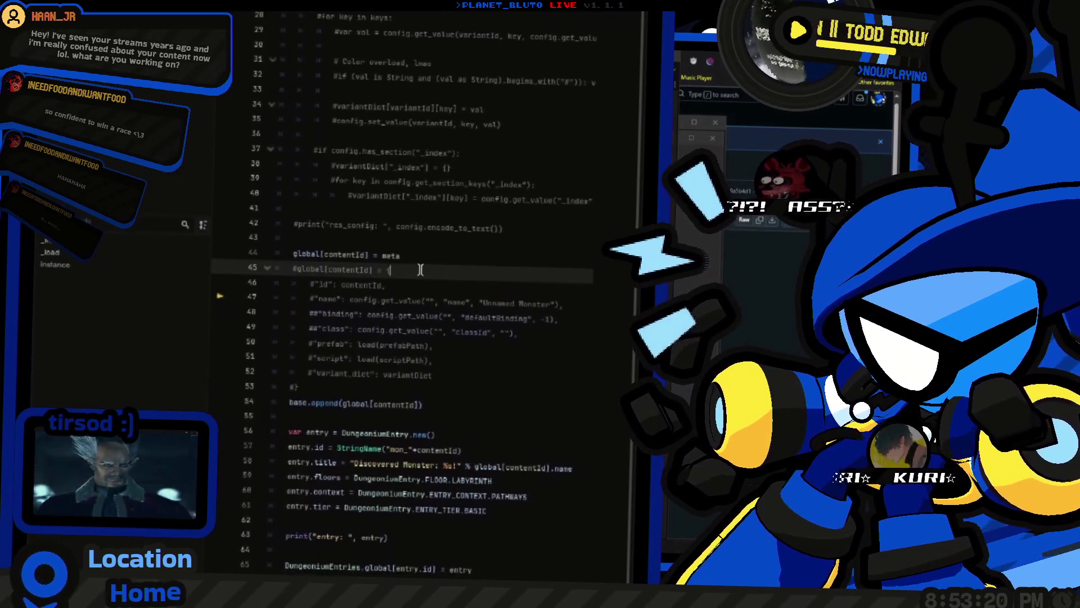
click(462, 264)
key(ctrl+F2)
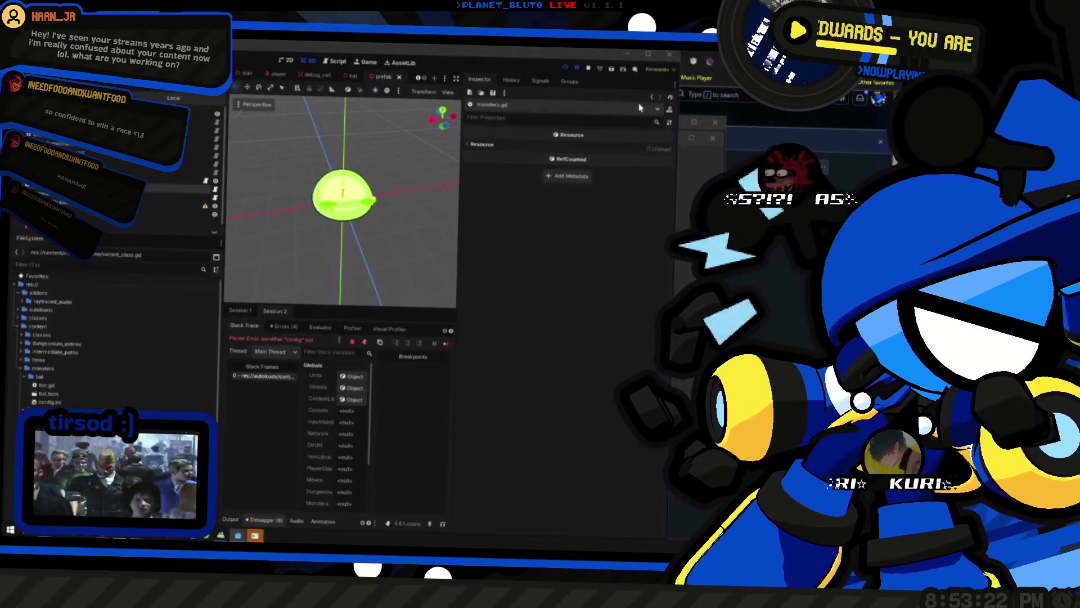
click(567, 68)
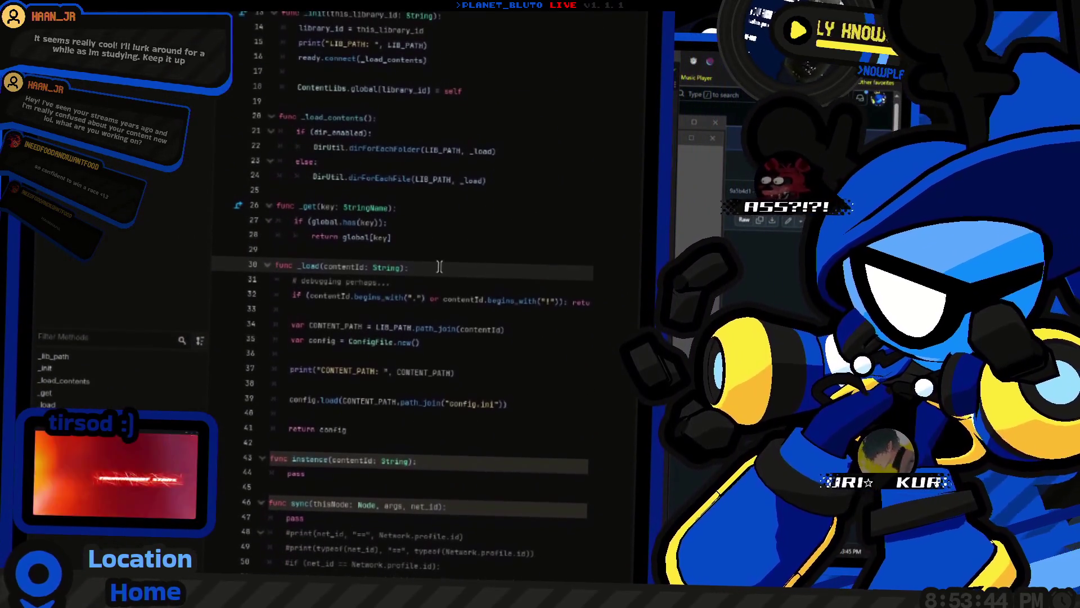
In content_library.gd, comment out config.load and change 'return config' to 'return null'.
click(546, 404)
key(ctrl+k)
key(Down)
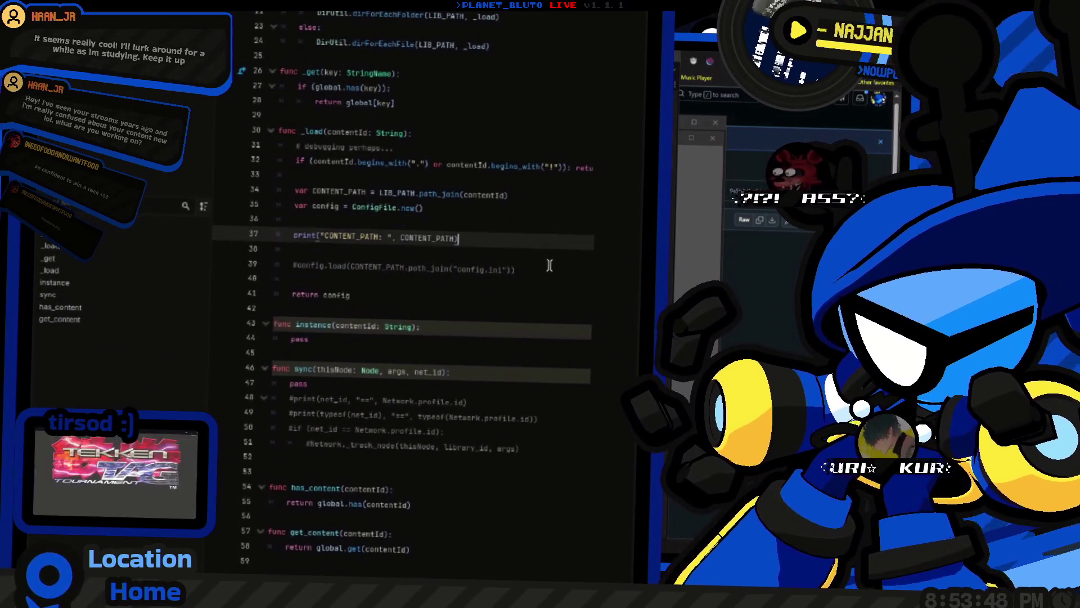
key(Down)
key(End)
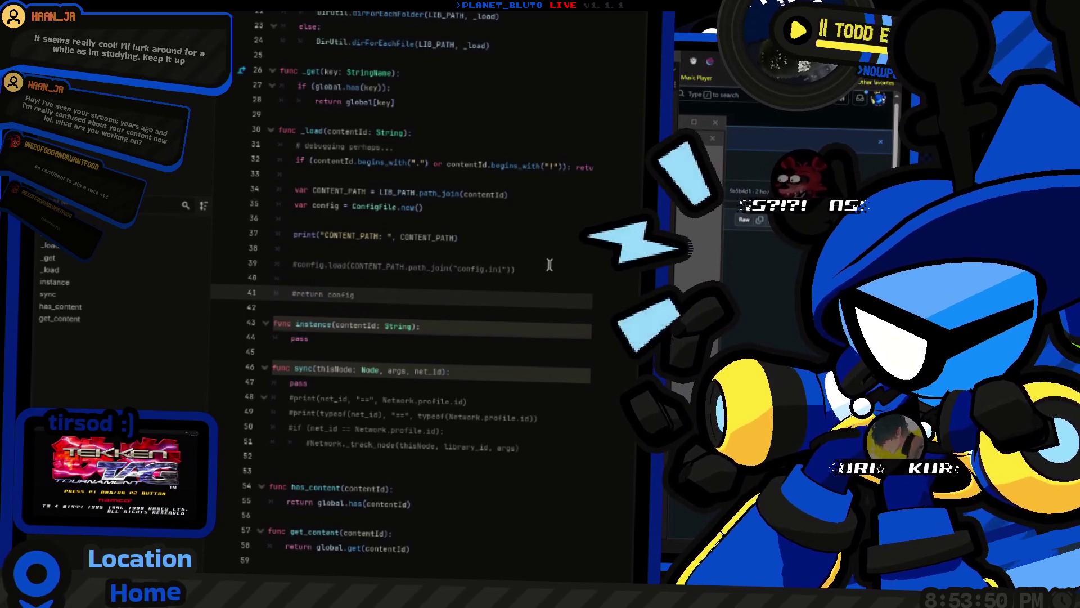
key(ctrl+k)
key(Up)
key(Up)
key(Up)
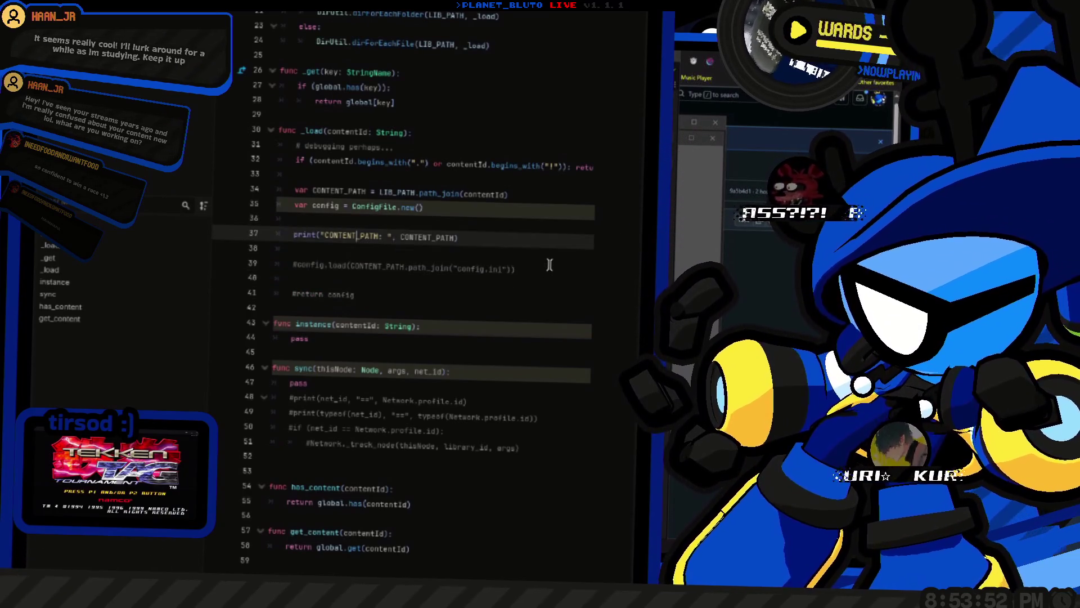
key(Down)
key(Down)
key(Down)
key(Up)
key(End)
key(ctrl+shift+Left)
text(ll)
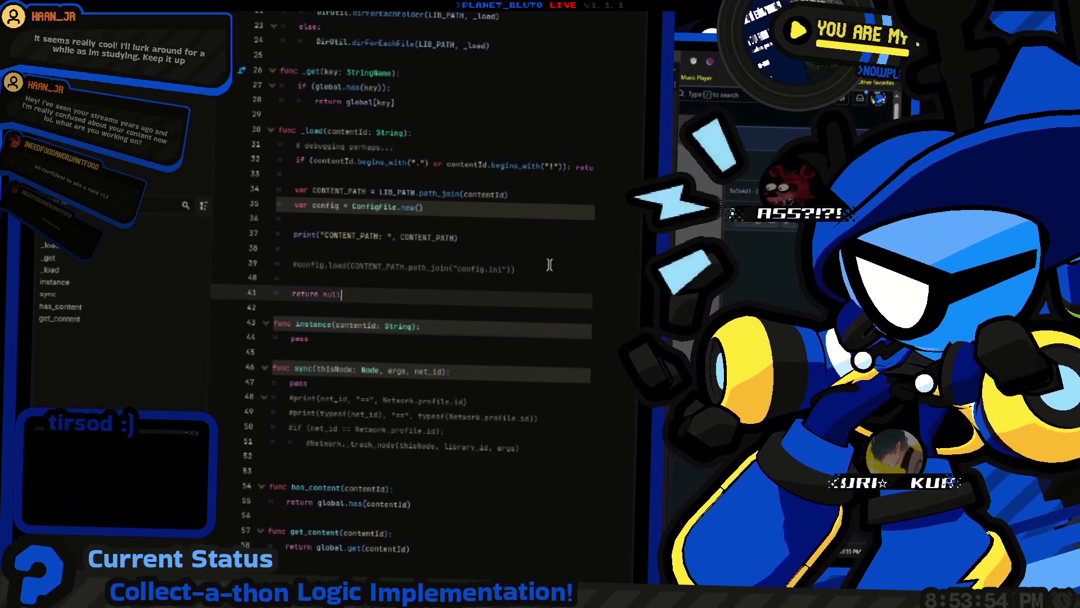
Comment out the CONTENT_PATH, config variable and CONTENT_PATH print lines.
key(Up)
key(Up)
key(Up)
key(shift+Up)
key(ctrl+k)
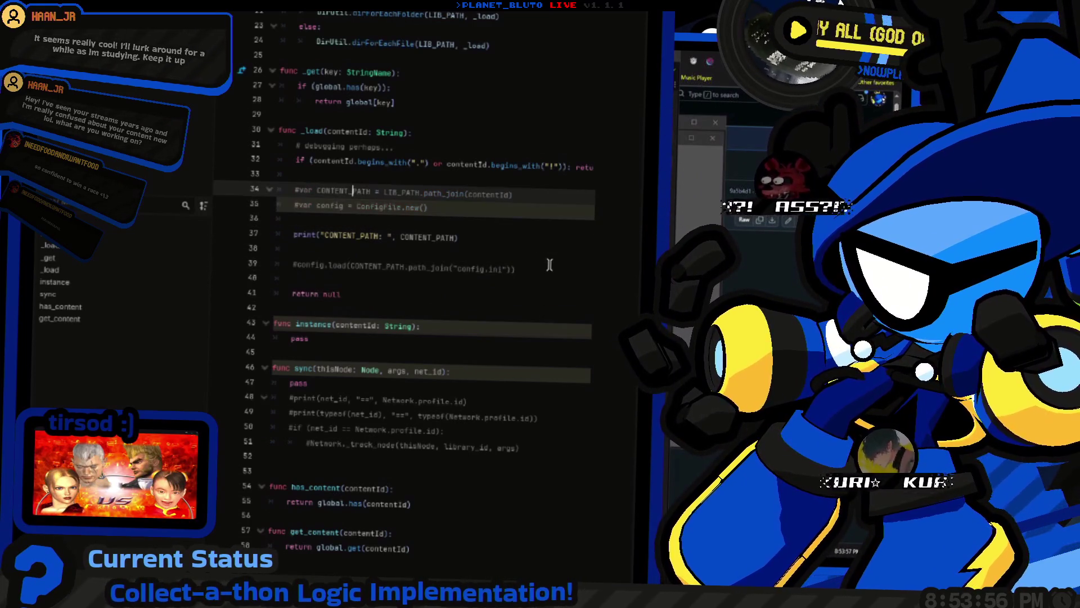
key(Up)
key(Up)
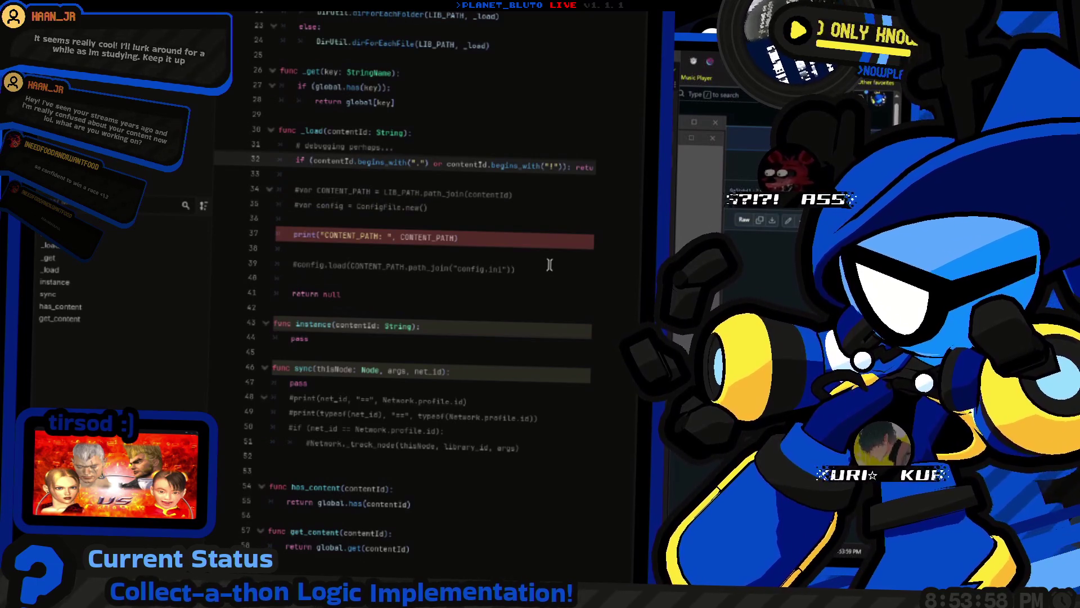
key(Down)
key(Down)
key(Down)
key(ctrl+k)
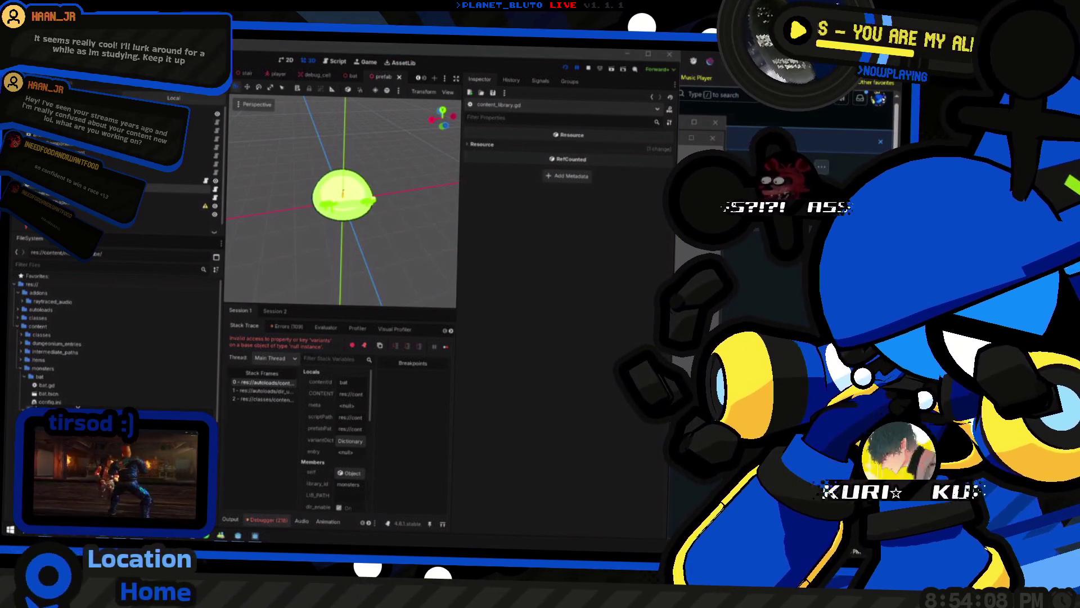
Select the bat monster folder in FileSystem and run the game again.
key(alt+Tab)
click(45, 386)
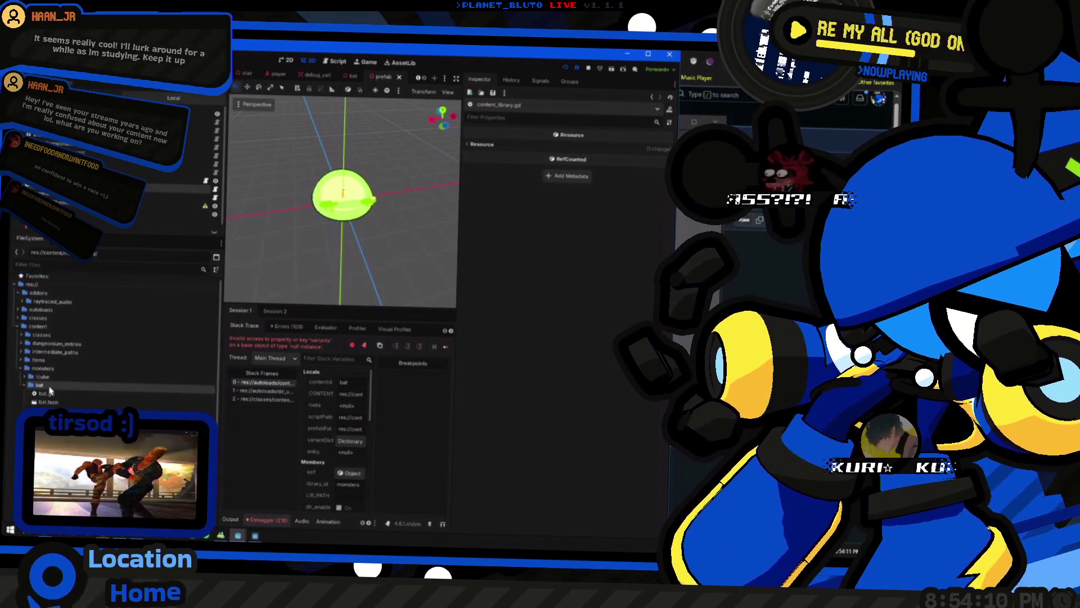
key(alt+Tab)
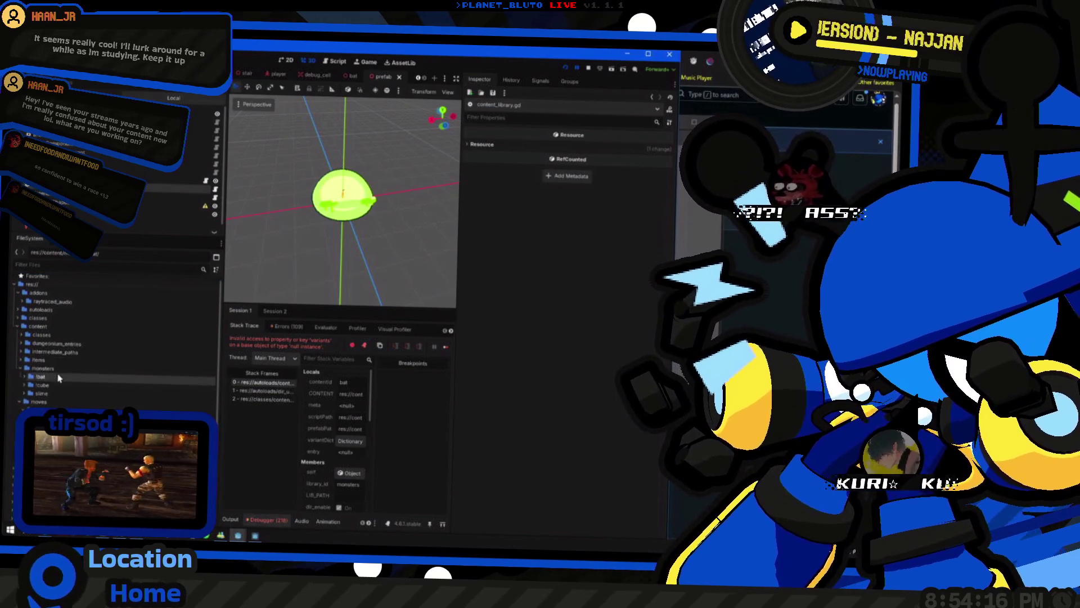
click(572, 74)
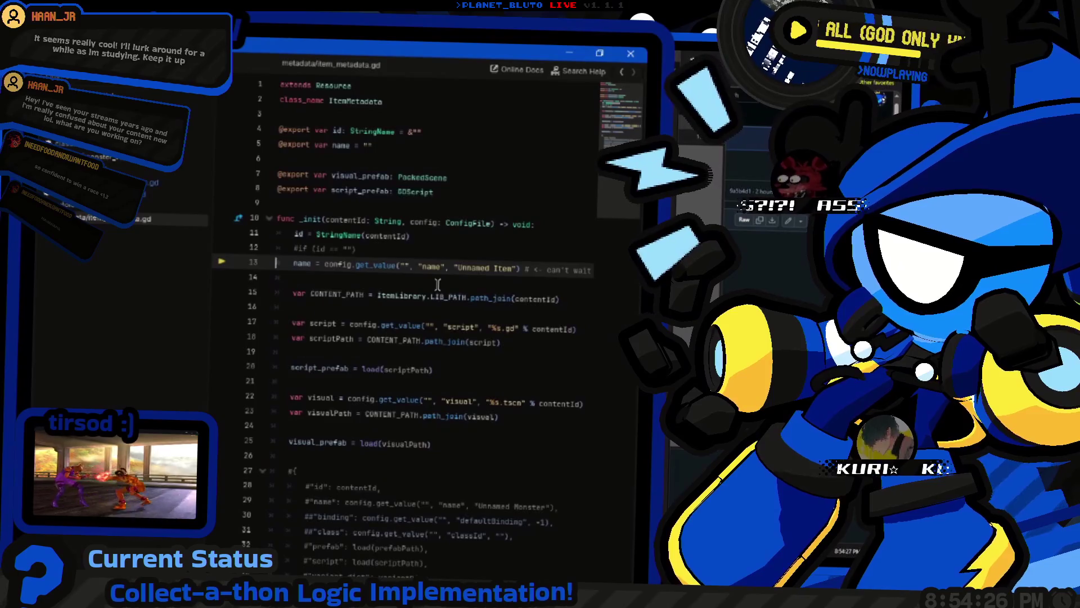
Check the _init documentation, restore the config loading lines and 'return config', then rerun the project.
scroll(439, 284, right, 2)
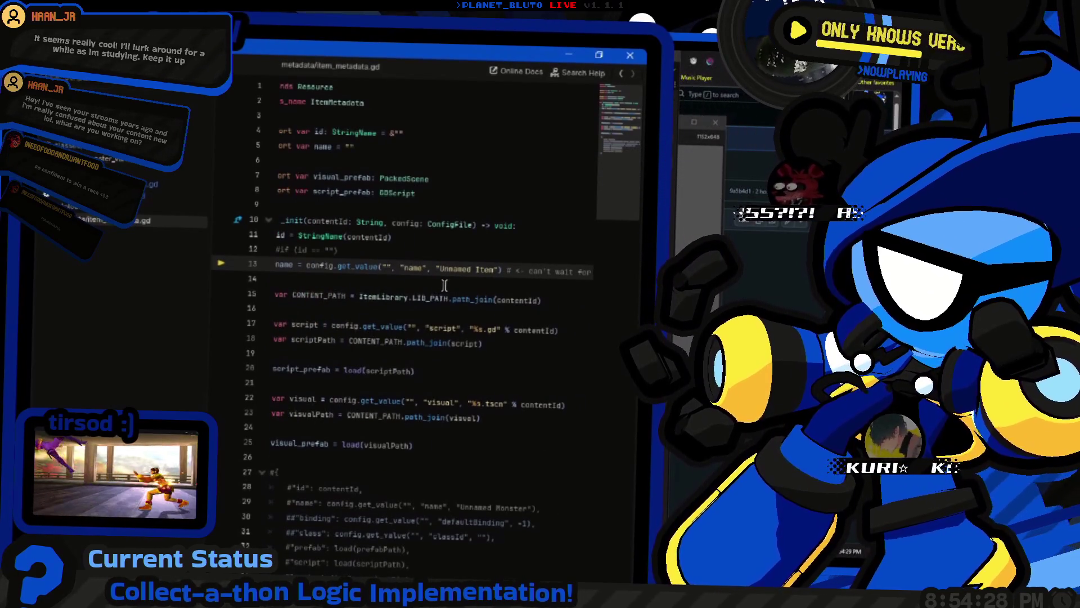
scroll(419, 275, left, 2)
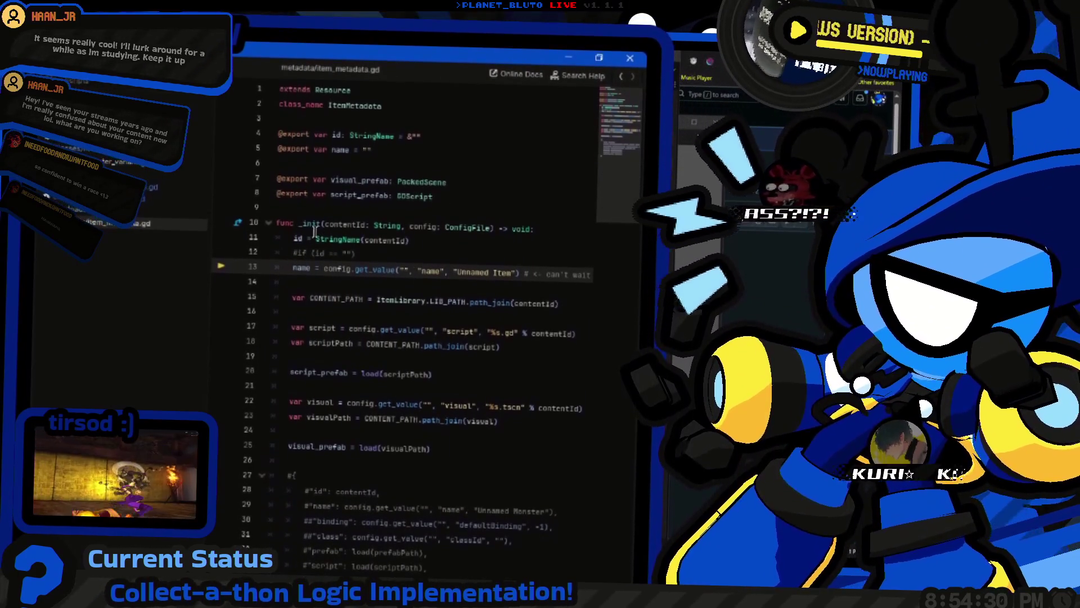
ctrl+click(311, 220)
scroll(388, 457, down, 3)
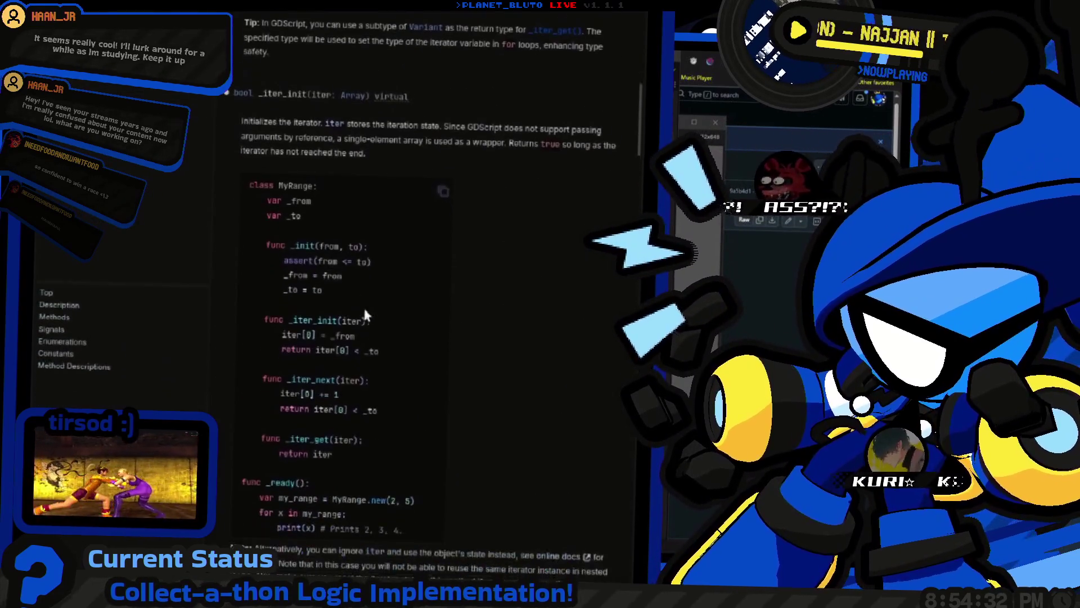
key(alt+Left)
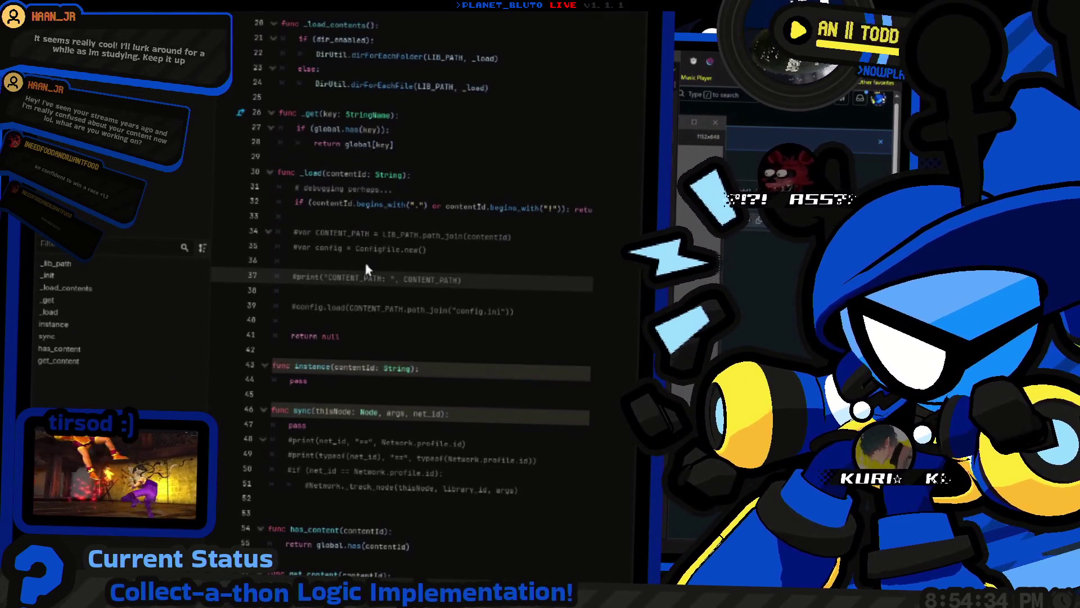
key(ctrl+z)
key(ctrl+z)
key(ctrl+z)
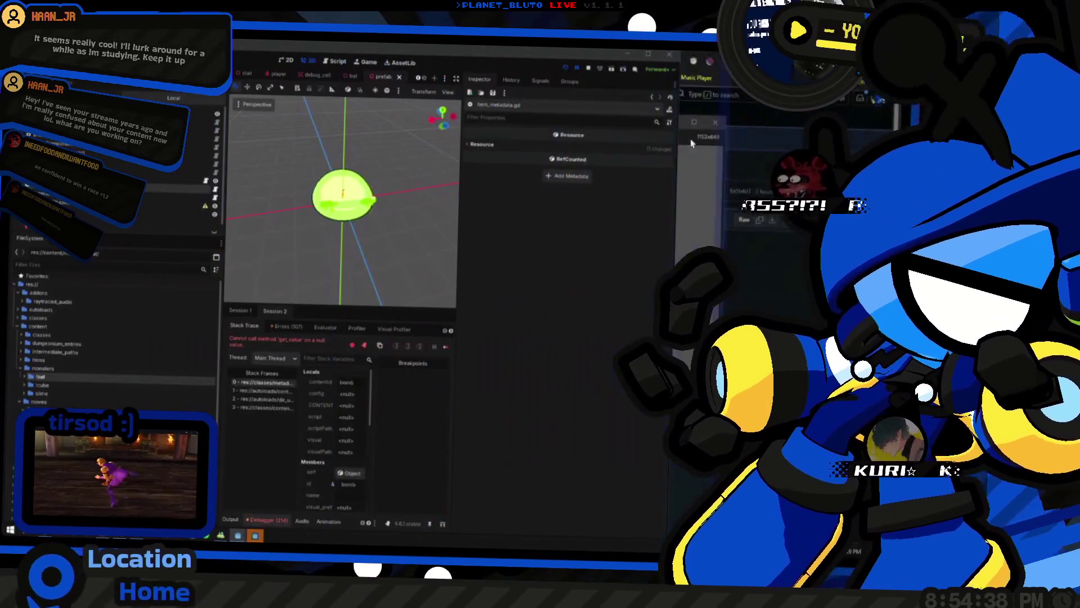
click(567, 68)
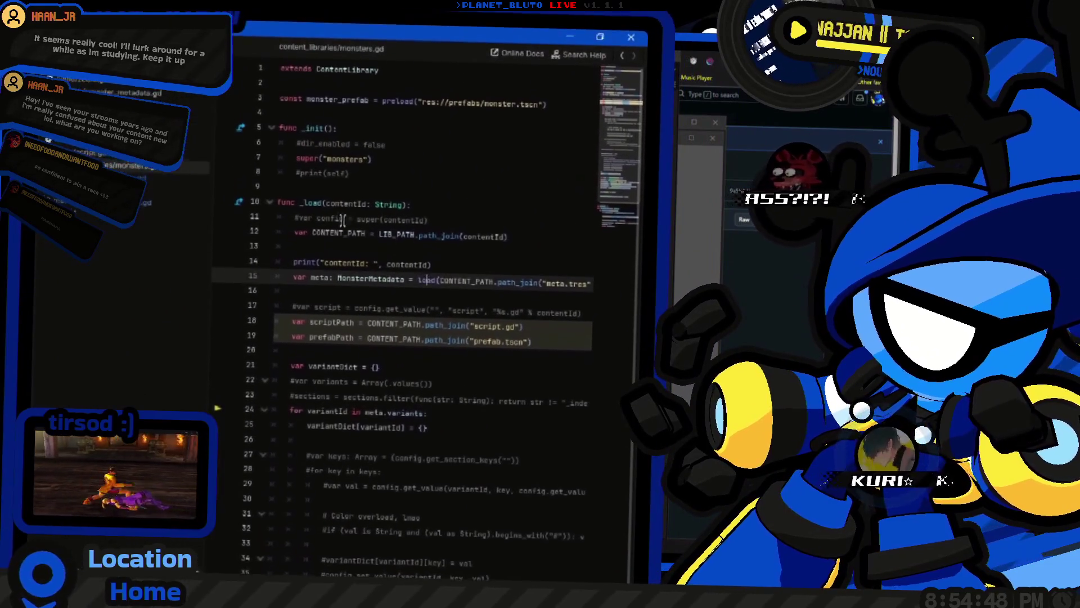
Re-enable the commented config super call on line 11 and test-run the game.
click(393, 242)
key(End)
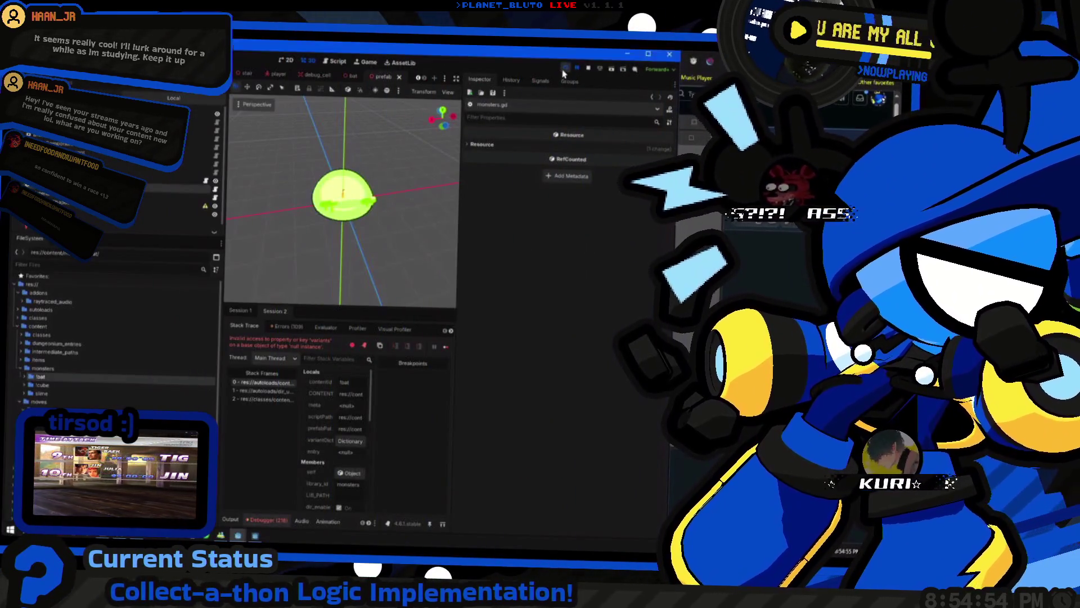
click(564, 68)
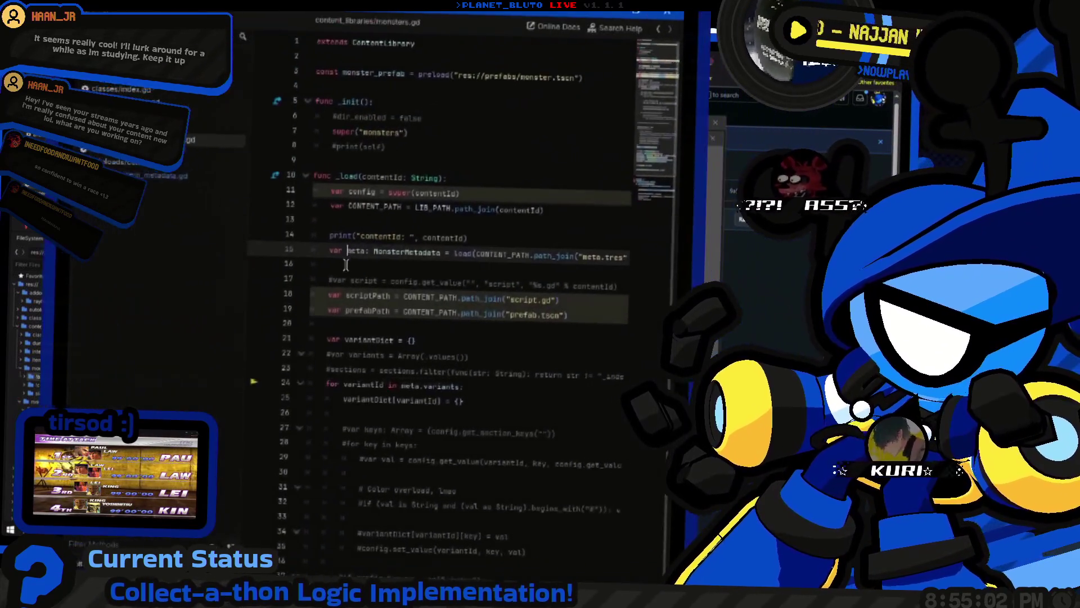
Add an 'if (meta == null)' guard after the meta.tres load line, then run the game again with F5.
key(End)
key(Return)
text(if ()
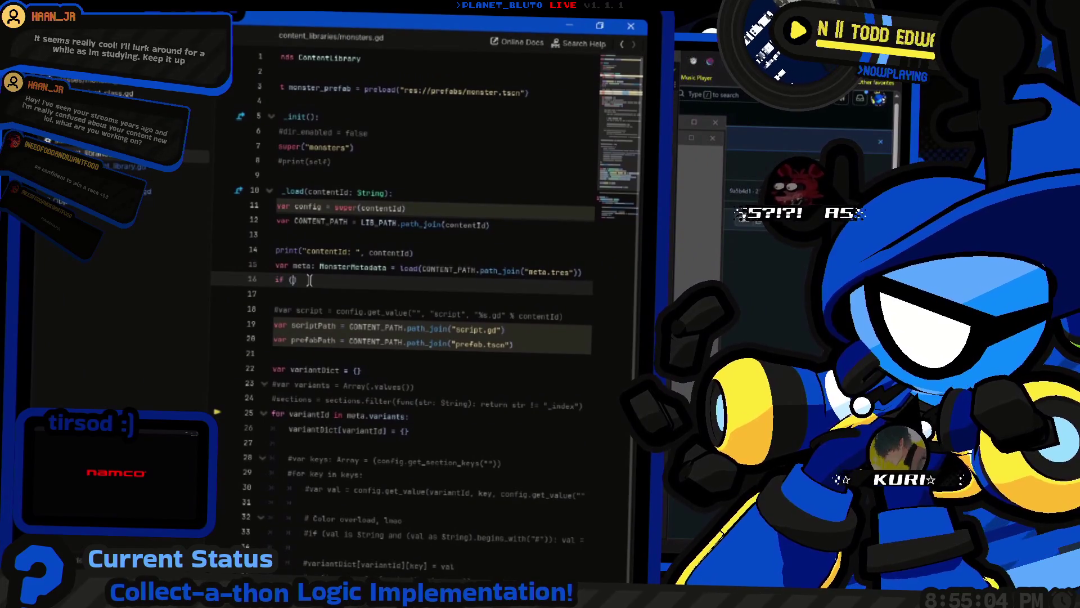
text(meta == null)
key(BackSpace)
text())
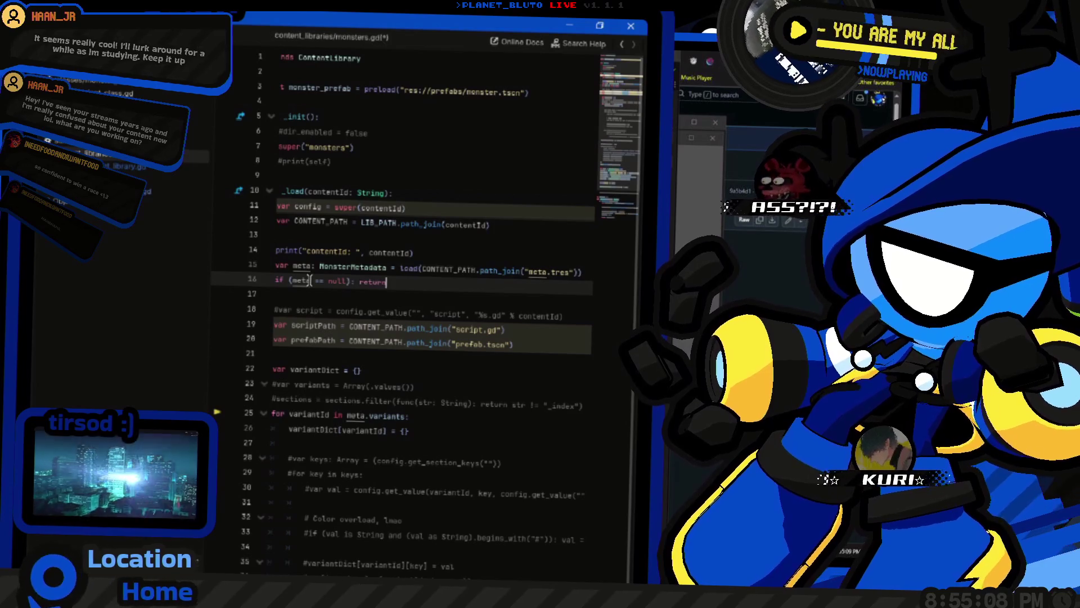
key(F5)
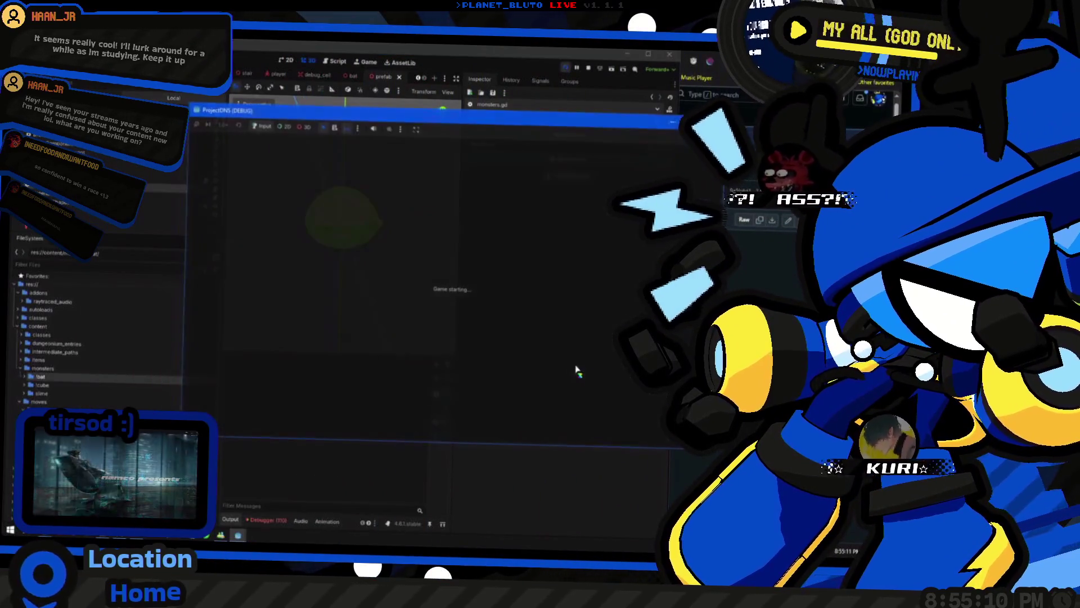